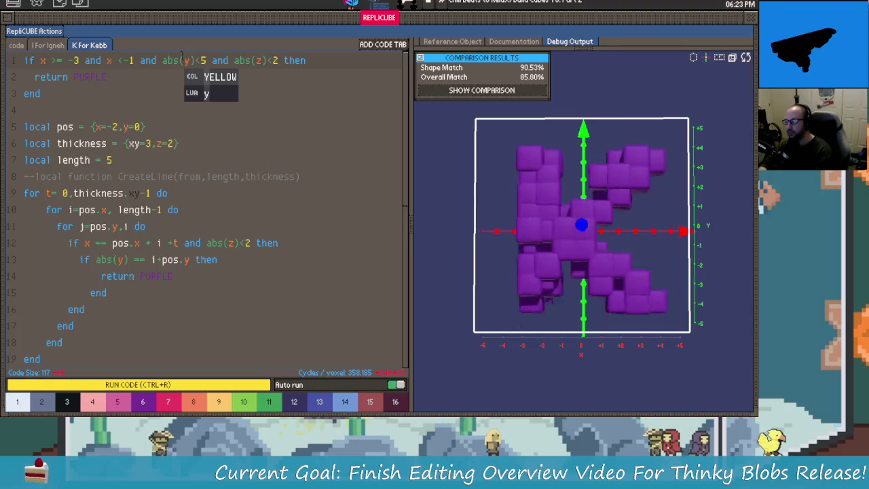
# Rebuild the K, try a new line 5 start x, and set line 6's xy thickness to 3.
pyautogui.press('Escape')
pyautogui.write('3')
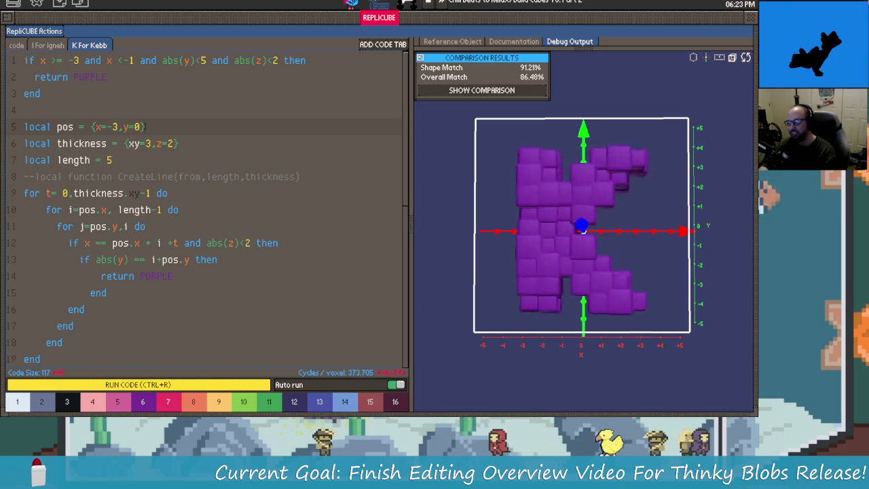
pyautogui.moveTo(648, 263)
pyautogui.mouseDown()
pyautogui.moveTo(682, 283)
pyautogui.moveTo(532, 271)
pyautogui.moveTo(491, 254)
pyautogui.moveTo(646, 271)
pyautogui.moveTo(505, 248)
pyautogui.moveTo(604, 258)
pyautogui.moveTo(604, 246)
pyautogui.moveTo(607, 265)
pyautogui.moveTo(624, 273)
pyautogui.moveTo(617, 283)
pyautogui.moveTo(630, 253)
pyautogui.mouseUp()
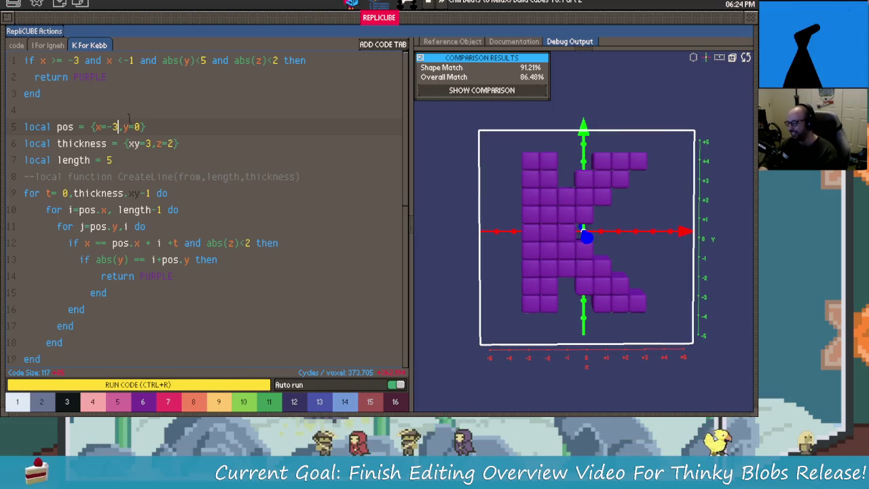
pyautogui.press('BackSpace')
pyautogui.write('4')
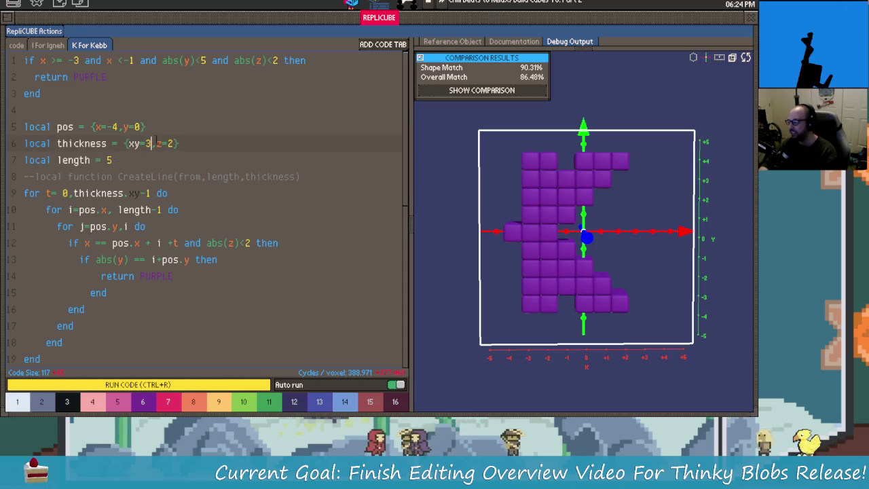
pyautogui.press('Tab')
pyautogui.write('2')
pyautogui.press('BackSpace')
pyautogui.write('3')
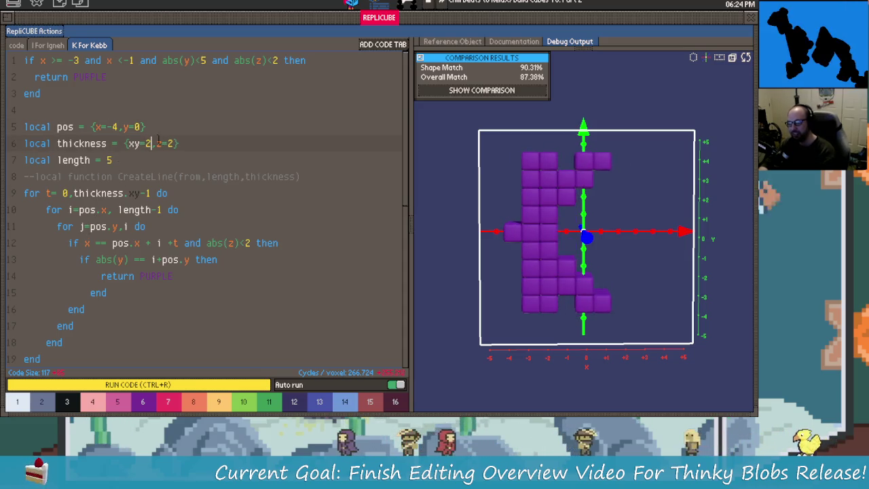
# Try line 7 length 4 then 5, and set the K's starting x to -3.
pyautogui.press('Down')
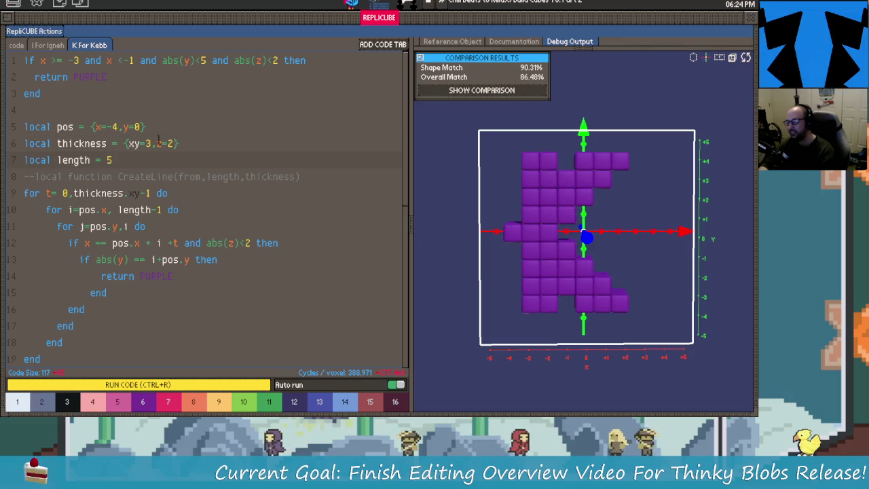
pyautogui.press('BackSpace')
pyautogui.write('4')
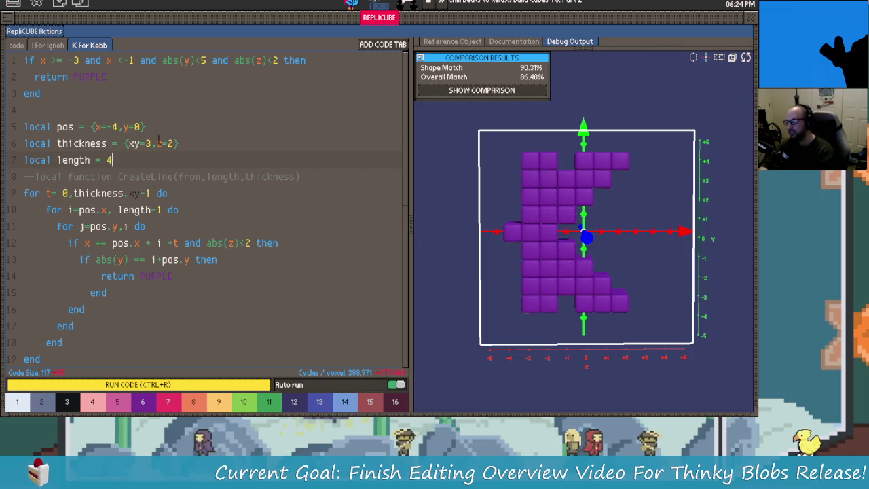
pyautogui.press('BackSpace')
pyautogui.write('5')
pyautogui.click(158, 138)
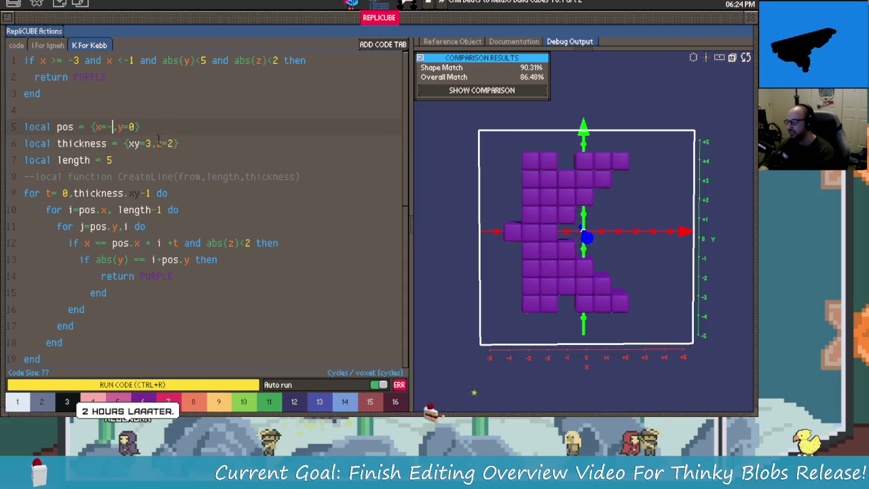
pyautogui.write('3')
pyautogui.moveTo(607, 268); pyautogui.dragTo(542, 256)
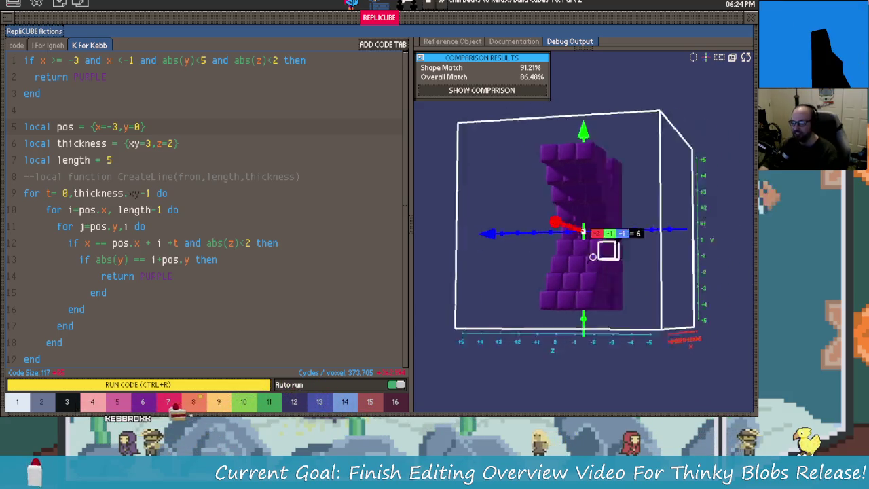
# Subtract 1 from abs(y) on line 13 of the K script.
pyautogui.moveTo(542, 255)
pyautogui.mouseDown()
pyautogui.moveTo(645, 242)
pyautogui.moveTo(603, 244)
pyautogui.moveTo(628, 259)
pyautogui.mouseUp()
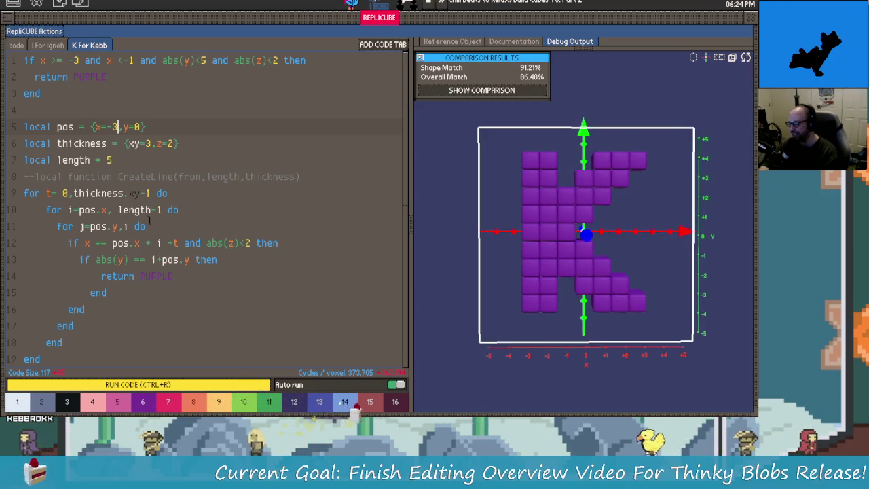
pyautogui.click(124, 259)
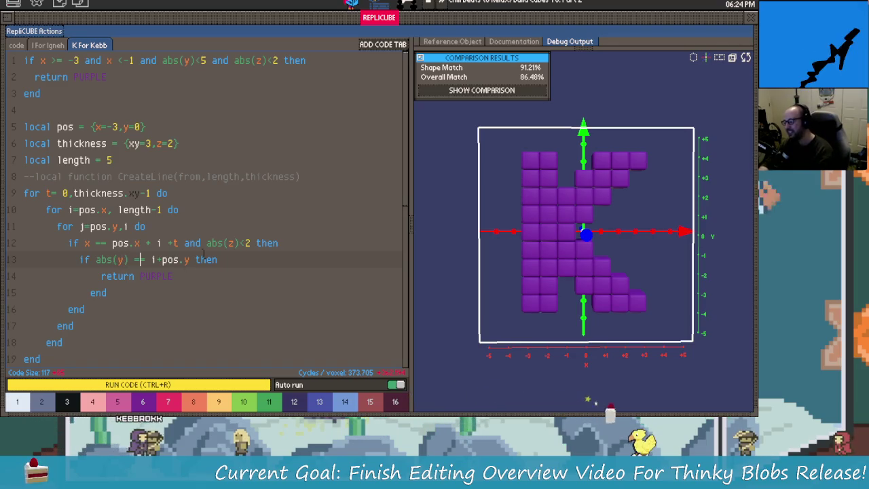
pyautogui.write('-1')
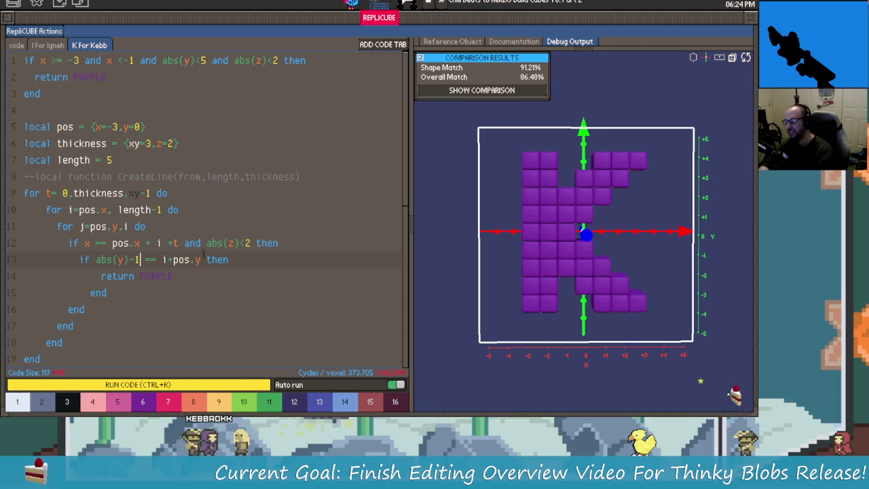
pyautogui.moveTo(631, 268)
pyautogui.mouseDown()
pyautogui.moveTo(570, 266)
pyautogui.moveTo(626, 260)
pyautogui.mouseUp()
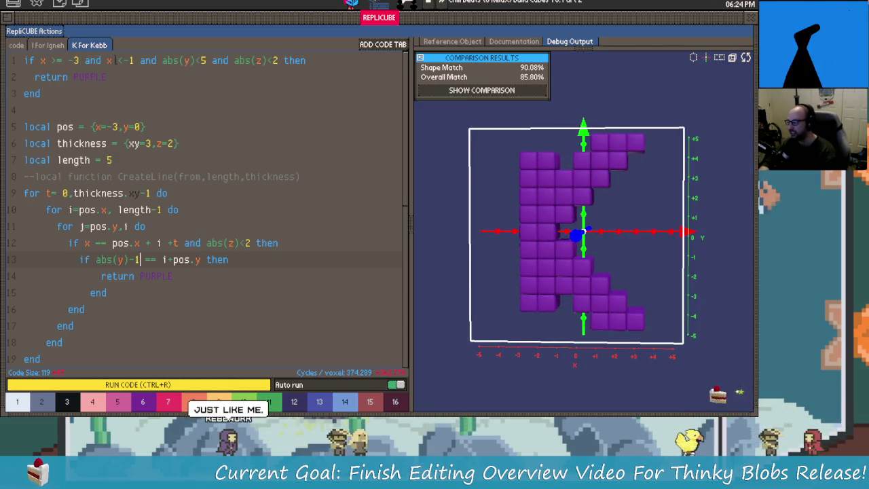
# Raise line 1's abs(y) limit from 5 to 6, inspect the K, then clear the 6.
pyautogui.doubleClick(201, 60)
pyautogui.press('BackSpace')
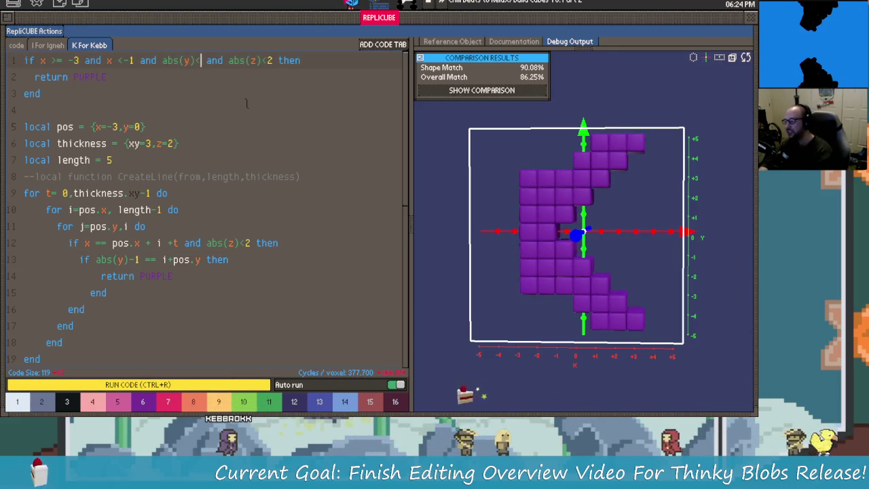
pyautogui.write('6')
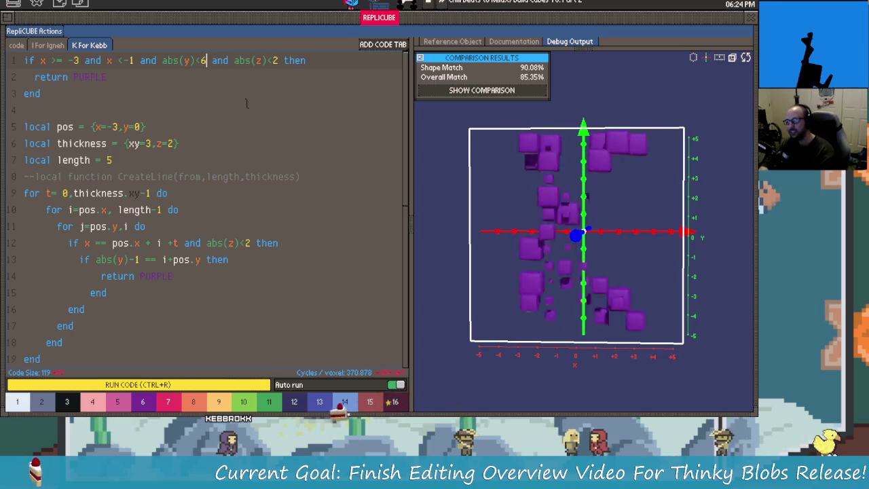
pyautogui.moveTo(622, 250); pyautogui.dragTo(610, 231)
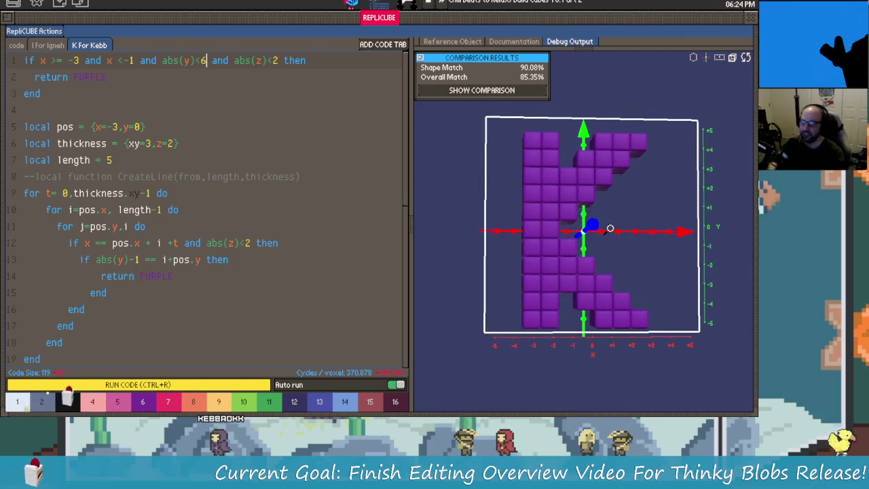
pyautogui.moveTo(610, 229)
pyautogui.mouseDown()
pyautogui.moveTo(702, 250)
pyautogui.moveTo(625, 255)
pyautogui.moveTo(642, 252)
pyautogui.mouseUp()
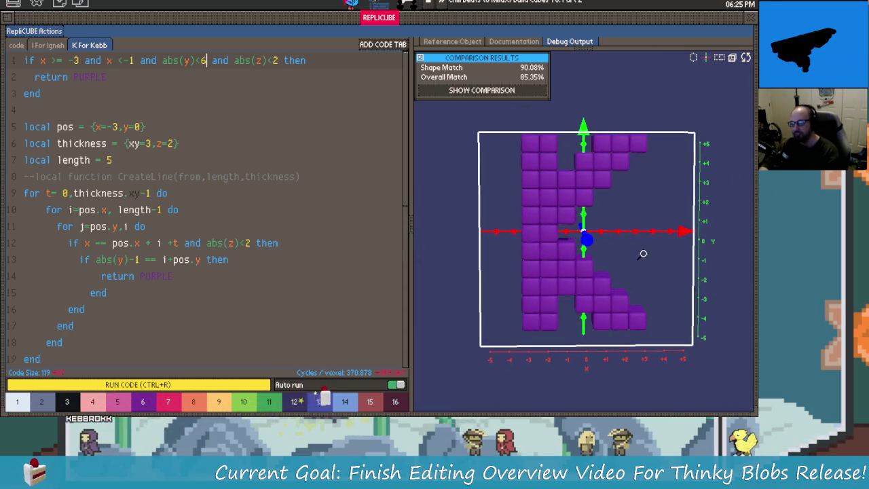
pyautogui.press('BackSpace')
# Restore the abs(y) limit to 5 and set the K's starting x to -3.
pyautogui.write('5')
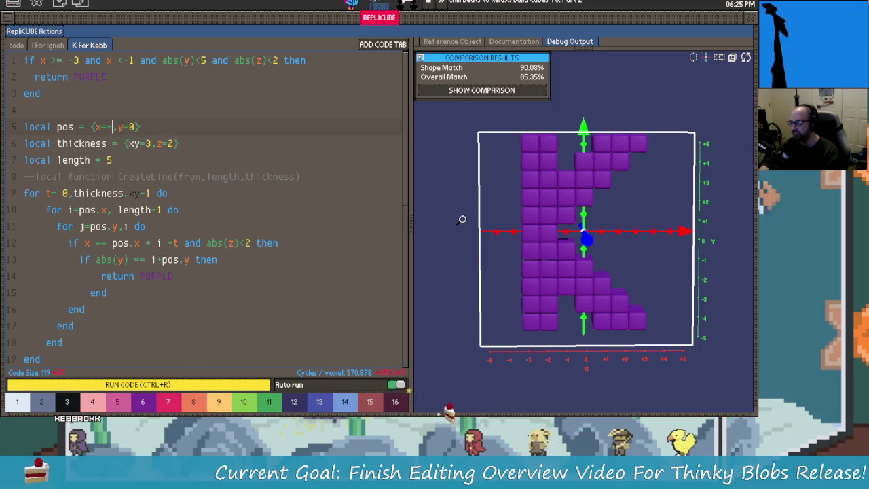
pyautogui.press('Tab')
pyautogui.write('2')
pyautogui.moveTo(461, 220)
pyautogui.mouseDown()
pyautogui.moveTo(662, 272)
pyautogui.moveTo(615, 241)
pyautogui.mouseUp()
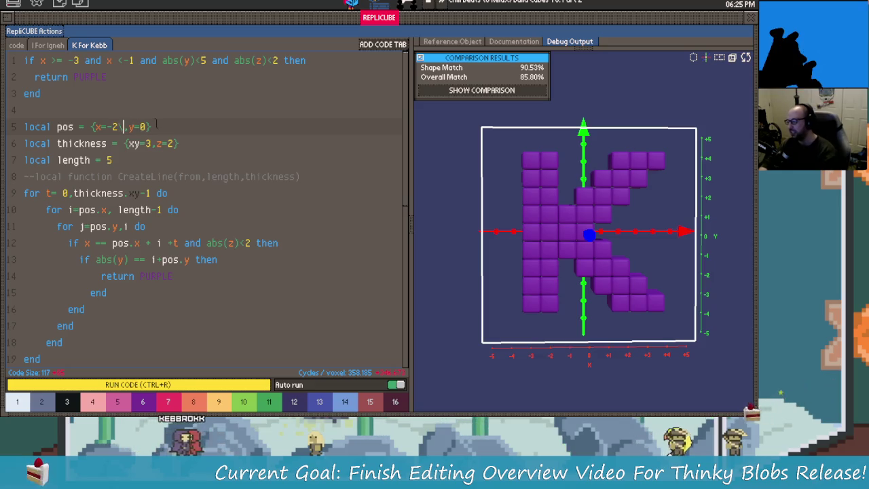
pyautogui.press('BackSpace')
pyautogui.write('3')
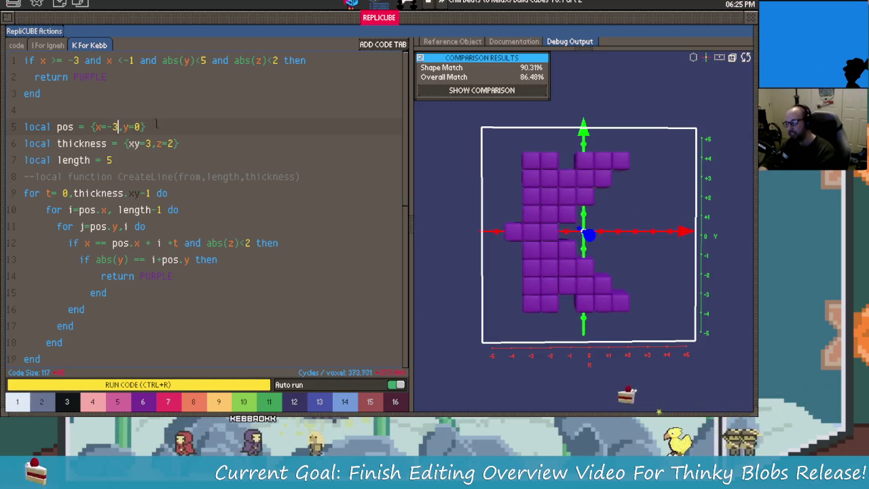
# Retype z=2 on line 6 and close the code editor.
pyautogui.moveTo(597, 247)
pyautogui.mouseDown()
pyautogui.moveTo(629, 243)
pyautogui.moveTo(460, 244)
pyautogui.moveTo(676, 249)
pyautogui.moveTo(605, 247)
pyautogui.mouseUp()
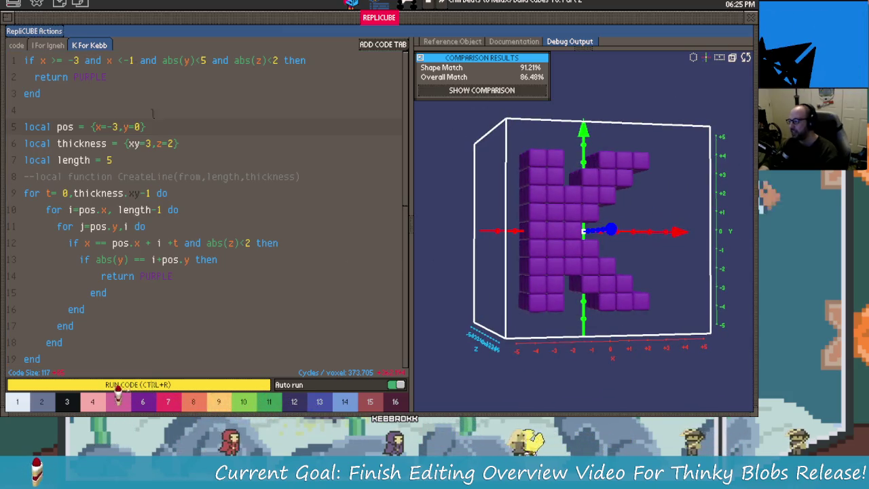
pyautogui.doubleClick(171, 144)
pyautogui.write('2')
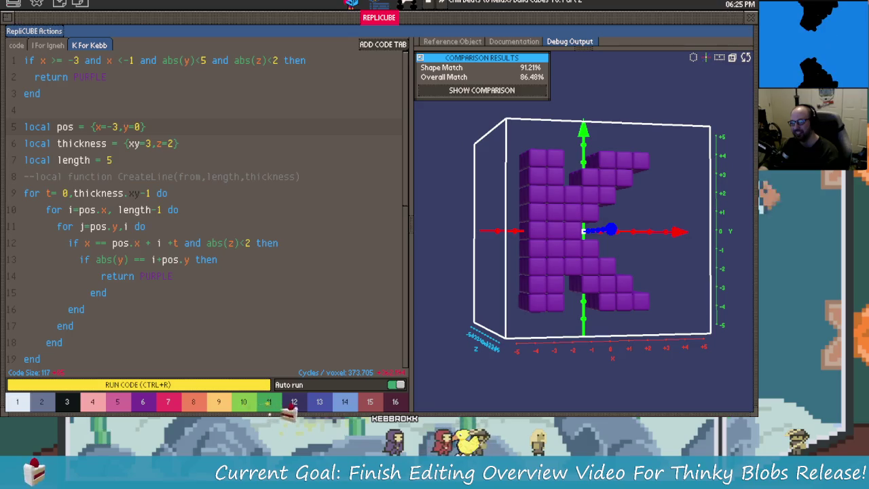
pyautogui.click(750, 17)
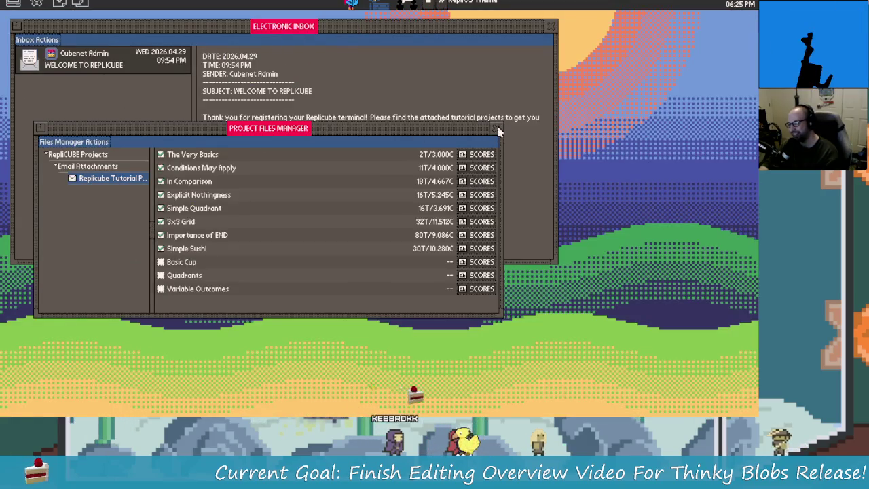
# Close the Files Manager and Inbox, then shut down Replicube from Settings.
pyautogui.click(495, 129)
pyautogui.click(551, 26)
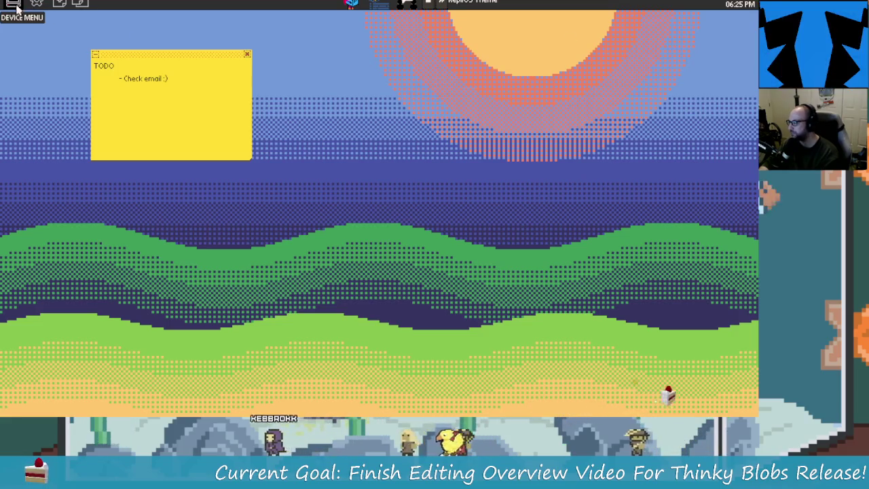
pyautogui.click(37, 3)
pyautogui.click(24, 42)
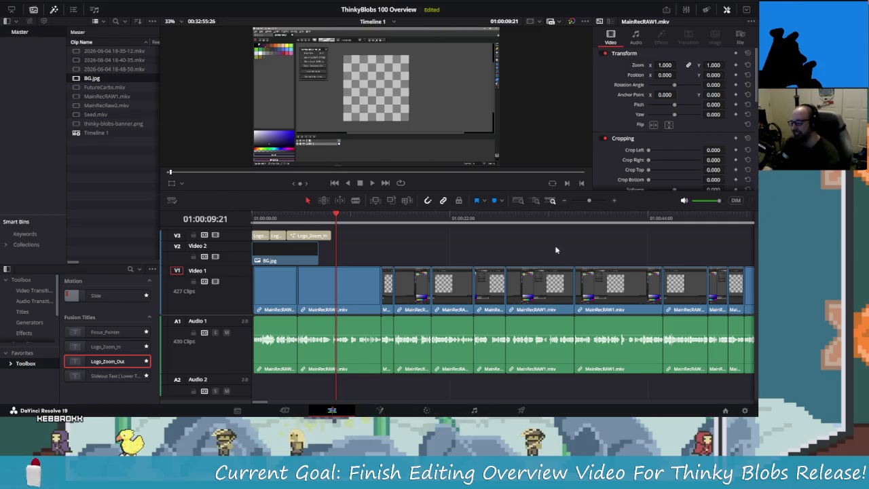
# Switch to Aseprite and frame the blank Sprite-0001 canvas.
pyautogui.hotkey('alt', 'Tab')
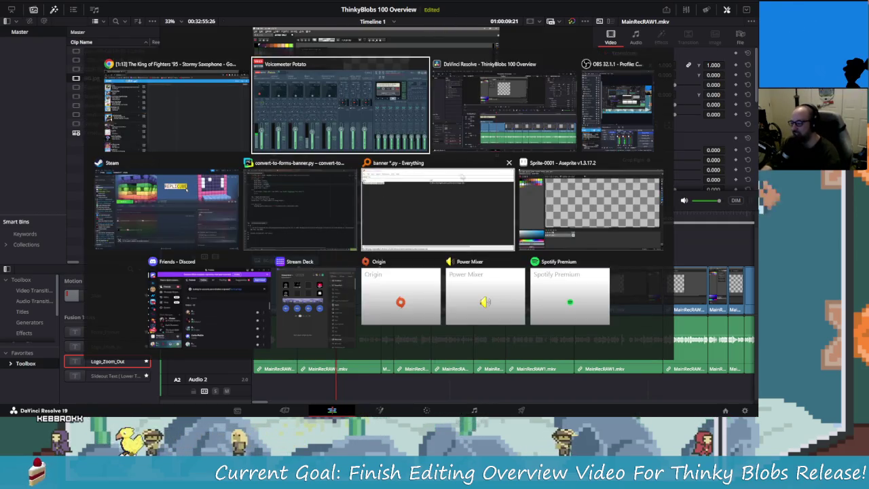
pyautogui.press('Tab')
pyautogui.scroll(-3, 367, 213)
pyautogui.moveTo(433, 226)
pyautogui.mouseDown()
pyautogui.moveTo(374, 195)
pyautogui.moveTo(402, 153)
pyautogui.mouseUp()
pyautogui.scroll(1, 374, 196)
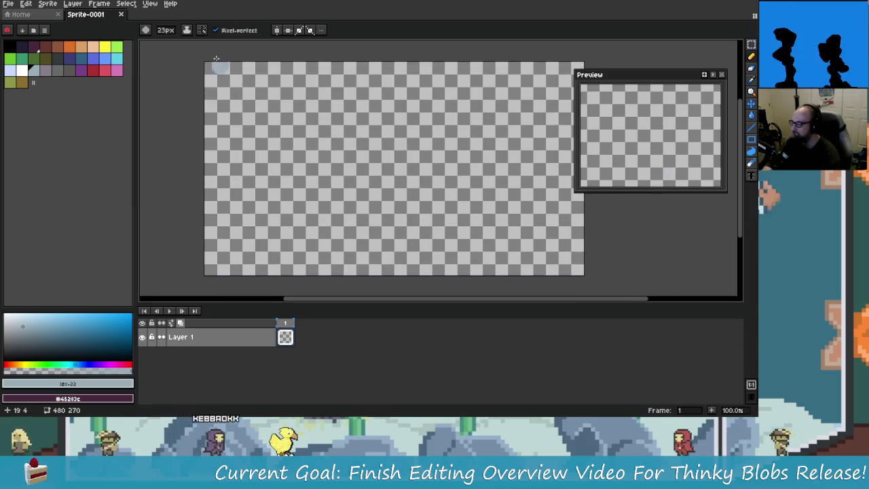
# Paint a light-blue cloud stroke near the top-left and cover it with white dabs.
pyautogui.scroll(1, 333, 118)
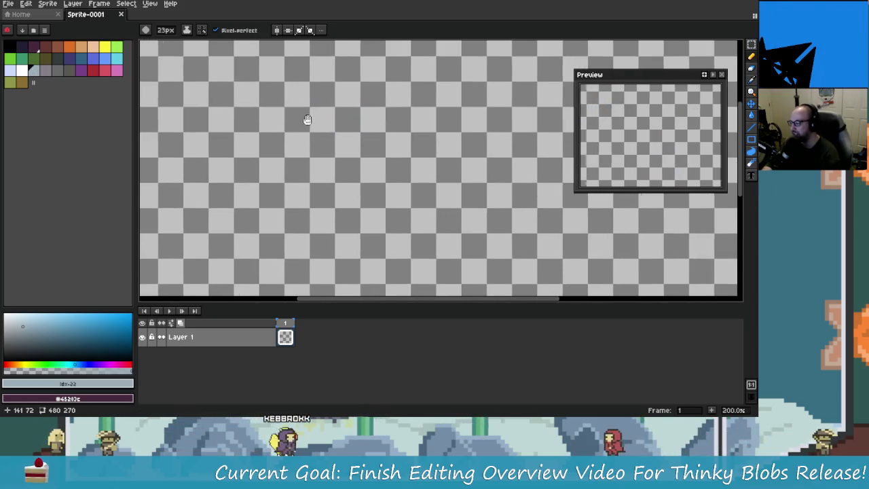
pyautogui.click(9, 70)
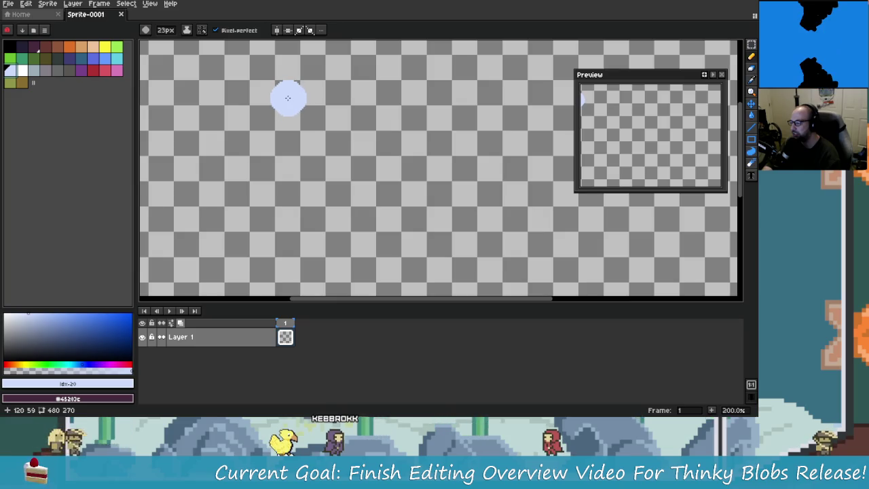
pyautogui.moveTo(287, 97); pyautogui.dragTo(286, 119)
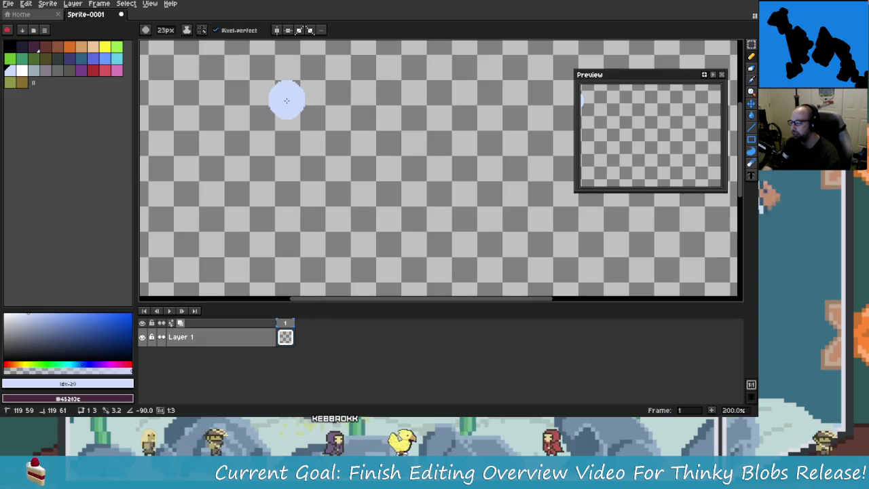
pyautogui.click(21, 71)
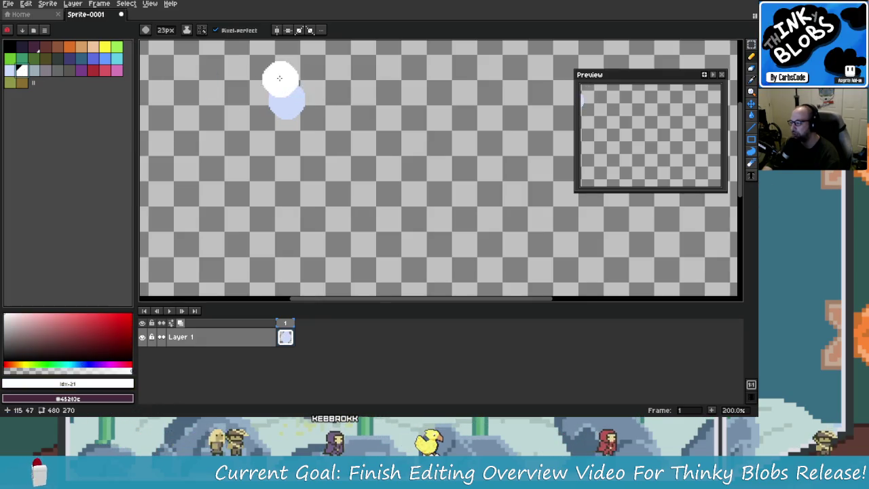
pyautogui.scroll(1, 279, 79)
pyautogui.scroll(1, 285, 87)
pyautogui.click(287, 93)
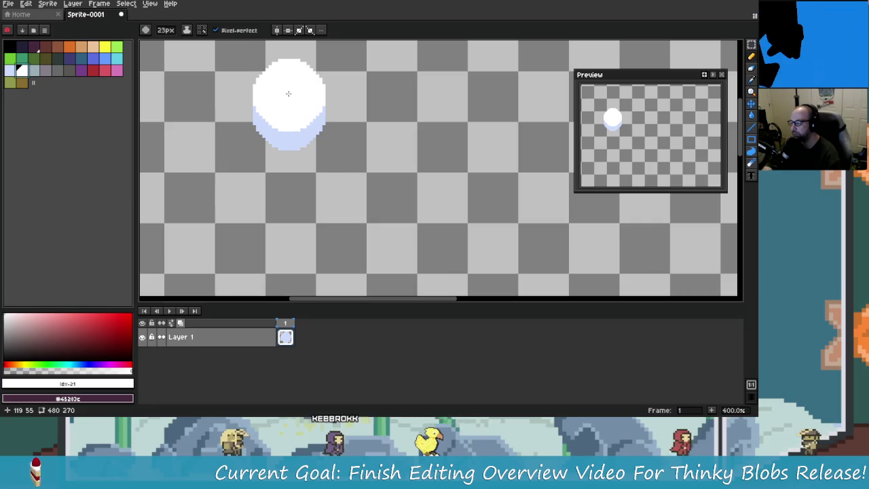
pyautogui.click(331, 110)
pyautogui.scroll(-3, 343, 122)
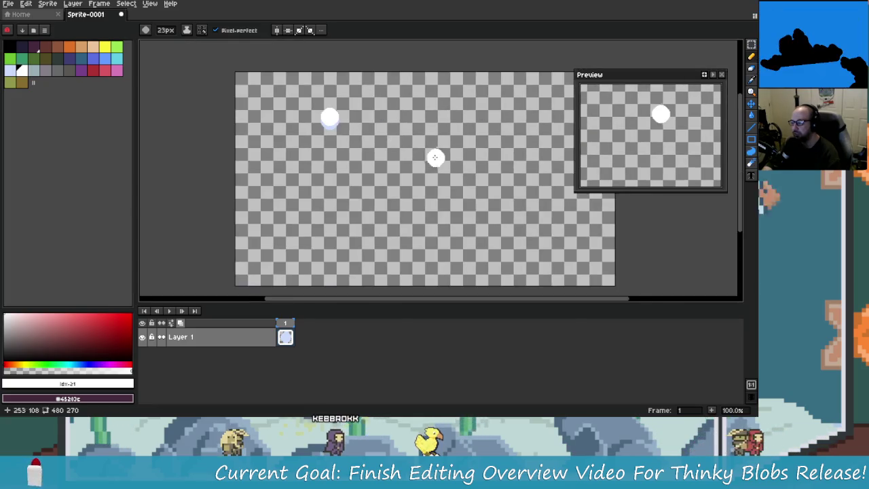
pyautogui.hscroll(2, 407, 154)
# Select the white-and-lavender puff with the rectangular marquee, then copy and paste it.
pyautogui.press('m')
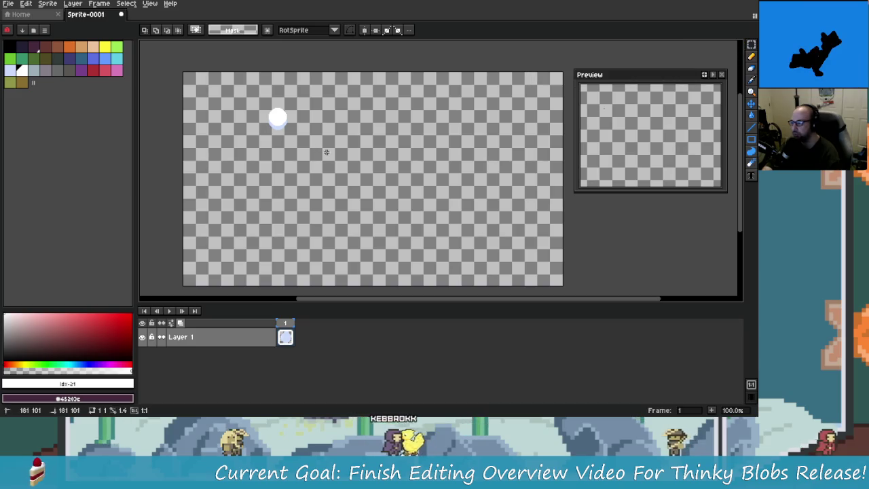
pyautogui.moveTo(314, 145); pyautogui.dragTo(310, 147)
pyautogui.click(311, 147)
pyautogui.scroll(4, 278, 118)
pyautogui.moveTo(173, 88); pyautogui.dragTo(368, 221)
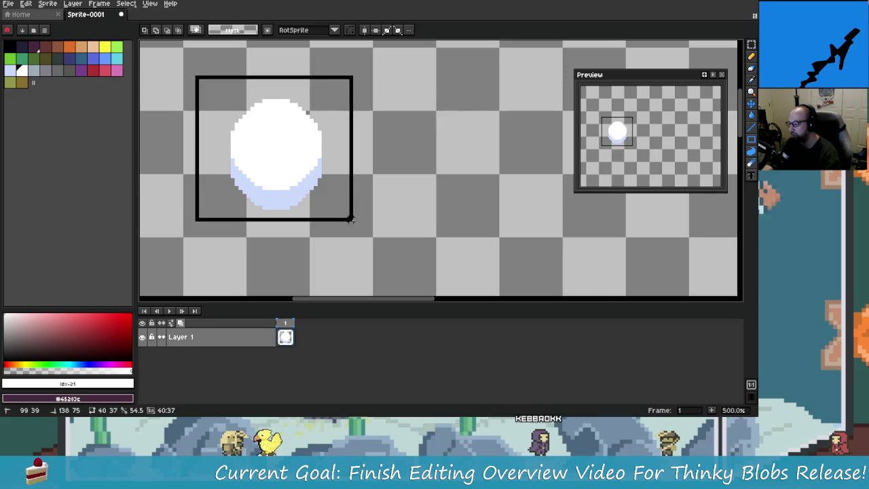
pyautogui.moveTo(195, 75); pyautogui.dragTo(353, 223)
pyautogui.hotkey('ctrl', 'c')
pyautogui.hotkey('ctrl', 'v')
pyautogui.press('b')
pyautogui.scroll(-2, 353, 211)
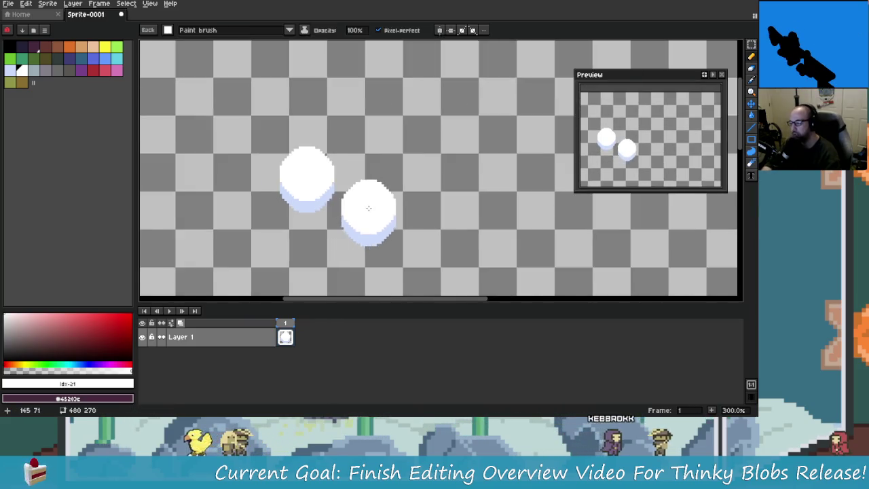
# Move the pasted puff beside the original and merge them into one scalloped white cloud.
pyautogui.scroll(-2, 349, 198)
pyautogui.scroll(1, 349, 197)
pyautogui.moveTo(407, 183)
pyautogui.mouseDown()
pyautogui.moveTo(311, 139)
pyautogui.moveTo(271, 166)
pyautogui.moveTo(353, 129)
pyautogui.moveTo(356, 170)
pyautogui.moveTo(388, 142)
pyautogui.moveTo(438, 148)
pyautogui.mouseUp()
pyautogui.moveTo(379, 106)
pyautogui.mouseDown()
pyautogui.moveTo(326, 98)
pyautogui.moveTo(299, 122)
pyautogui.moveTo(272, 170)
pyautogui.moveTo(389, 164)
pyautogui.moveTo(421, 146)
pyautogui.mouseUp()
pyautogui.moveTo(299, 146); pyautogui.dragTo(401, 128)
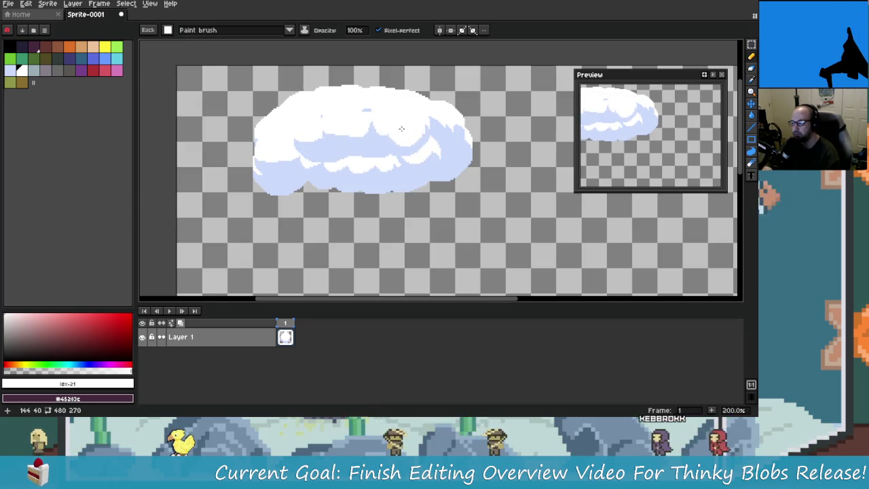
pyautogui.click(496, 152)
pyautogui.scroll(-4, 513, 177)
pyautogui.scroll(3, 512, 178)
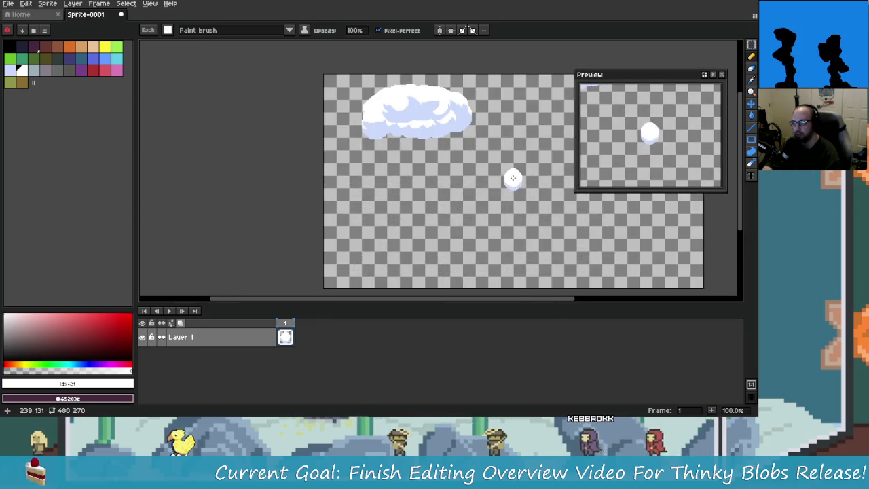
pyautogui.hotkey('ctrl', 'z')
# Paint a second cloud at the upper right and a third in the canvas centre.
pyautogui.moveTo(491, 126)
pyautogui.mouseDown()
pyautogui.moveTo(475, 95)
pyautogui.moveTo(417, 118)
pyautogui.moveTo(535, 126)
pyautogui.moveTo(489, 133)
pyautogui.mouseUp()
pyautogui.moveTo(367, 174)
pyautogui.mouseDown()
pyautogui.moveTo(395, 164)
pyautogui.moveTo(468, 166)
pyautogui.moveTo(451, 154)
pyautogui.mouseUp()
pyautogui.moveTo(388, 160); pyautogui.dragTo(441, 167)
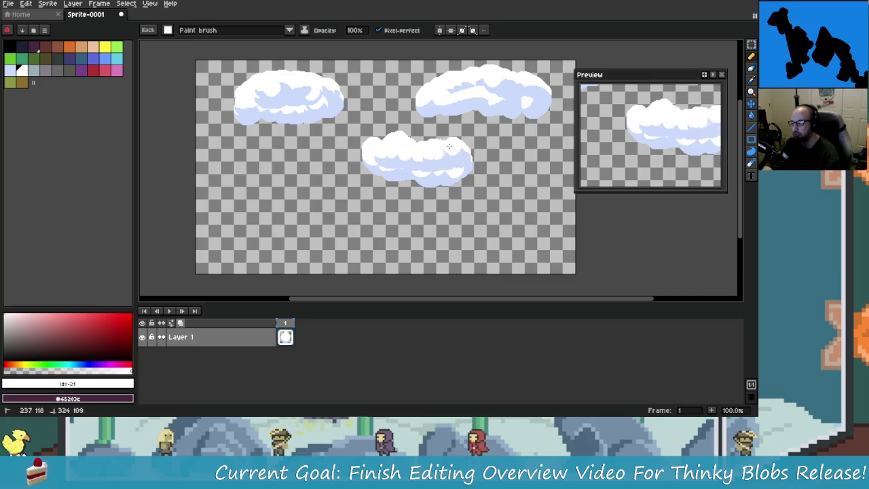
pyautogui.moveTo(441, 131); pyautogui.dragTo(414, 129)
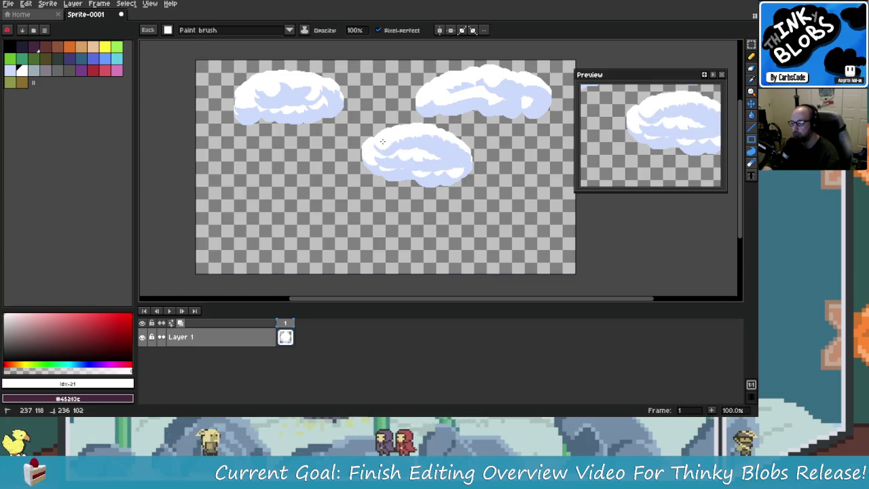
# Extend the middle cloud's right edge and the left cloud's lower and right edges.
pyautogui.moveTo(474, 179)
pyautogui.mouseDown()
pyautogui.moveTo(444, 190)
pyautogui.moveTo(470, 174)
pyautogui.moveTo(334, 162)
pyautogui.moveTo(320, 195)
pyautogui.mouseUp()
pyautogui.moveTo(433, 192)
pyautogui.mouseDown()
pyautogui.moveTo(427, 197)
pyautogui.moveTo(475, 182)
pyautogui.moveTo(496, 187)
pyautogui.moveTo(474, 182)
pyautogui.mouseUp()
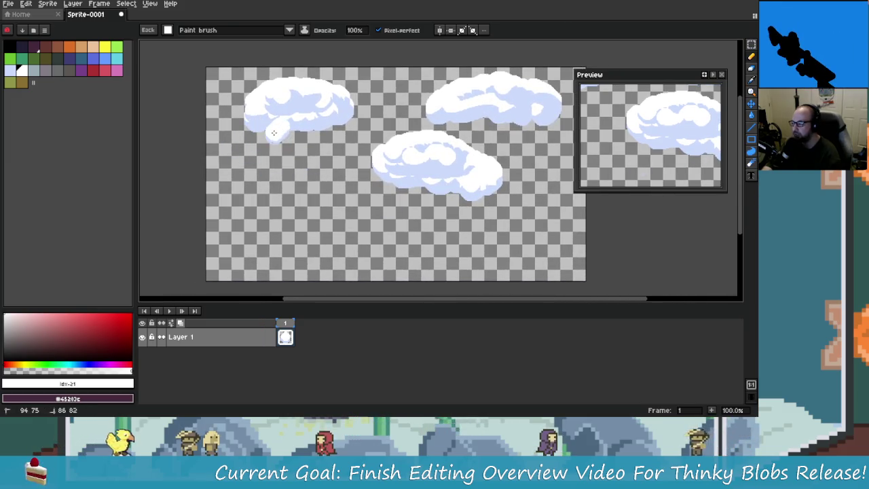
pyautogui.moveTo(274, 133); pyautogui.dragTo(318, 131)
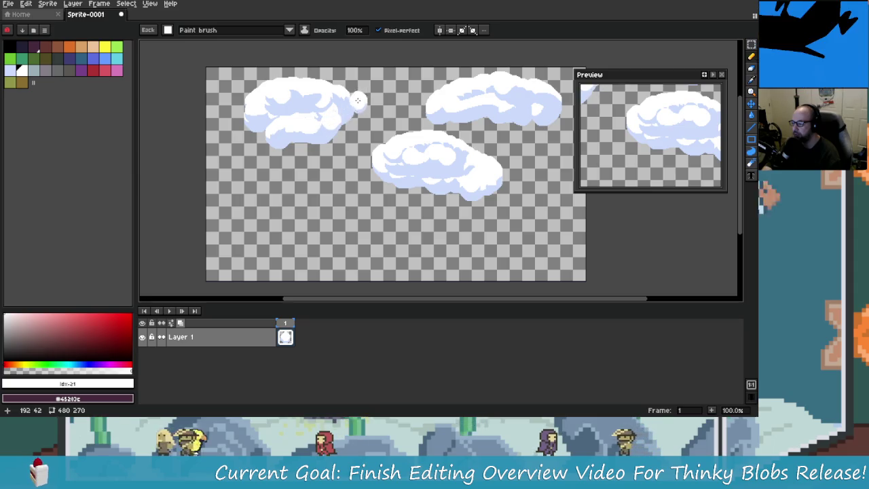
pyautogui.moveTo(343, 109); pyautogui.dragTo(359, 121)
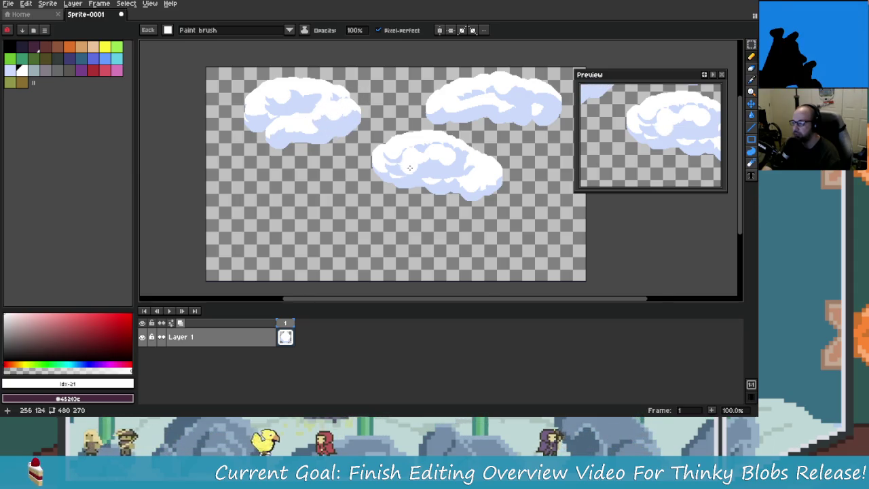
pyautogui.click(377, 192)
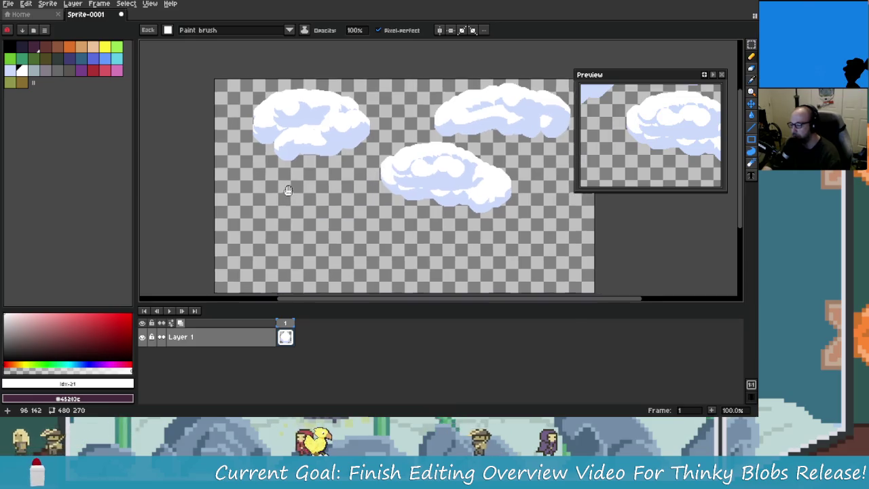
pyautogui.hscroll(2, 349, 207)
pyautogui.scroll(-3, 379, 185)
pyautogui.hotkey('ctrl', 'z')
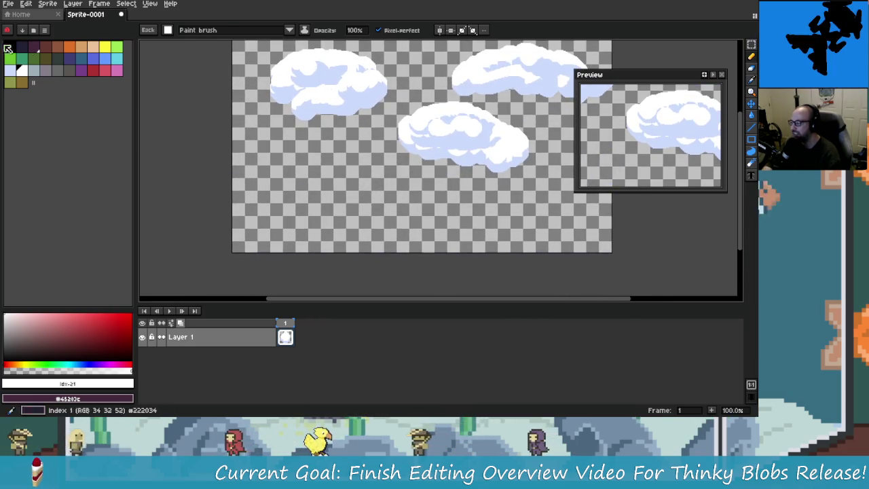
# Pick a grey colour from the palette.
pyautogui.click(68, 69)
pyautogui.hscroll(2, 271, 171)
pyautogui.scroll(1, 301, 194)
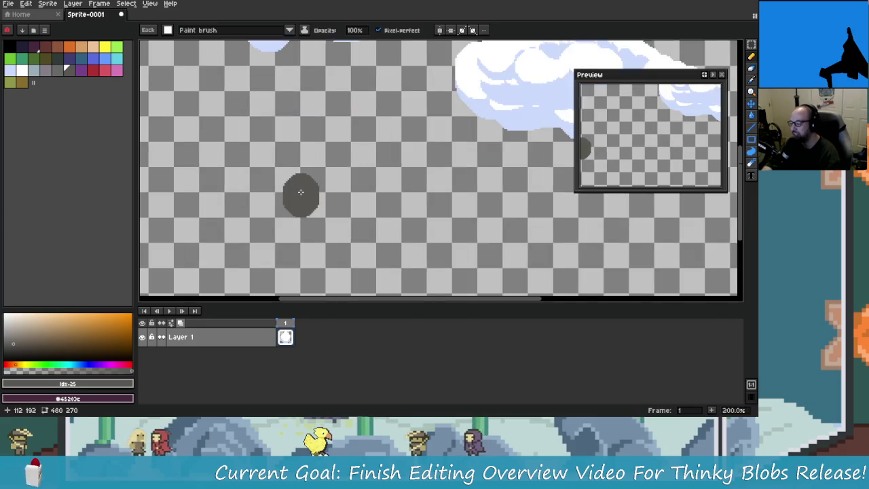
pyautogui.scroll(-1, 315, 207)
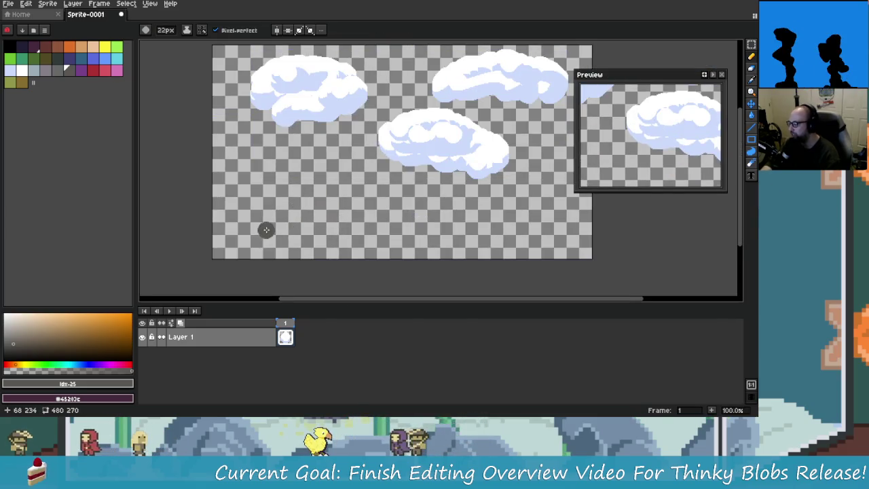
pyautogui.scroll(1, 266, 231)
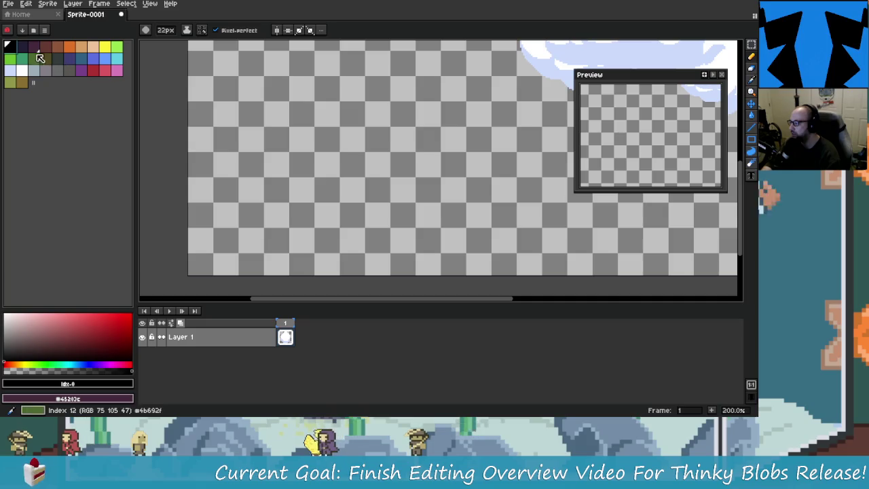
# Add Layer 2 below Layer 1 and fill it with solid blue using the Paint Bucket.
pyautogui.click(21, 46)
pyautogui.rightClick(253, 340)
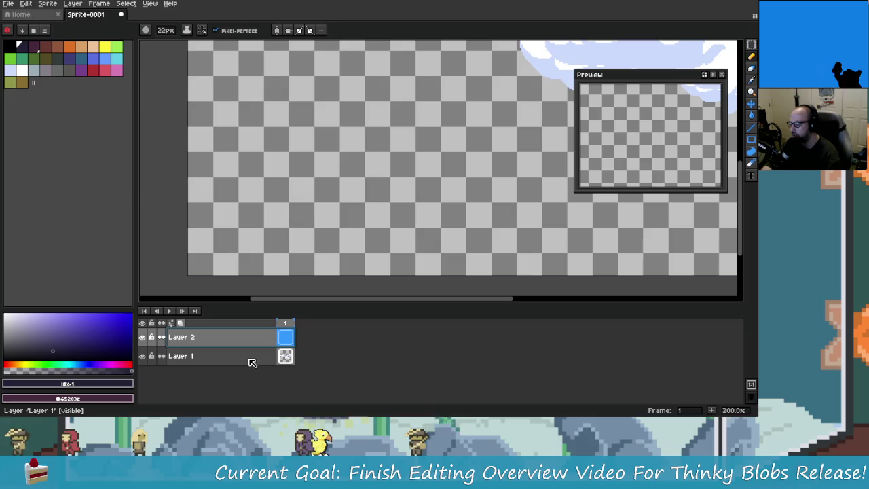
pyautogui.moveTo(265, 373); pyautogui.dragTo(262, 358)
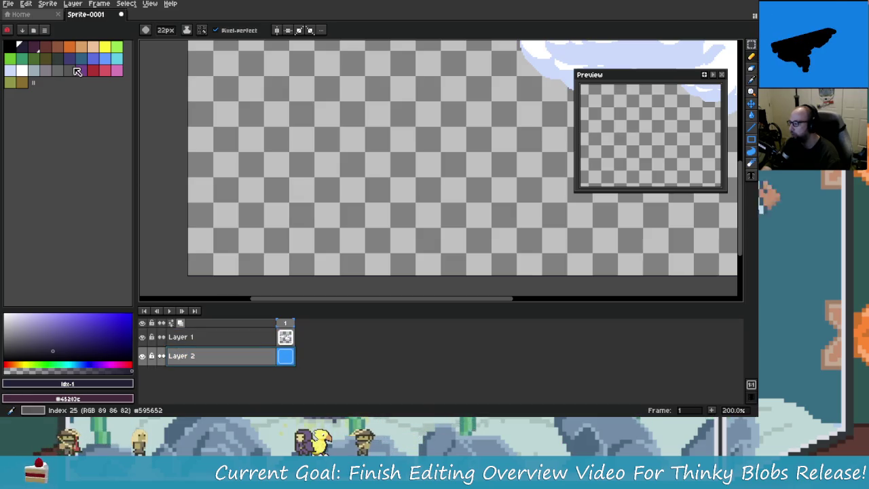
pyautogui.click(97, 63)
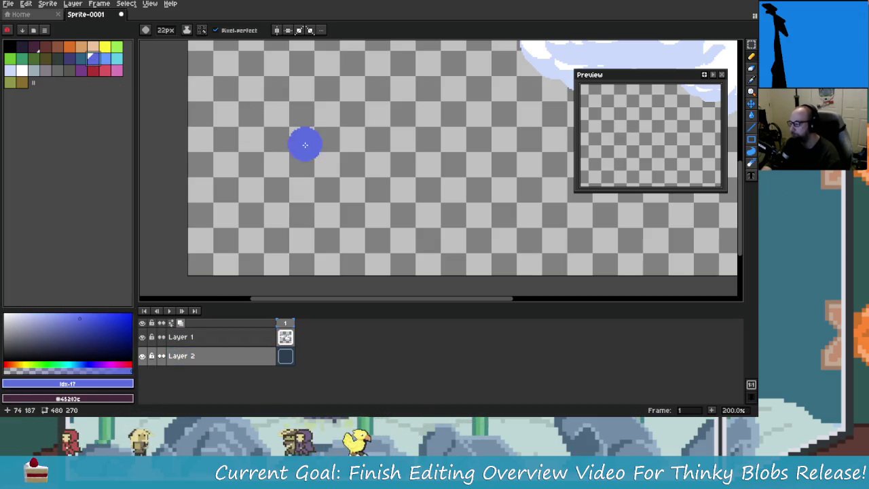
pyautogui.press('h')
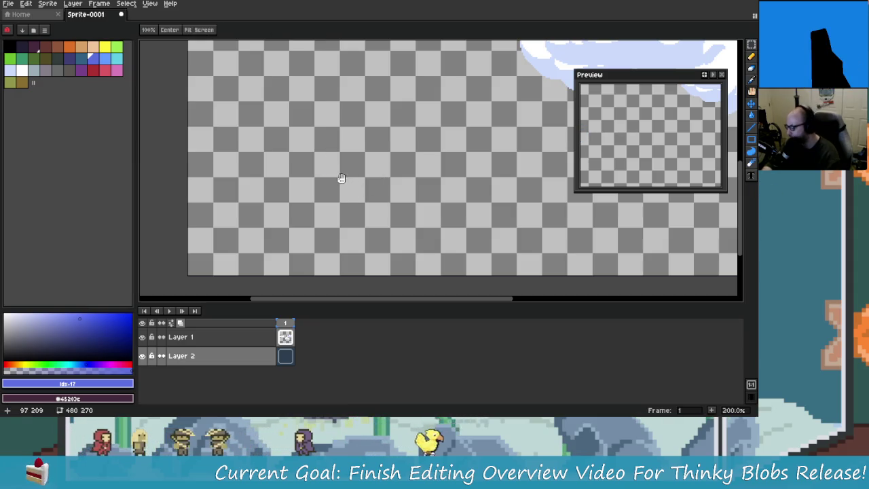
pyautogui.press('g')
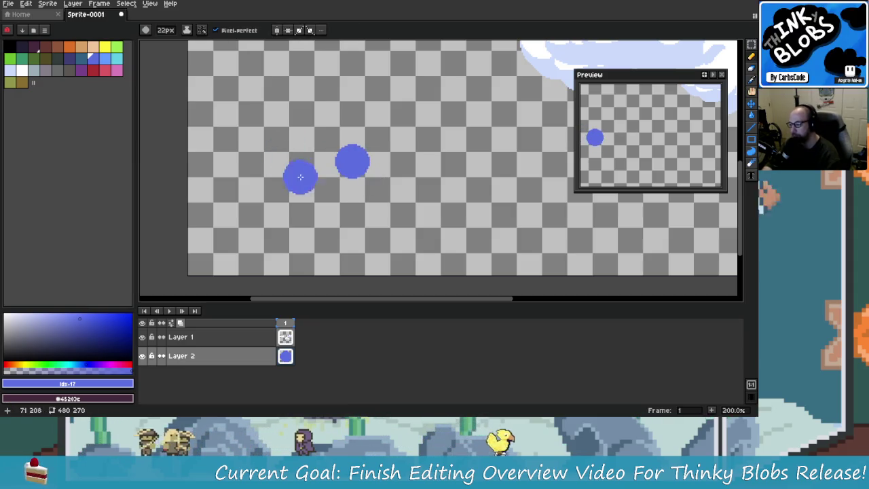
pyautogui.press('g')
pyautogui.click(351, 196)
pyautogui.scroll(-2, 351, 196)
pyautogui.scroll(1, 326, 196)
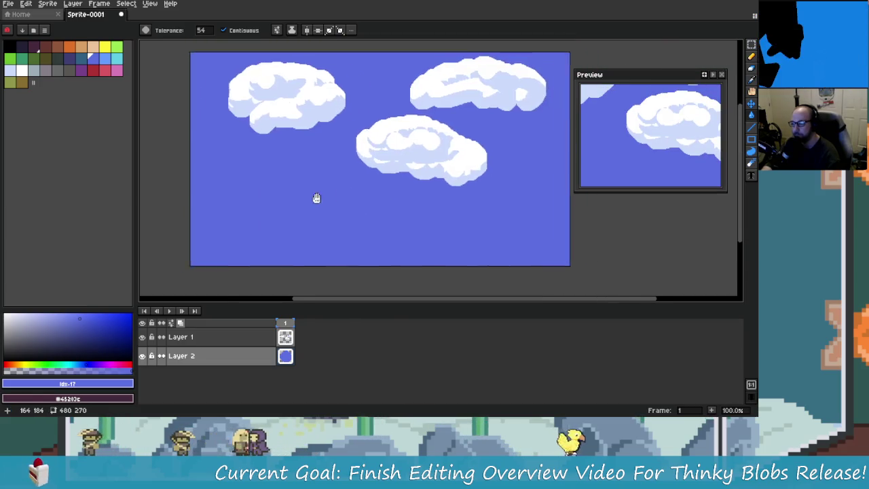
# Make Layer 1 active and choose dark navy for the figure.
pyautogui.click(70, 71)
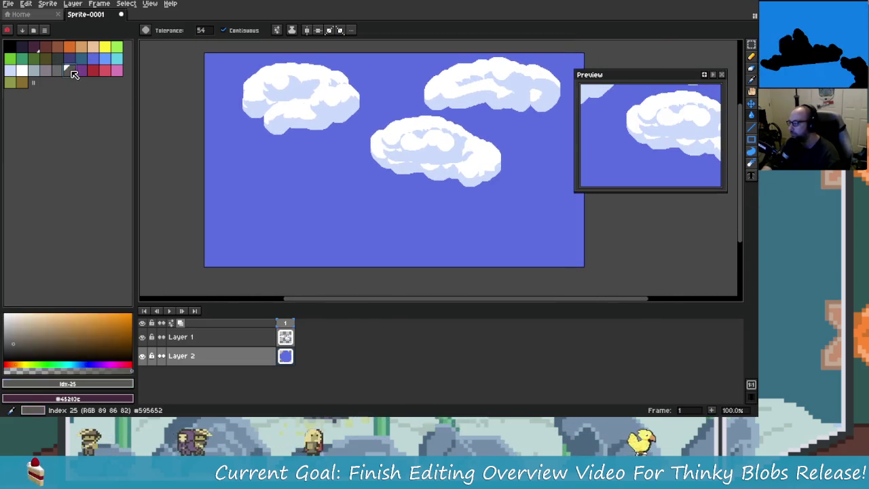
pyautogui.click(224, 336)
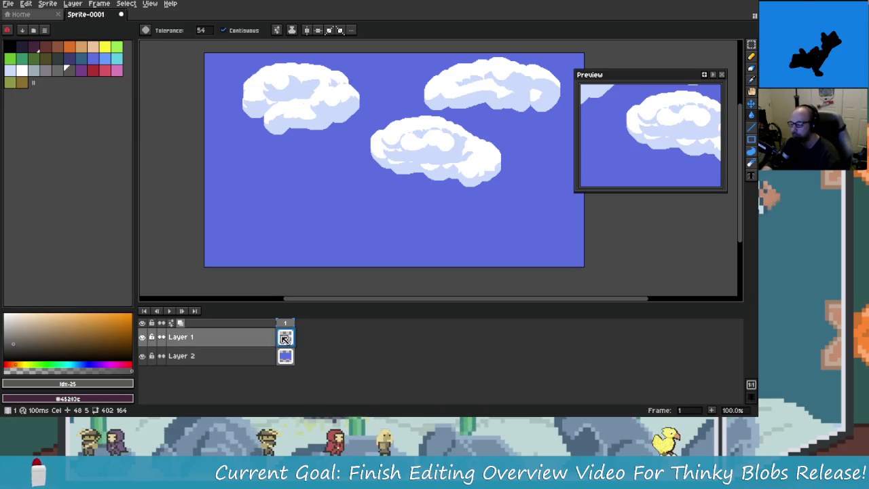
pyautogui.moveTo(282, 217); pyautogui.dragTo(301, 196)
pyautogui.click(21, 49)
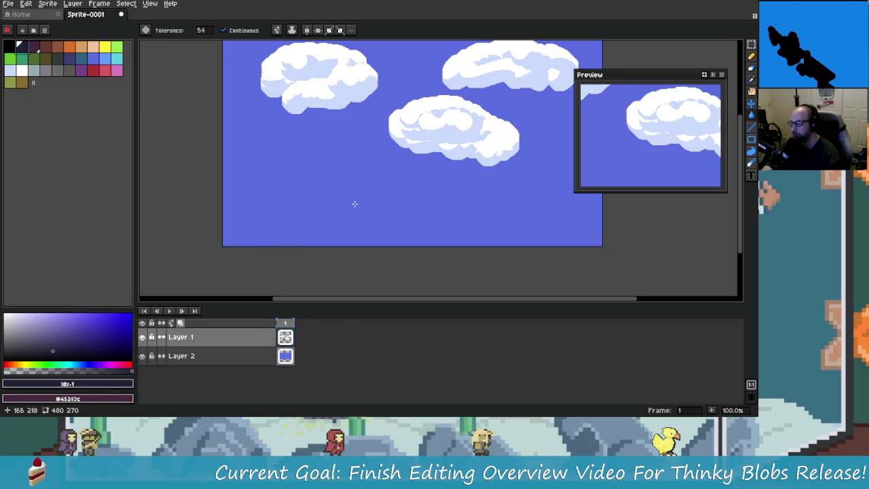
pyautogui.click(751, 57)
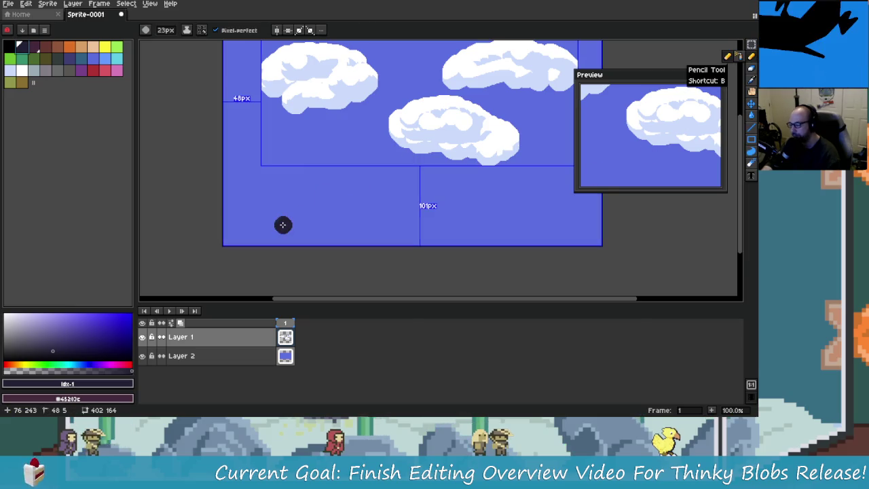
# Paint the dark figure's diagonal raised arm and fill out its rounded body.
pyautogui.scroll(2, 339, 178)
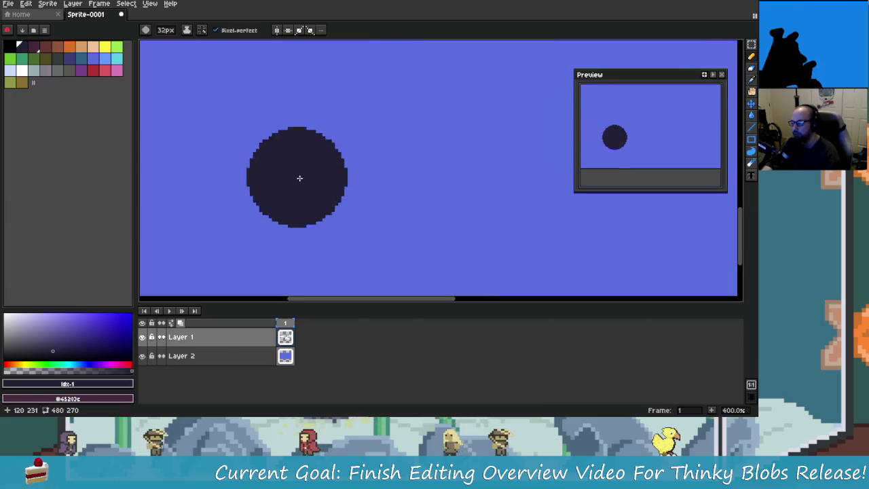
pyautogui.scroll(-1, 327, 184)
pyautogui.scroll(-1, 326, 184)
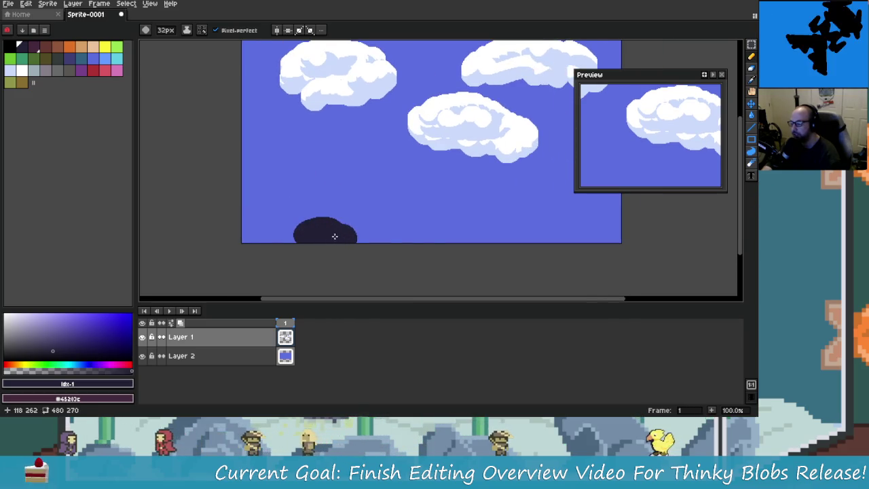
pyautogui.moveTo(361, 203); pyautogui.dragTo(383, 180)
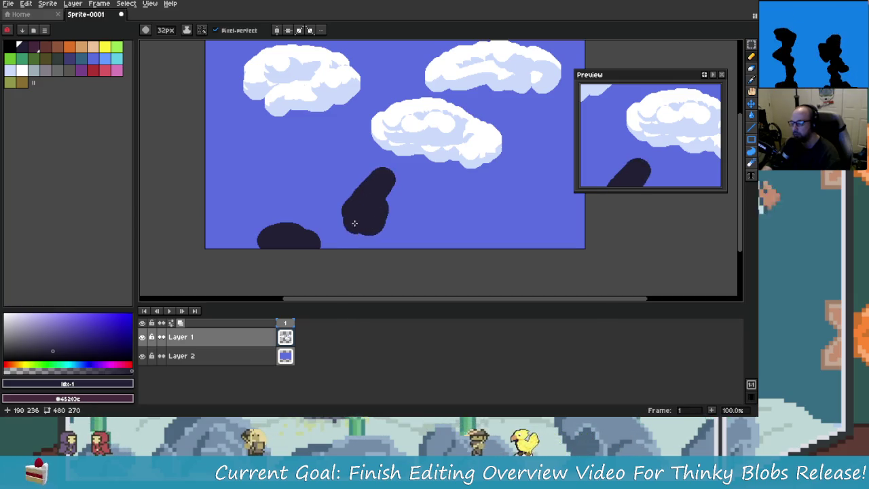
pyautogui.moveTo(281, 230); pyautogui.dragTo(319, 242)
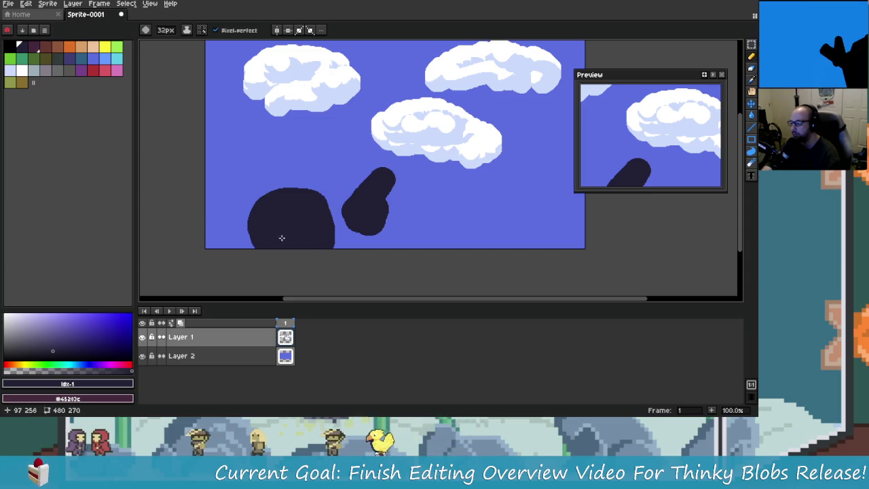
# Zoom and scroll around the canvas to inspect the new silhouette.
pyautogui.scroll(1, 275, 233)
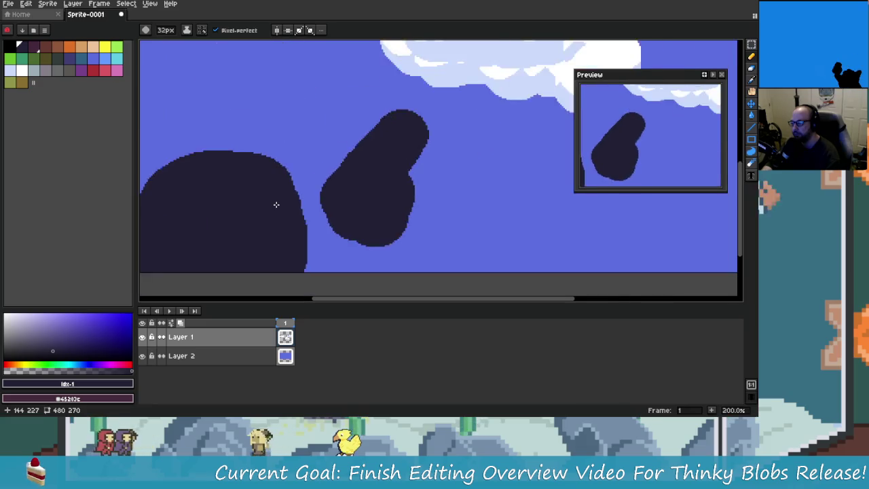
pyautogui.scroll(-1, 284, 231)
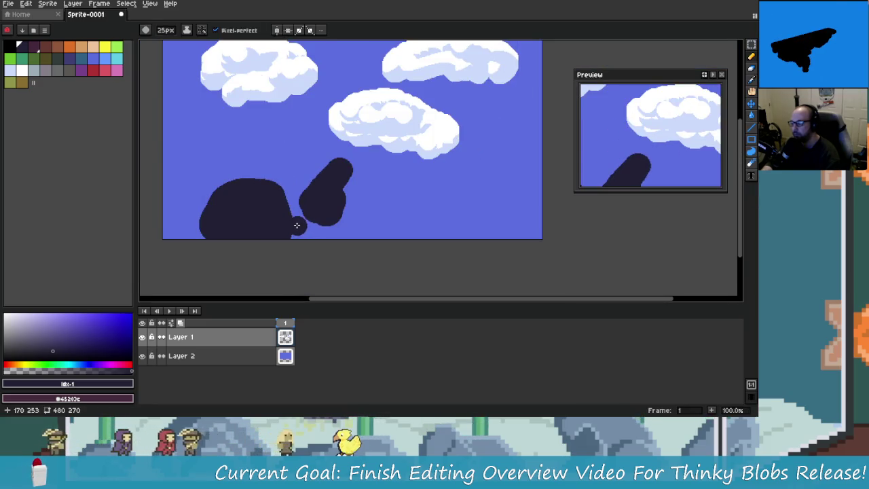
pyautogui.scroll(-1, 293, 223)
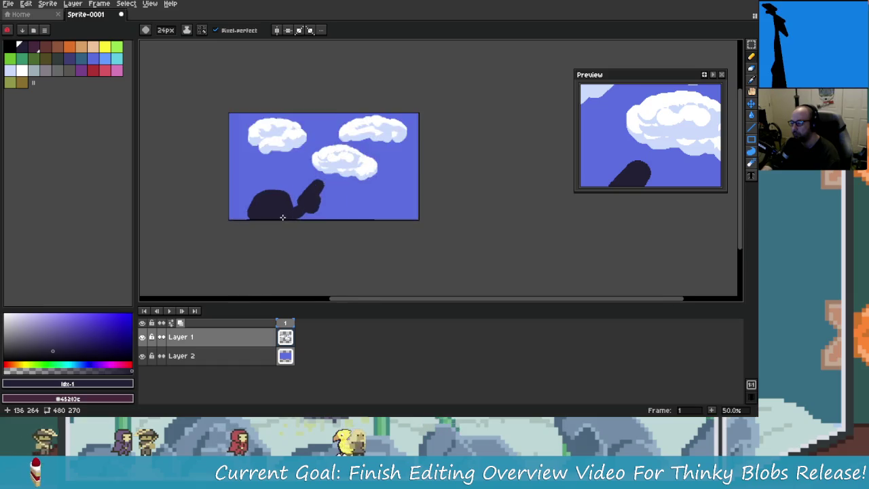
pyautogui.scroll(1, 282, 218)
pyautogui.scroll(3, 288, 208)
pyautogui.scroll(-2, 283, 200)
pyautogui.scroll(1, 310, 188)
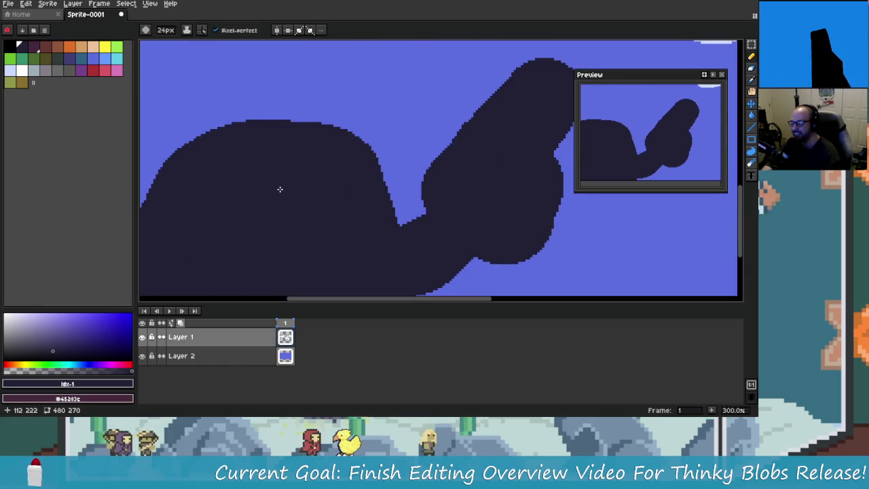
pyautogui.hscroll(-3, 341, 177)
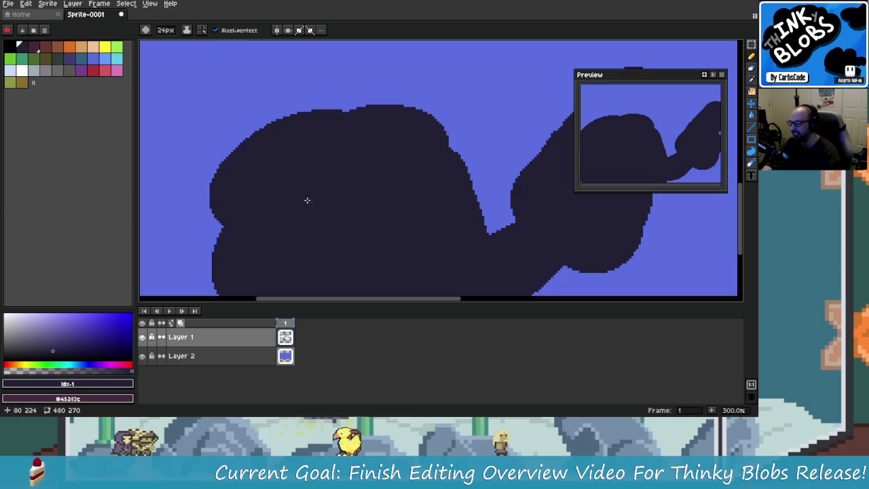
pyautogui.scroll(-2, 298, 231)
pyautogui.scroll(-1, 271, 277)
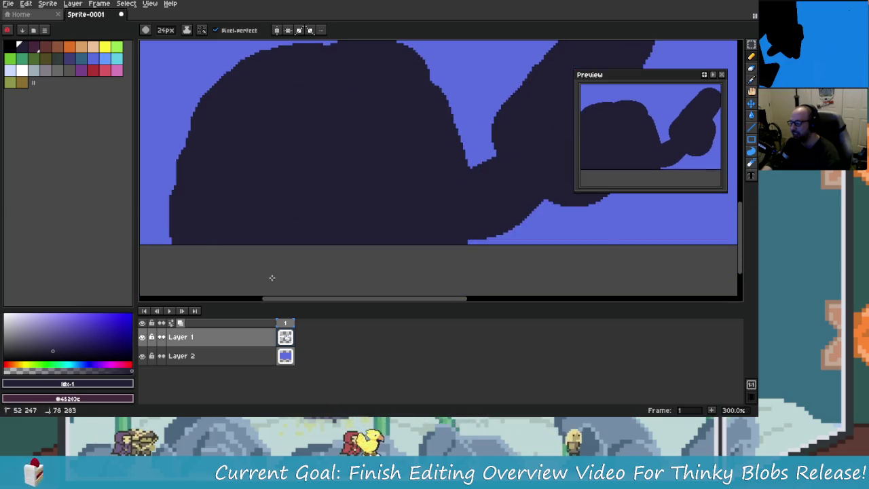
pyautogui.scroll(2, 298, 258)
pyautogui.hscroll(3, 277, 209)
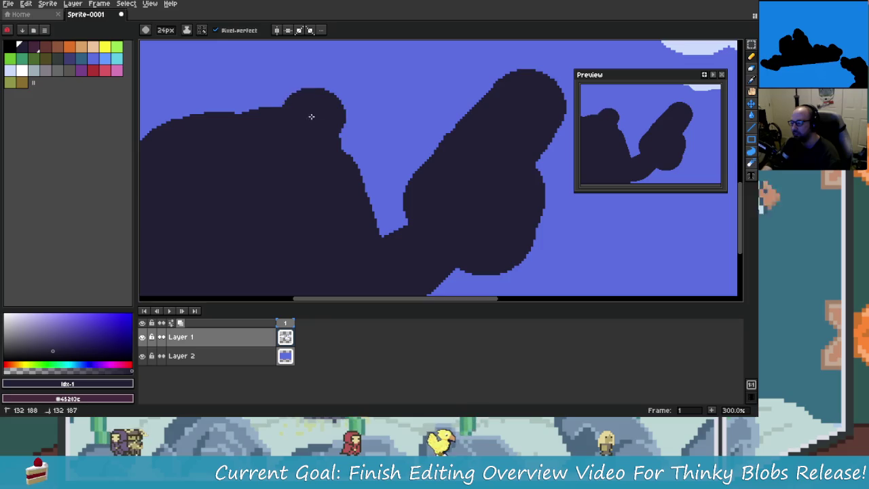
pyautogui.scroll(-2, 292, 140)
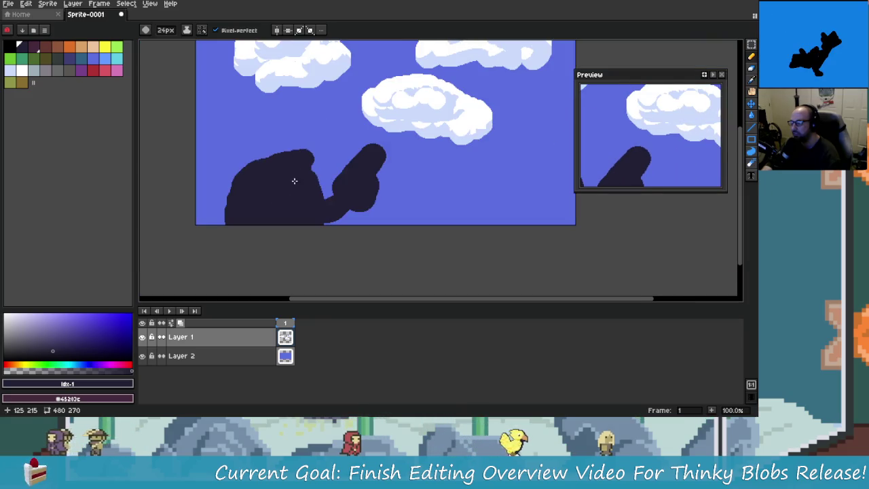
pyautogui.scroll(-1, 271, 190)
pyautogui.scroll(2, 347, 201)
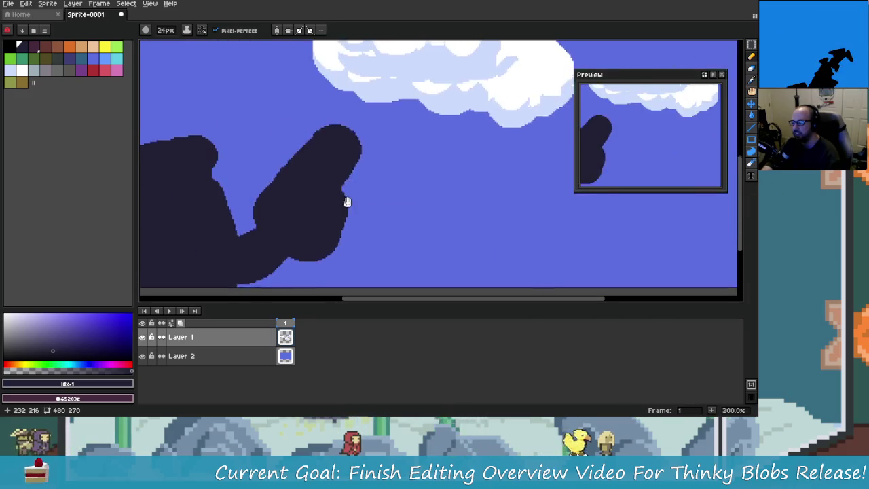
# Dab dark paint on the raised arm's tip with a smaller brush, then trim it with sky blue.
pyautogui.moveTo(347, 202); pyautogui.dragTo(356, 206)
pyautogui.press('-')
pyautogui.press('-')
pyautogui.press('-')
pyautogui.click(406, 191)
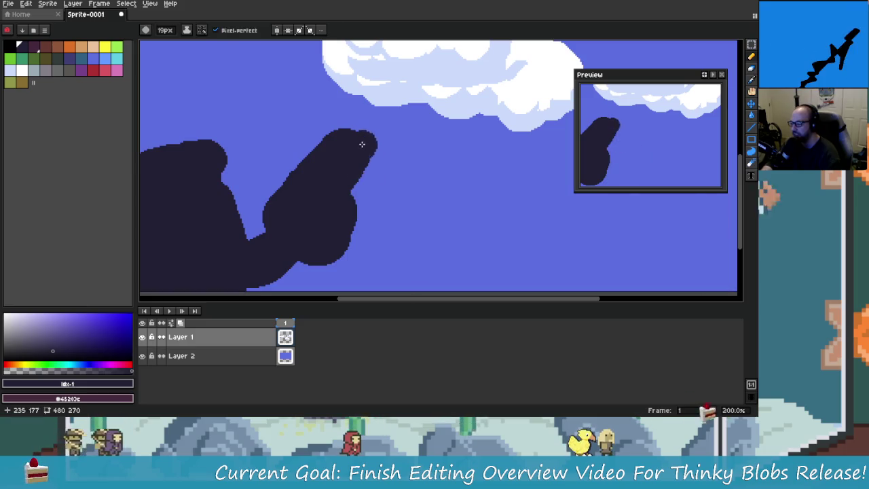
pyautogui.keyDown('alt'); pyautogui.click(413, 159); pyautogui.keyUp('alt')
pyautogui.click(337, 146)
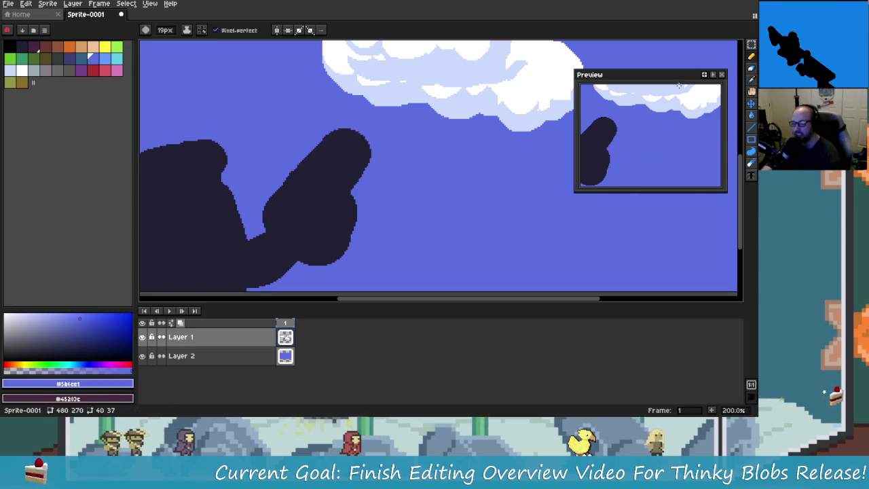
# Sample the sky colour and cut the arm back to a short pointed shape.
pyautogui.scroll(1, 346, 190)
pyautogui.scroll(2, 408, 151)
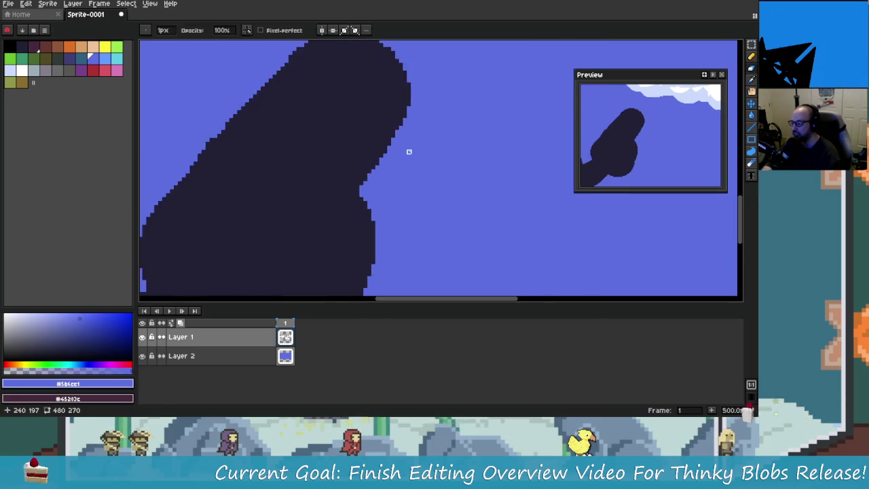
pyautogui.press('i')
pyautogui.press('b')
pyautogui.scroll(2, 334, 174)
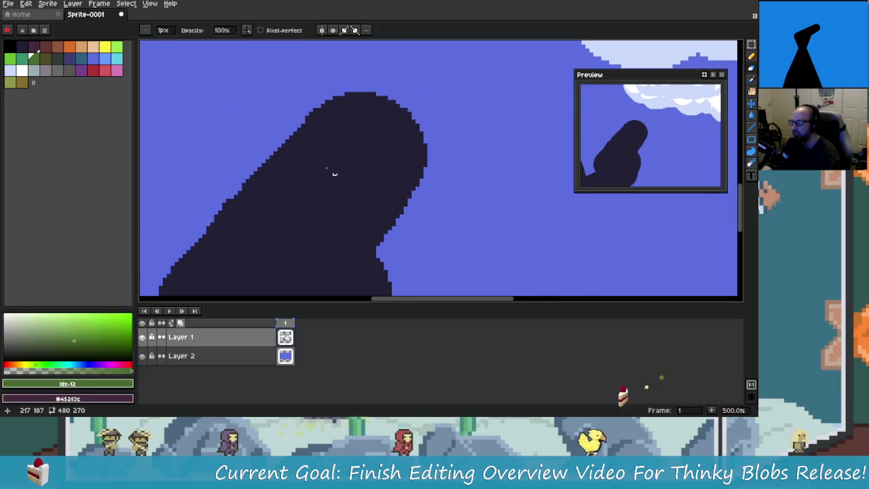
pyautogui.scroll(-1, 380, 75)
pyautogui.scroll(-2, 386, 145)
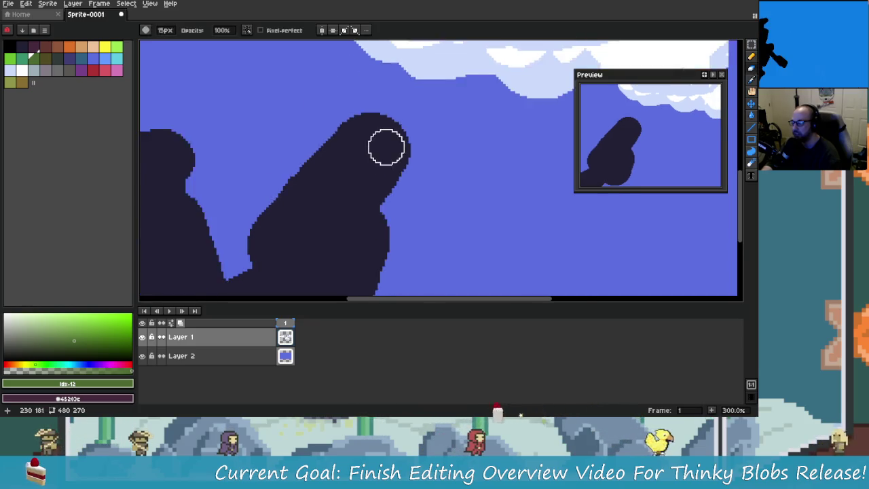
pyautogui.moveTo(357, 132)
pyautogui.mouseDown()
pyautogui.moveTo(380, 163)
pyautogui.moveTo(317, 156)
pyautogui.moveTo(389, 228)
pyautogui.moveTo(309, 203)
pyautogui.moveTo(370, 206)
pyautogui.moveTo(333, 265)
pyautogui.moveTo(371, 242)
pyautogui.mouseUp()
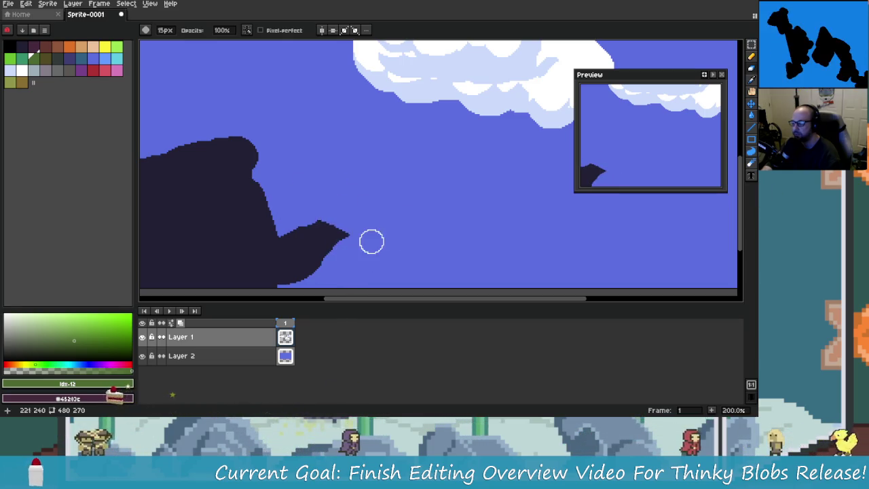
# In dark #222034, paint a larger hand bump and a small raised finger on the arm tip.
pyautogui.keyDown('alt'); pyautogui.click(326, 247); pyautogui.keyUp('alt')
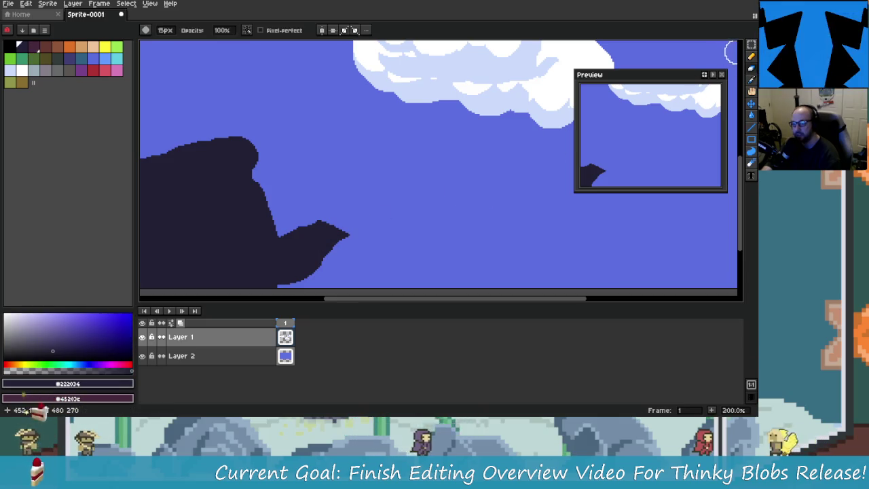
pyautogui.click(751, 57)
pyautogui.click(339, 237)
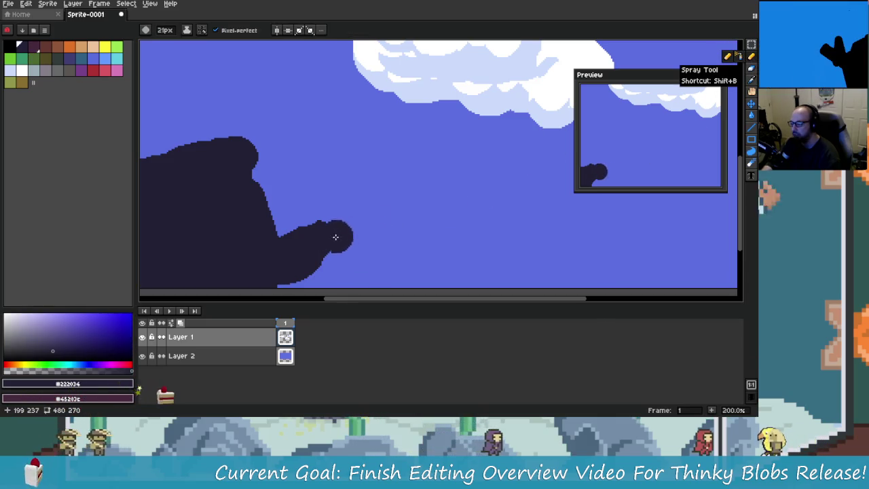
pyautogui.hotkey('ctrl', 'z')
pyautogui.moveTo(328, 239); pyautogui.dragTo(337, 241)
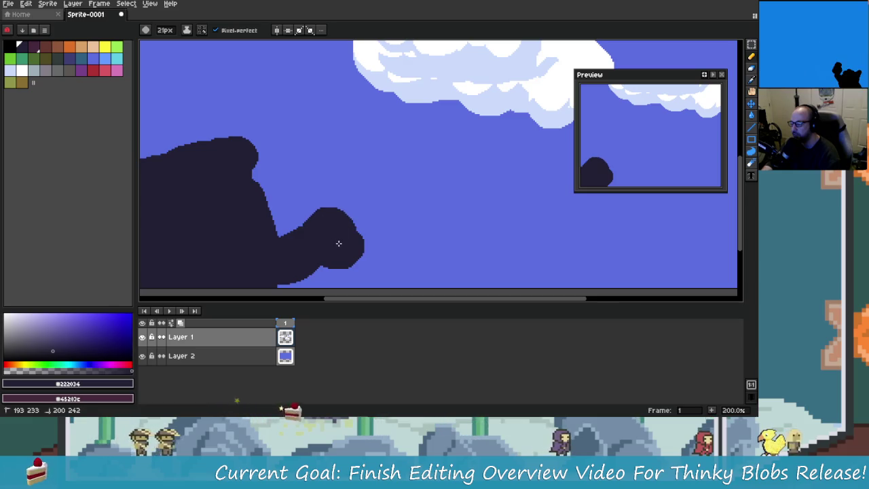
pyautogui.click(333, 213)
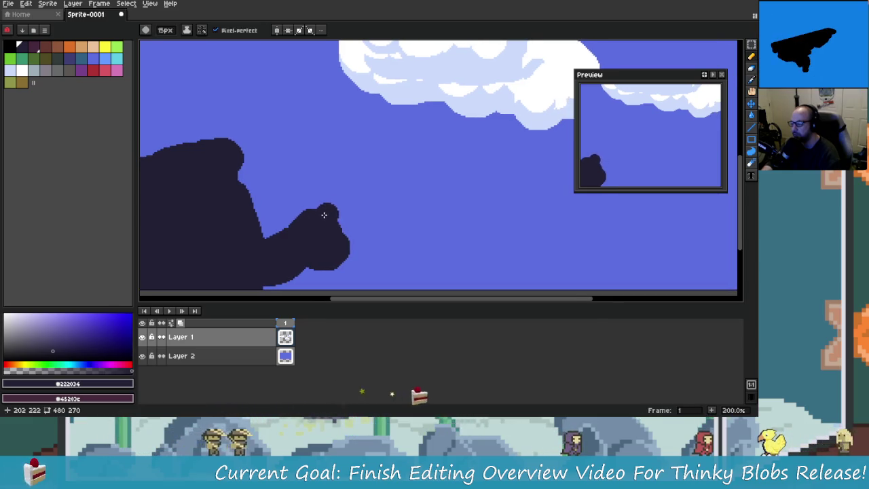
pyautogui.scroll(-1, 378, 223)
pyautogui.scroll(-1, 384, 230)
pyautogui.scroll(1, 392, 235)
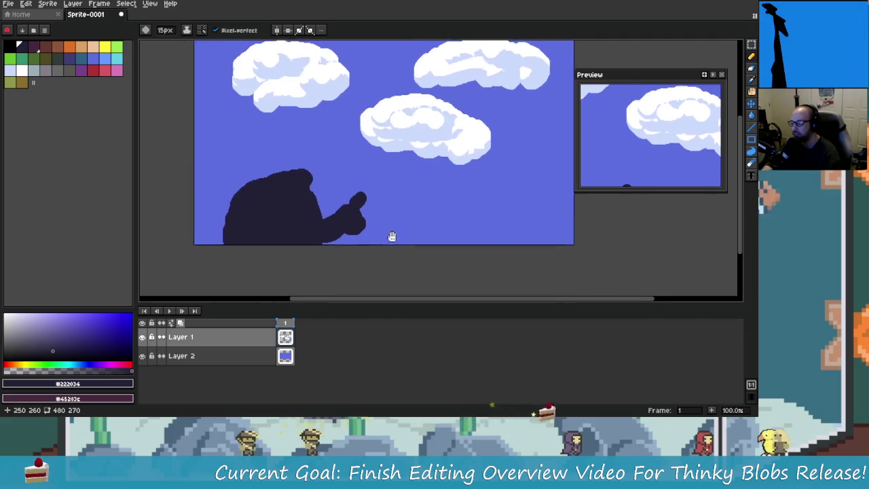
pyautogui.moveTo(391, 236); pyautogui.dragTo(410, 249)
pyautogui.scroll(2, 357, 235)
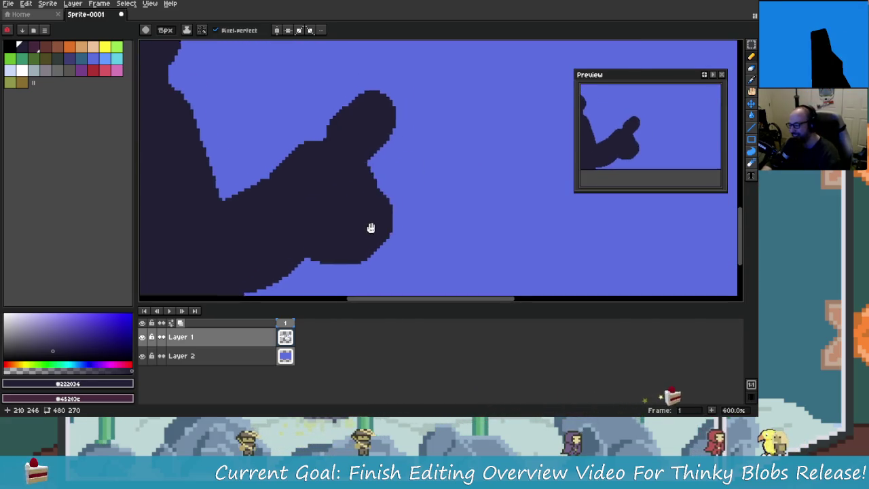
pyautogui.scroll(-2, 407, 211)
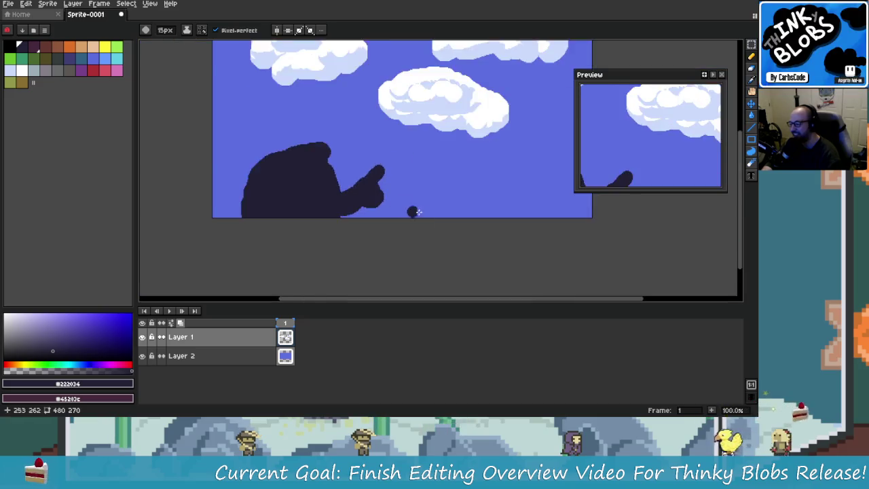
pyautogui.scroll(-1, 439, 223)
pyautogui.scroll(3, 438, 223)
pyautogui.scroll(-1, 456, 236)
pyautogui.scroll(-1, 457, 235)
pyautogui.scroll(1, 405, 200)
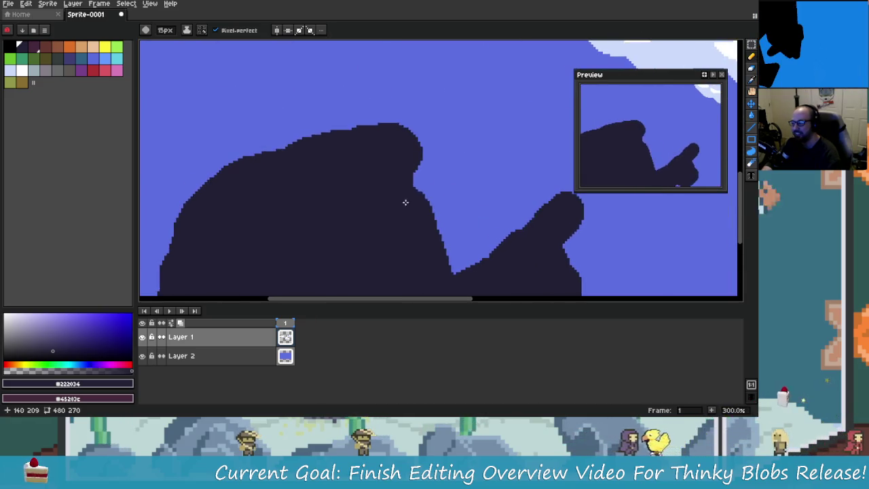
pyautogui.scroll(-1, 374, 185)
pyautogui.scroll(1, 375, 185)
pyautogui.scroll(-2, 375, 185)
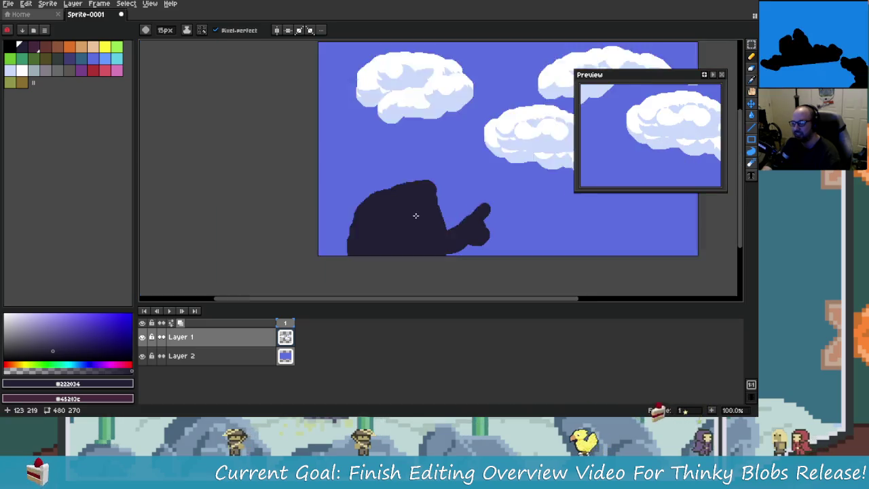
pyautogui.scroll(-3, 450, 242)
pyautogui.scroll(5, 429, 213)
pyautogui.scroll(1, 353, 180)
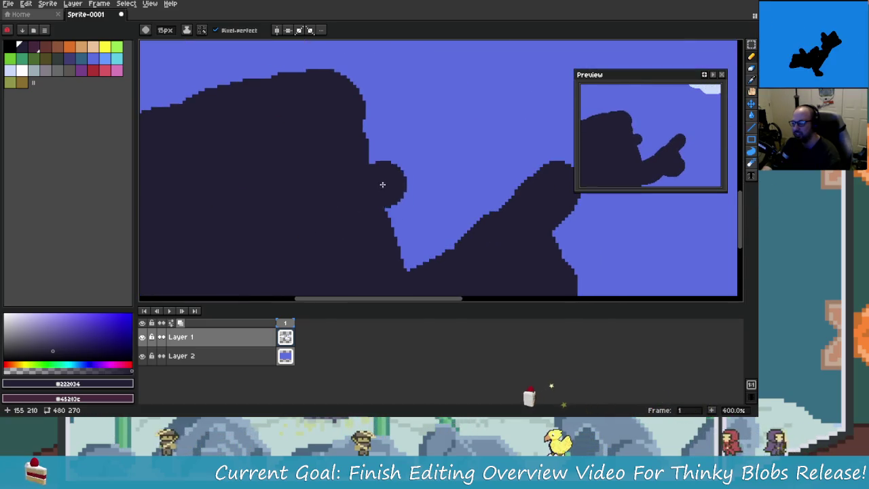
pyautogui.scroll(-2, 374, 182)
pyautogui.scroll(-1, 493, 281)
pyautogui.scroll(2, 423, 238)
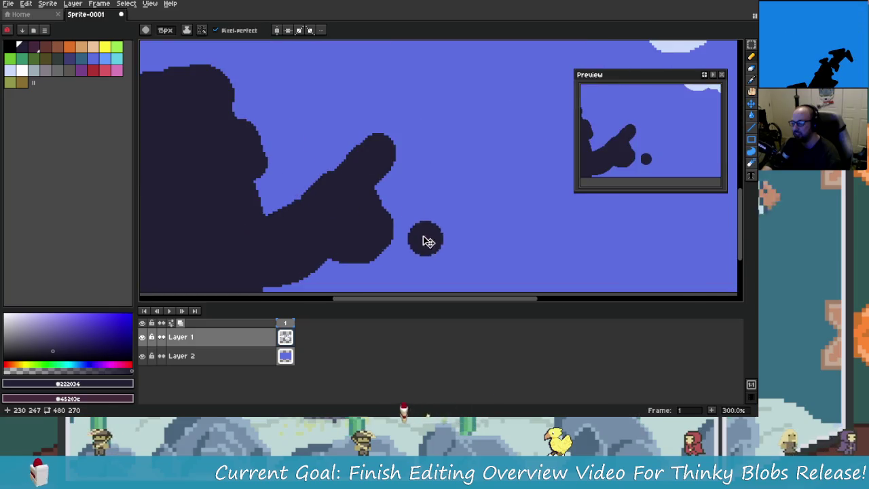
# Undo the last two stray strokes and dab a white spot on the head with the brush.
pyautogui.press('b')
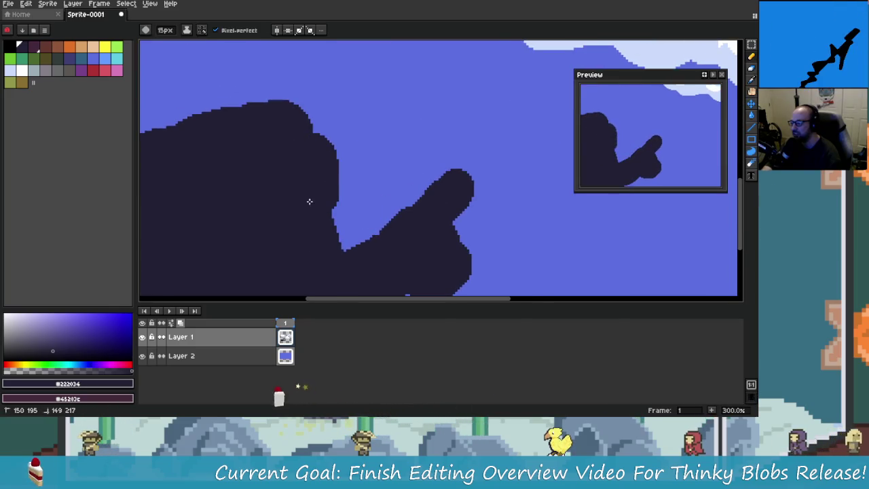
pyautogui.scroll(-1, 311, 197)
pyautogui.scroll(1, 322, 169)
pyautogui.hotkey('ctrl', 'z')
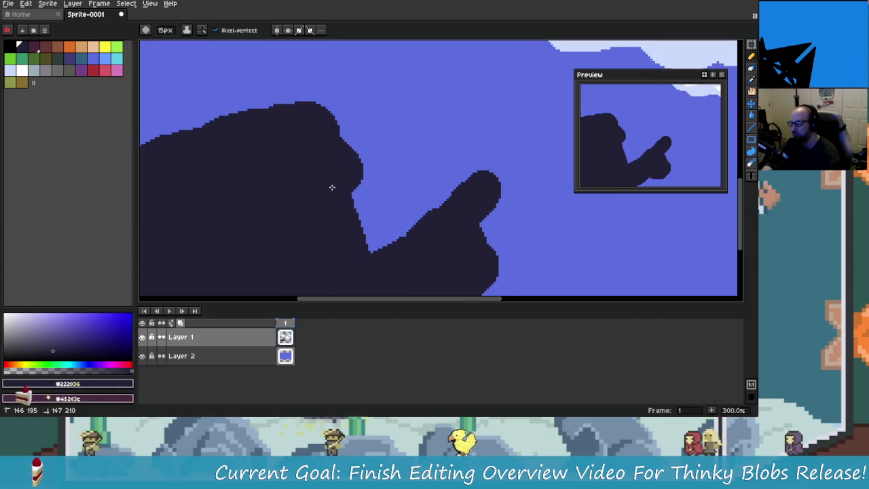
pyautogui.hotkey('ctrl', 'z')
pyautogui.click(21, 70)
pyautogui.scroll(3, 165, 129)
pyautogui.click(368, 145)
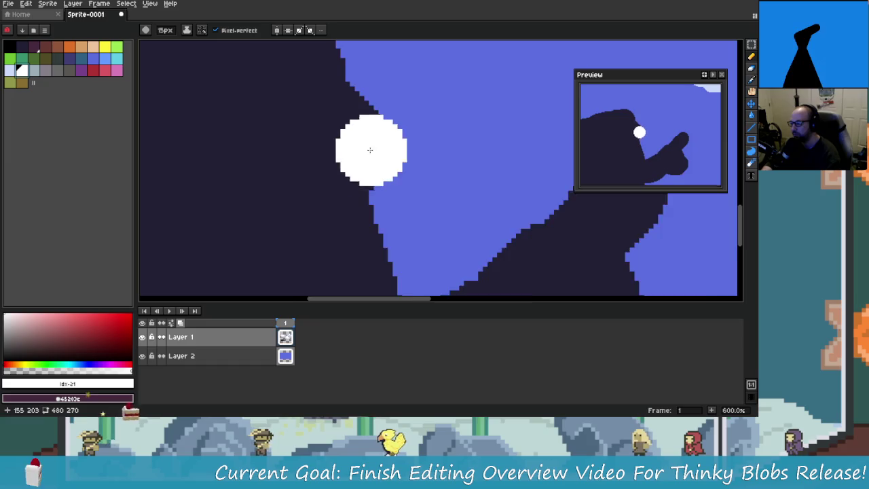
# Replace the white spot with a larger white eye shape on the head.
pyautogui.scroll(1, 397, 117)
pyautogui.hotkey('ctrl', 'z')
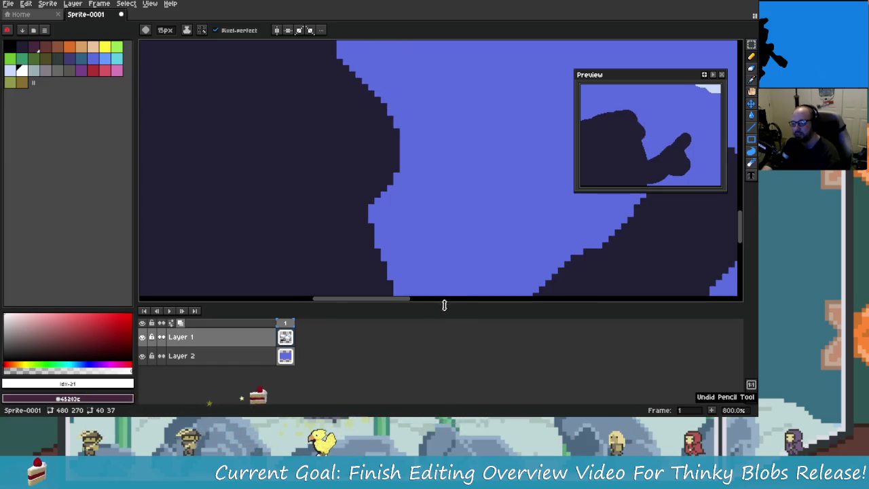
pyautogui.scroll(-3, 409, 177)
pyautogui.scroll(-4, 409, 177)
pyautogui.scroll(3, 372, 184)
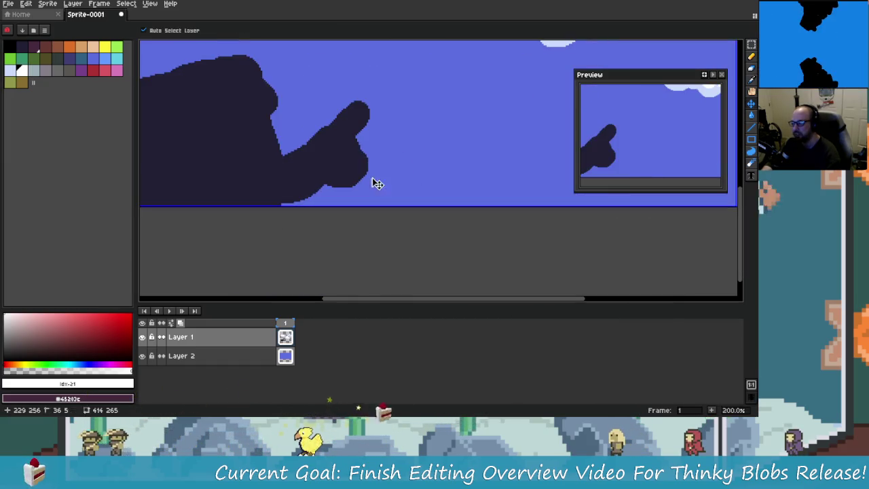
pyautogui.scroll(2, 408, 203)
pyautogui.scroll(-2, 364, 160)
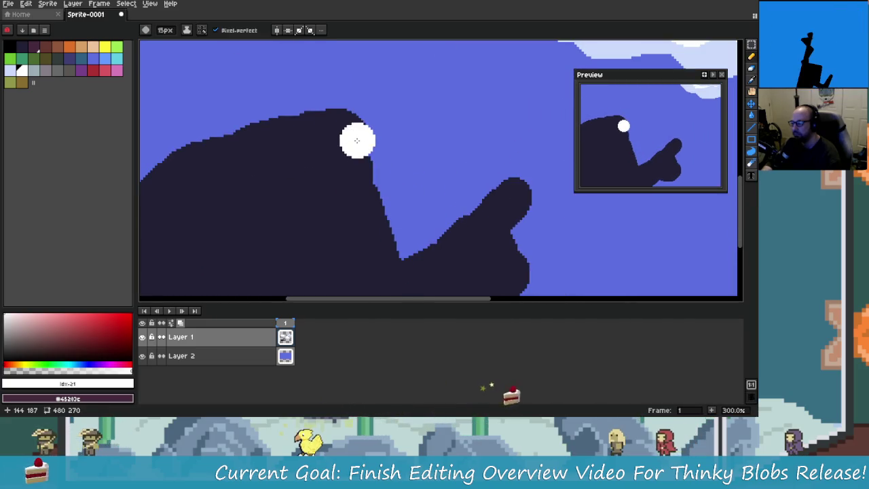
pyautogui.moveTo(358, 139); pyautogui.dragTo(382, 204)
pyautogui.hotkey('ctrl', 'z')
pyautogui.moveTo(363, 154)
pyautogui.mouseDown()
pyautogui.moveTo(360, 171)
pyautogui.moveTo(417, 220)
pyautogui.mouseUp()
# Add a dark navy pupil in the eye's upper right, then drop the eye and pan over the figure.
pyautogui.keyDown('alt'); pyautogui.click(278, 170); pyautogui.keyUp('alt')
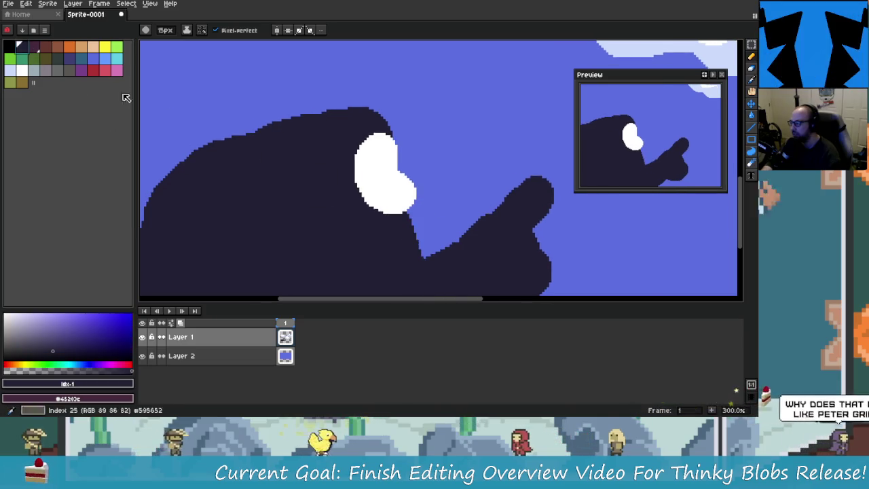
pyautogui.click(374, 178)
pyautogui.hotkey('ctrl', 'z')
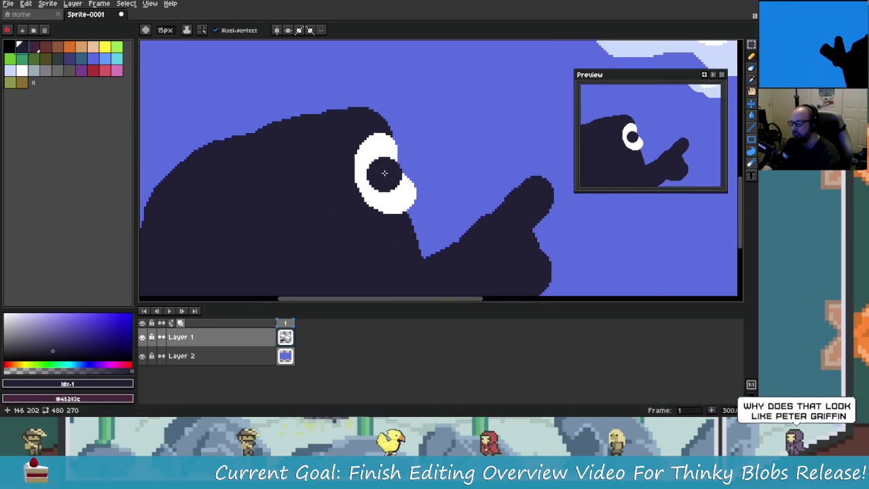
pyautogui.moveTo(389, 173); pyautogui.dragTo(395, 169)
pyautogui.scroll(-3, 504, 265)
pyautogui.press('v')
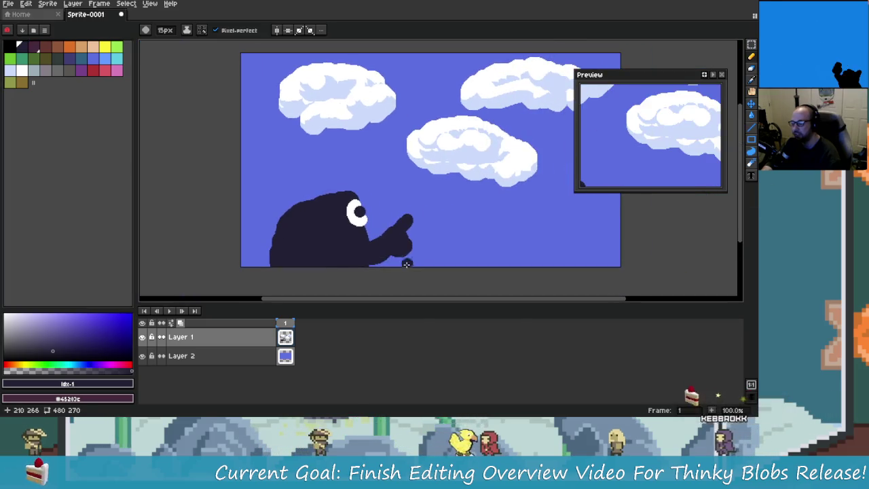
pyautogui.press('b')
pyautogui.moveTo(378, 223)
pyautogui.mouseDown()
pyautogui.moveTo(355, 233)
pyautogui.moveTo(337, 208)
pyautogui.mouseUp()
pyautogui.scroll(1, 258, 194)
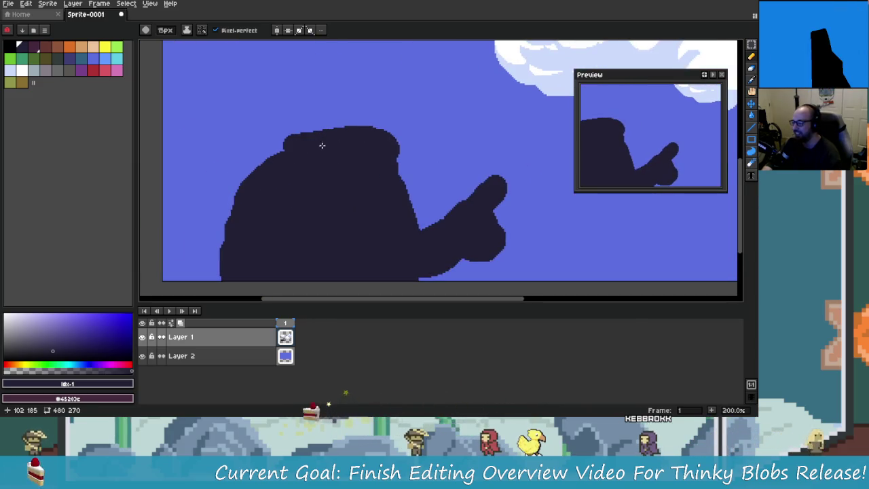
# Smooth the head's top-left edge and erase the figure's lower-left edge.
pyautogui.moveTo(322, 146); pyautogui.dragTo(258, 163)
pyautogui.moveTo(235, 190); pyautogui.dragTo(211, 279)
pyautogui.hotkey('ctrl', 'z')
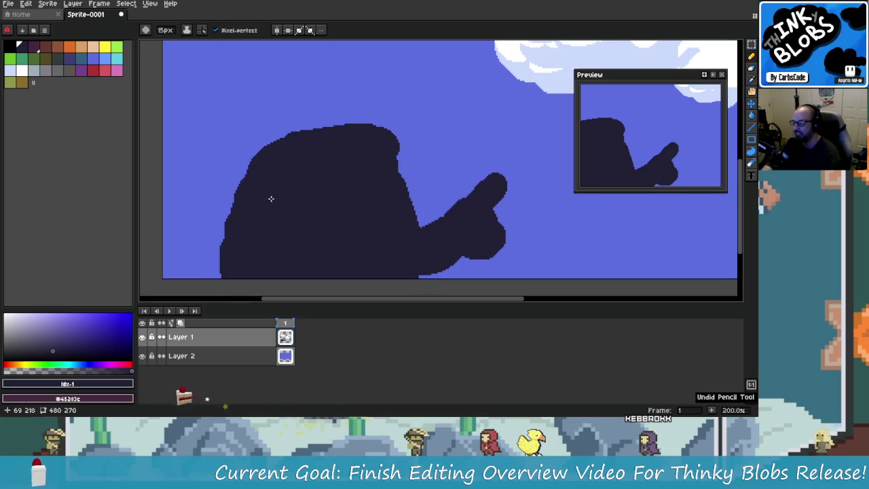
pyautogui.press('e')
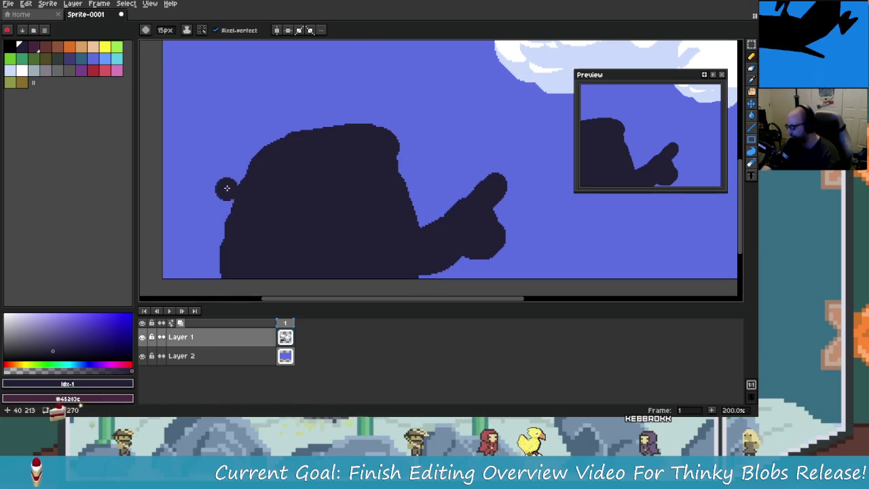
pyautogui.moveTo(223, 254); pyautogui.dragTo(235, 251)
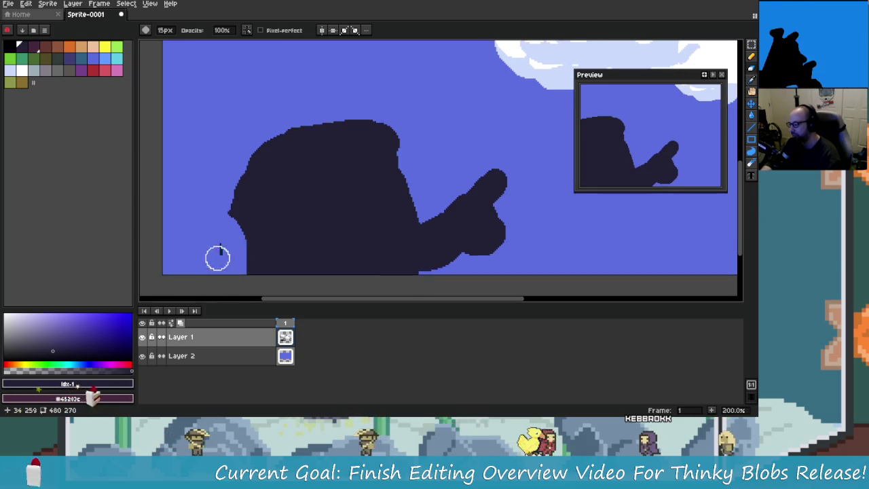
pyautogui.moveTo(220, 215); pyautogui.dragTo(220, 237)
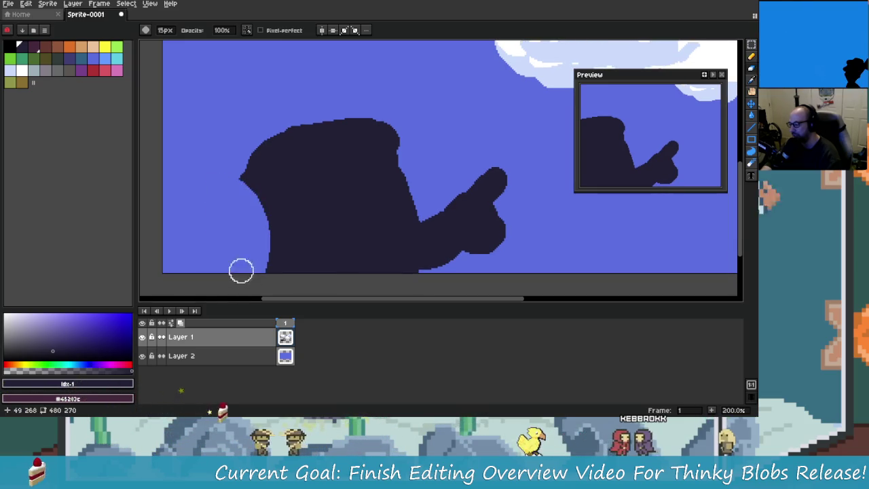
# Carve a curve into the figure's upper-left edge in dark navy and zoom back out.
pyautogui.keyDown('alt'); pyautogui.click(295, 204); pyautogui.keyUp('alt')
pyautogui.moveTo(272, 157)
pyautogui.mouseDown()
pyautogui.moveTo(251, 186)
pyautogui.moveTo(281, 151)
pyautogui.moveTo(254, 262)
pyautogui.mouseUp()
pyautogui.press('b')
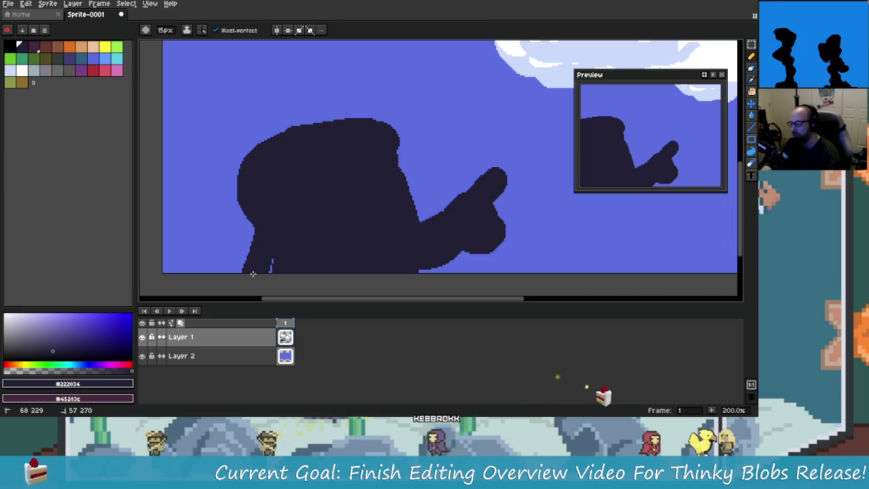
pyautogui.scroll(-1, 325, 235)
pyautogui.scroll(-2, 326, 236)
pyautogui.scroll(2, 319, 238)
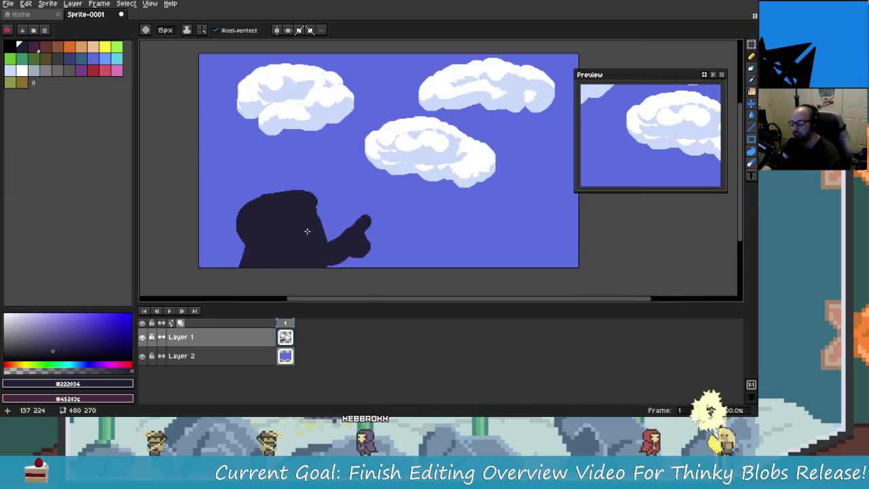
pyautogui.scroll(2, 315, 237)
pyautogui.scroll(-2, 315, 237)
pyautogui.moveTo(315, 237); pyautogui.dragTo(296, 220)
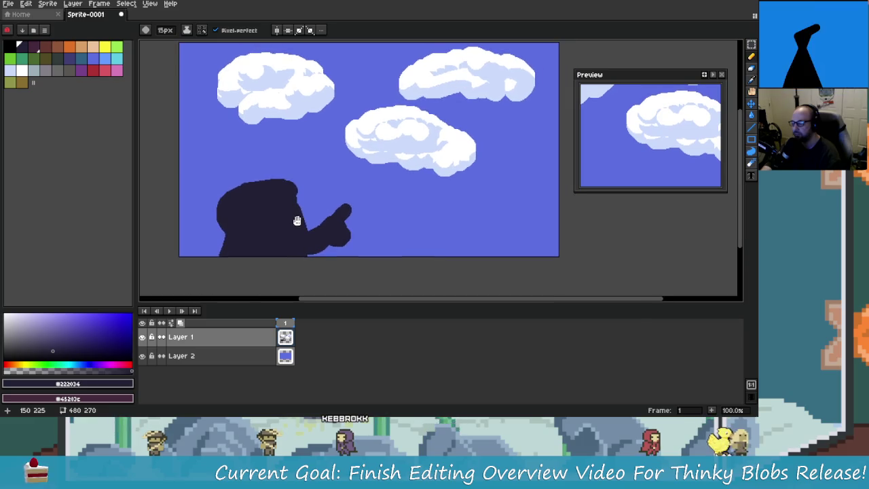
pyautogui.moveTo(362, 220); pyautogui.dragTo(324, 221)
pyautogui.scroll(1, 336, 205)
pyautogui.moveTo(320, 169)
pyautogui.mouseDown()
pyautogui.moveTo(375, 204)
pyautogui.moveTo(334, 196)
pyautogui.mouseUp()
pyautogui.press('v')
pyautogui.moveTo(387, 165); pyautogui.dragTo(326, 198)
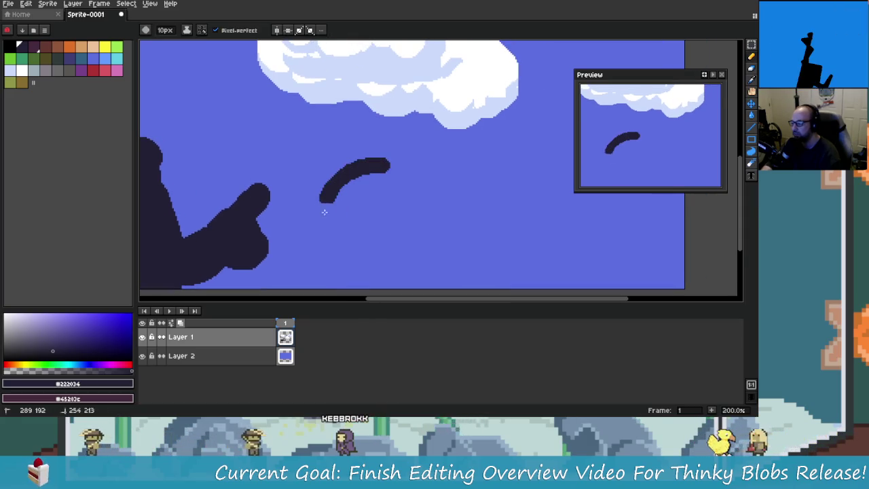
pyautogui.hotkey('ctrl', 'z')
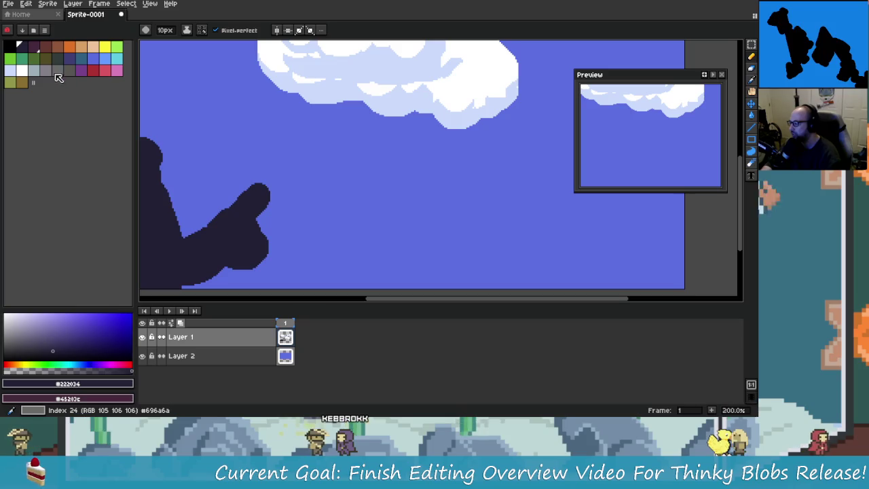
pyautogui.hscroll(-5, 302, 216)
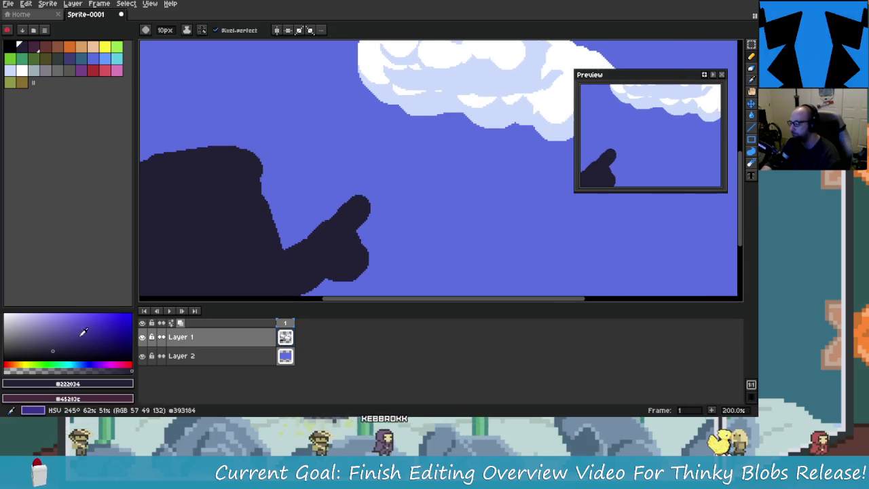
pyautogui.hscroll(3, 342, 212)
pyautogui.click(341, 212)
pyautogui.scroll(1, 342, 212)
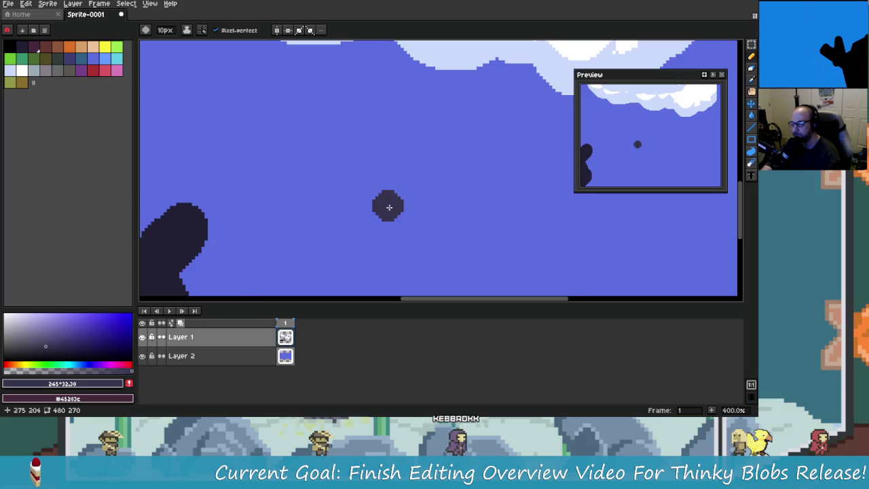
pyautogui.moveTo(370, 129)
pyautogui.mouseDown()
pyautogui.moveTo(376, 251)
pyautogui.moveTo(372, 228)
pyautogui.mouseUp()
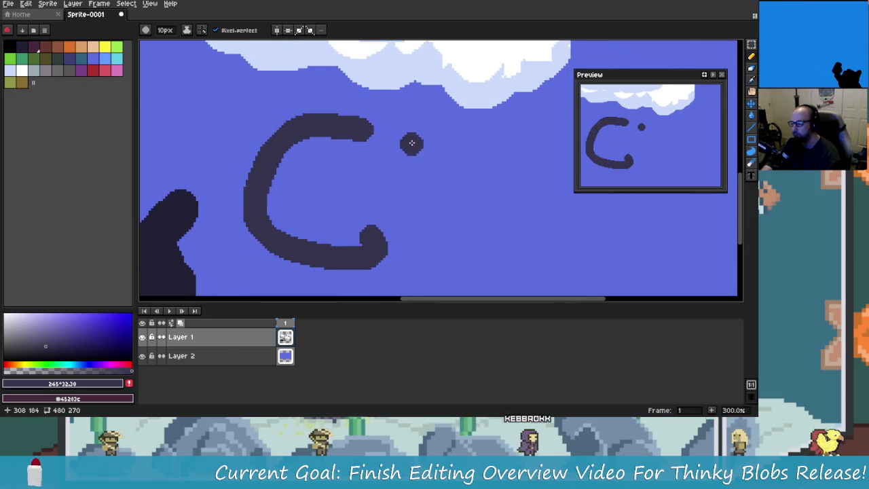
pyautogui.moveTo(411, 141); pyautogui.dragTo(425, 247)
pyautogui.hscroll(4, 445, 204)
pyautogui.moveTo(426, 163); pyautogui.dragTo(420, 181)
pyautogui.hscroll(4, 421, 182)
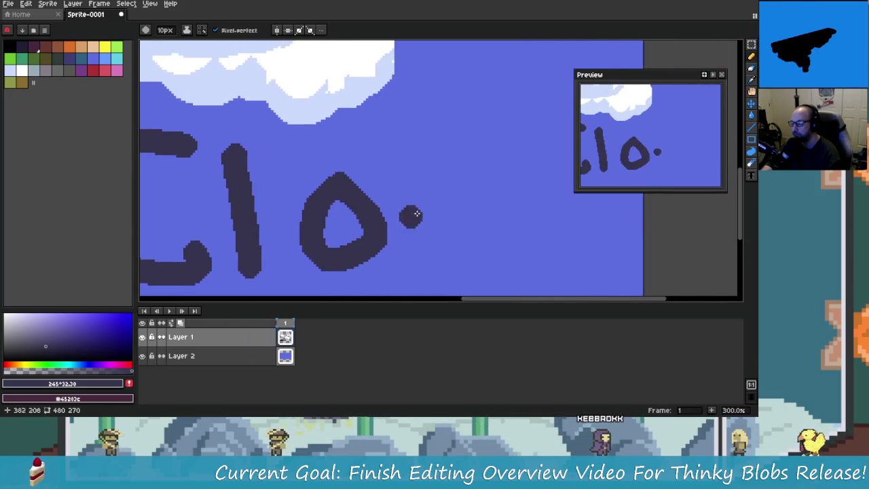
pyautogui.moveTo(407, 213); pyautogui.dragTo(490, 234)
pyautogui.hscroll(5, 534, 184)
pyautogui.click(444, 99)
pyautogui.moveTo(444, 98); pyautogui.dragTo(466, 197)
pyautogui.moveTo(453, 170); pyautogui.dragTo(459, 216)
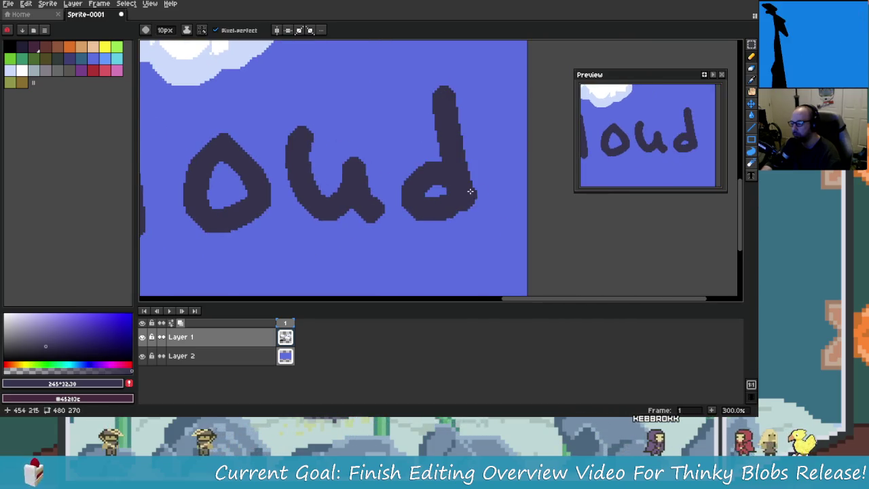
pyautogui.moveTo(510, 121); pyautogui.dragTo(469, 197)
pyautogui.scroll(-2, 325, 246)
pyautogui.scroll(-2, 325, 247)
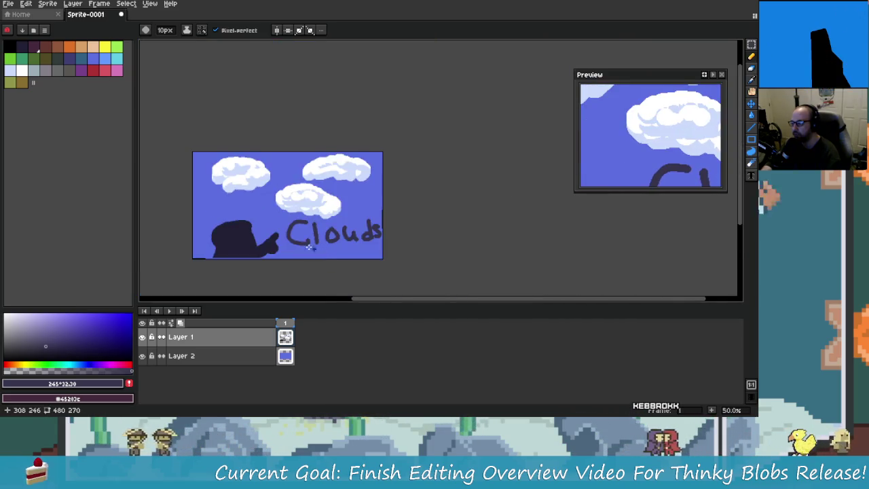
pyautogui.hotkey('ctrl', 'z')
pyautogui.hotkey('ctrl', 'z')
pyautogui.hotkey('ctrl', 'z')
pyautogui.hotkey('ctrl', 'z')
pyautogui.hotkey('ctrl', 'z')
pyautogui.hotkey('ctrl', 'z')
pyautogui.hotkey('ctrl', 'z')
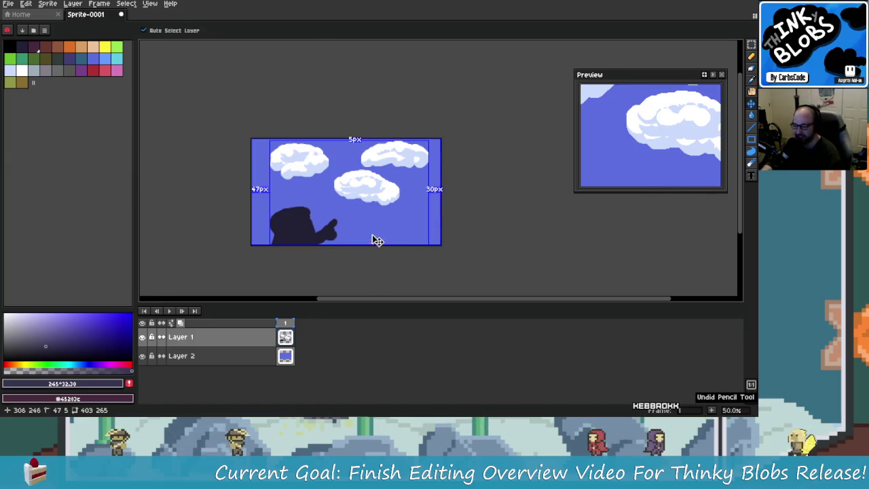
# Try moving the silhouette with the Rectangular Marquee, then undo the move.
pyautogui.scroll(3, 351, 216)
pyautogui.scroll(1, 289, 215)
pyautogui.scroll(-3, 319, 217)
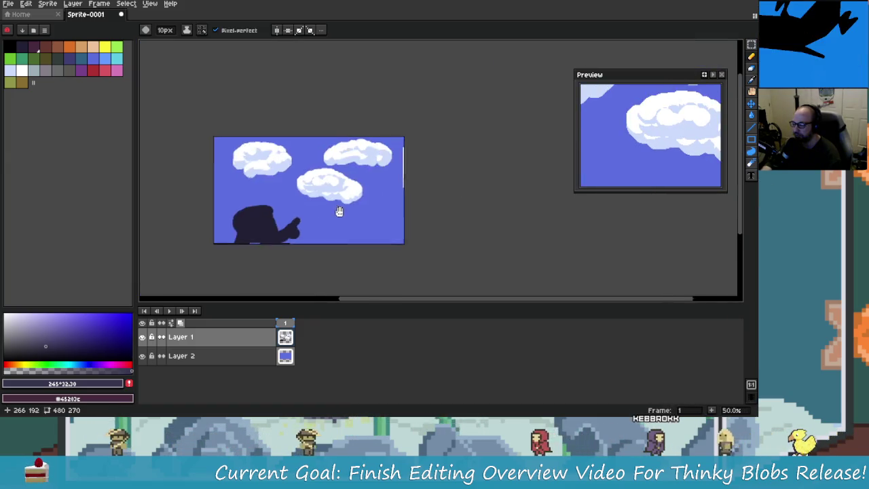
pyautogui.scroll(1, 349, 219)
pyautogui.scroll(-1, 349, 219)
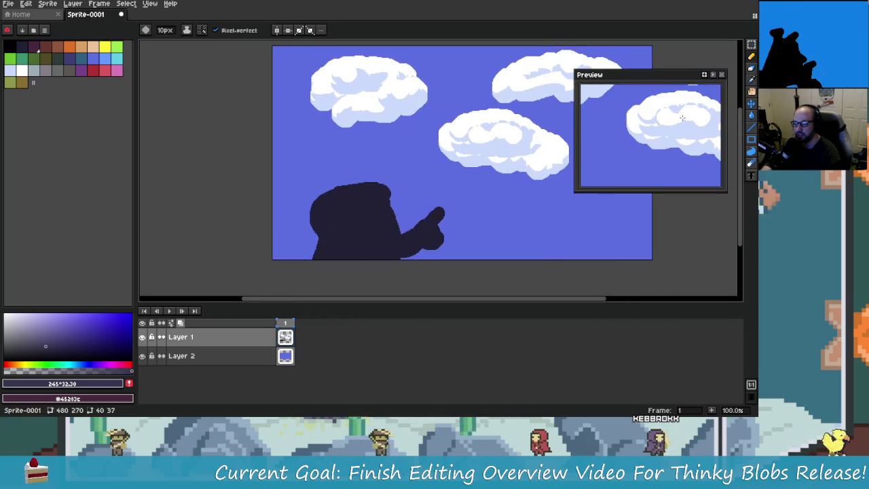
pyautogui.click(752, 49)
pyautogui.moveTo(331, 262)
pyautogui.mouseDown()
pyautogui.moveTo(333, 248)
pyautogui.moveTo(306, 250)
pyautogui.mouseUp()
pyautogui.click(387, 222)
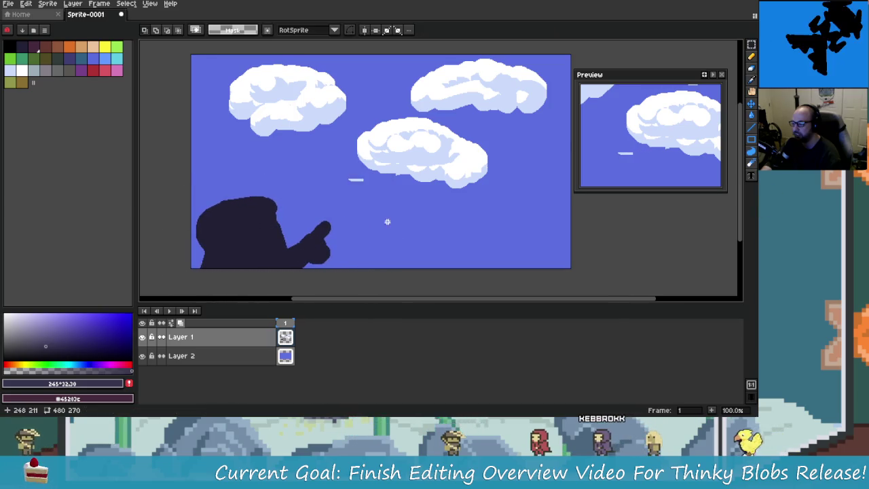
pyautogui.scroll(2, 387, 221)
pyautogui.hotkey('ctrl', 'z')
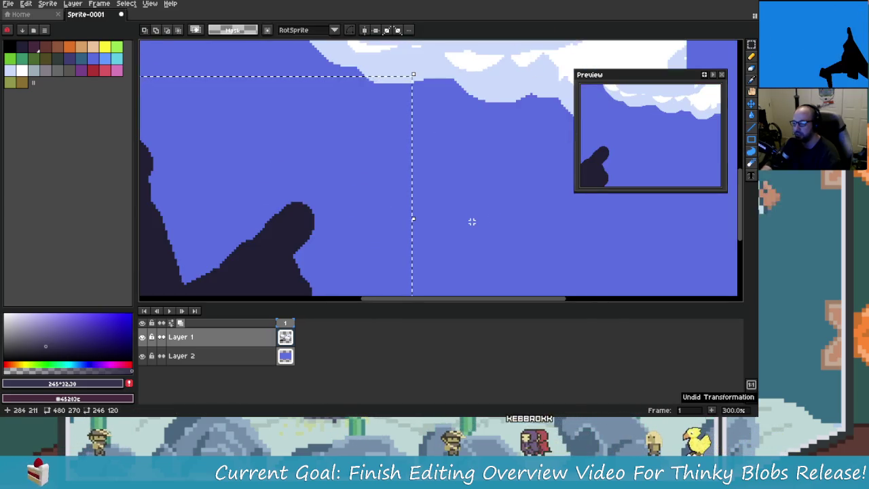
# Select the area around the silhouette, shift it slightly down and sideways, and commit.
pyautogui.scroll(-2, 472, 221)
pyautogui.moveTo(276, 177); pyautogui.dragTo(455, 279)
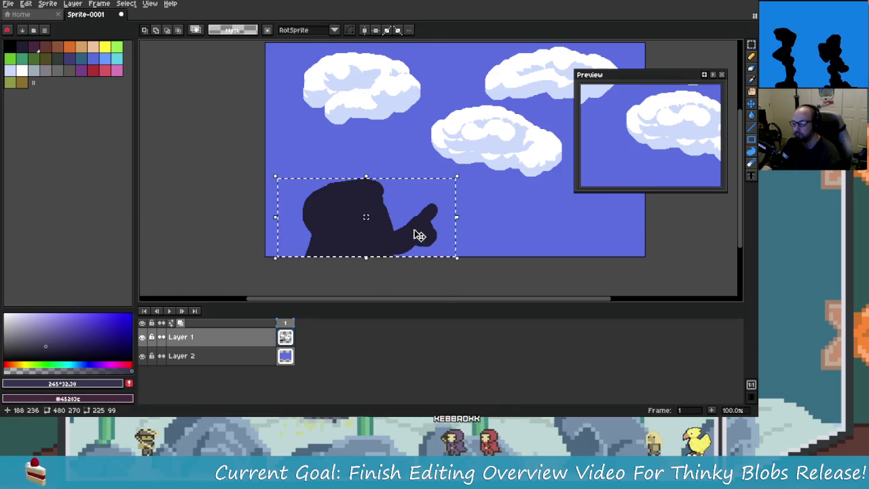
pyautogui.moveTo(419, 235); pyautogui.dragTo(388, 242)
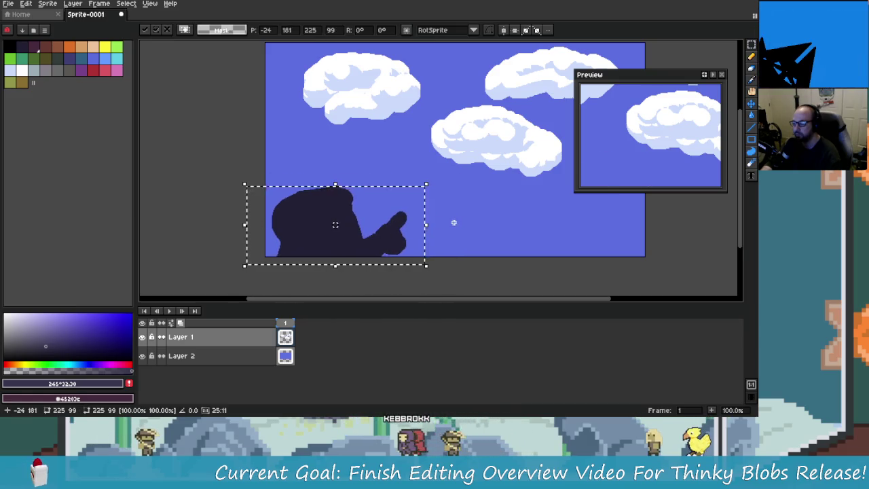
pyautogui.press('Return')
pyautogui.hscroll(3, 454, 245)
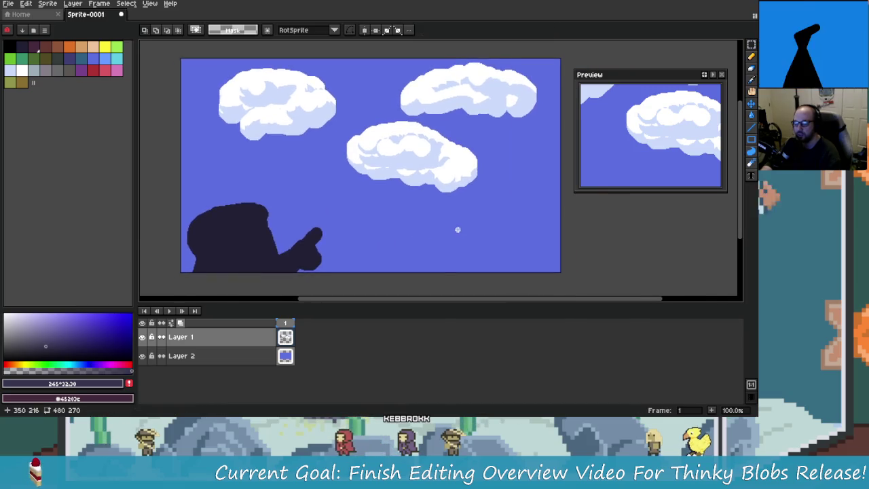
pyautogui.scroll(1, 400, 230)
pyautogui.scroll(-1, 362, 231)
pyautogui.hscroll(-2, 461, 237)
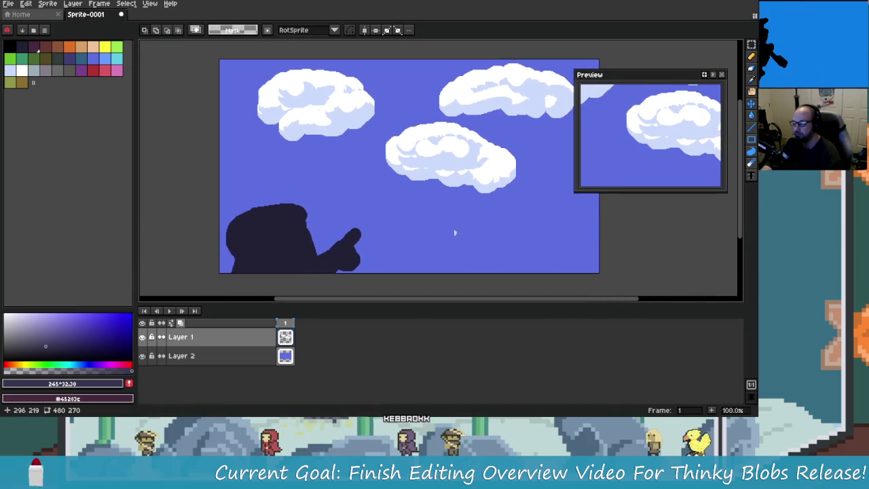
pyautogui.hscroll(1, 400, 261)
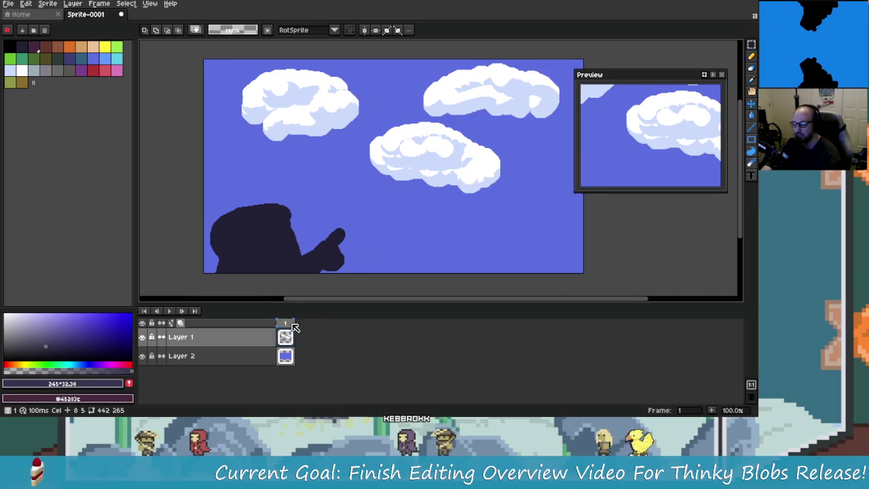
# Undo a Ctrl+T nudge, reselect a rectangle around the silhouette, and commit its new place.
pyautogui.hotkey('ctrl', 't')
pyautogui.moveTo(315, 271); pyautogui.dragTo(319, 264)
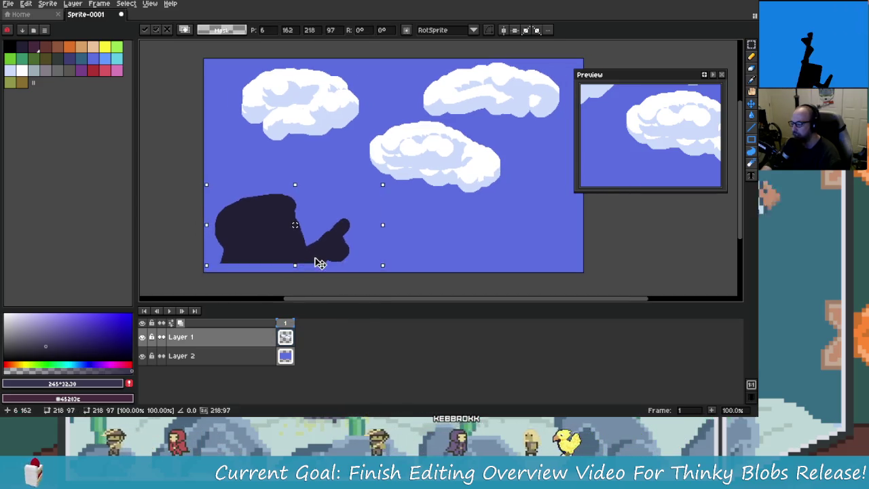
pyautogui.hotkey('ctrl', 'z')
pyautogui.click(367, 275)
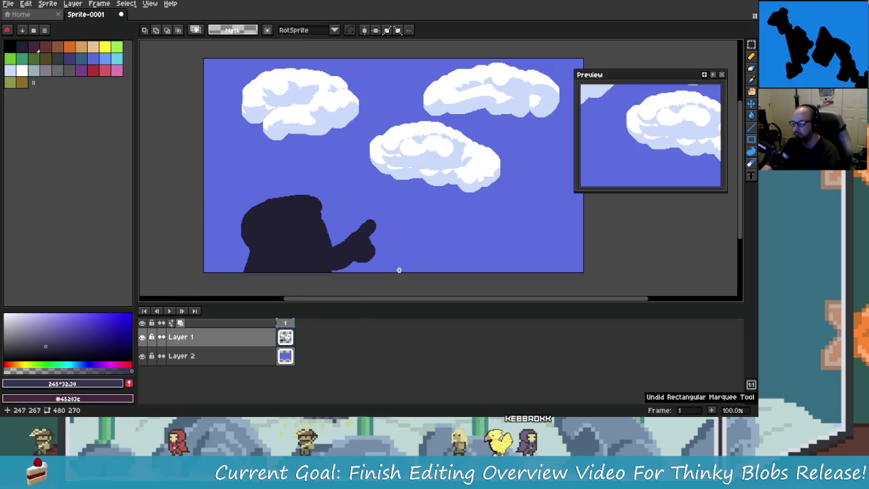
pyautogui.moveTo(214, 174)
pyautogui.mouseDown()
pyautogui.moveTo(394, 273)
pyautogui.moveTo(363, 235)
pyautogui.mouseUp()
pyautogui.press('Return')
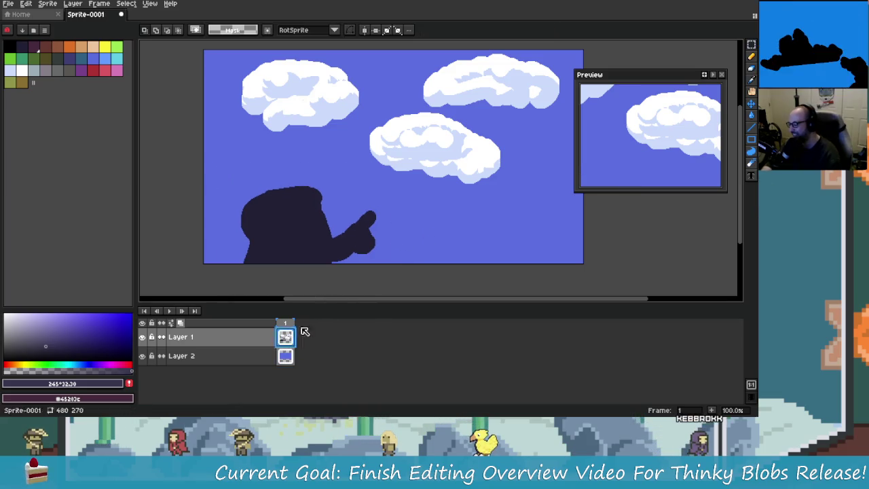
# Hide the blue background layer and cut the three clouds out of the silhouette layer.
pyautogui.hscroll(1, 328, 224)
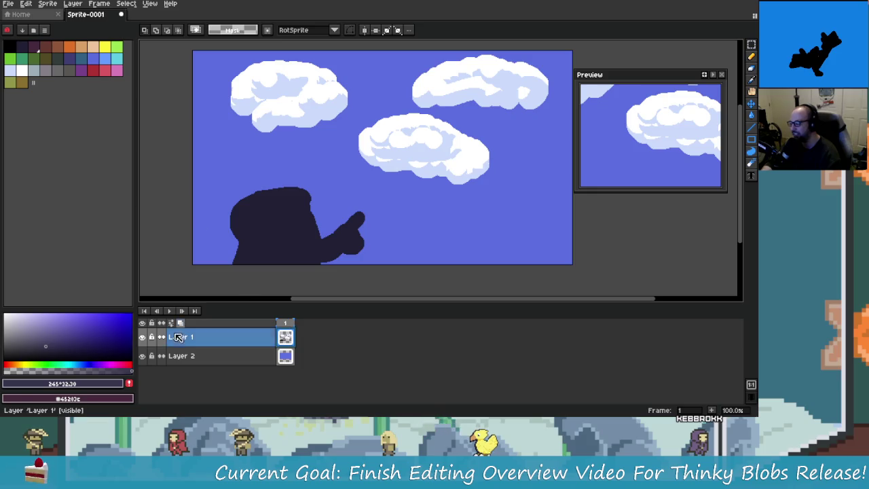
pyautogui.click(142, 356)
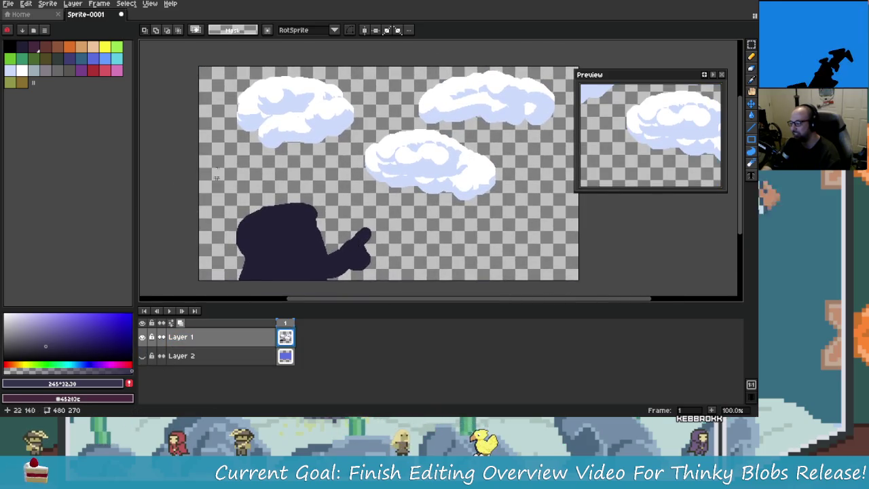
pyautogui.moveTo(378, 133); pyautogui.dragTo(557, 202)
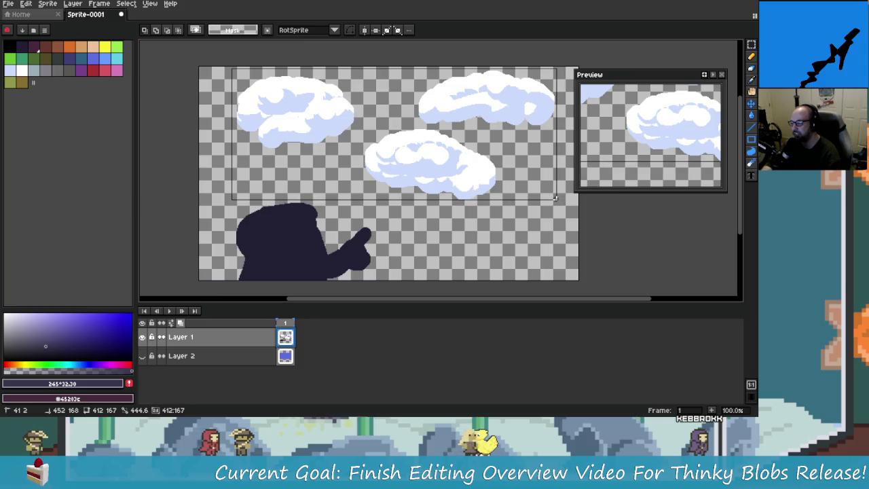
pyautogui.press('Delete')
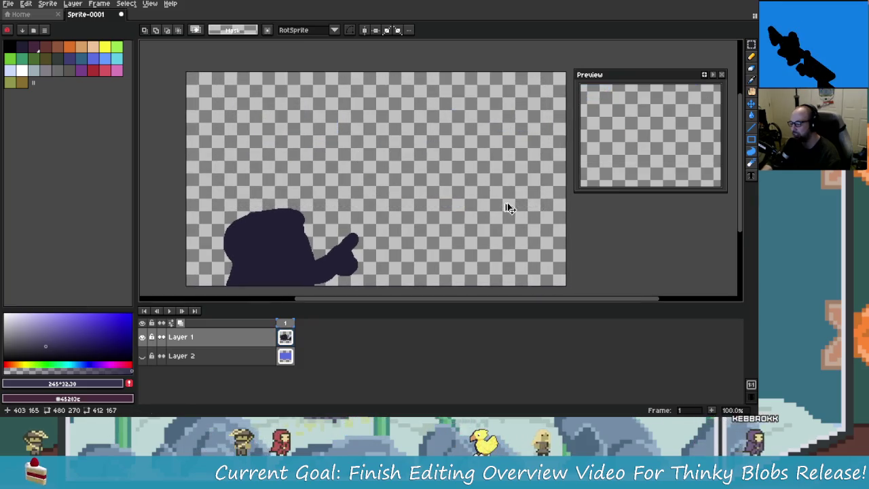
# Paste the clouds onto a new Layer 3 at their original spot, then unhide the background and deselect.
pyautogui.click(233, 347)
pyautogui.rightClick(233, 347)
pyautogui.click(324, 353)
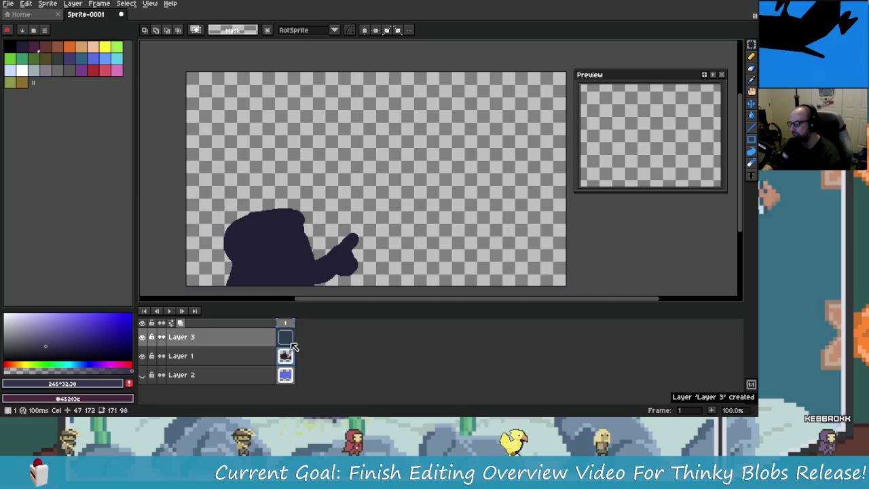
pyautogui.hotkey('ctrl', 'v')
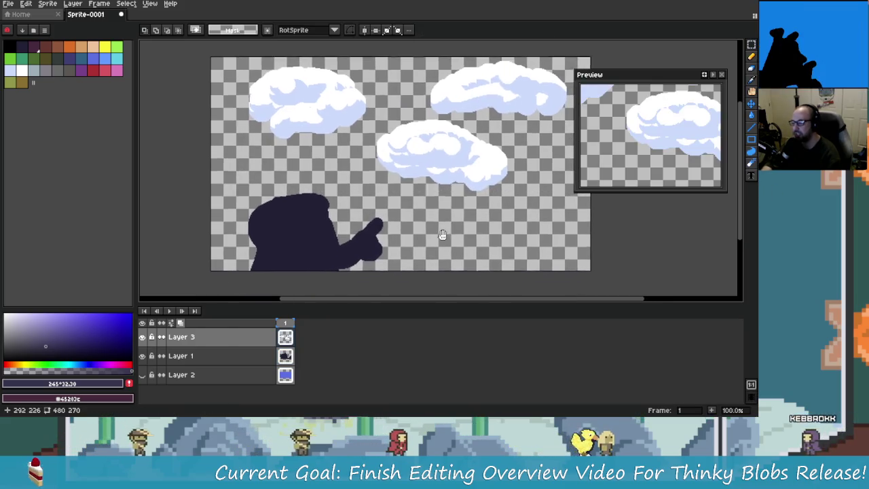
pyautogui.hotkey('ctrl', 'v')
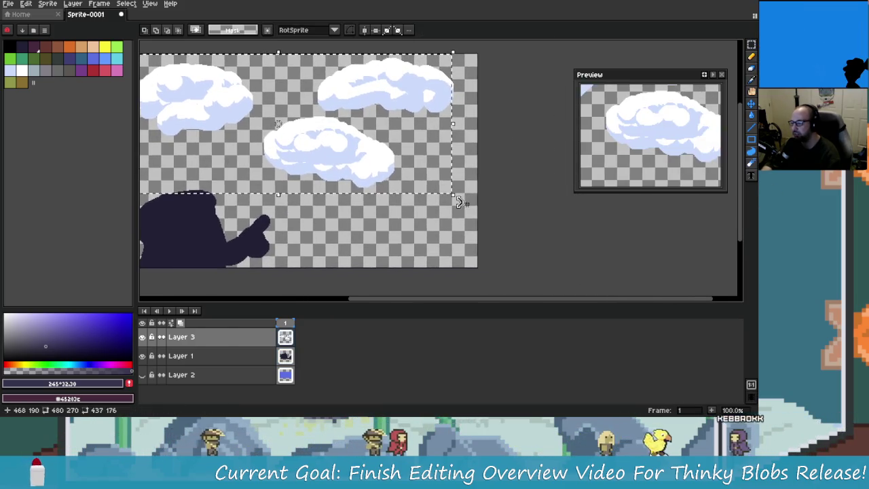
pyautogui.moveTo(435, 173)
pyautogui.mouseDown()
pyautogui.moveTo(395, 172)
pyautogui.moveTo(563, 161)
pyautogui.moveTo(319, 127)
pyautogui.mouseUp()
pyautogui.press('Return')
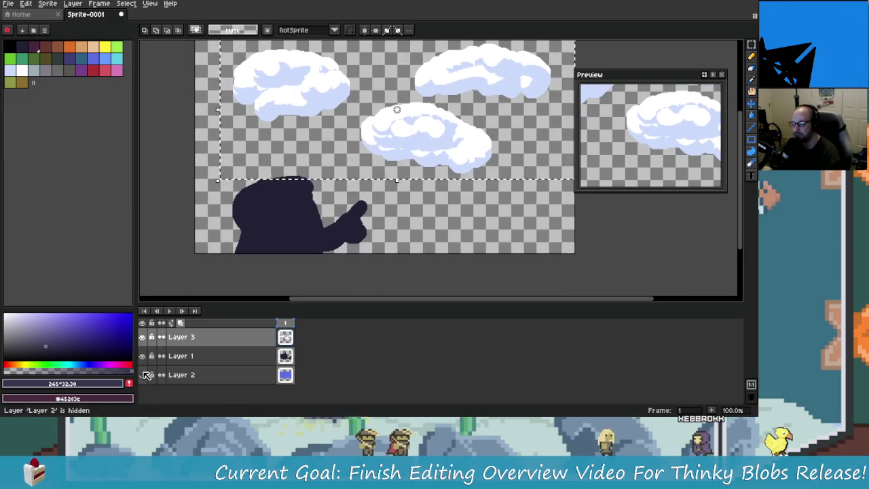
pyautogui.click(142, 374)
pyautogui.scroll(-2, 472, 220)
pyautogui.hotkey('ctrl', 'd')
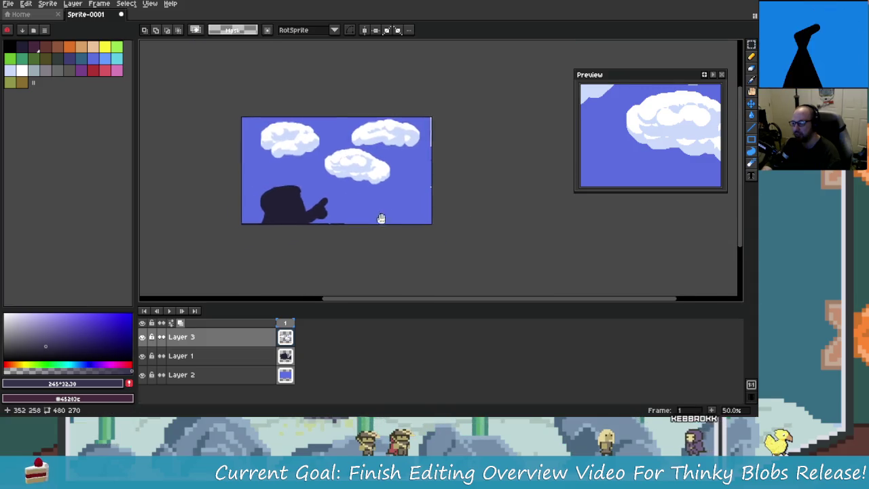
# Bring the whole artwork into view and sample the sky blue from the canvas.
pyautogui.scroll(1, 382, 219)
pyautogui.moveTo(271, 188)
pyautogui.mouseDown()
pyautogui.moveTo(397, 207)
pyautogui.moveTo(328, 206)
pyautogui.mouseUp()
pyautogui.scroll(-1, 397, 207)
pyautogui.scroll(1, 382, 203)
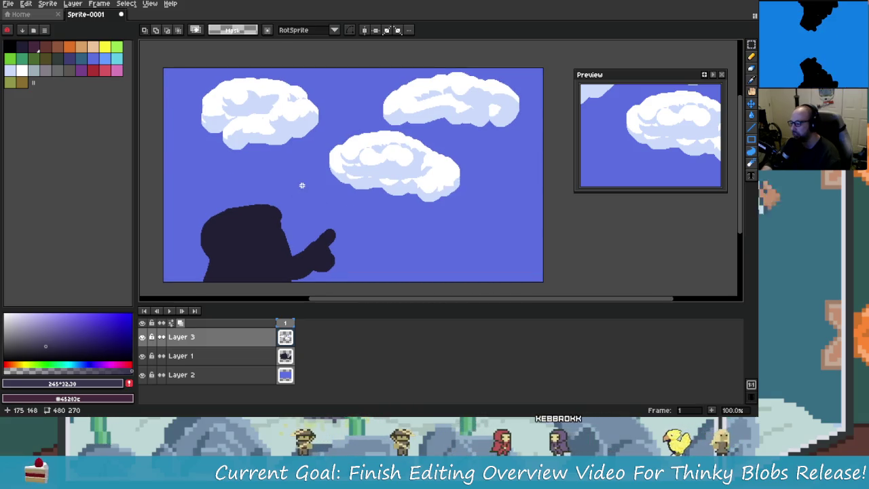
pyautogui.keyDown('alt'); pyautogui.click(302, 176); pyautogui.keyUp('alt')
pyautogui.moveTo(302, 175)
pyautogui.mouseDown()
pyautogui.moveTo(309, 186)
pyautogui.moveTo(343, 179)
pyautogui.mouseUp()
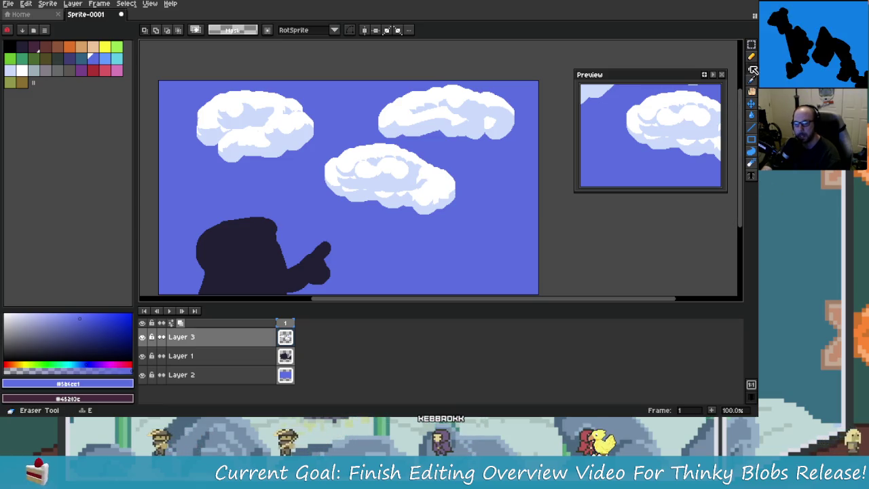
# Select the Gradient tool and choose the dark purple #3f3f74 and sky blue palette swatches.
pyautogui.click(751, 140)
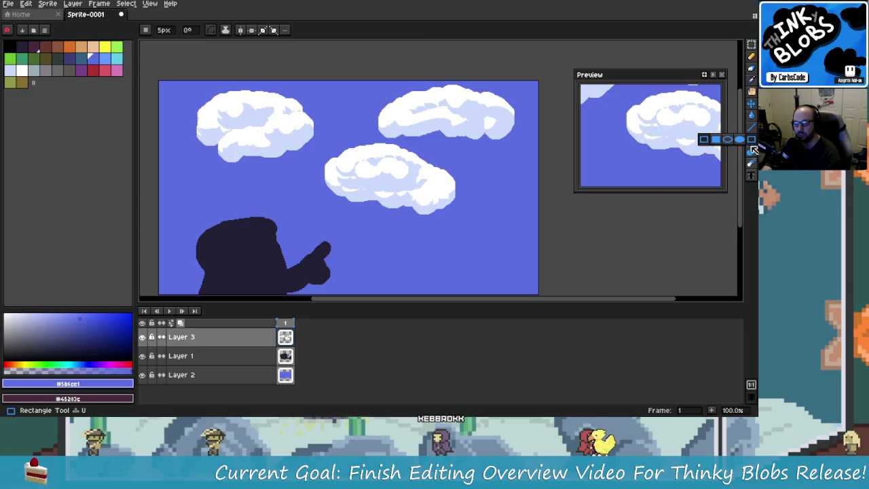
pyautogui.click(752, 152)
pyautogui.click(751, 115)
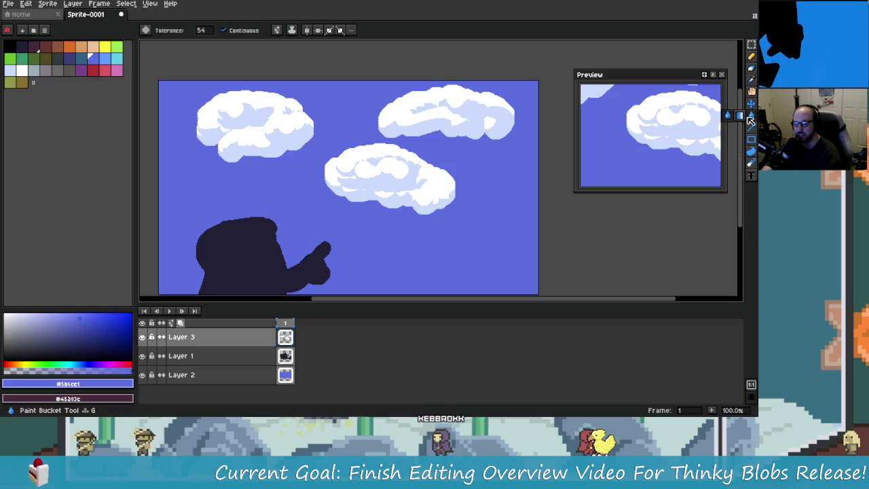
pyautogui.click(741, 119)
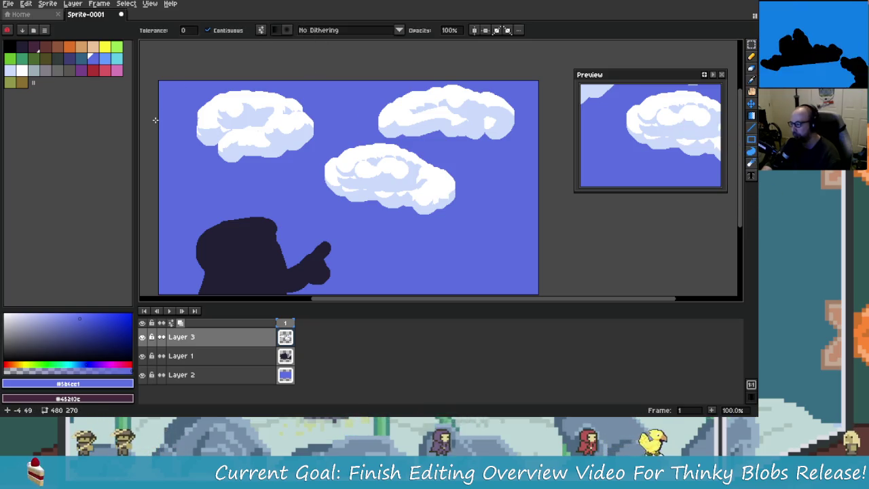
pyautogui.click(70, 60)
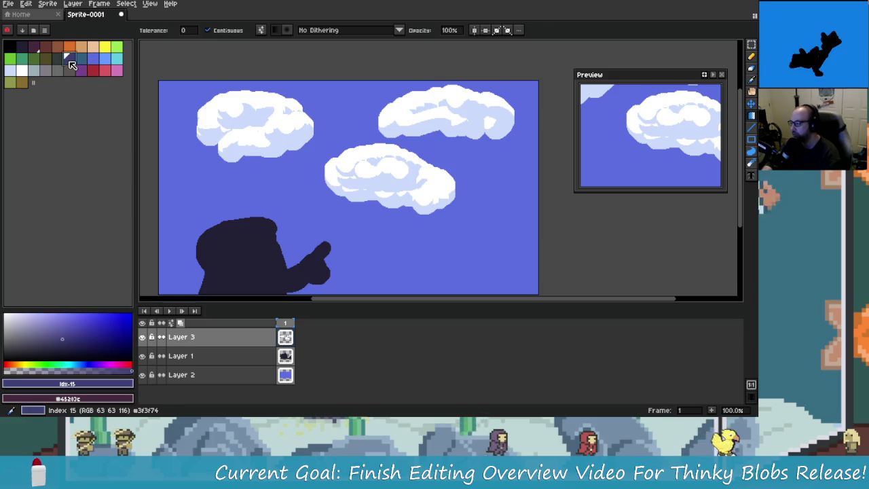
pyautogui.click(92, 60)
# Try several dark purple #3f3f74 and sky-blue gradients across the sky, undoing each attempt.
pyautogui.moveTo(188, 107); pyautogui.dragTo(180, 196)
pyautogui.hotkey('ctrl', 'z')
pyautogui.click(70, 60)
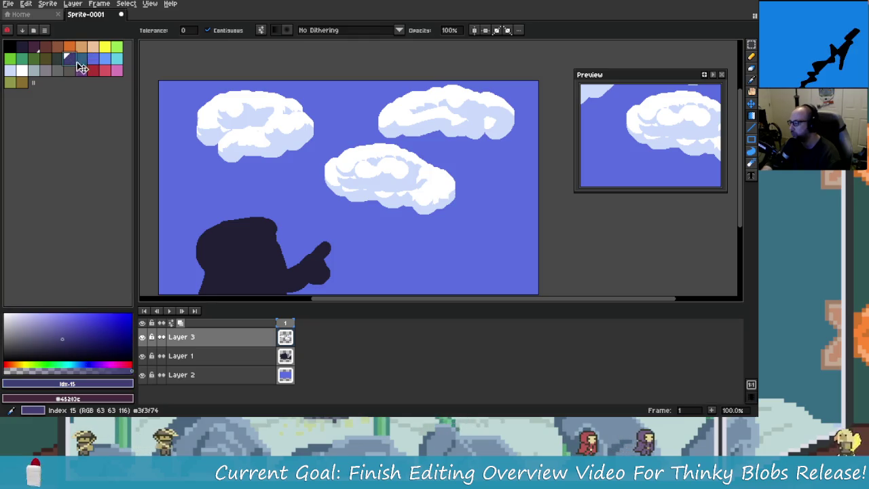
pyautogui.click(93, 60)
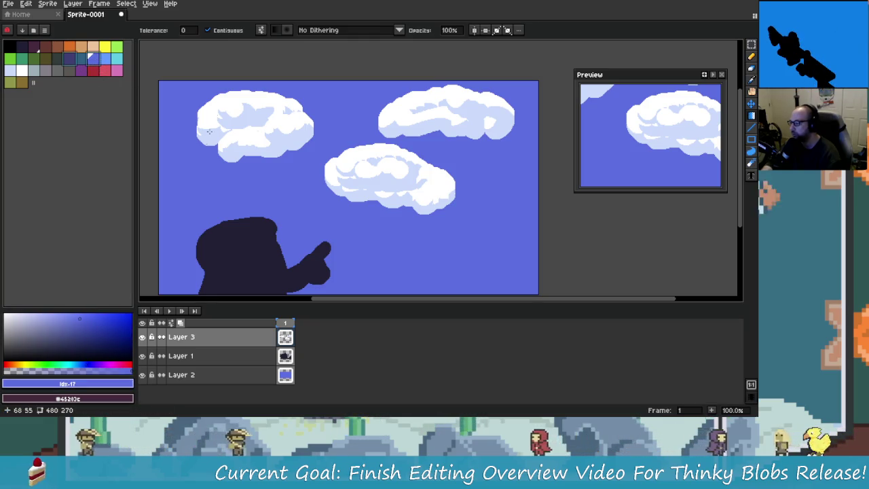
pyautogui.moveTo(182, 107); pyautogui.dragTo(179, 124)
pyautogui.hotkey('ctrl', 'z')
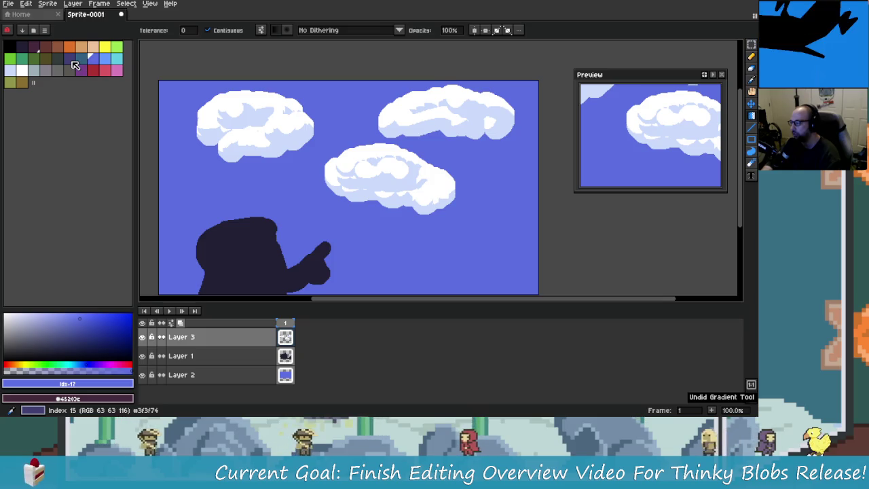
pyautogui.click(70, 60)
pyautogui.click(95, 66)
pyautogui.moveTo(163, 93); pyautogui.dragTo(188, 148)
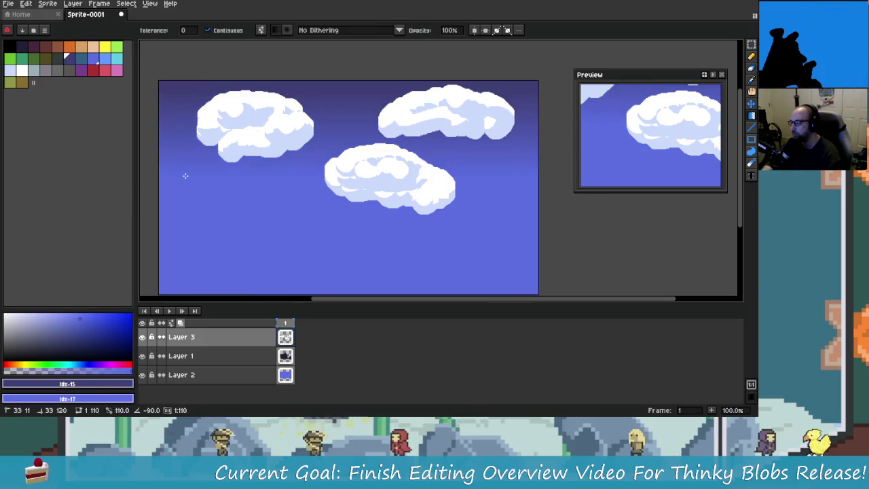
pyautogui.hotkey('ctrl', 'z')
pyautogui.moveTo(382, 267); pyautogui.dragTo(384, 64)
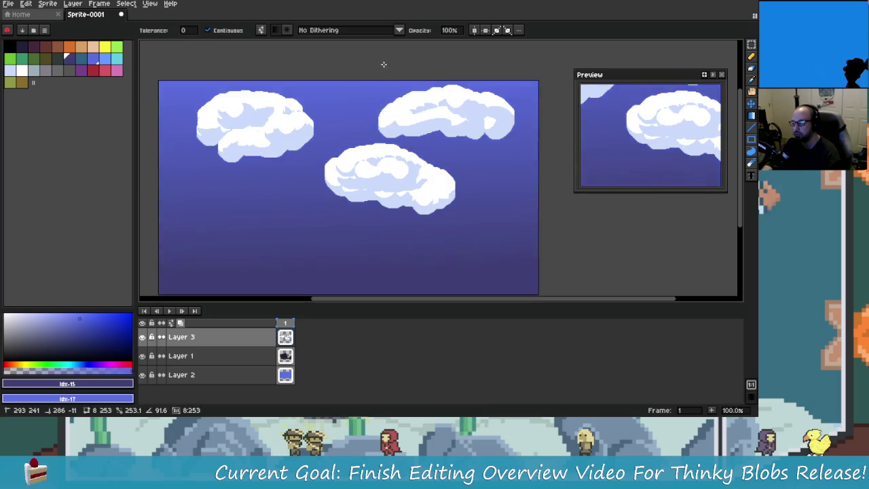
pyautogui.hotkey('ctrl', 'z')
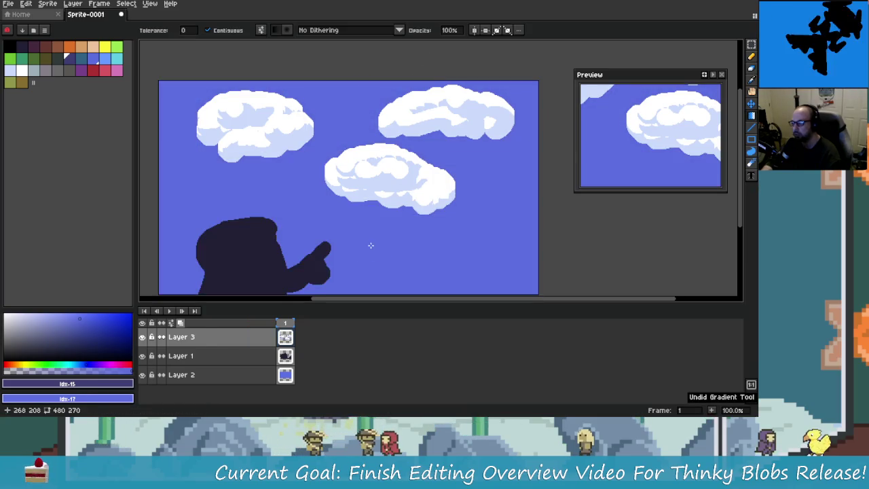
# Return to Layer 2 and test blue-to-dark-purple vertical sky gradients, undoing them.
pyautogui.click(285, 356)
pyautogui.click(286, 339)
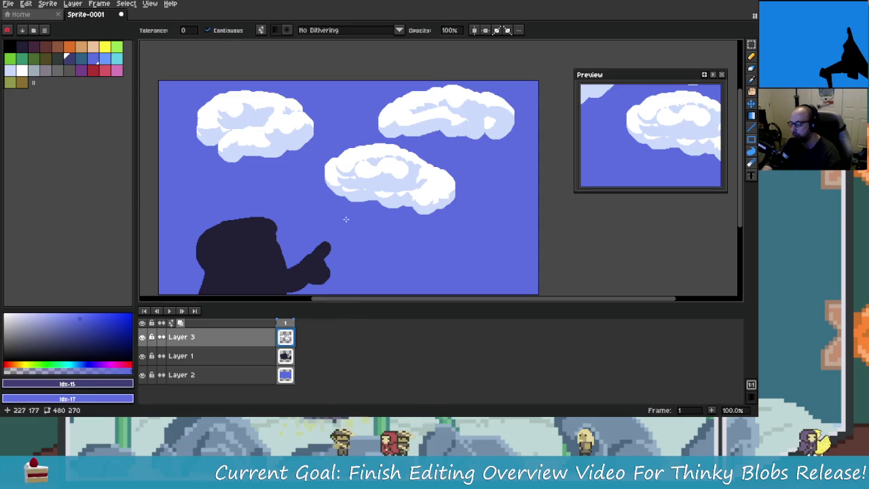
pyautogui.moveTo(370, 243); pyautogui.dragTo(376, 201)
pyautogui.click(292, 380)
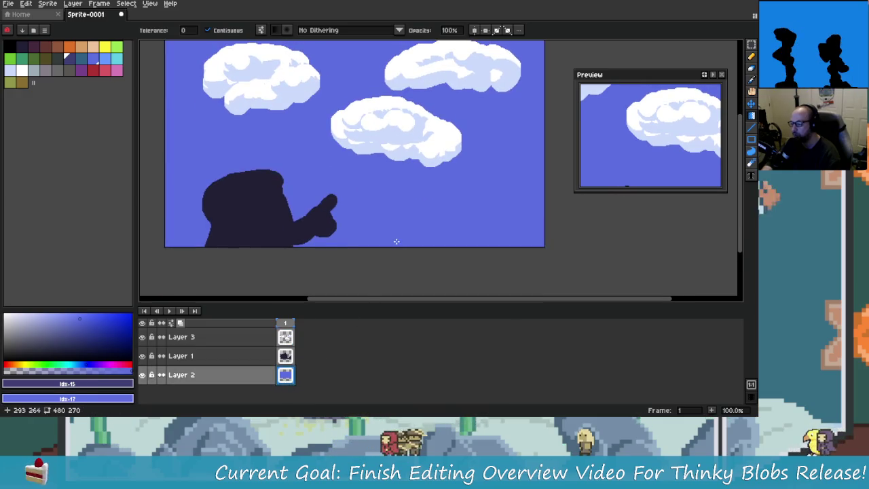
pyautogui.moveTo(398, 242); pyautogui.dragTo(399, 40)
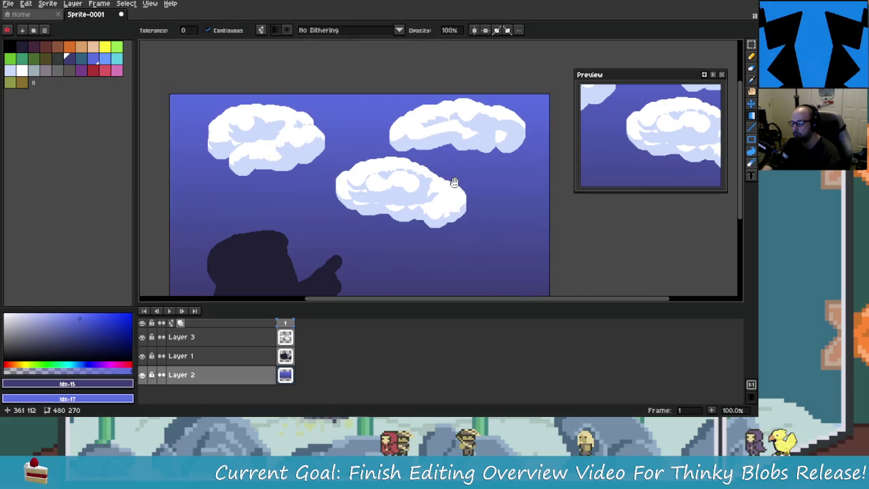
pyautogui.hotkey('ctrl', 'z')
pyautogui.moveTo(399, 221); pyautogui.dragTo(407, 144)
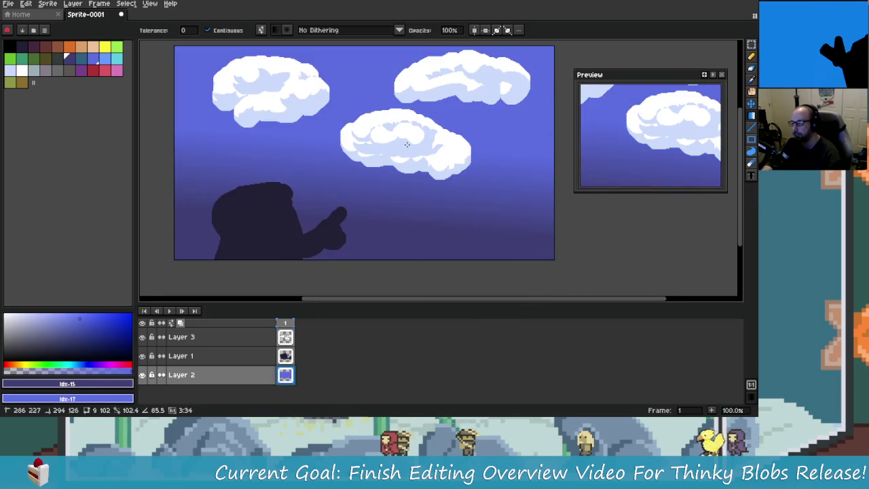
pyautogui.hotkey('ctrl', 'z')
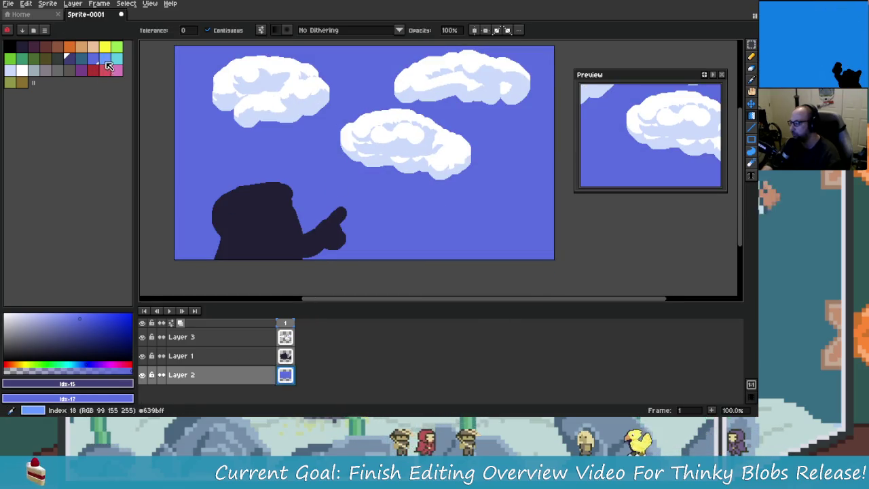
# Pick the sky blue and lay a final light-blue-to-purple vertical gradient over the sky.
pyautogui.hscroll(1, 392, 207)
pyautogui.moveTo(384, 241); pyautogui.dragTo(339, 74)
pyautogui.hotkey('ctrl', 'z')
pyautogui.moveTo(385, 242); pyautogui.dragTo(390, 70)
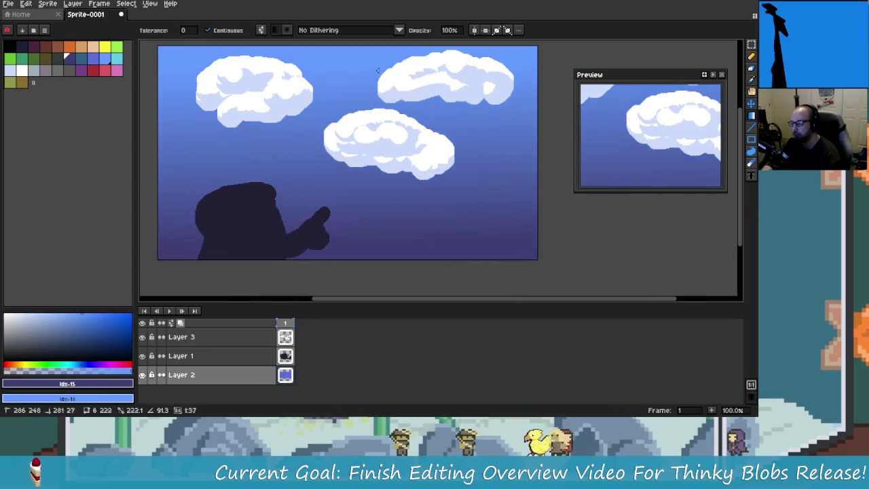
pyautogui.hotkey('ctrl', 'z')
pyautogui.keyDown('alt'); pyautogui.click(313, 157); pyautogui.keyUp('alt')
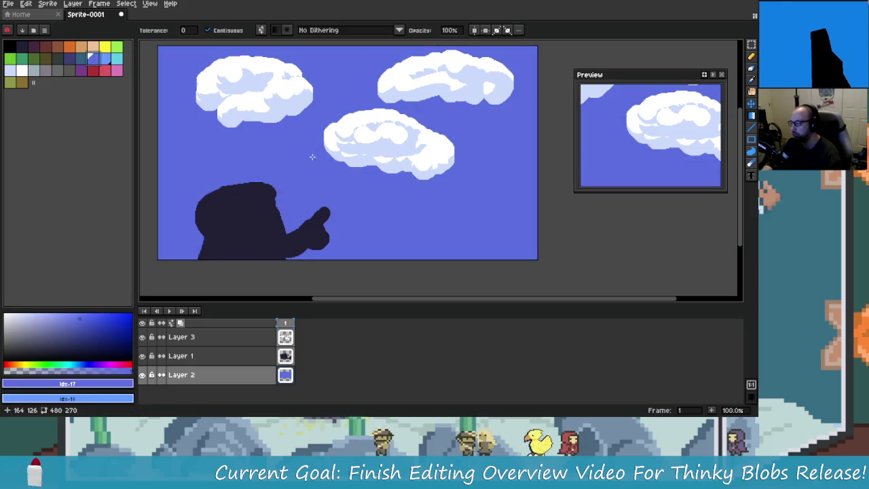
pyautogui.moveTo(382, 217); pyautogui.dragTo(403, 108)
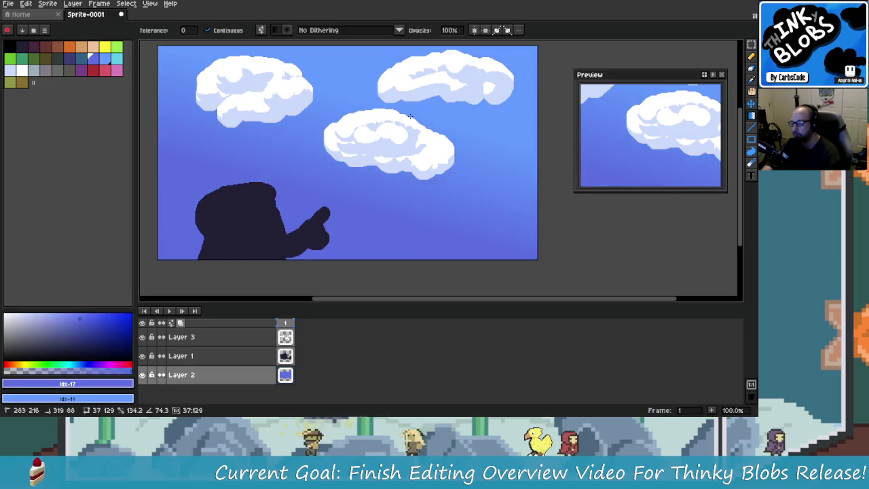
pyautogui.moveTo(403, 108); pyautogui.dragTo(405, 135)
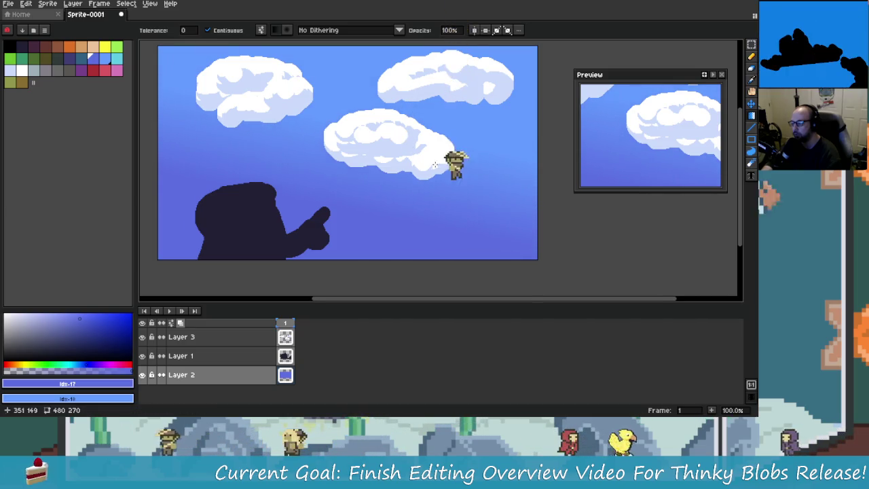
pyautogui.scroll(2, 435, 224)
pyautogui.scroll(-1, 435, 224)
pyautogui.scroll(2, 405, 200)
pyautogui.scroll(-1, 380, 222)
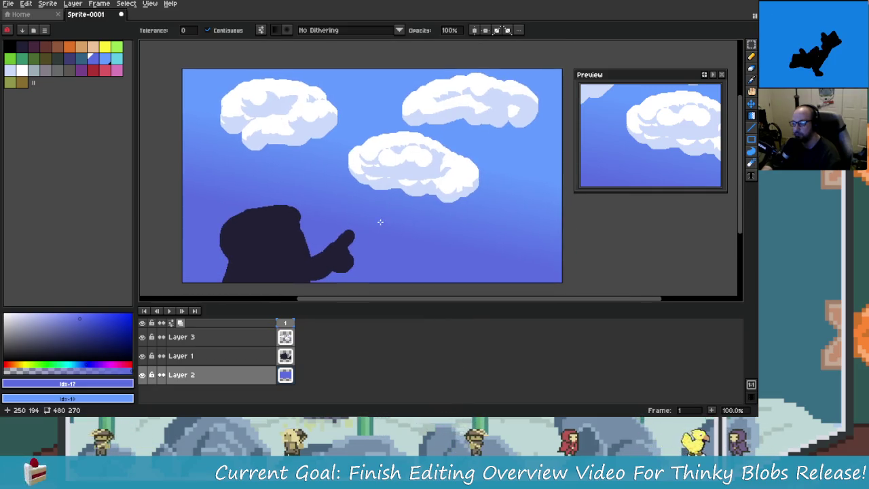
pyautogui.press('m')
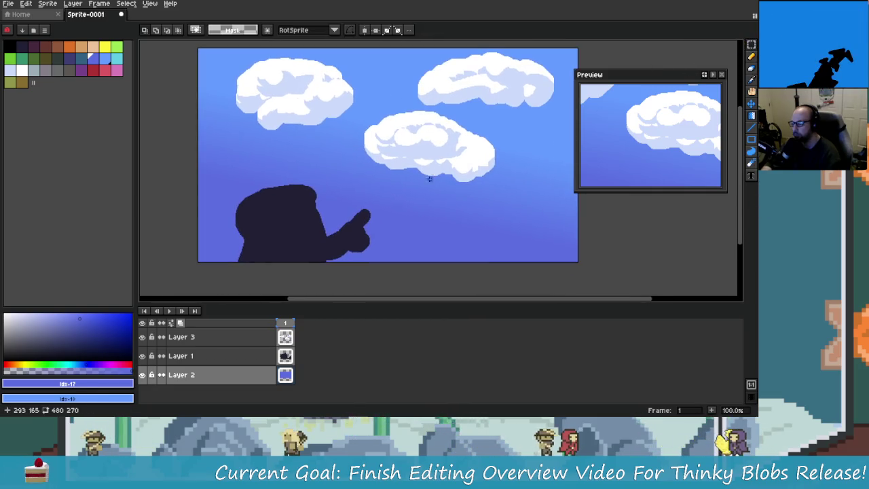
pyautogui.scroll(1, 359, 213)
pyautogui.scroll(1, 410, 182)
pyautogui.scroll(-1, 410, 182)
pyautogui.scroll(-1, 410, 182)
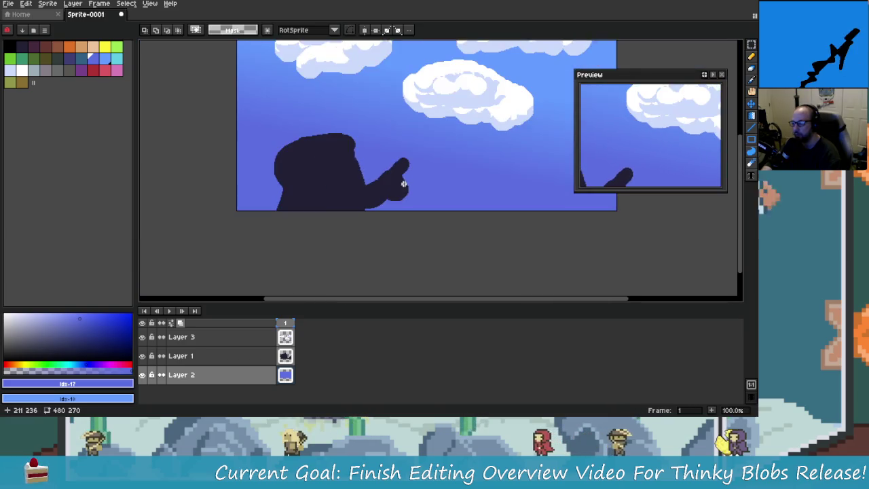
pyautogui.scroll(-1, 408, 180)
pyautogui.scroll(1, 406, 179)
pyautogui.scroll(1, 406, 178)
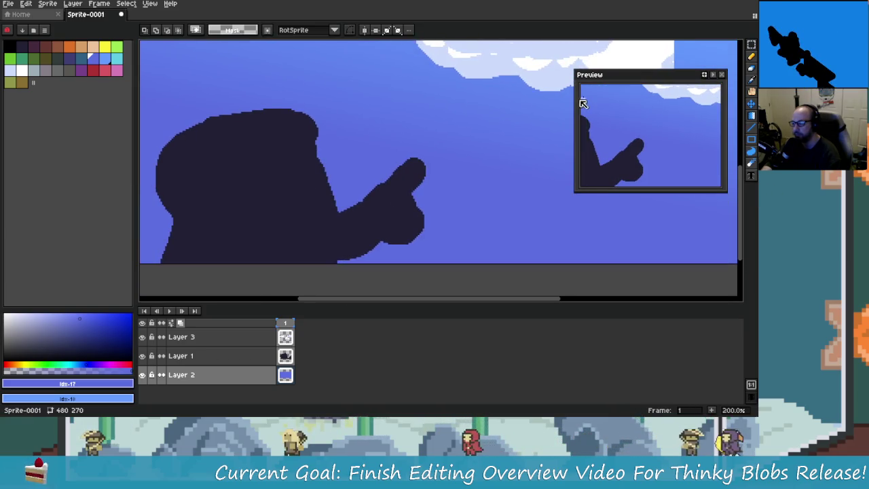
pyautogui.scroll(1, 437, 179)
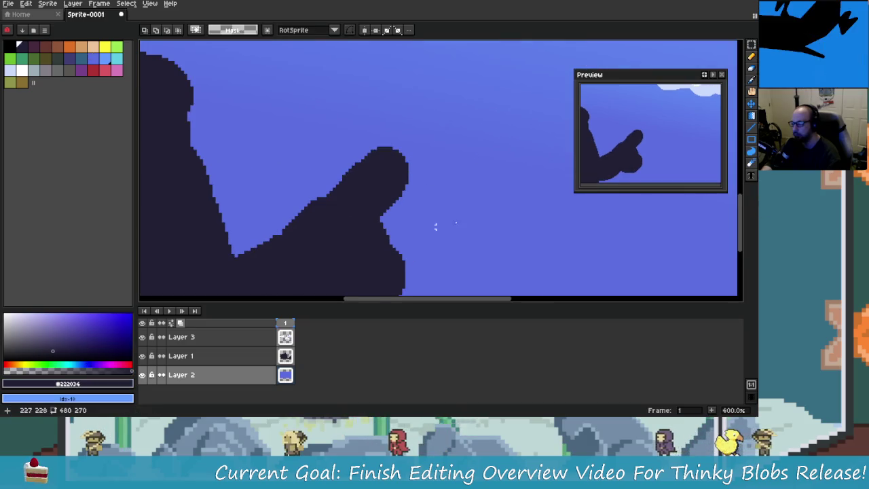
pyautogui.scroll(1, 435, 227)
pyautogui.scroll(1, 441, 218)
pyautogui.press('b')
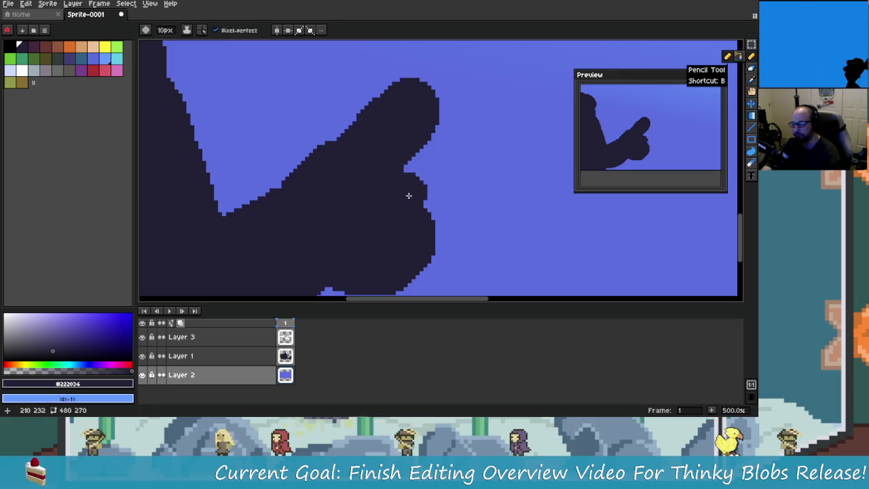
pyautogui.press('e')
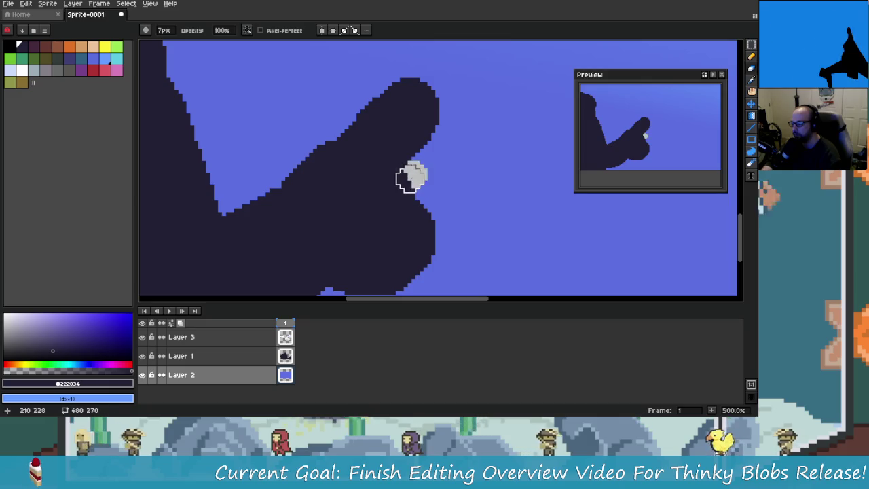
pyautogui.click(224, 356)
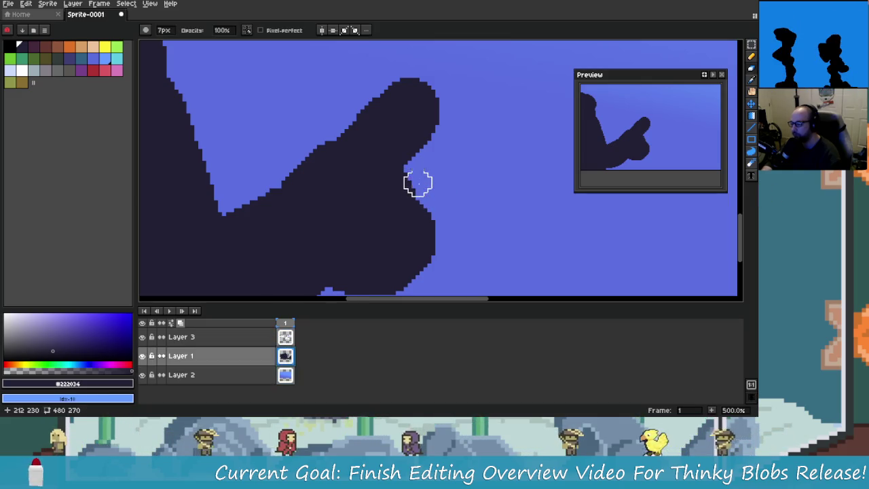
pyautogui.scroll(-2, 468, 237)
pyautogui.scroll(-1, 471, 238)
pyautogui.press('v')
pyautogui.hotkey('ctrl', 'z')
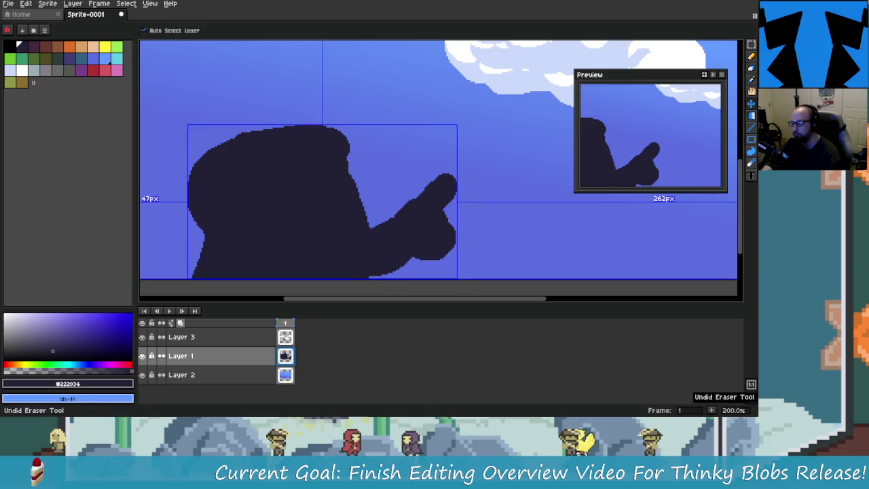
# Undo the last gradient step, sample the dark colour and select the silhouette's Layer 1.
pyautogui.hotkey('ctrl', 'z')
pyautogui.press('b')
pyautogui.scroll(-3, 461, 232)
pyautogui.moveTo(478, 224); pyautogui.dragTo(404, 224)
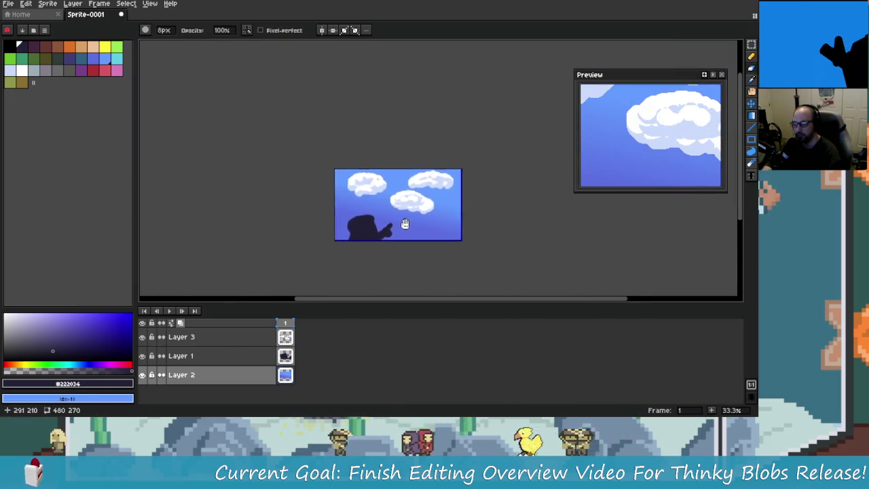
pyautogui.scroll(1, 405, 224)
pyautogui.scroll(3, 264, 231)
pyautogui.press('i')
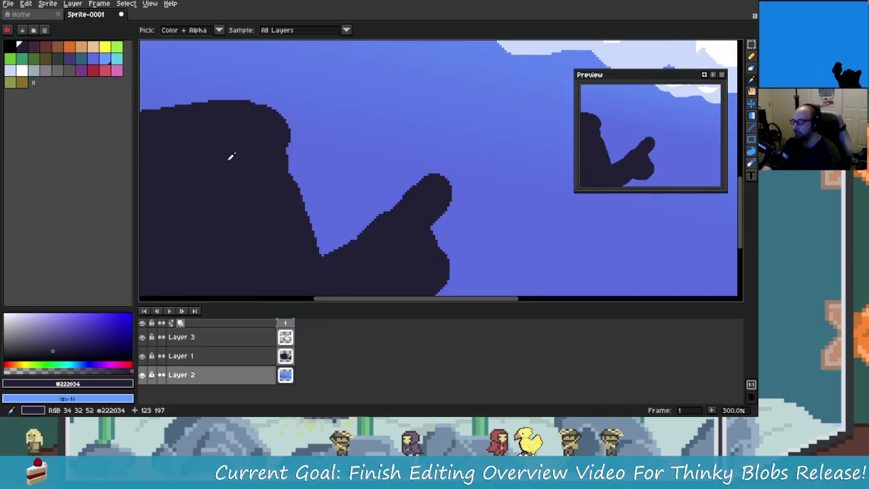
pyautogui.press('b')
pyautogui.moveTo(231, 156); pyautogui.dragTo(299, 173)
pyautogui.click(180, 355)
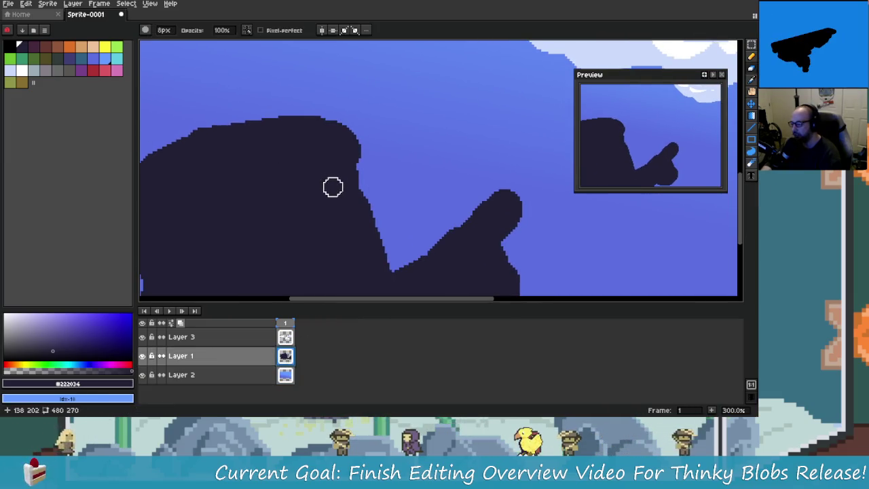
pyautogui.press('b')
pyautogui.moveTo(389, 187); pyautogui.dragTo(398, 178)
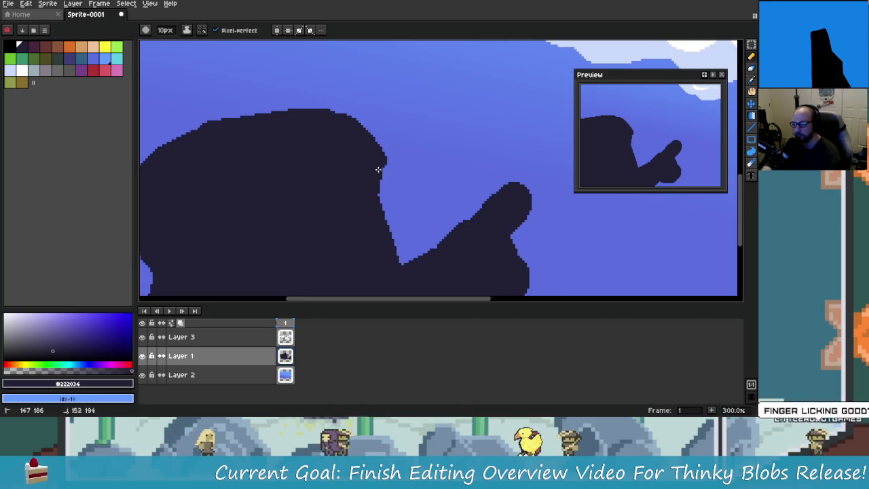
pyautogui.scroll(-4, 434, 248)
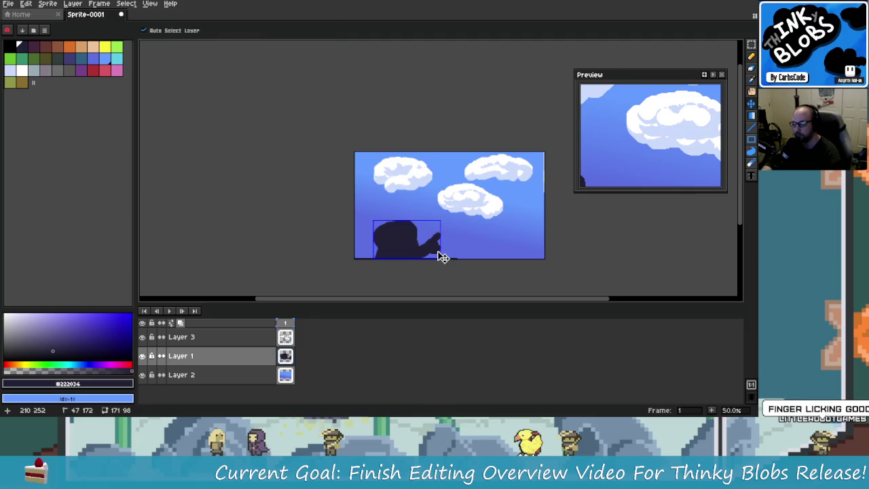
pyautogui.scroll(5, 428, 248)
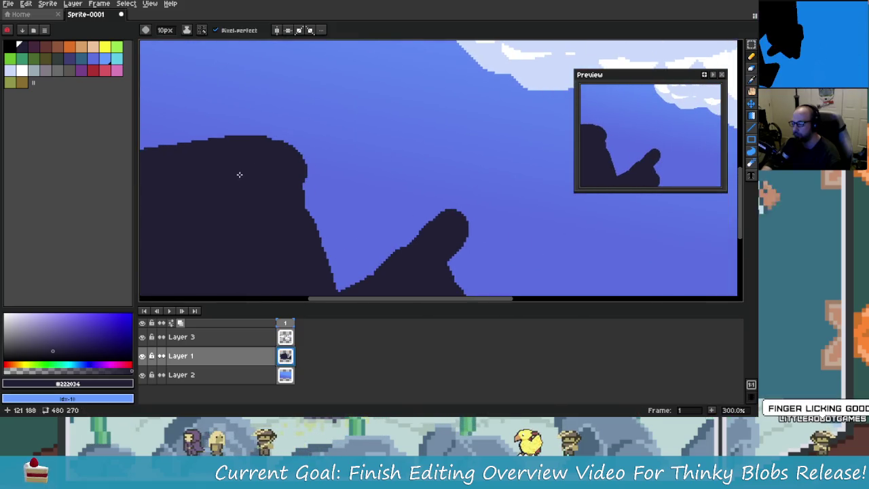
# Paint the silhouette's head forward into a smooth, rounded snout above the pointing hand.
pyautogui.moveTo(339, 136)
pyautogui.mouseDown()
pyautogui.moveTo(287, 136)
pyautogui.moveTo(427, 111)
pyautogui.mouseUp()
pyautogui.moveTo(397, 66); pyautogui.dragTo(251, 88)
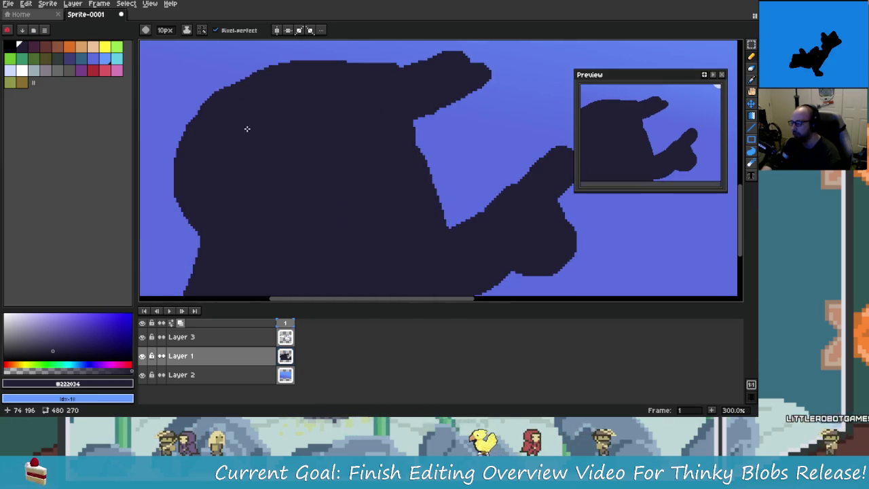
pyautogui.moveTo(247, 129); pyautogui.dragTo(226, 160)
pyautogui.moveTo(400, 155); pyautogui.dragTo(452, 129)
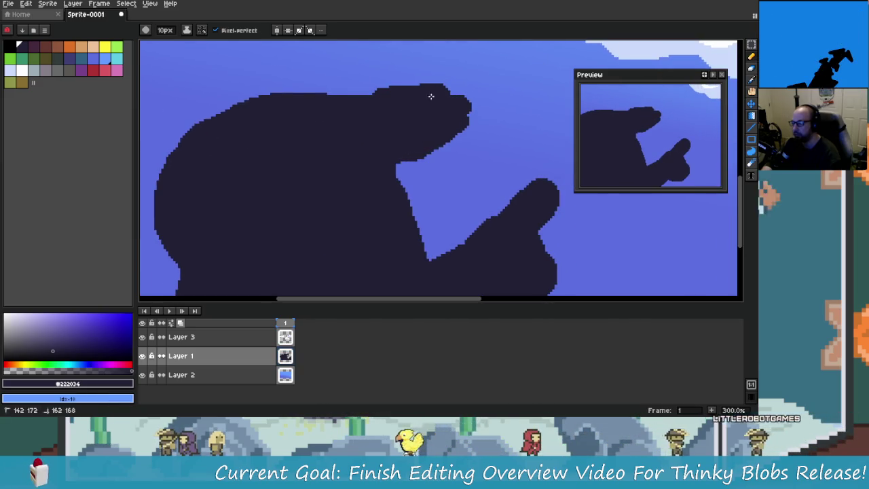
pyautogui.moveTo(420, 153); pyautogui.dragTo(351, 170)
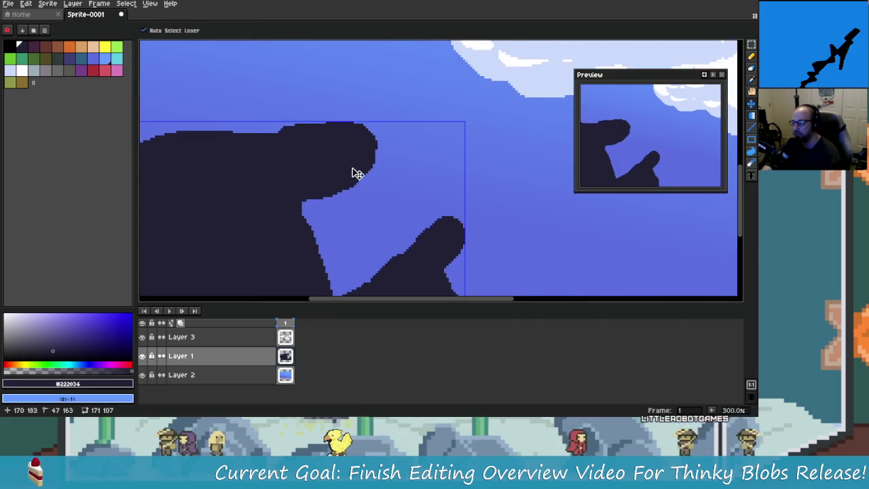
pyautogui.moveTo(271, 139)
pyautogui.mouseDown()
pyautogui.moveTo(367, 116)
pyautogui.moveTo(383, 197)
pyautogui.mouseUp()
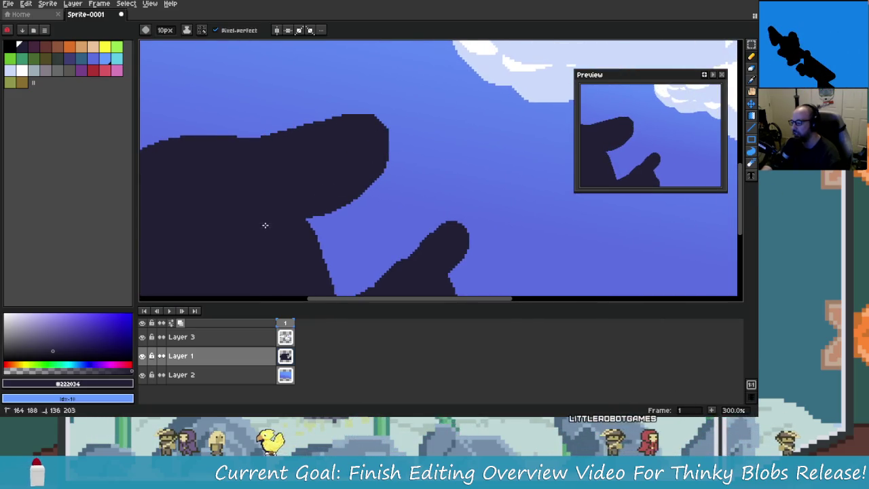
pyautogui.moveTo(285, 213); pyautogui.dragTo(360, 194)
pyautogui.scroll(-1, 277, 131)
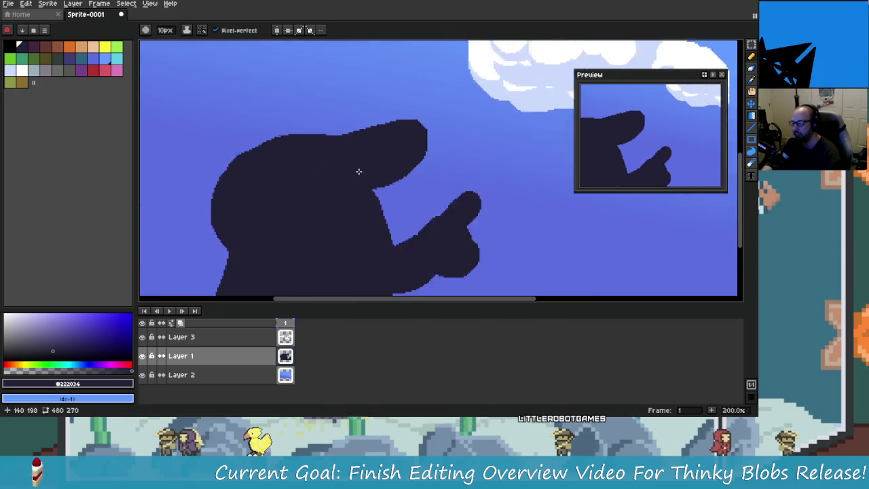
pyautogui.scroll(-2, 305, 156)
pyautogui.scroll(1, 342, 186)
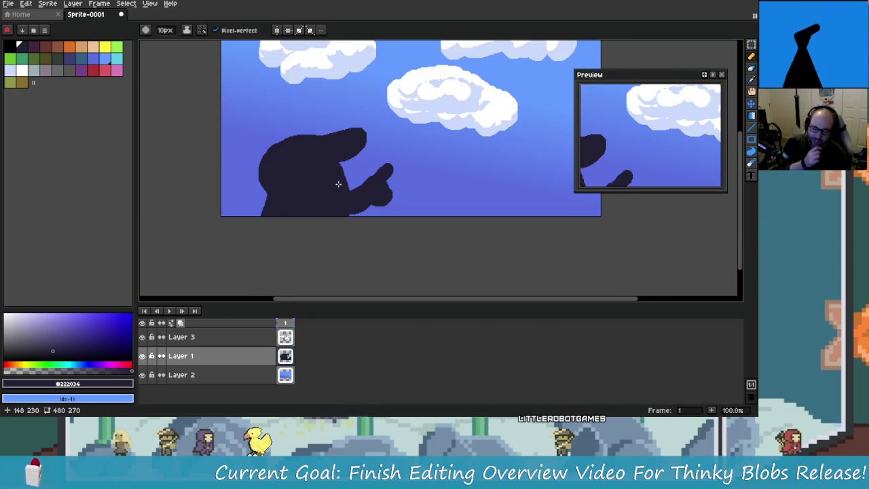
pyautogui.scroll(2, 345, 178)
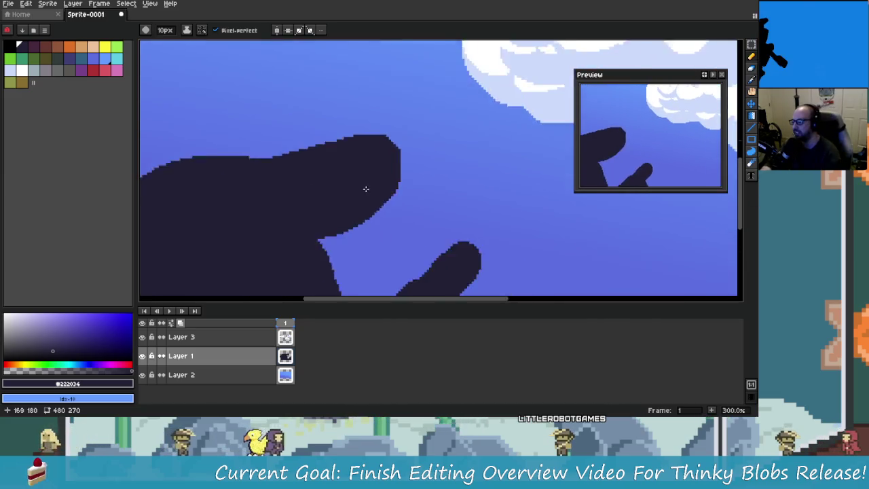
pyautogui.scroll(-2, 363, 188)
pyautogui.scroll(1, 434, 195)
pyautogui.scroll(-1, 407, 197)
# Erase the top and middle of the old silhouette, leaving only the hand.
pyautogui.press('e')
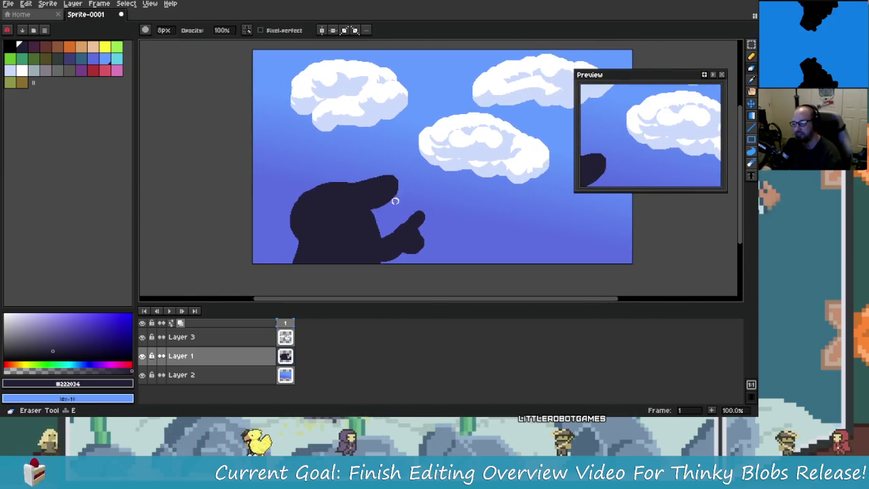
pyautogui.keyDown('ctrl'); pyautogui.scroll(2, 399, 199); pyautogui.keyUp('ctrl')
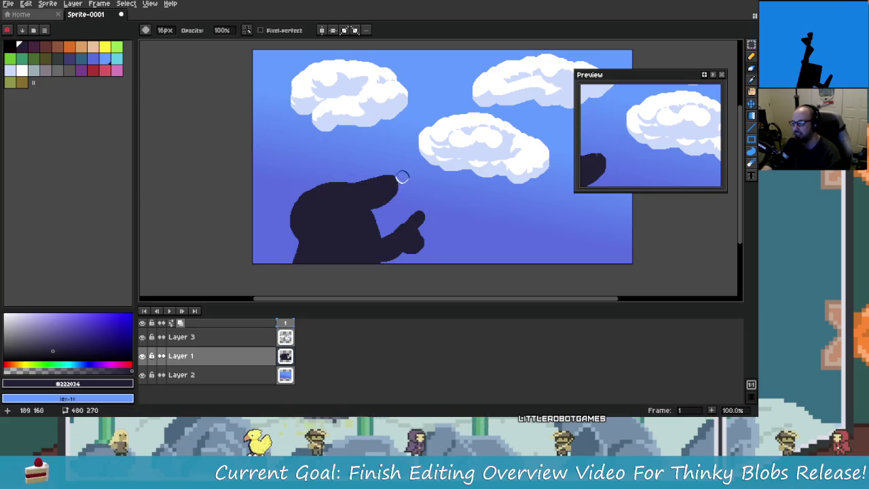
pyautogui.moveTo(402, 177); pyautogui.dragTo(377, 181)
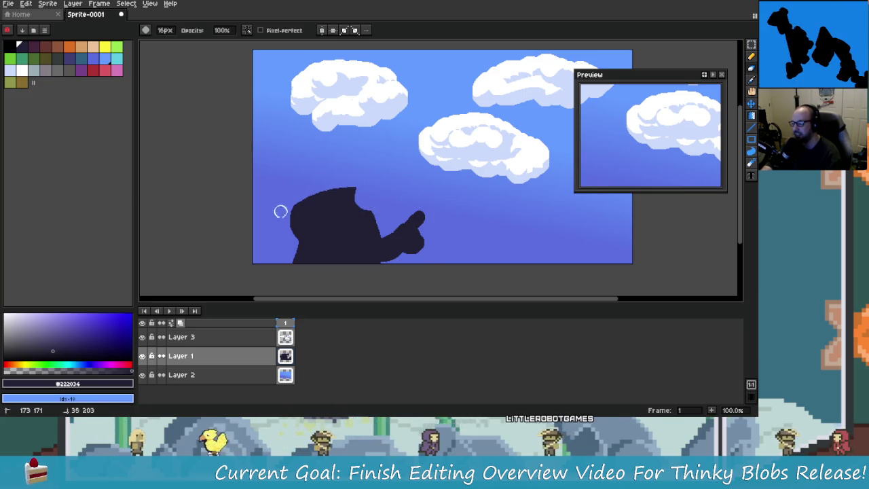
pyautogui.moveTo(281, 208); pyautogui.dragTo(339, 194)
pyautogui.moveTo(287, 239)
pyautogui.mouseDown()
pyautogui.moveTo(361, 206)
pyautogui.moveTo(373, 210)
pyautogui.moveTo(301, 233)
pyautogui.moveTo(317, 239)
pyautogui.moveTo(316, 249)
pyautogui.moveTo(310, 229)
pyautogui.mouseUp()
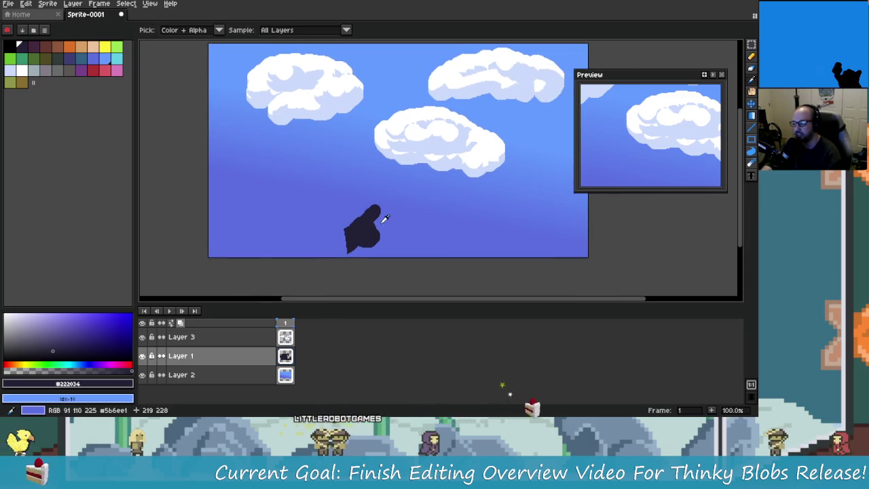
pyautogui.scroll(1, 341, 238)
# With the pencil, draw a round head outline and two body lines beside the hand.
pyautogui.press('b')
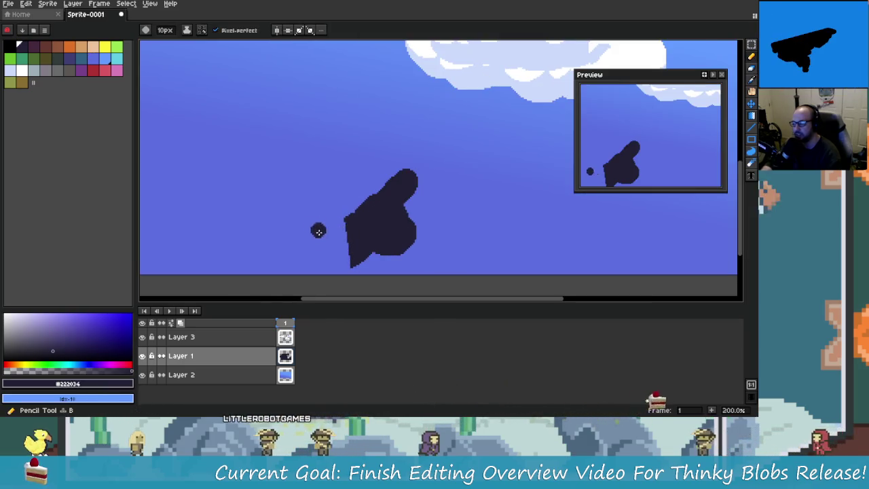
pyautogui.scroll(-2, 294, 229)
pyautogui.scroll(1, 281, 205)
pyautogui.scroll(1, 280, 205)
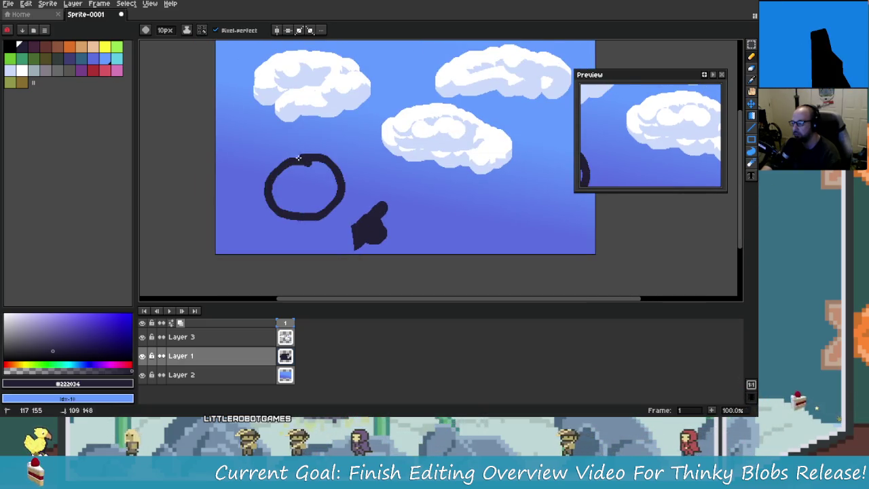
pyautogui.moveTo(298, 158); pyautogui.dragTo(317, 177)
pyautogui.moveTo(279, 218); pyautogui.dragTo(278, 252)
pyautogui.moveTo(330, 209)
pyautogui.mouseDown()
pyautogui.moveTo(340, 252)
pyautogui.moveTo(376, 266)
pyautogui.mouseUp()
pyautogui.scroll(2, 347, 236)
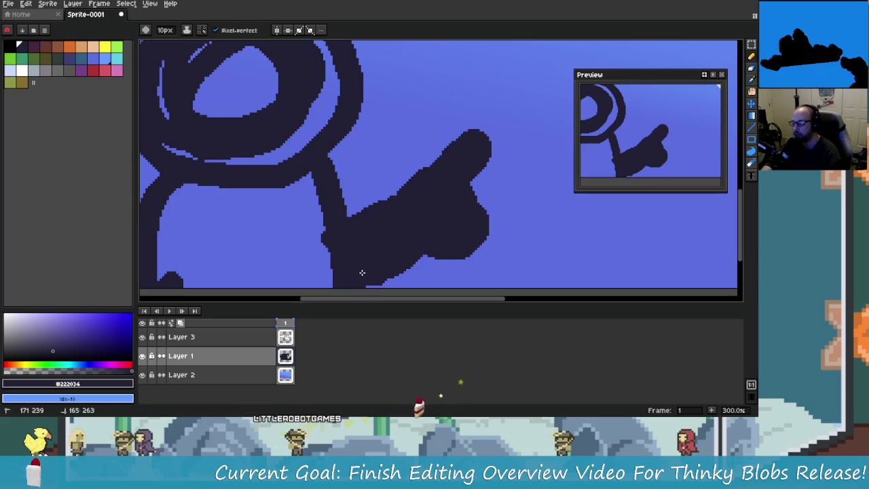
# Fill the head and body solid dark, covering the blue gaps inside them.
pyautogui.moveTo(322, 280); pyautogui.dragTo(393, 292)
pyautogui.moveTo(319, 156); pyautogui.dragTo(257, 131)
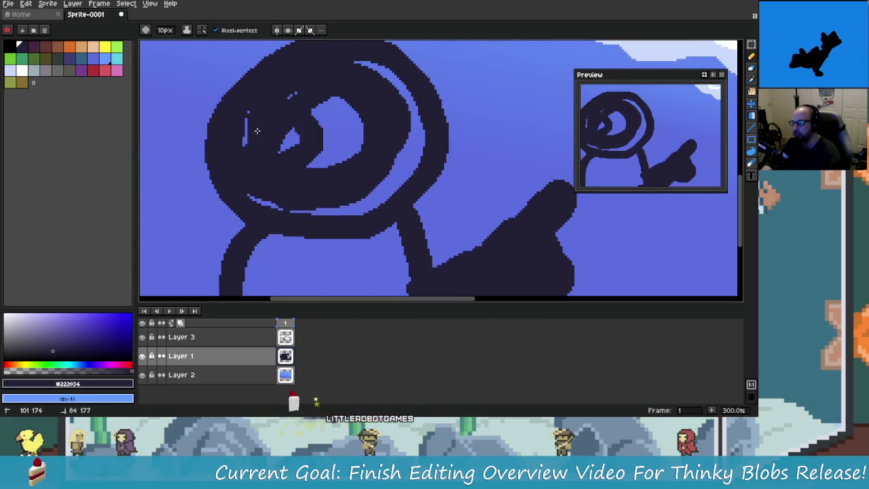
pyautogui.moveTo(357, 62); pyautogui.dragTo(403, 103)
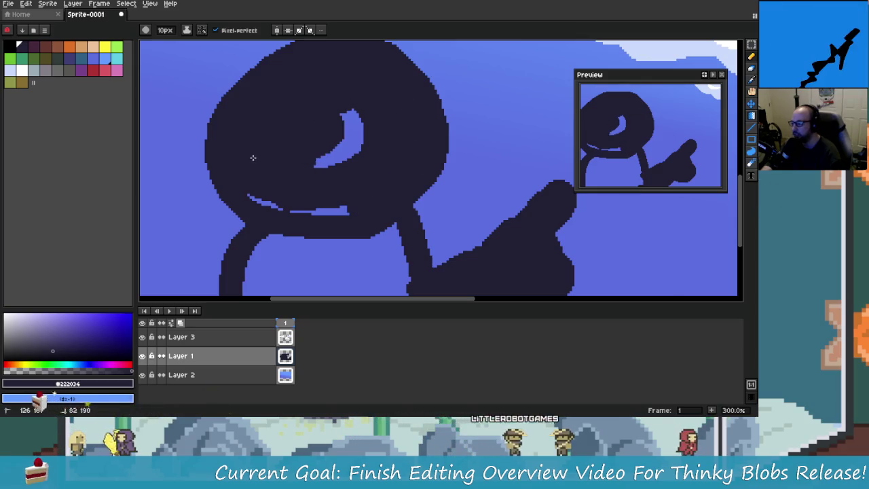
pyautogui.moveTo(253, 158); pyautogui.dragTo(359, 146)
pyautogui.moveTo(243, 194); pyautogui.dragTo(328, 216)
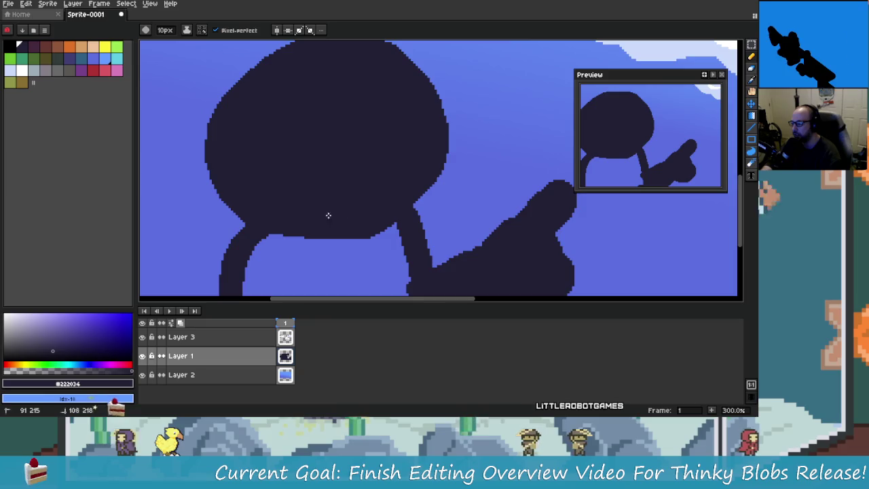
pyautogui.scroll(-3, 328, 215)
pyautogui.moveTo(380, 146); pyautogui.dragTo(396, 237)
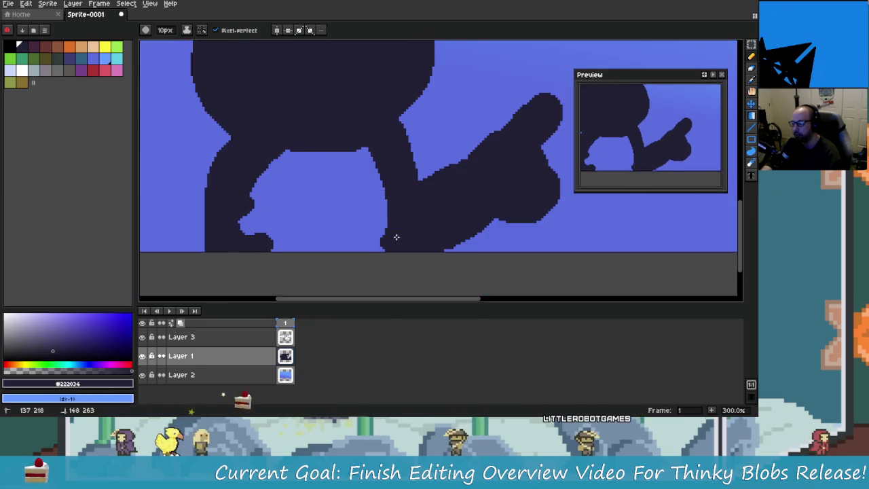
pyautogui.moveTo(370, 204)
pyautogui.mouseDown()
pyautogui.moveTo(357, 159)
pyautogui.moveTo(317, 203)
pyautogui.moveTo(252, 223)
pyautogui.moveTo(296, 200)
pyautogui.mouseUp()
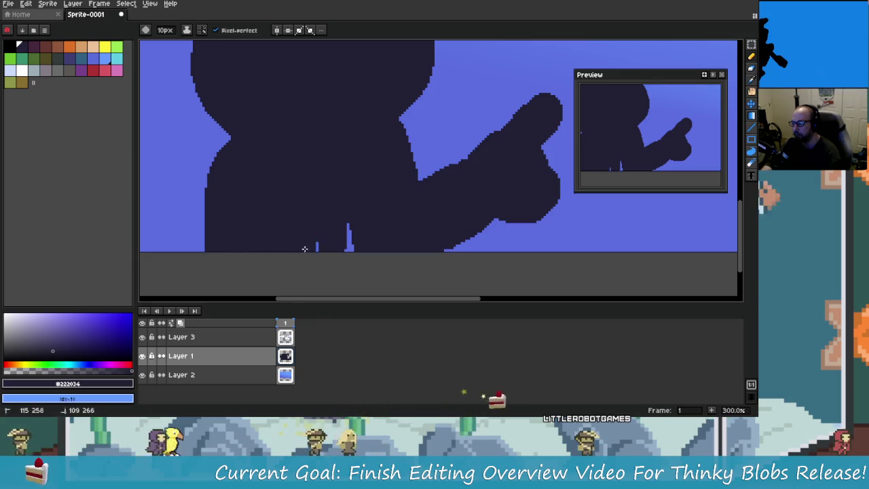
pyautogui.scroll(-1, 323, 206)
pyautogui.scroll(-1, 325, 205)
pyautogui.scroll(-1, 326, 205)
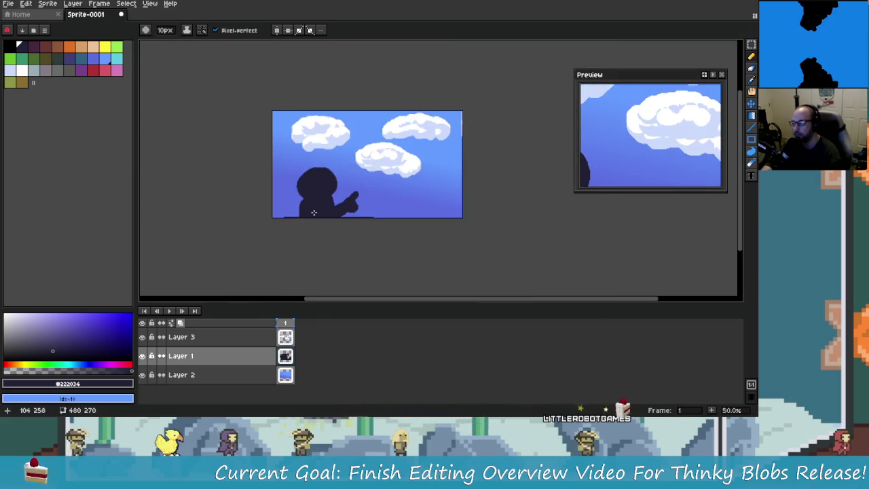
pyautogui.scroll(2, 325, 205)
pyautogui.scroll(-1, 325, 205)
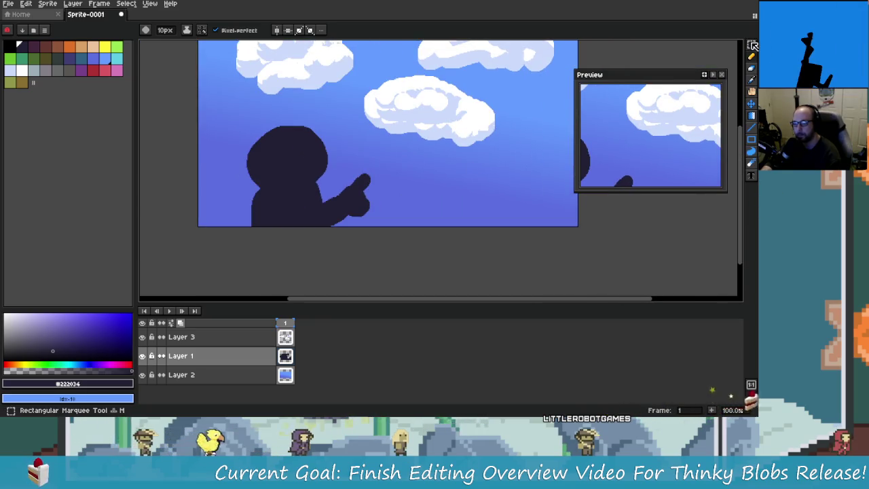
pyautogui.click(752, 45)
pyautogui.scroll(1, 355, 201)
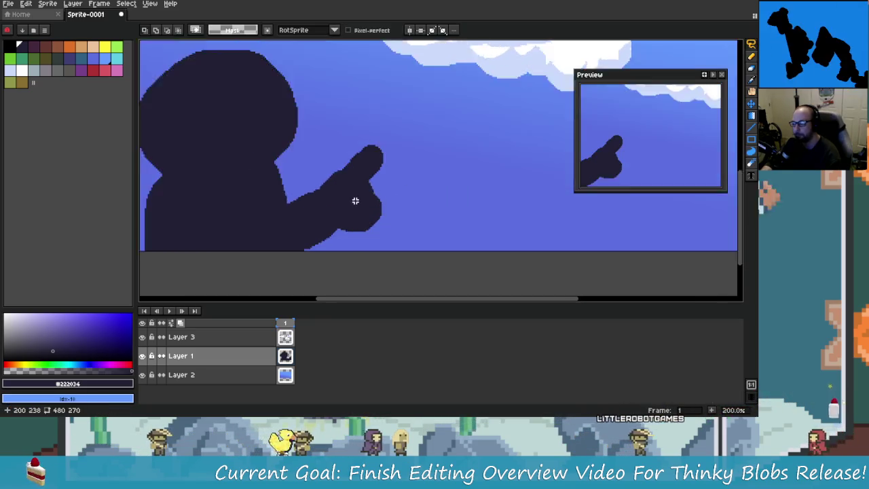
# Lasso the pointing hand and move it up and left toward the head.
pyautogui.scroll(-1, 360, 203)
pyautogui.scroll(1, 359, 203)
pyautogui.moveTo(411, 123)
pyautogui.mouseDown()
pyautogui.moveTo(334, 159)
pyautogui.moveTo(291, 202)
pyautogui.moveTo(333, 267)
pyautogui.moveTo(415, 117)
pyautogui.mouseUp()
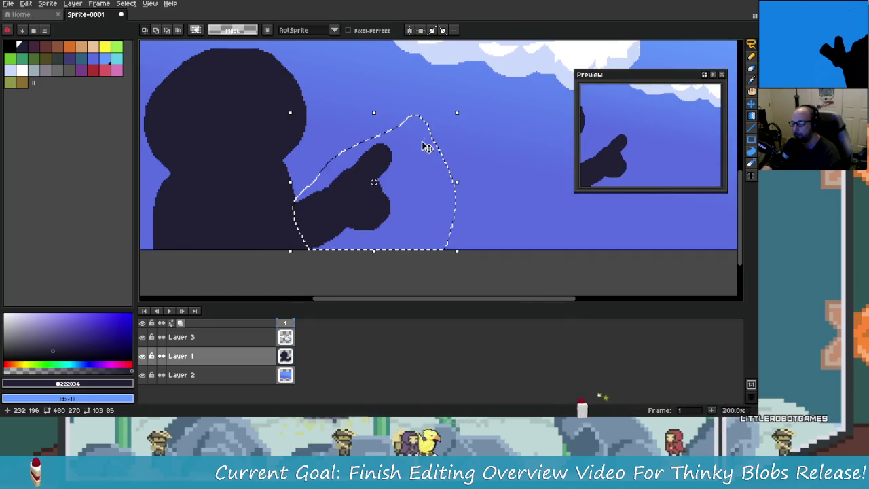
pyautogui.moveTo(358, 220); pyautogui.dragTo(342, 194)
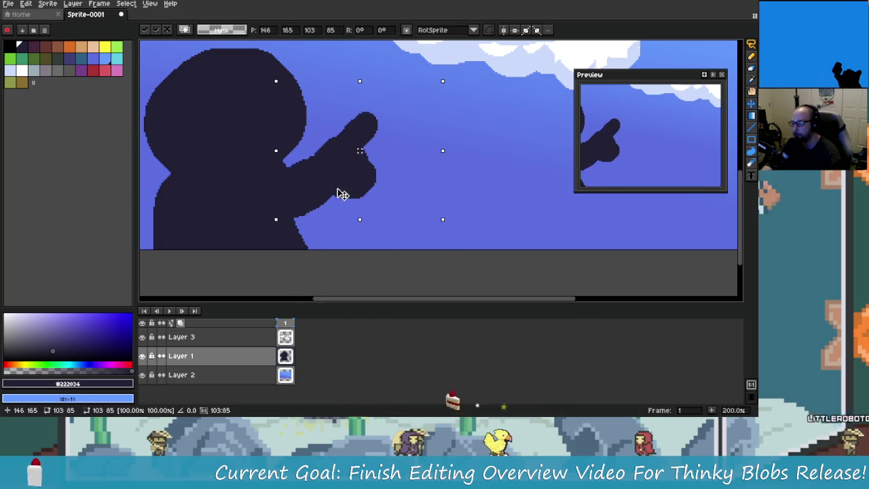
pyautogui.press('Return')
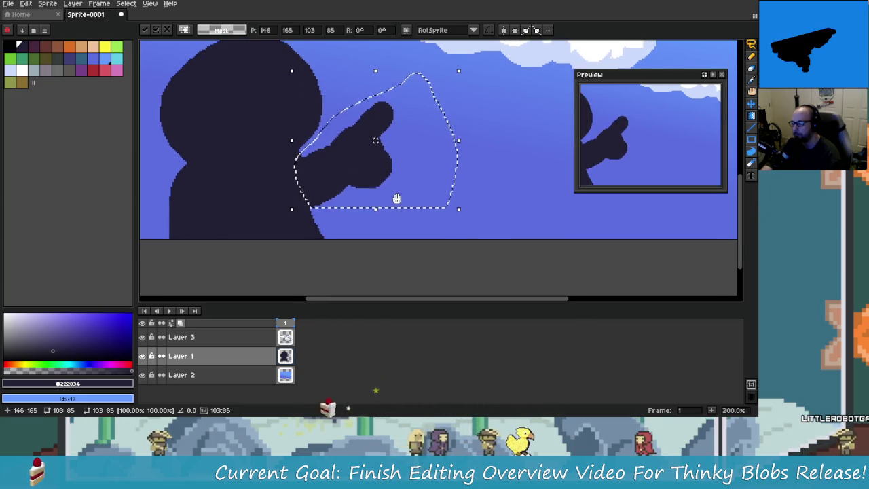
pyautogui.hotkey('ctrl', 'd')
# Rectangle-select the whole figure and move it higher and slightly to the left.
pyautogui.scroll(-1, 431, 196)
pyautogui.scroll(-1, 429, 197)
pyautogui.scroll(3, 429, 196)
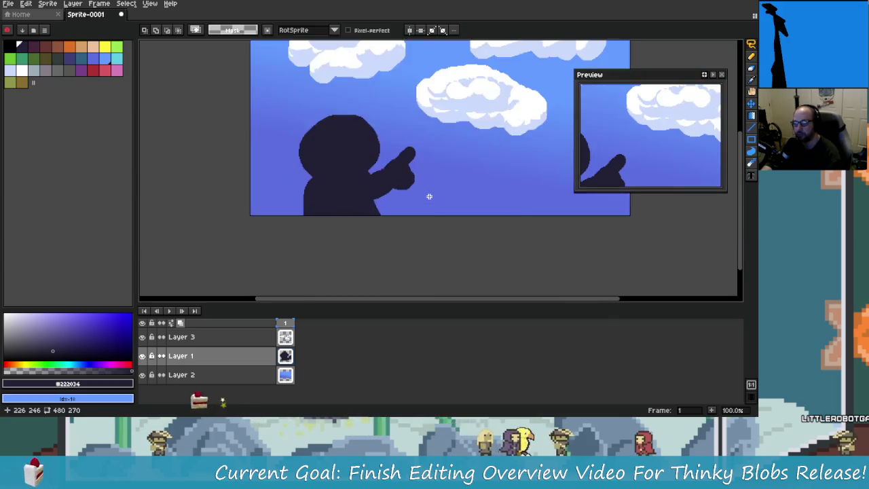
pyautogui.scroll(2, 429, 195)
pyautogui.scroll(1, 417, 186)
pyautogui.scroll(-2, 432, 177)
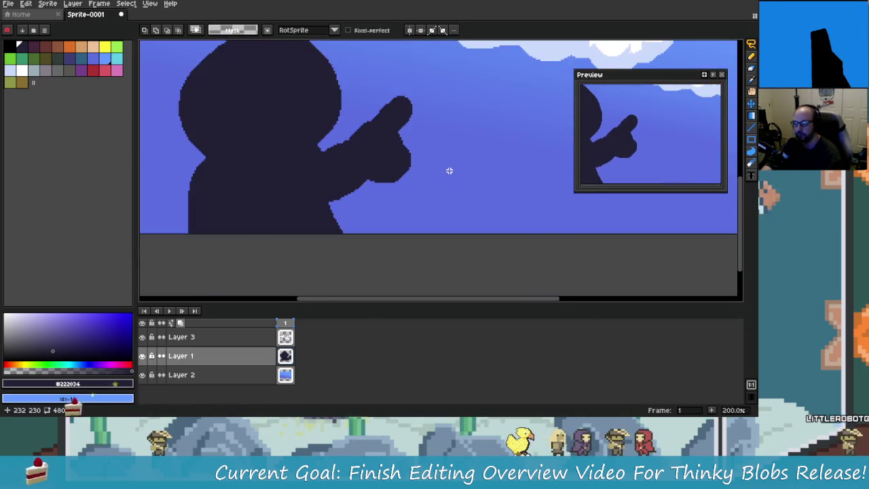
pyautogui.click(692, 45)
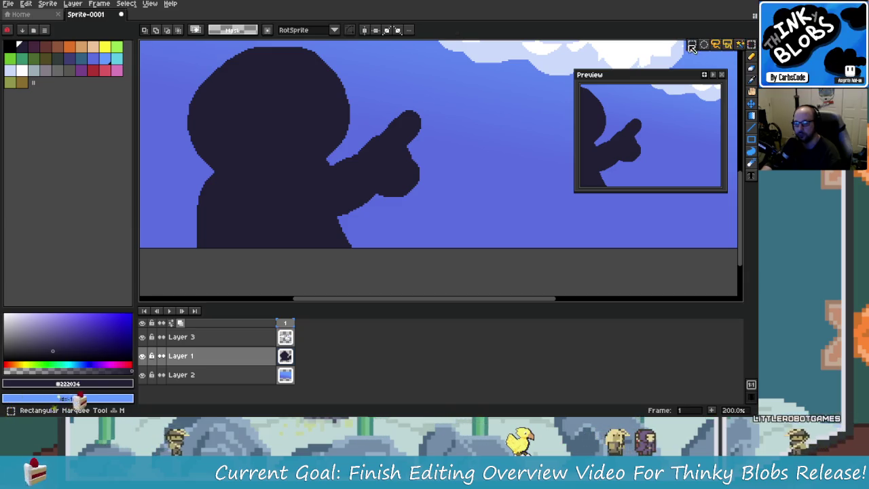
pyautogui.scroll(-2, 478, 178)
pyautogui.moveTo(315, 103)
pyautogui.mouseDown()
pyautogui.moveTo(413, 182)
pyautogui.moveTo(482, 219)
pyautogui.mouseUp()
pyautogui.moveTo(442, 178)
pyautogui.mouseDown()
pyautogui.moveTo(434, 235)
pyautogui.moveTo(428, 155)
pyautogui.mouseUp()
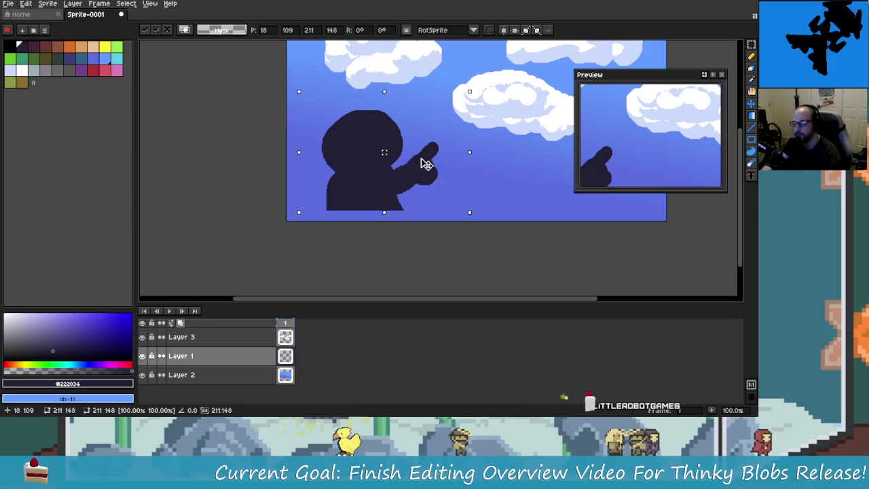
pyautogui.press('Return')
pyautogui.scroll(2, 415, 203)
pyautogui.scroll(-1, 407, 224)
pyautogui.scroll(1, 353, 204)
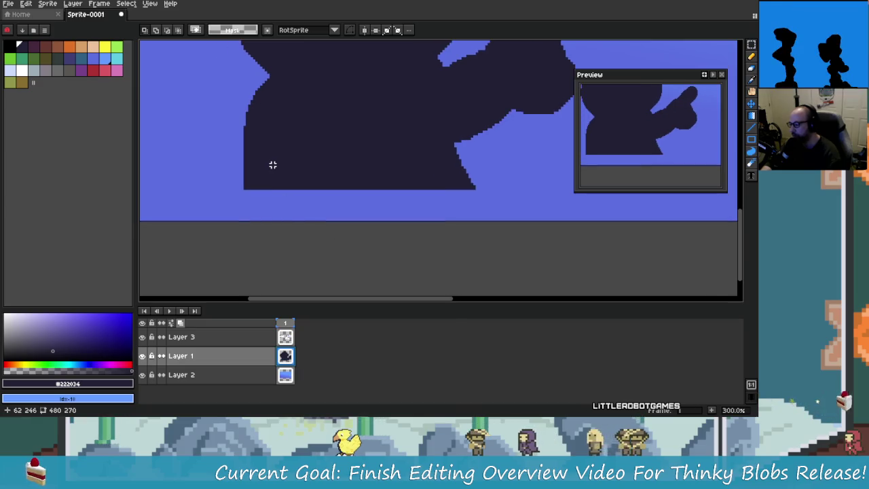
# Paint the figure's lower body dark down to the canvas bottom, covering the blue gap at its base.
pyautogui.scroll(1, 361, 174)
pyautogui.scroll(1, 411, 175)
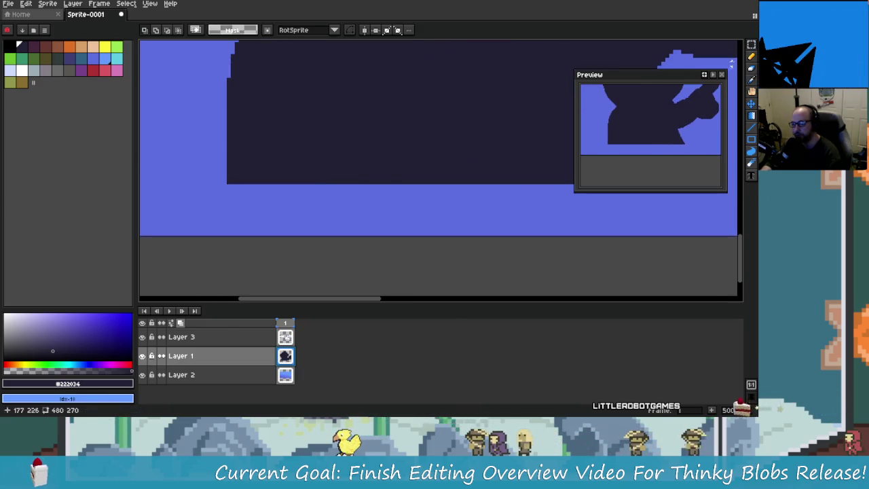
pyautogui.click(751, 57)
pyautogui.scroll(1, 291, 188)
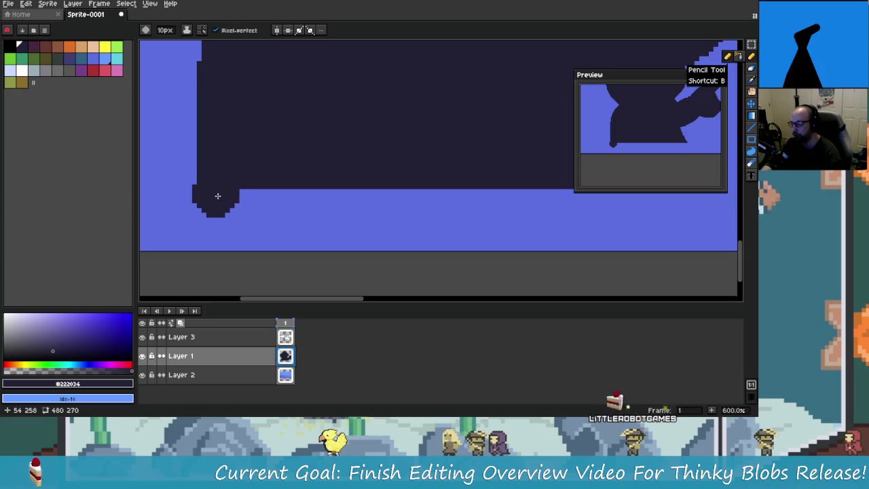
pyautogui.moveTo(222, 196); pyautogui.dragTo(225, 246)
pyautogui.click(249, 213)
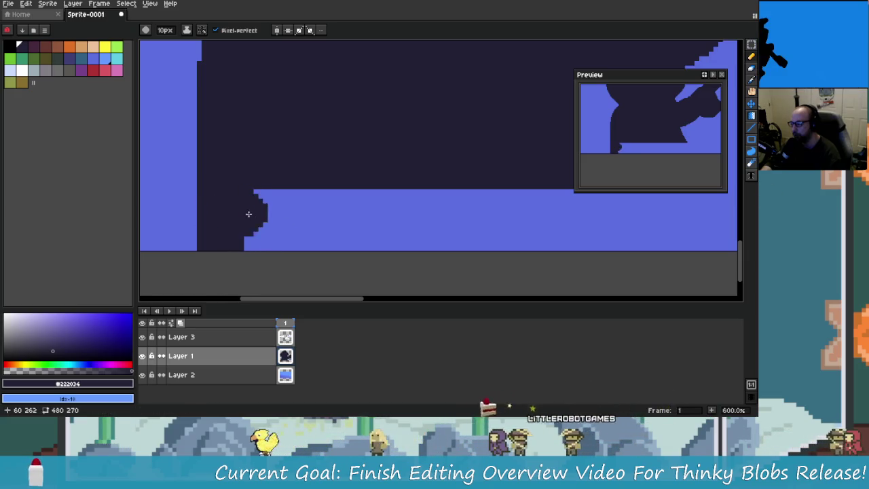
pyautogui.hscroll(3, 412, 226)
pyautogui.moveTo(547, 196)
pyautogui.mouseDown()
pyautogui.moveTo(510, 256)
pyautogui.moveTo(469, 204)
pyautogui.moveTo(175, 218)
pyautogui.mouseUp()
pyautogui.moveTo(407, 234)
pyautogui.mouseDown()
pyautogui.moveTo(181, 234)
pyautogui.moveTo(473, 231)
pyautogui.mouseUp()
# Undo a stroke that pushed the edge into the sky, then touch up the edge with a dark dot.
pyautogui.scroll(-2, 516, 233)
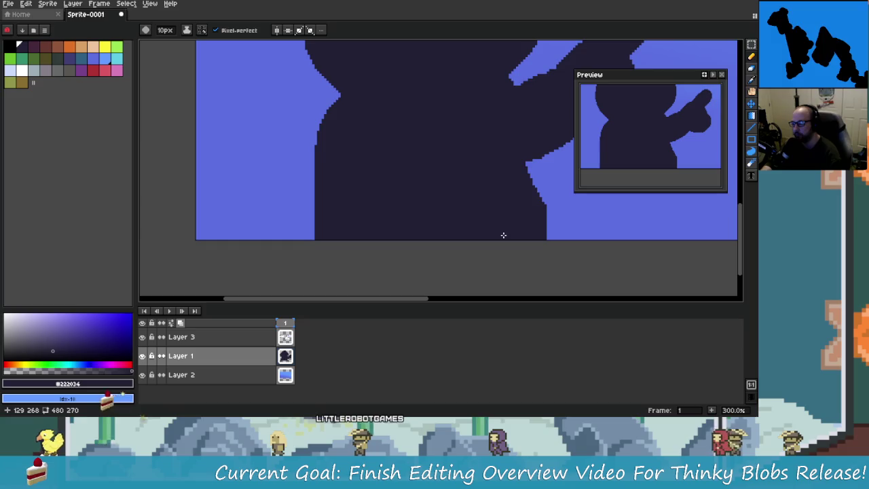
pyautogui.scroll(1, 384, 223)
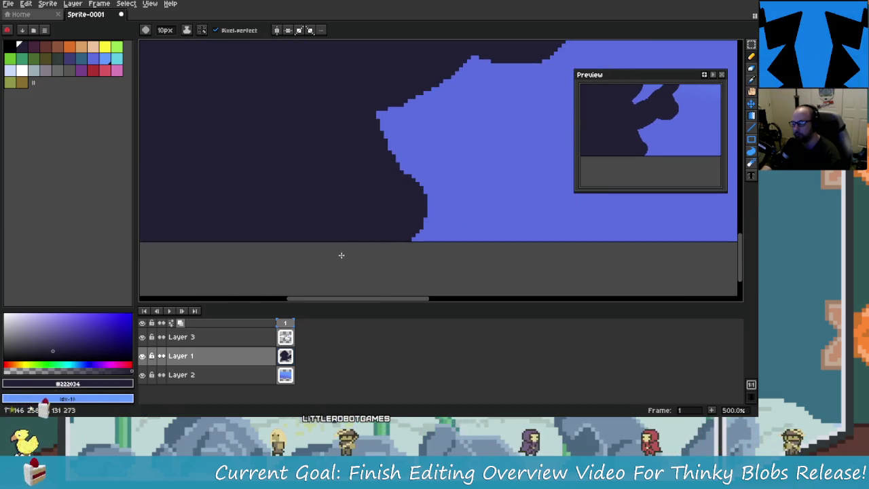
pyautogui.moveTo(396, 199)
pyautogui.mouseDown()
pyautogui.moveTo(380, 152)
pyautogui.moveTo(406, 244)
pyautogui.mouseUp()
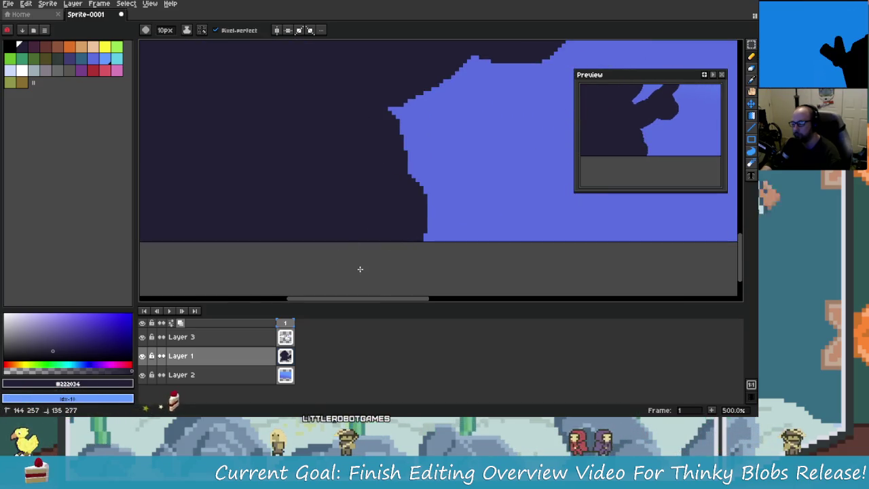
pyautogui.hotkey('ctrl', 'z')
pyautogui.press('1')
pyautogui.press('v')
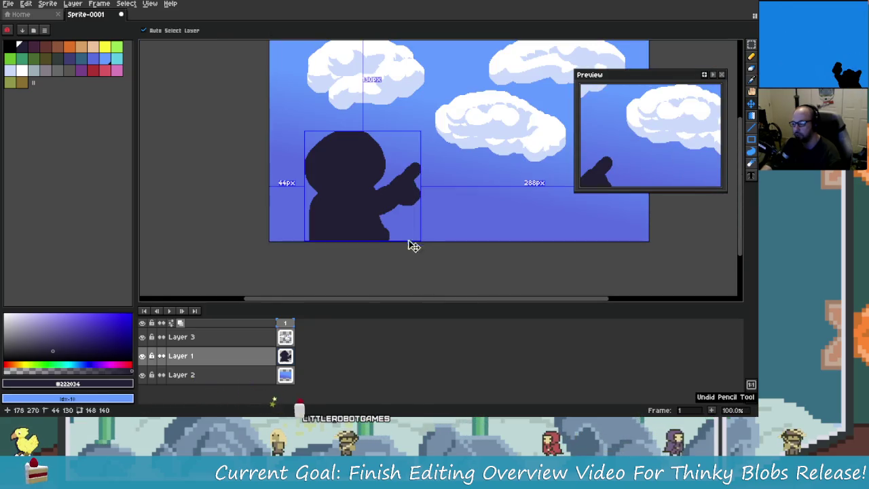
pyautogui.scroll(4, 415, 246)
pyautogui.press('b')
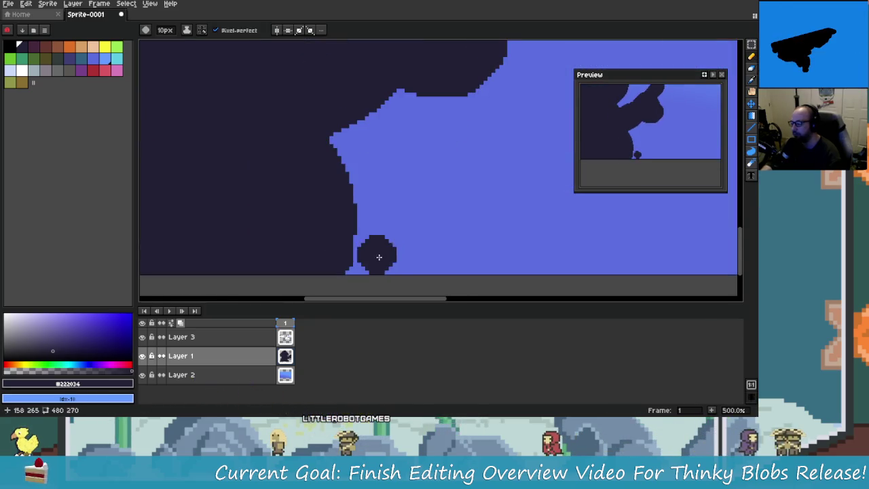
pyautogui.scroll(-4, 407, 235)
pyautogui.press('b')
pyautogui.scroll(4, 416, 244)
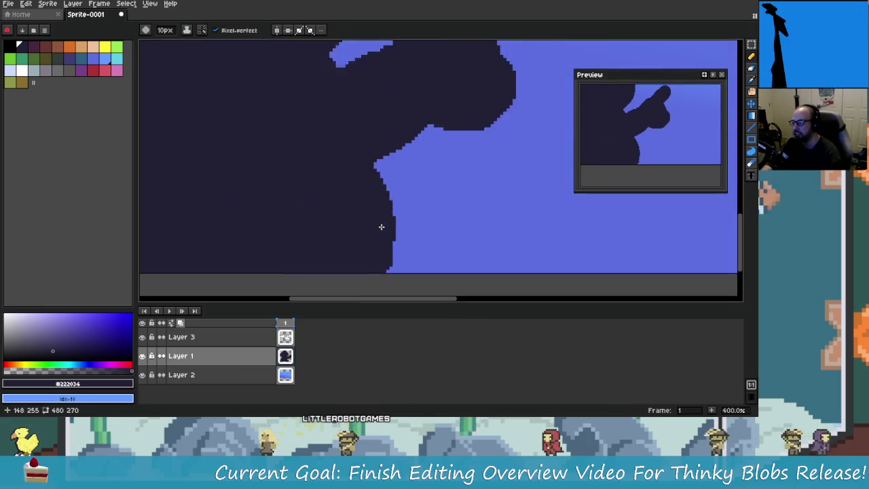
pyautogui.click(457, 209)
# Erase the stray dot and trim the silhouette's edge below the pointing arm.
pyautogui.press('e')
pyautogui.moveTo(453, 207)
pyautogui.mouseDown()
pyautogui.moveTo(401, 180)
pyautogui.moveTo(398, 203)
pyautogui.mouseUp()
pyautogui.scroll(-3, 399, 215)
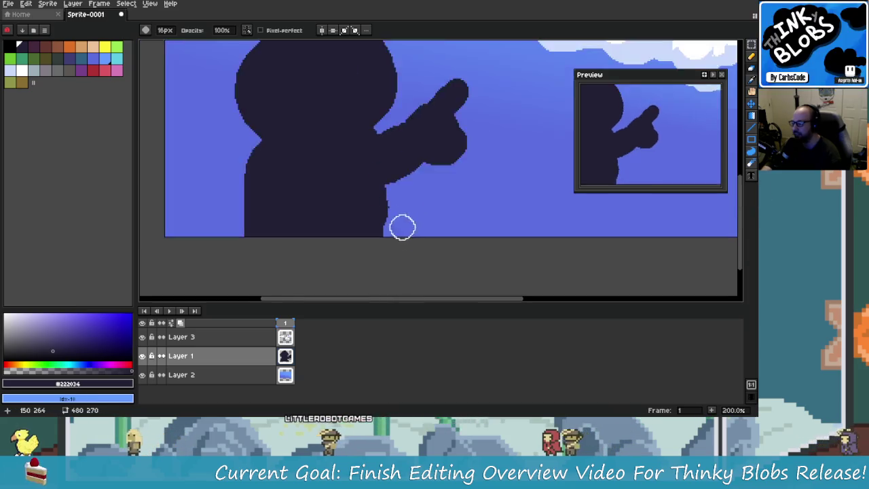
pyautogui.scroll(-1, 407, 227)
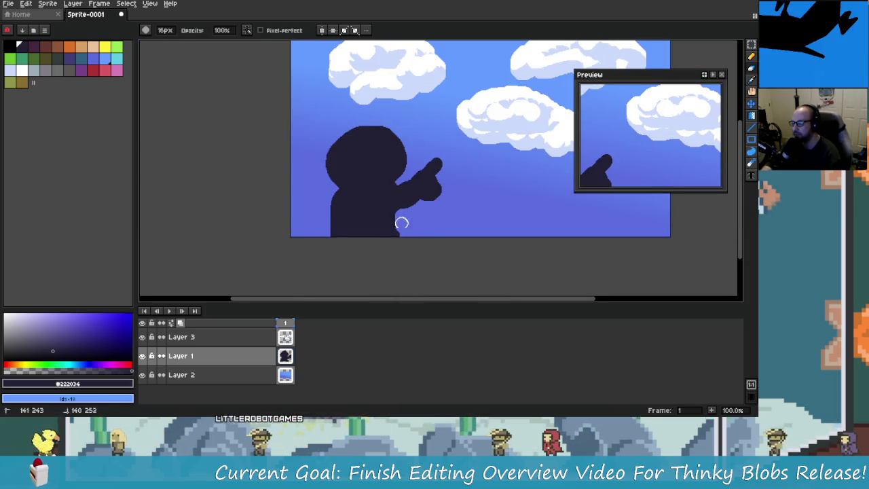
pyautogui.scroll(1, 405, 234)
pyautogui.scroll(1, 409, 230)
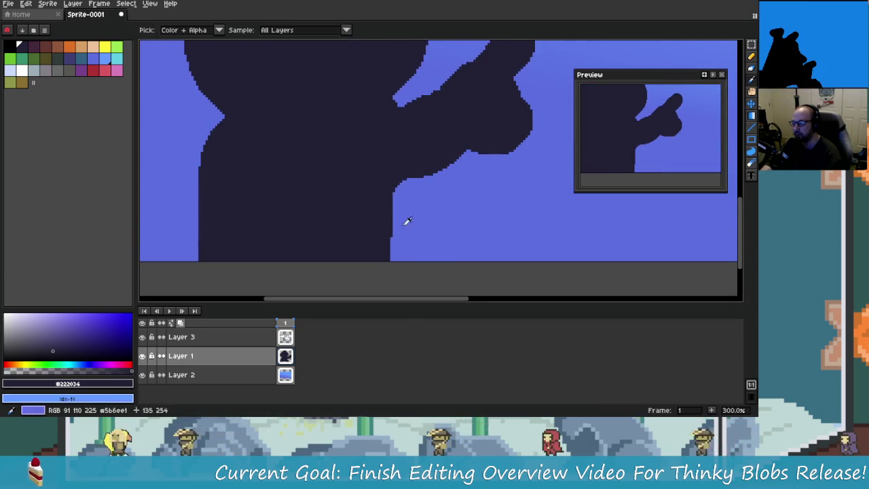
pyautogui.hscroll(-1, 405, 224)
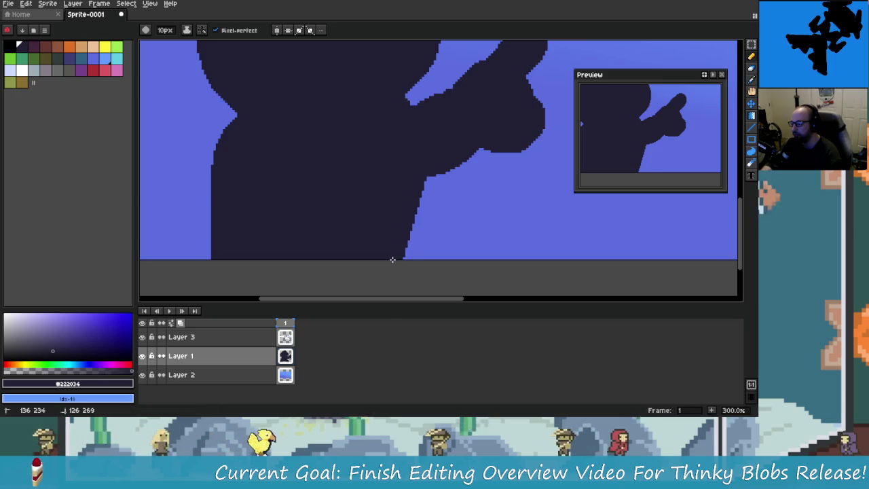
pyautogui.scroll(-2, 396, 255)
pyautogui.scroll(-1, 474, 261)
pyautogui.scroll(3, 427, 241)
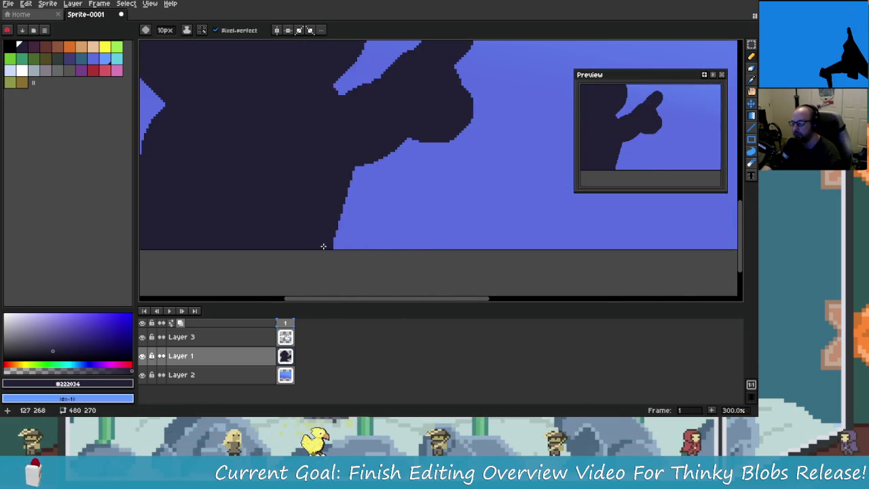
pyautogui.hscroll(-4, 292, 206)
pyautogui.hscroll(-1, 306, 197)
# Sample sky blue and erase a strip off the silhouette's left edge, then undo it.
pyautogui.keyDown('alt'); pyautogui.click(285, 178); pyautogui.keyUp('alt')
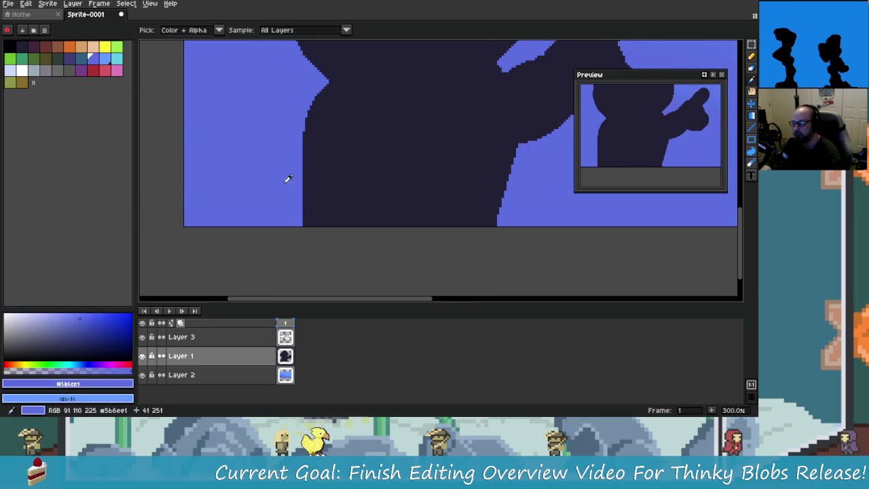
pyautogui.hscroll(1, 297, 151)
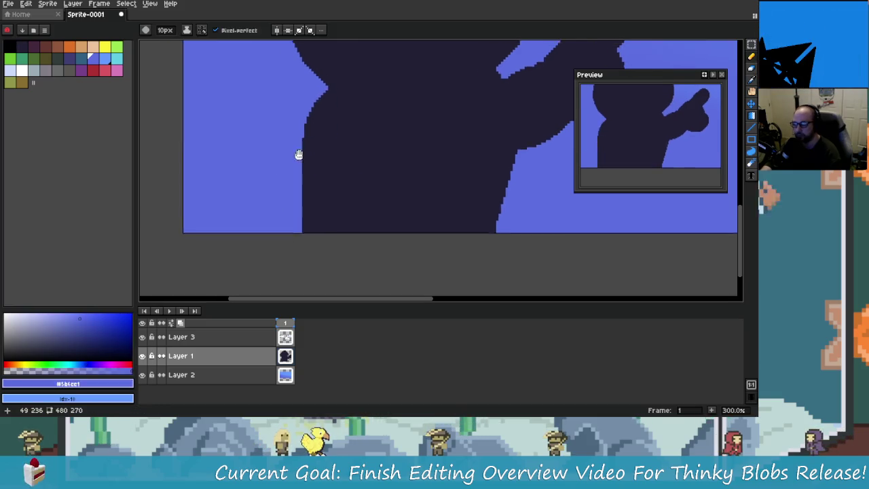
pyautogui.scroll(2, 283, 202)
pyautogui.press('e')
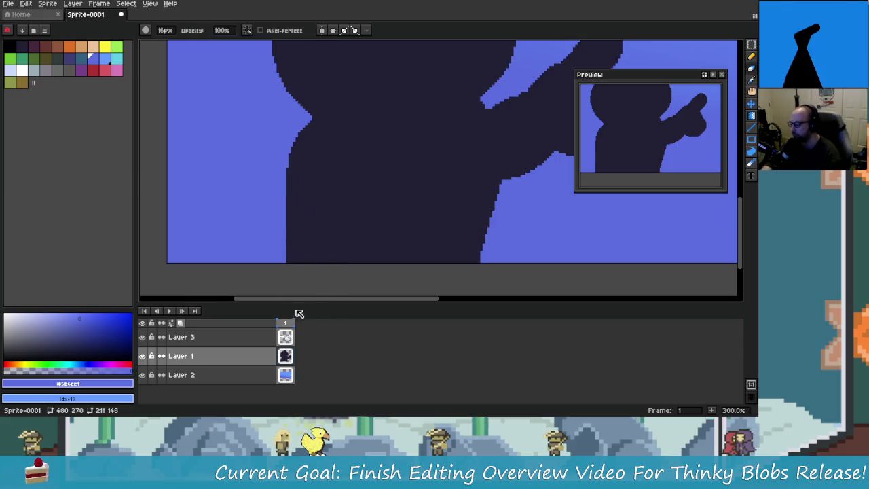
pyautogui.moveTo(300, 138); pyautogui.dragTo(284, 253)
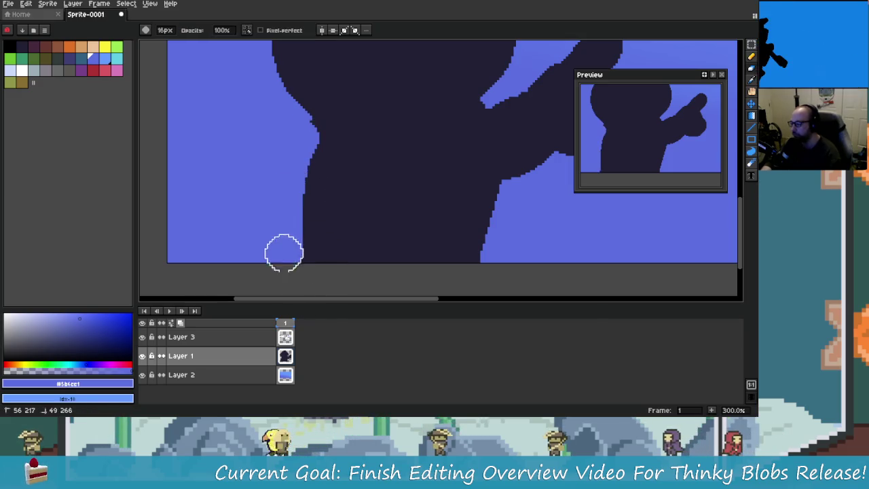
pyautogui.scroll(-2, 331, 230)
pyautogui.scroll(1, 361, 244)
pyautogui.scroll(1, 311, 194)
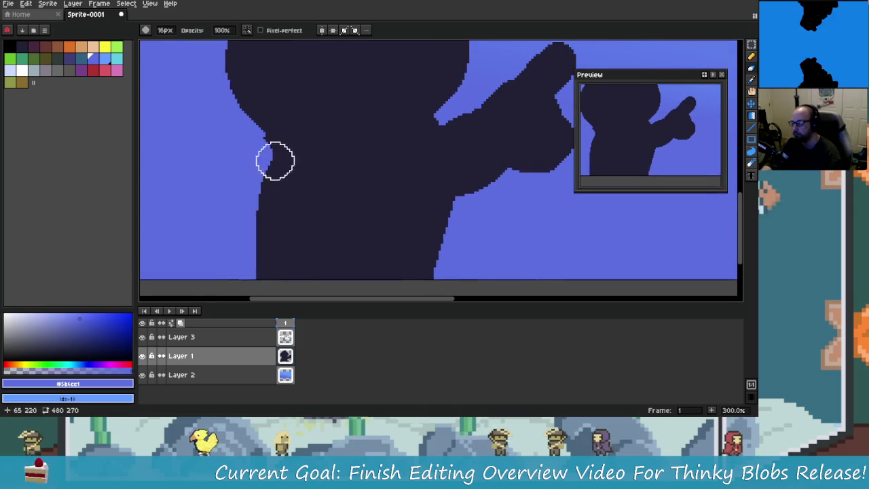
pyautogui.scroll(-1, 388, 213)
pyautogui.hotkey('ctrl', 'z')
pyautogui.hotkey('ctrl', 'z')
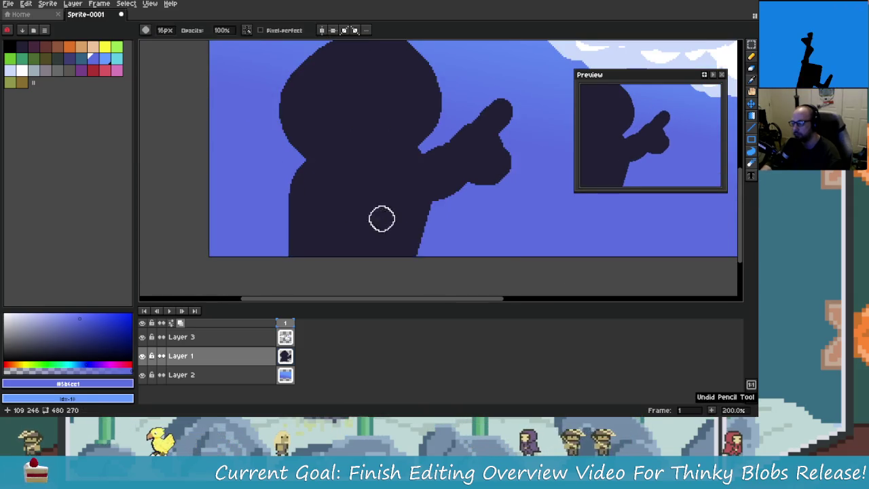
# Resample dark #222034 and try pencilling the silhouette's left edge, undoing the unwanted strokes.
pyautogui.keyDown('alt'); pyautogui.click(428, 157); pyautogui.keyUp('alt')
pyautogui.scroll(-1, 407, 170)
pyautogui.scroll(1, 357, 163)
pyautogui.press('b')
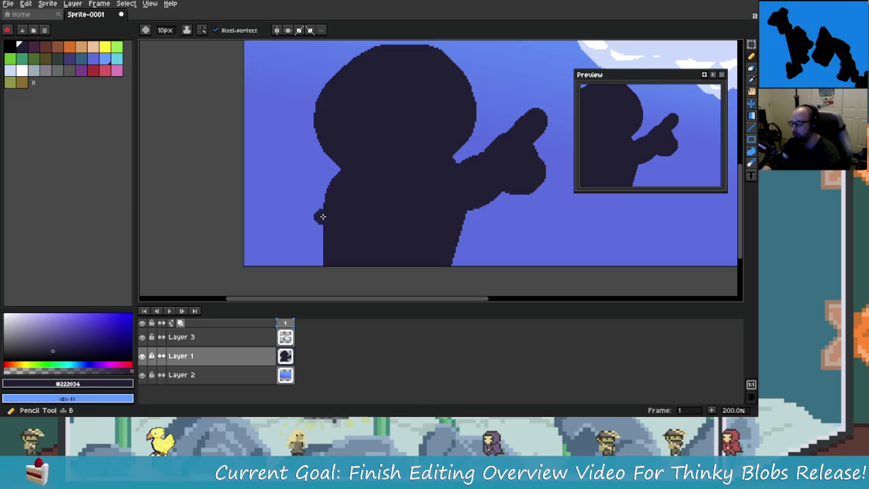
pyautogui.scroll(2, 319, 215)
pyautogui.moveTo(333, 188); pyautogui.dragTo(328, 269)
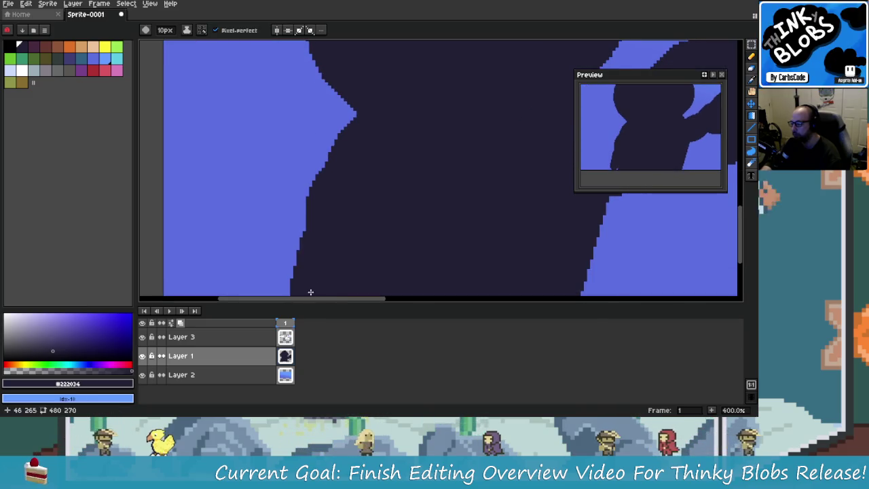
pyautogui.hotkey('ctrl', 'z')
pyautogui.hotkey('ctrl', 'z')
pyautogui.moveTo(299, 197)
pyautogui.mouseDown()
pyautogui.moveTo(299, 256)
pyautogui.moveTo(308, 269)
pyautogui.mouseUp()
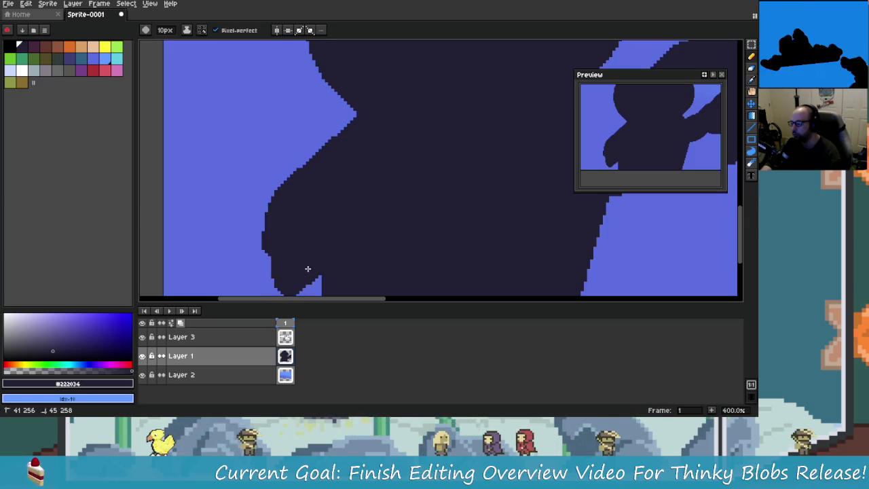
pyautogui.scroll(-2, 316, 269)
pyautogui.scroll(1, 423, 273)
pyautogui.hotkey('ctrl', 'z')
# Return to the pencil and bring the silhouette's lower body into view.
pyautogui.press('v')
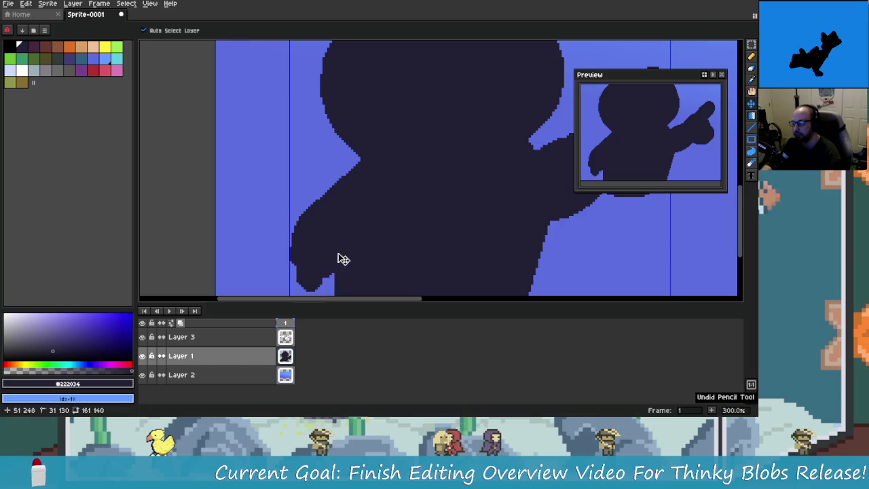
pyautogui.press('b')
pyautogui.moveTo(371, 246); pyautogui.dragTo(397, 210)
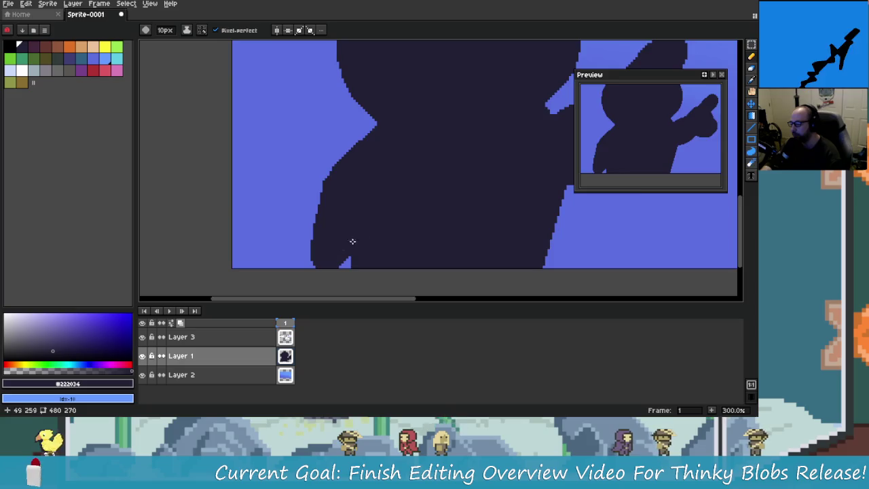
pyautogui.scroll(-3, 353, 241)
pyautogui.scroll(2, 430, 252)
pyautogui.scroll(-1, 342, 210)
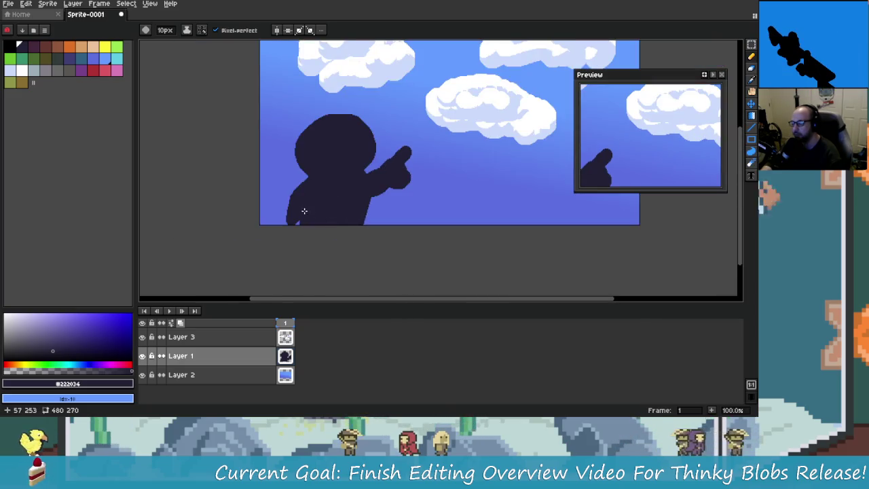
pyautogui.scroll(2, 304, 211)
pyautogui.scroll(-1, 307, 216)
pyautogui.scroll(-1, 310, 221)
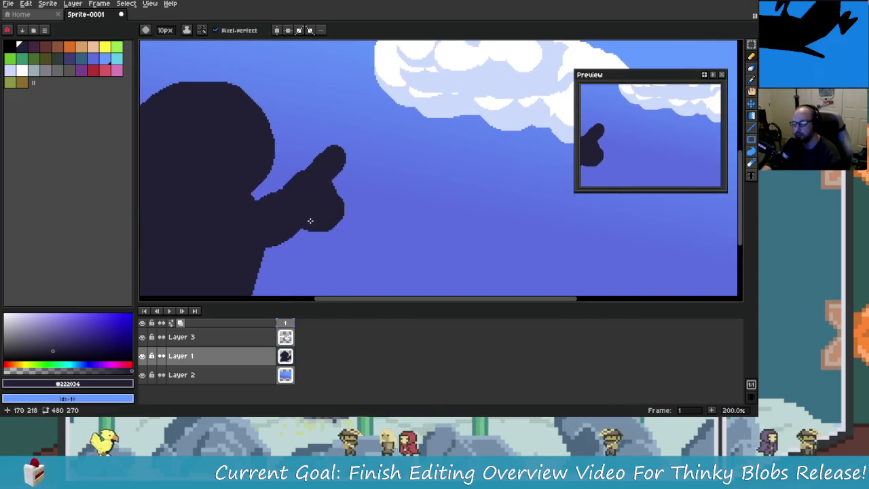
pyautogui.scroll(-1, 310, 221)
pyautogui.scroll(1, 374, 207)
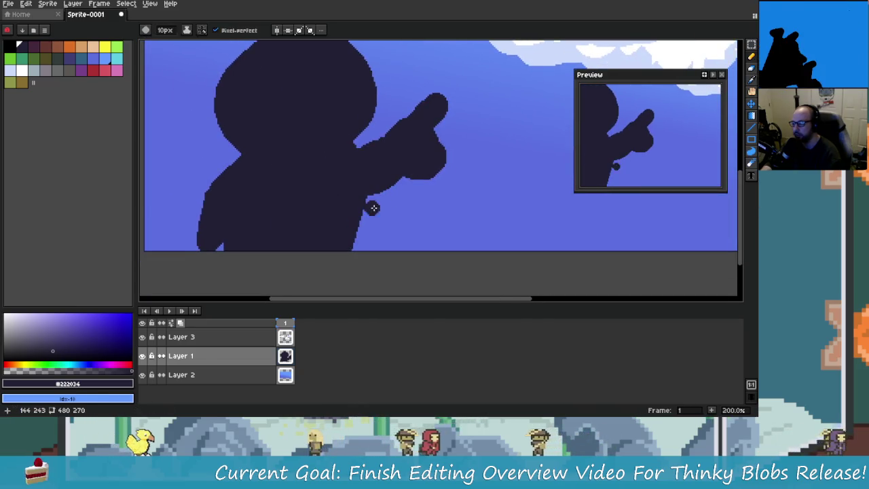
# Erase along the pointing arm's underside so sky blue carves into it.
pyautogui.press('e')
pyautogui.scroll(2, 374, 208)
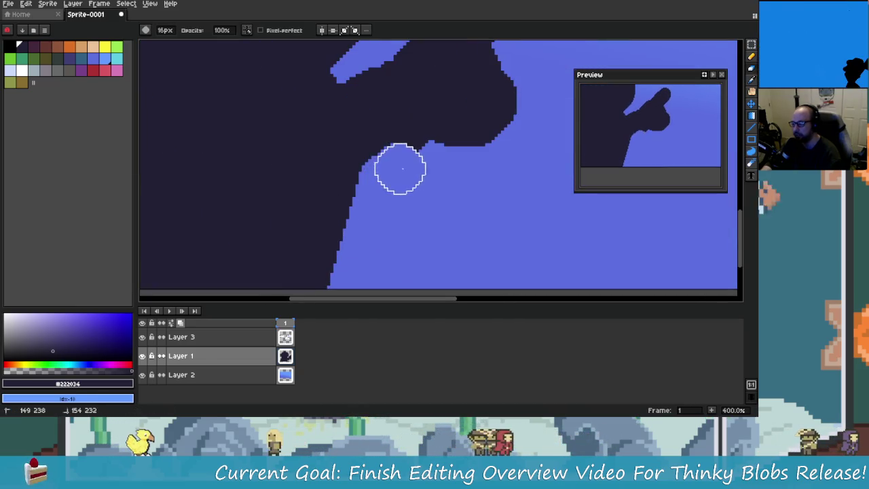
pyautogui.moveTo(413, 159)
pyautogui.mouseDown()
pyautogui.moveTo(388, 194)
pyautogui.moveTo(344, 209)
pyautogui.mouseUp()
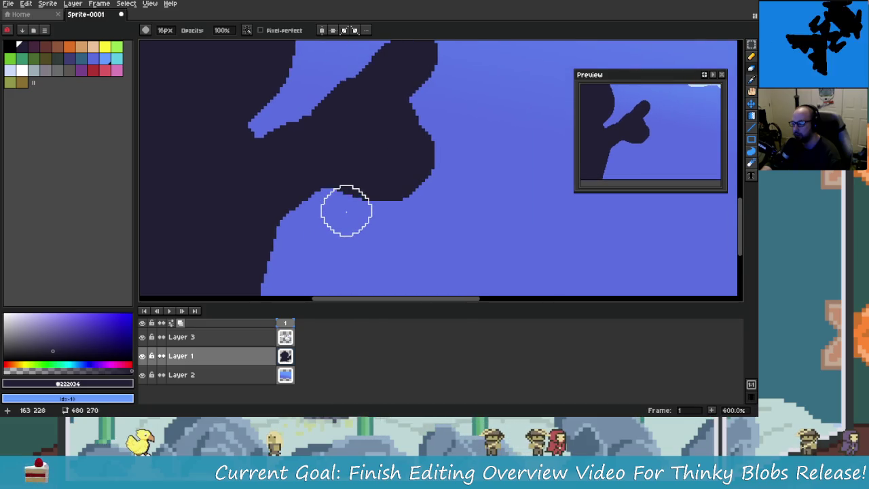
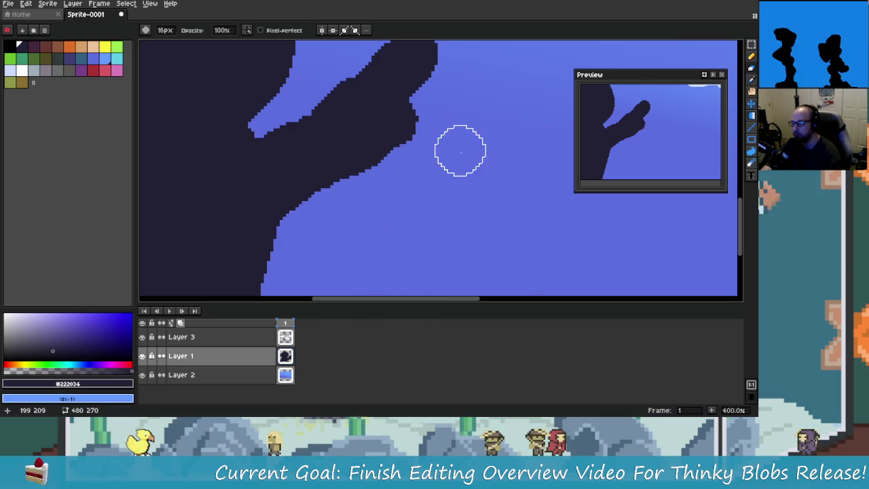
# With the Pencil, paint eyedropped sky blue over the dark blob beneath the pointing hand.
pyautogui.scroll(-2, 425, 190)
pyautogui.scroll(-2, 449, 206)
pyautogui.scroll(1, 449, 206)
pyautogui.scroll(2, 446, 204)
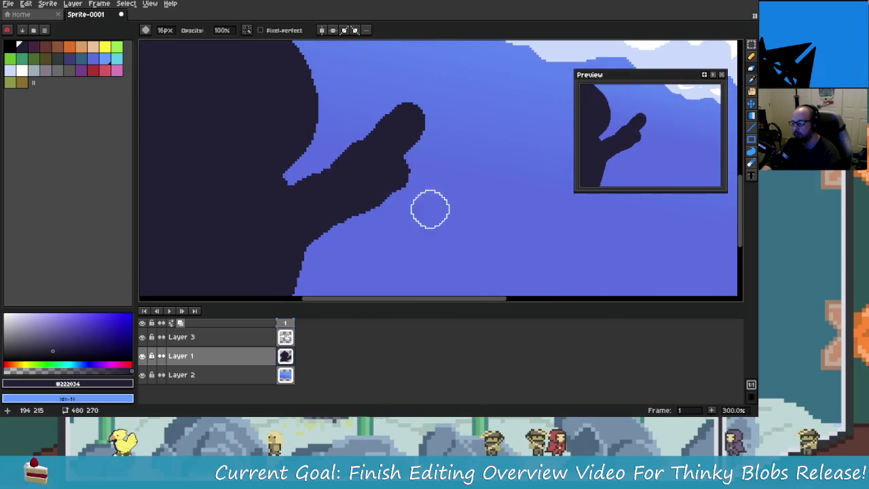
pyautogui.scroll(1, 430, 208)
pyautogui.scroll(1, 407, 182)
pyautogui.press('b')
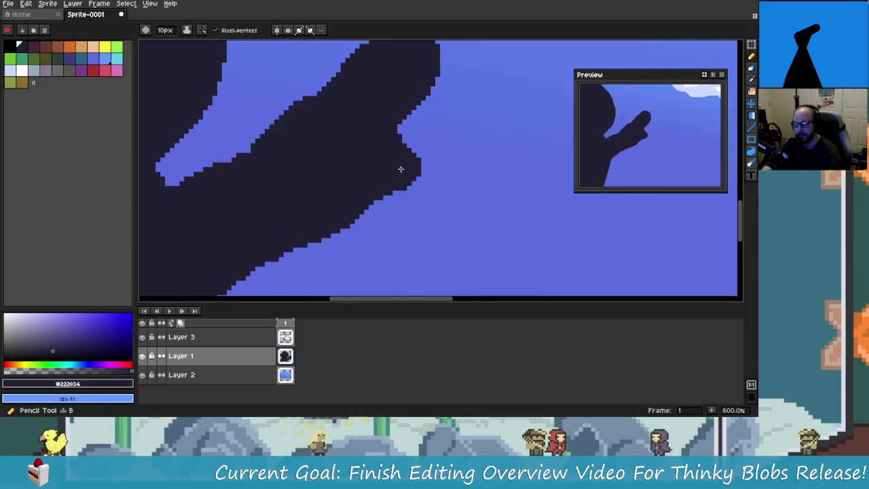
pyautogui.scroll(-1, 407, 214)
pyautogui.scroll(-1, 427, 218)
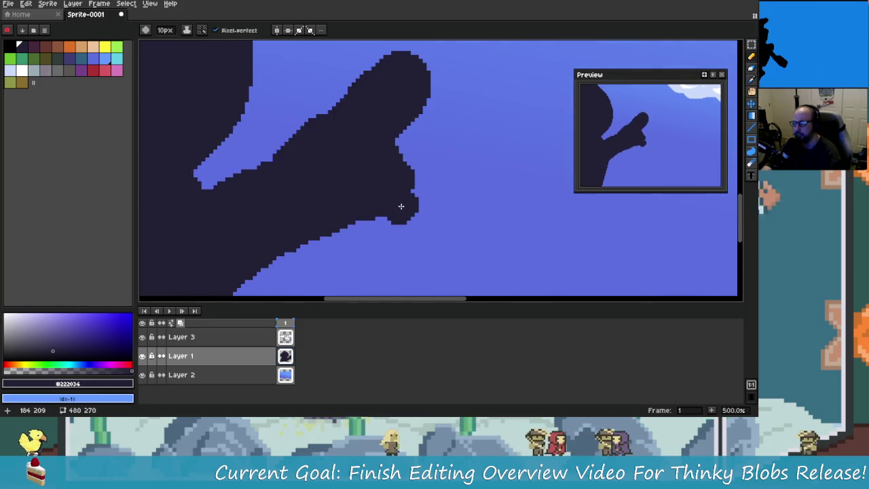
pyautogui.scroll(-1, 404, 204)
pyautogui.scroll(-3, 381, 197)
pyautogui.scroll(6, 400, 204)
pyautogui.scroll(-1, 404, 190)
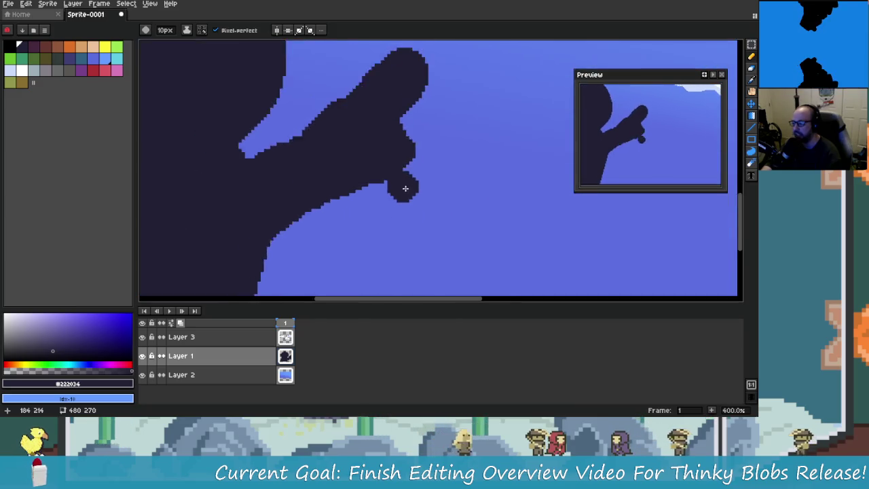
pyautogui.scroll(-1, 380, 219)
pyautogui.scroll(2, 380, 219)
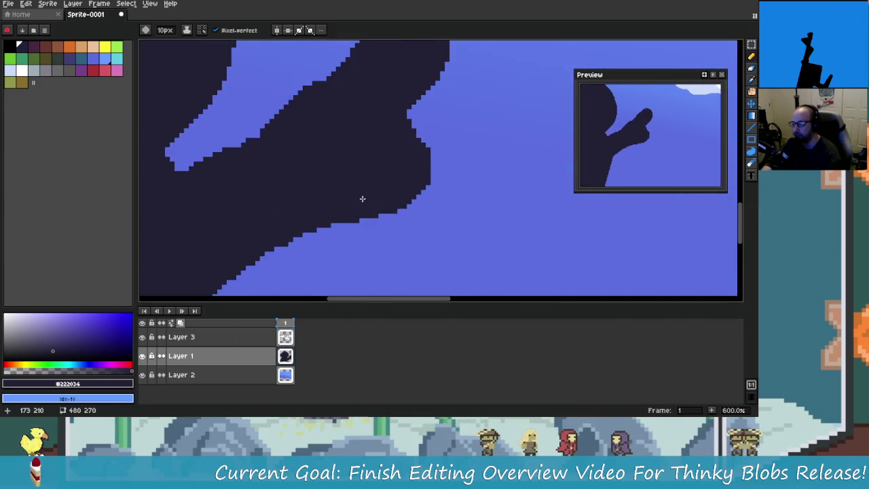
pyautogui.scroll(-3, 387, 207)
pyautogui.scroll(-3, 412, 219)
pyautogui.scroll(2, 446, 189)
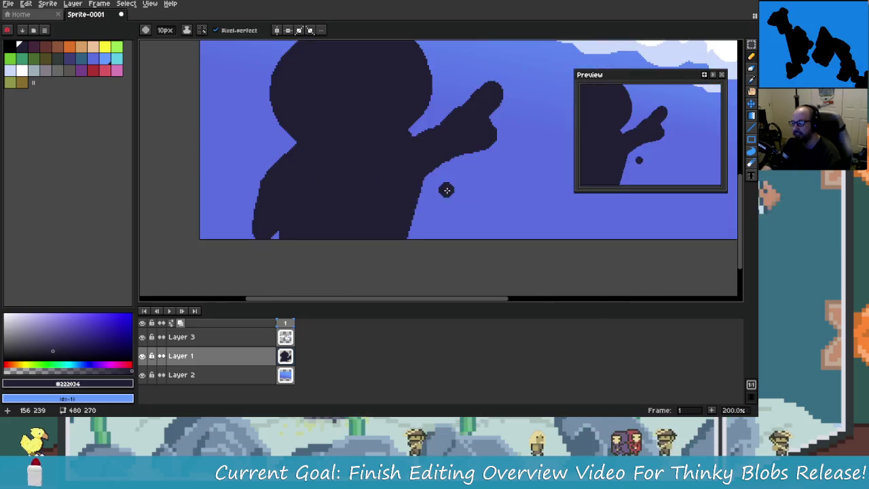
pyautogui.scroll(3, 446, 189)
pyautogui.scroll(-1, 415, 198)
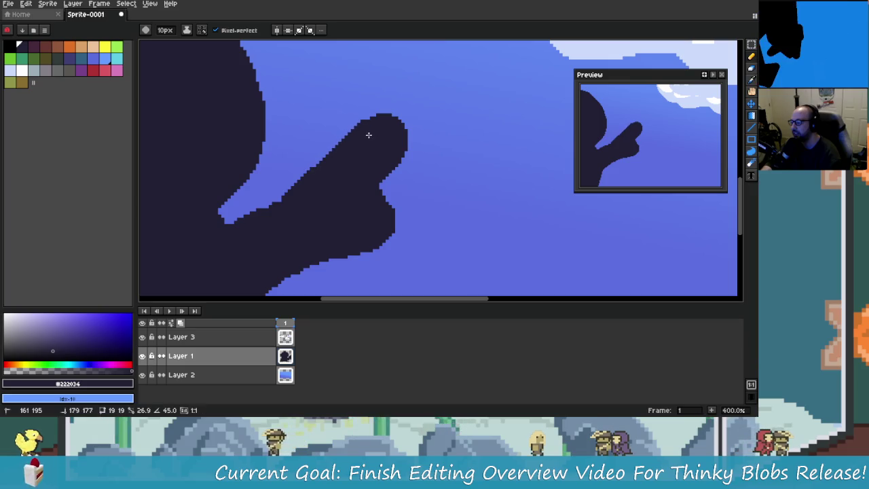
pyautogui.scroll(-2, 423, 199)
pyautogui.scroll(-1, 453, 227)
pyautogui.scroll(-1, 462, 218)
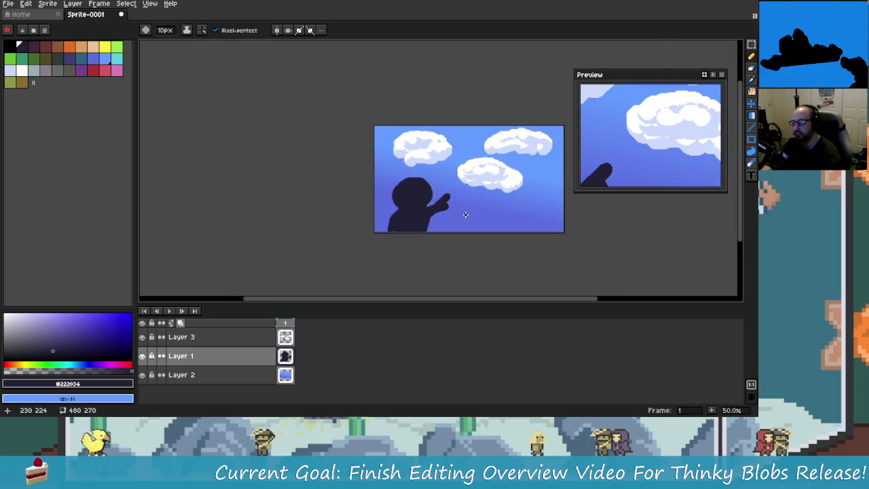
pyautogui.scroll(3, 465, 215)
pyautogui.scroll(-2, 429, 200)
pyautogui.scroll(3, 414, 204)
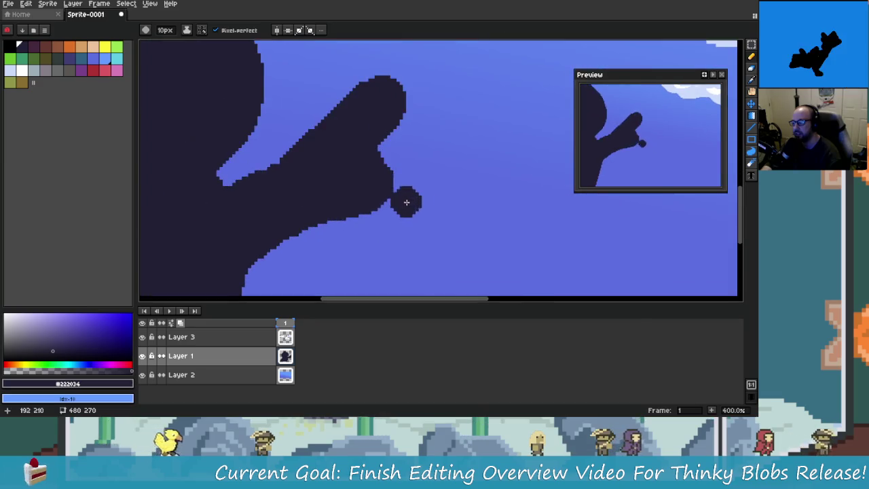
pyautogui.keyDown('alt'); pyautogui.click(411, 235); pyautogui.keyUp('alt')
pyautogui.moveTo(390, 204); pyautogui.dragTo(402, 183)
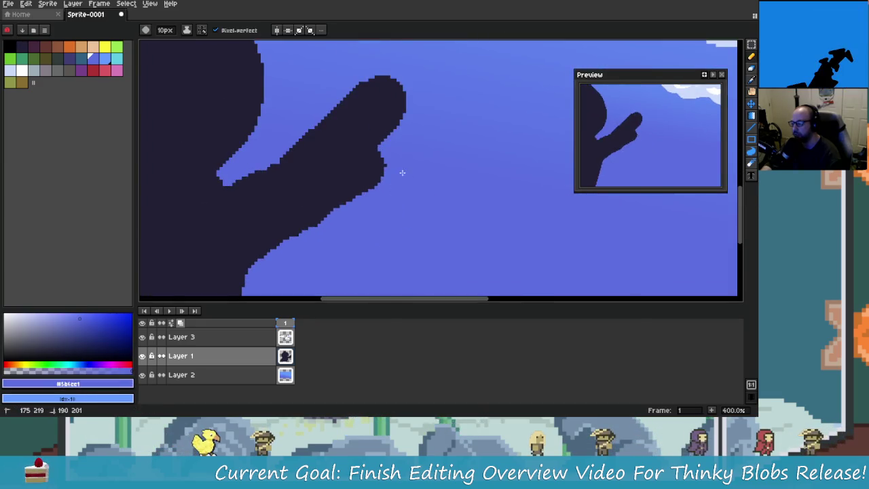
# Undo and redo the blue paint-over twice to compare, keeping the fix.
pyautogui.hotkey('ctrl', 'z')
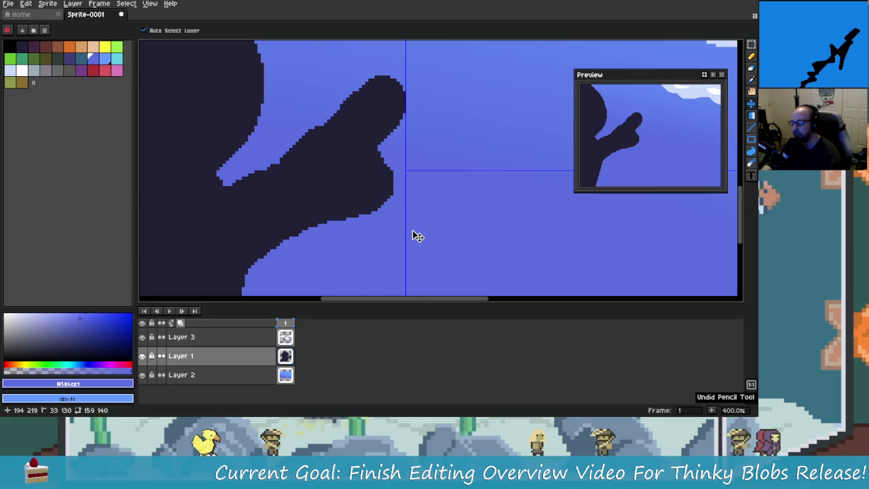
pyautogui.hotkey('ctrl', 'y')
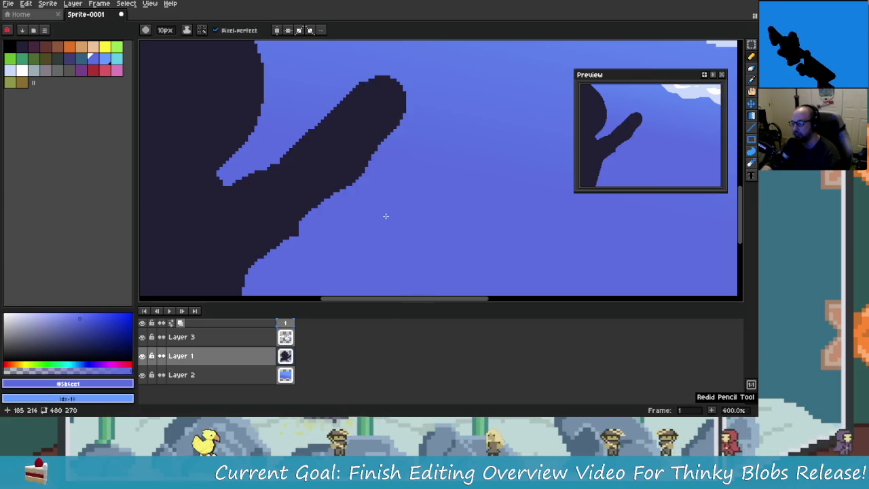
pyautogui.hotkey('ctrl', 'z')
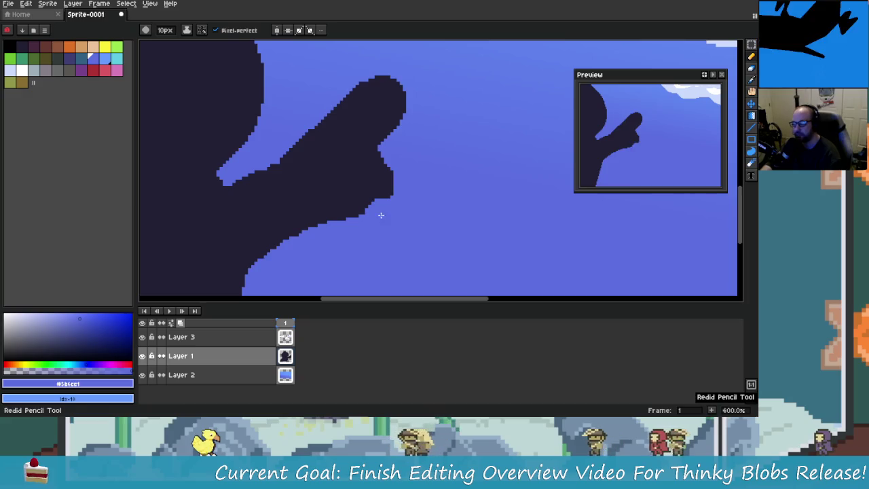
pyautogui.hotkey('ctrl', 'y')
# Sample the dark silhouette and sky blue colours around the hand to check the edges.
pyautogui.scroll(-2, 408, 218)
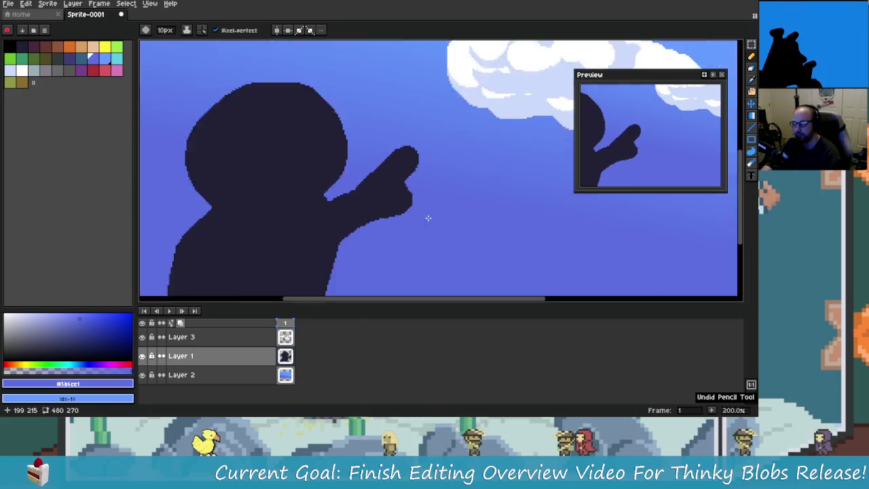
pyautogui.scroll(-3, 417, 226)
pyautogui.scroll(1, 422, 230)
pyautogui.scroll(2, 424, 218)
pyautogui.scroll(1, 429, 184)
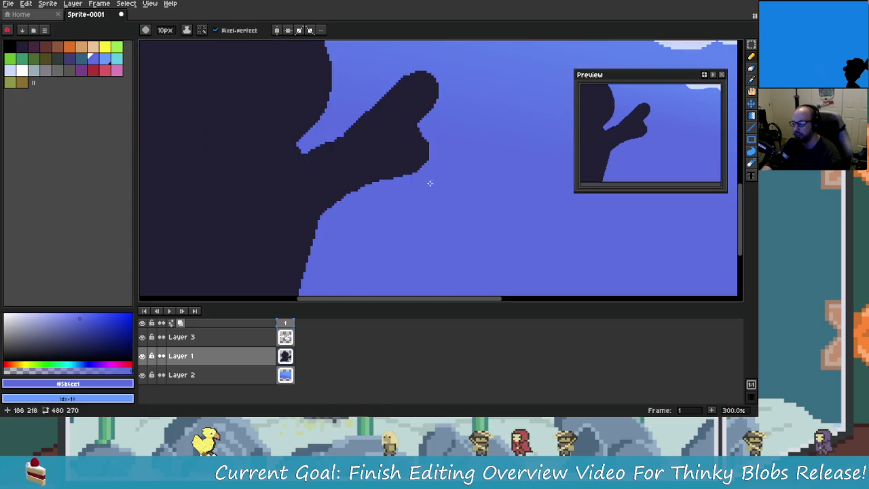
pyautogui.scroll(2, 441, 156)
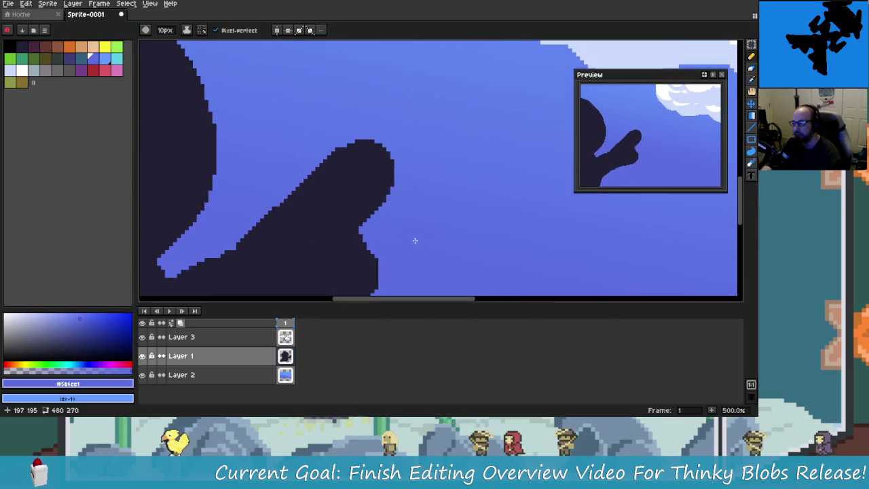
pyautogui.keyDown('alt'); pyautogui.click(413, 188); pyautogui.keyUp('alt')
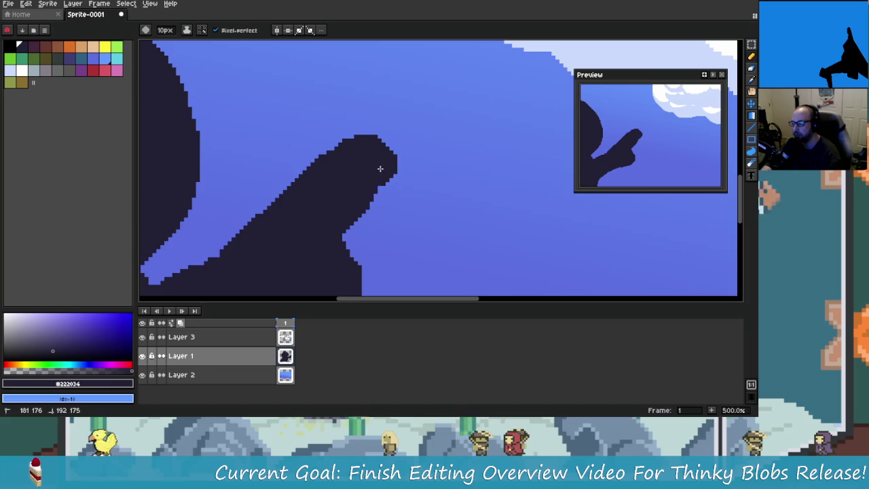
pyautogui.scroll(-1, 353, 197)
pyautogui.scroll(-2, 358, 207)
pyautogui.scroll(3, 434, 240)
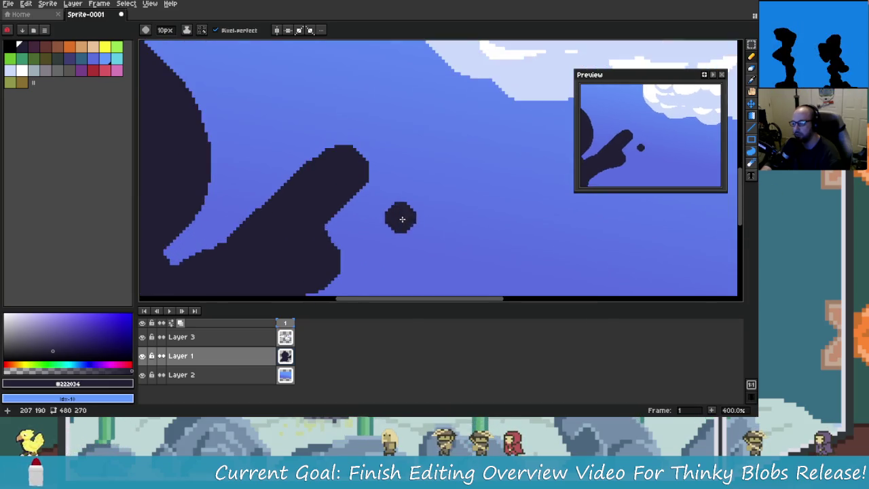
pyautogui.scroll(-2, 401, 220)
pyautogui.keyDown('alt'); pyautogui.click(380, 220); pyautogui.keyUp('alt')
pyautogui.scroll(-2, 414, 189)
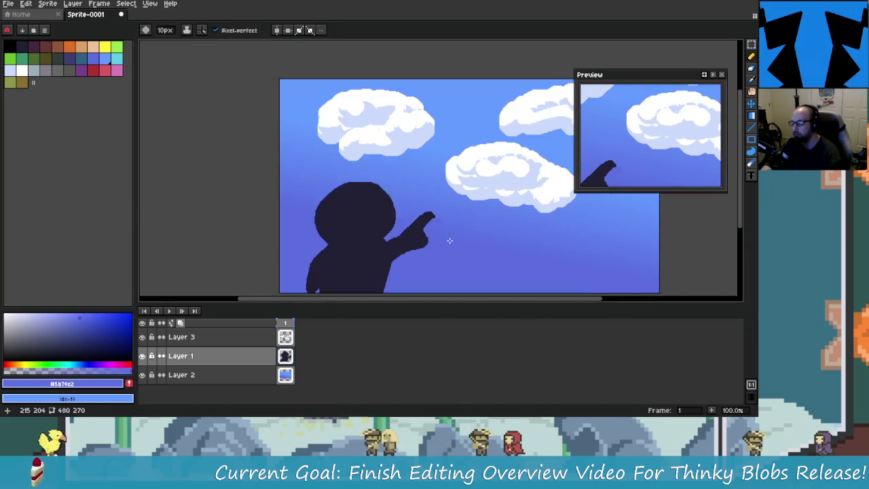
pyautogui.scroll(1, 449, 239)
pyautogui.scroll(-1, 459, 231)
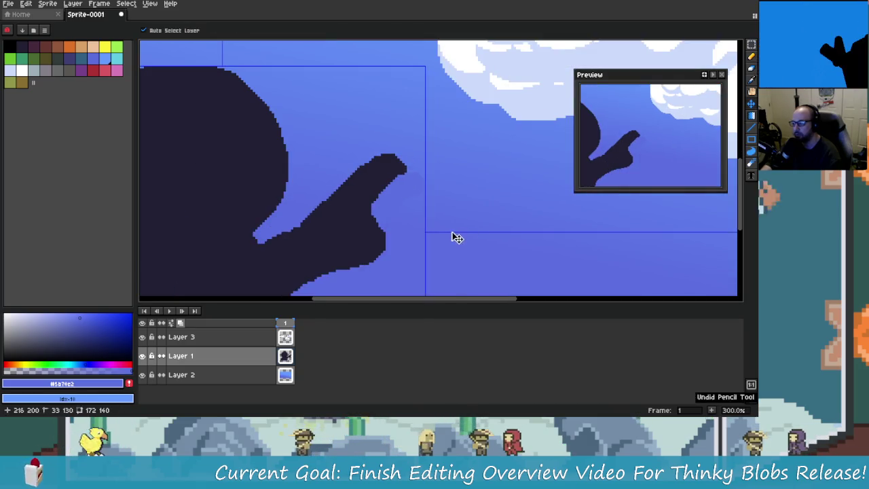
pyautogui.scroll(-2, 448, 237)
pyautogui.scroll(1, 432, 222)
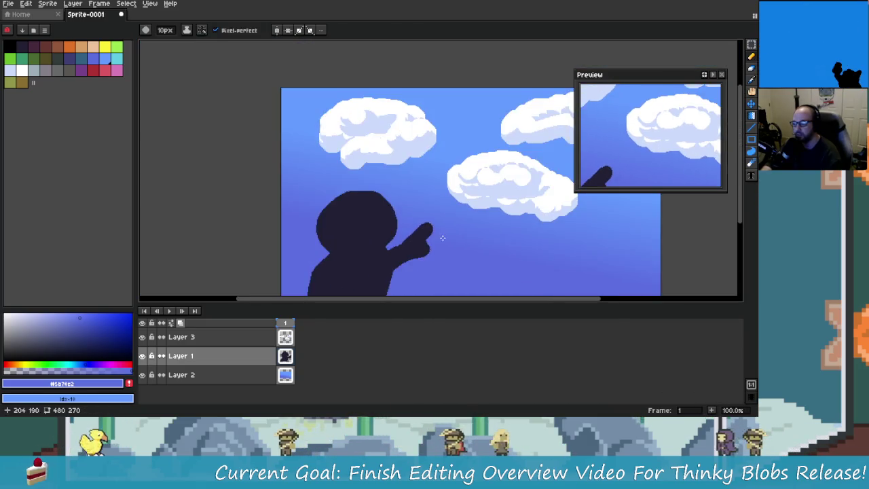
pyautogui.scroll(1, 338, 246)
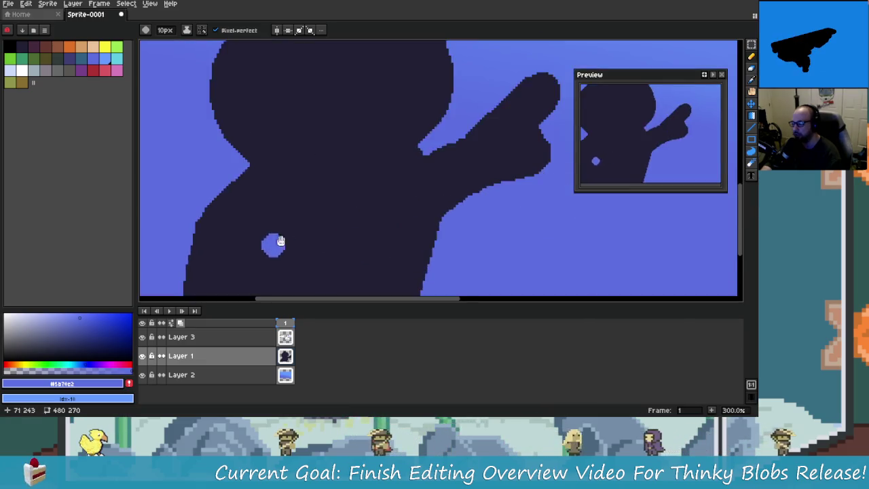
pyautogui.scroll(1, 272, 240)
pyautogui.keyDown('alt'); pyautogui.click(295, 233); pyautogui.keyUp('alt')
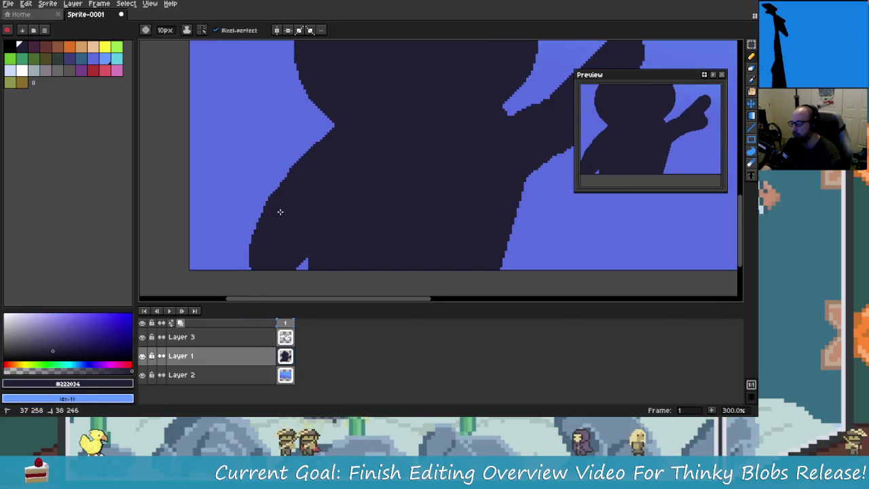
pyautogui.scroll(-2, 353, 176)
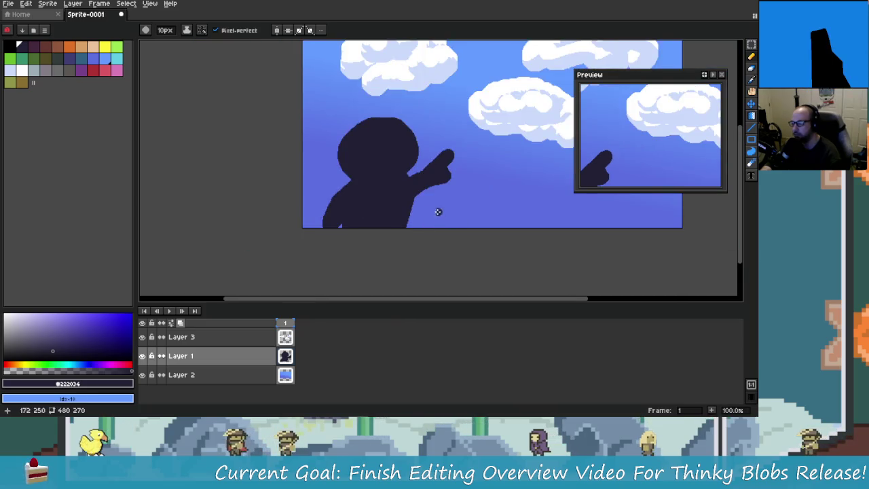
pyautogui.scroll(-1, 363, 222)
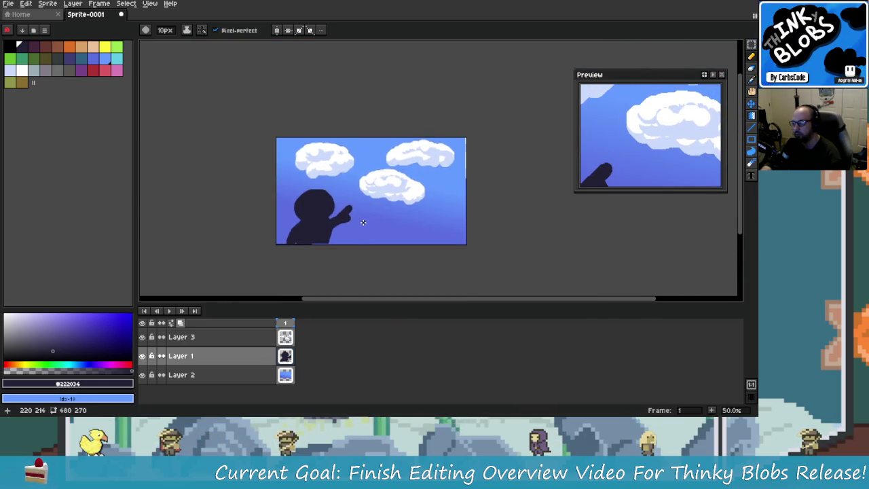
pyautogui.scroll(1, 363, 222)
pyautogui.press('m')
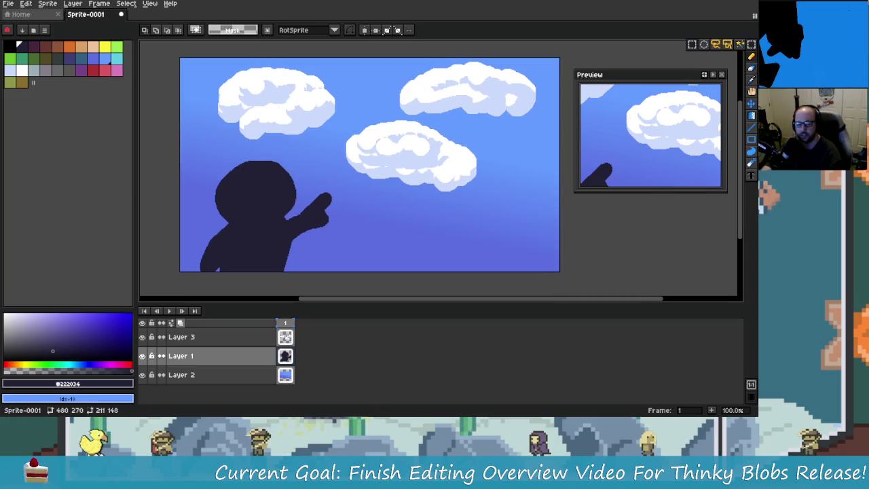
pyautogui.moveTo(342, 228); pyautogui.dragTo(370, 218)
pyautogui.moveTo(232, 150); pyautogui.dragTo(389, 283)
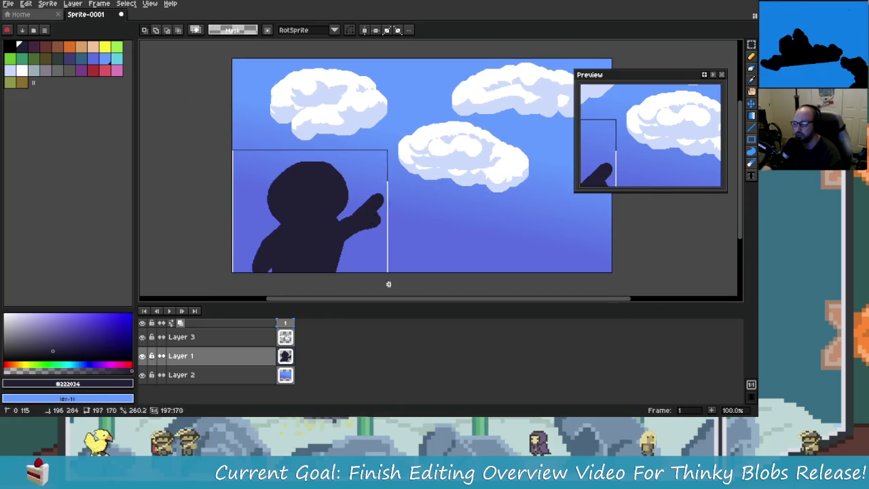
pyautogui.moveTo(349, 212)
pyautogui.mouseDown()
pyautogui.moveTo(330, 252)
pyautogui.moveTo(332, 273)
pyautogui.moveTo(333, 223)
pyautogui.moveTo(330, 249)
pyautogui.moveTo(351, 206)
pyautogui.moveTo(353, 213)
pyautogui.mouseUp()
pyautogui.press('Return')
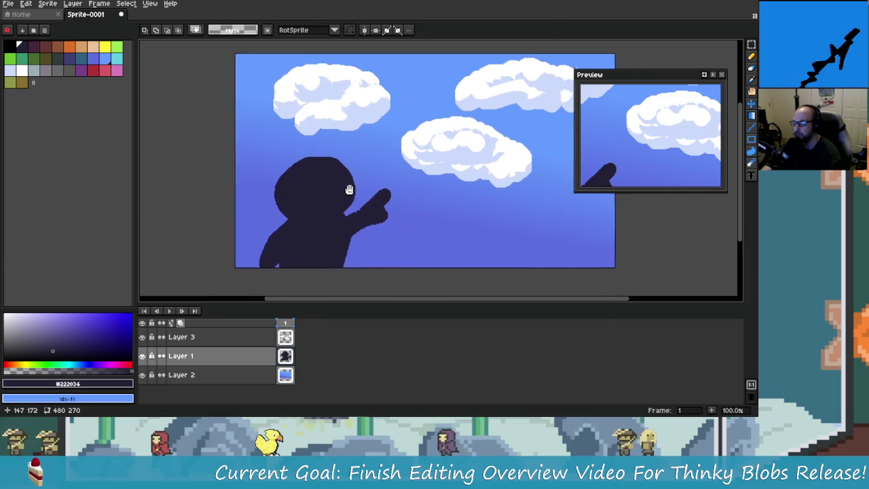
pyautogui.hscroll(3, 349, 217)
pyautogui.hscroll(-1, 330, 252)
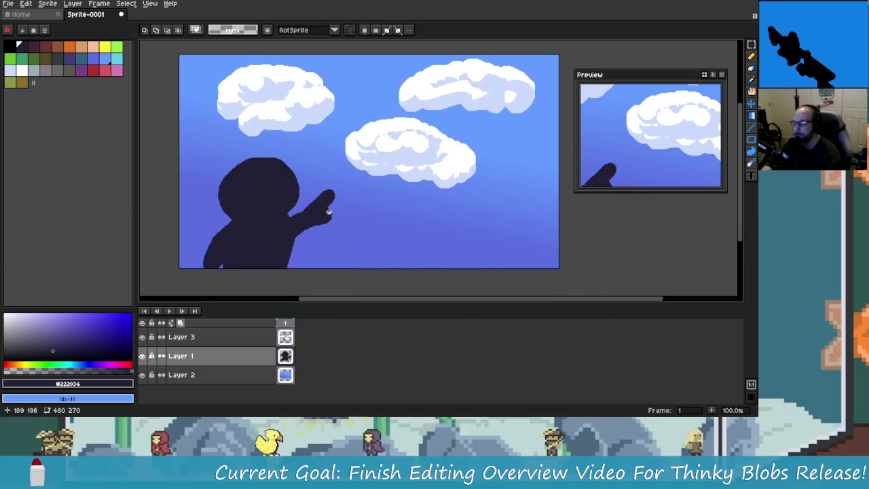
pyautogui.hscroll(-1, 351, 199)
pyautogui.scroll(1, 371, 213)
pyautogui.scroll(-1, 370, 213)
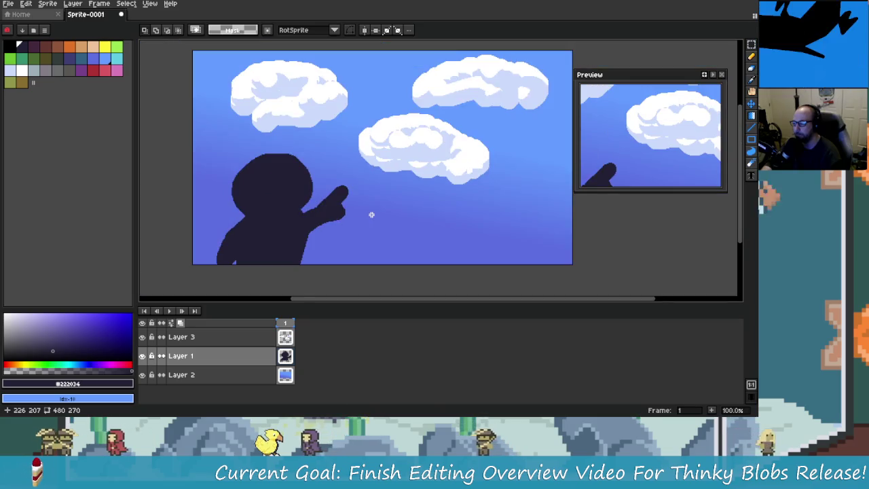
pyautogui.moveTo(371, 213); pyautogui.dragTo(345, 202)
pyautogui.moveTo(283, 124); pyautogui.dragTo(302, 151)
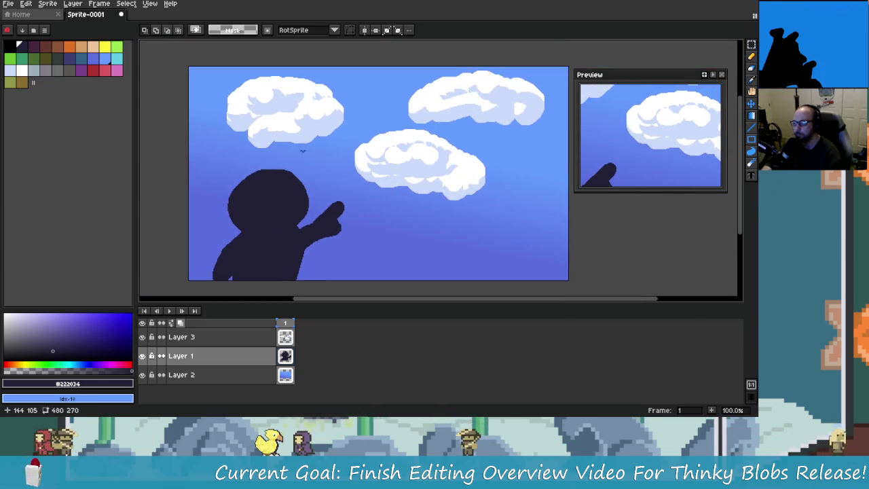
pyautogui.scroll(-1, 299, 174)
pyautogui.hscroll(-1, 359, 174)
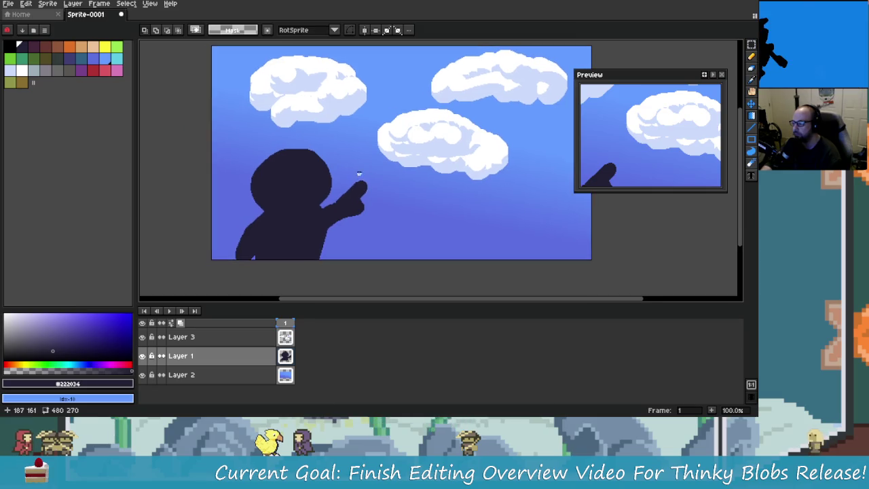
# Pick the light cloud colour #cbdbfc and frame the area beside the hand.
pyautogui.keyDown('alt'); pyautogui.click(350, 102); pyautogui.keyUp('alt')
pyautogui.scroll(1, 367, 163)
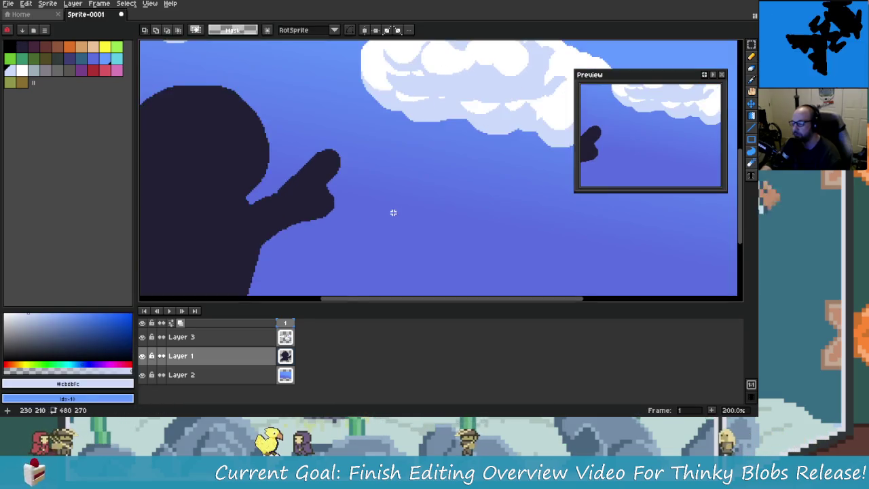
pyautogui.scroll(-1, 394, 212)
pyautogui.scroll(1, 404, 221)
pyautogui.scroll(1, 401, 224)
pyautogui.scroll(-1, 404, 231)
pyautogui.press('v')
pyautogui.scroll(-2, 401, 234)
pyautogui.scroll(-1, 386, 198)
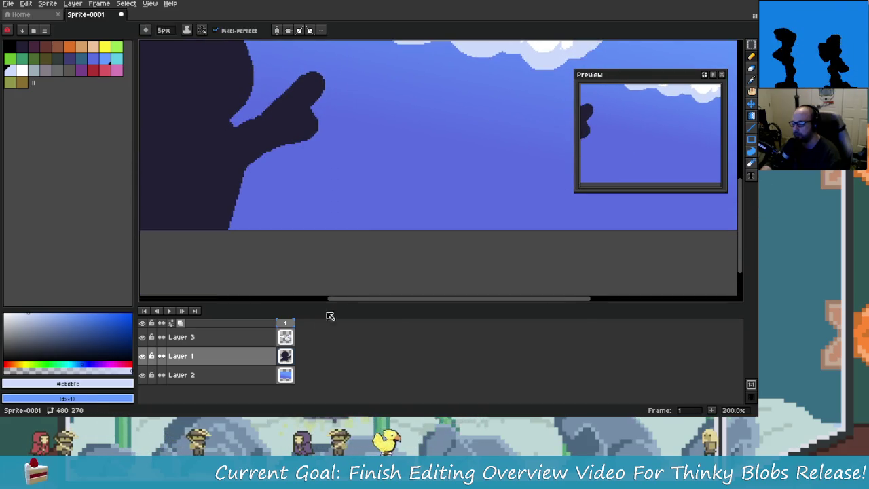
pyautogui.scroll(1, 338, 237)
pyautogui.scroll(1, 313, 237)
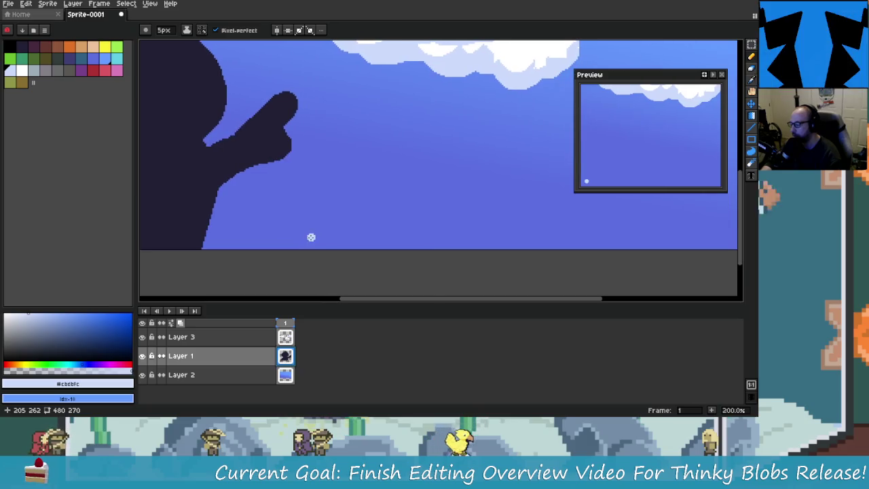
pyautogui.hscroll(1, 321, 223)
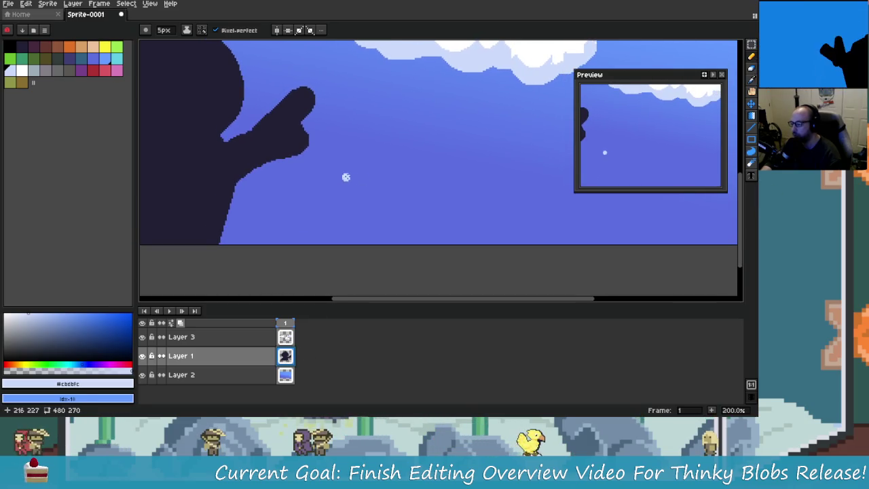
# Hand-letter 'Clouds!' next to the pointing hand, below the clouds.
pyautogui.moveTo(398, 142); pyautogui.dragTo(339, 201)
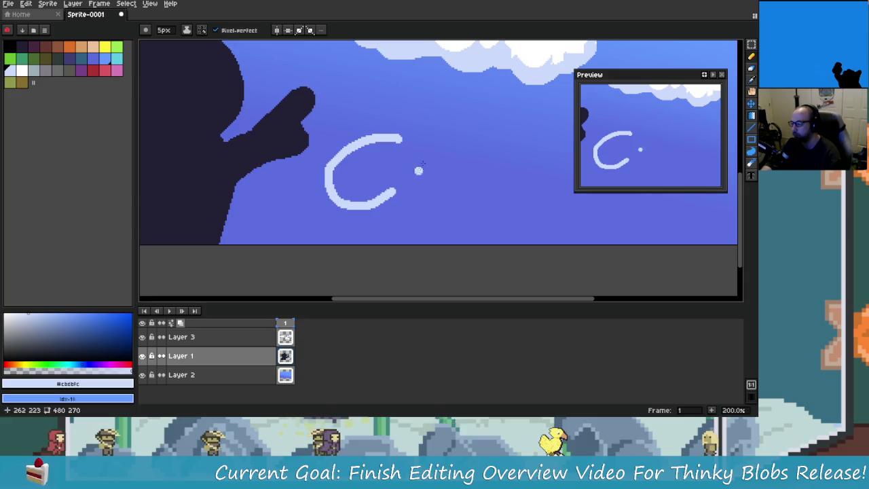
pyautogui.moveTo(480, 176); pyautogui.dragTo(479, 150)
pyautogui.hscroll(8, 469, 176)
pyautogui.scroll(5, 468, 177)
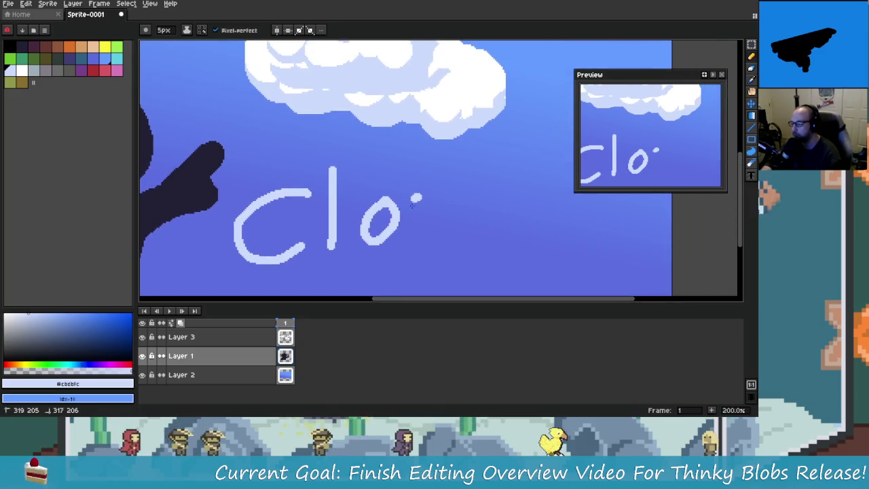
pyautogui.moveTo(399, 204); pyautogui.dragTo(456, 252)
pyautogui.hscroll(3, 434, 224)
pyautogui.moveTo(482, 180); pyautogui.dragTo(454, 206)
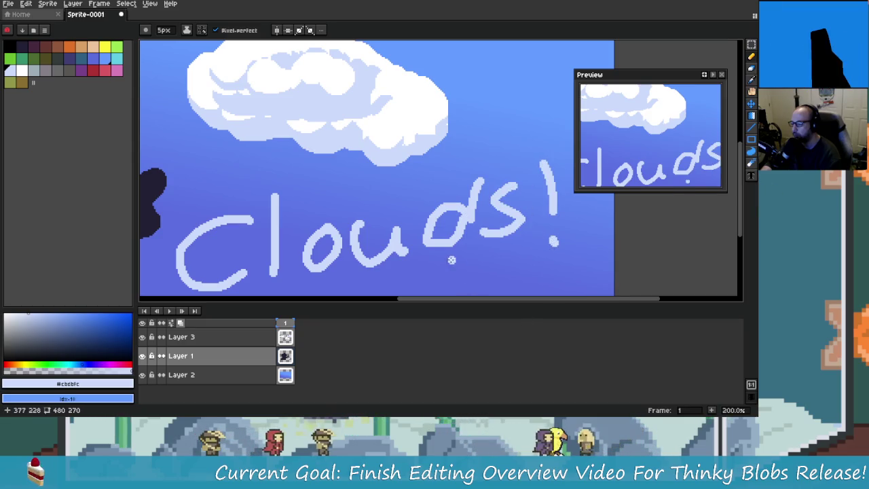
# Sample the lettering colour from the canvas and return to the 5px Pencil.
pyautogui.scroll(-2, 452, 260)
pyautogui.scroll(1, 441, 245)
pyautogui.scroll(-1, 421, 218)
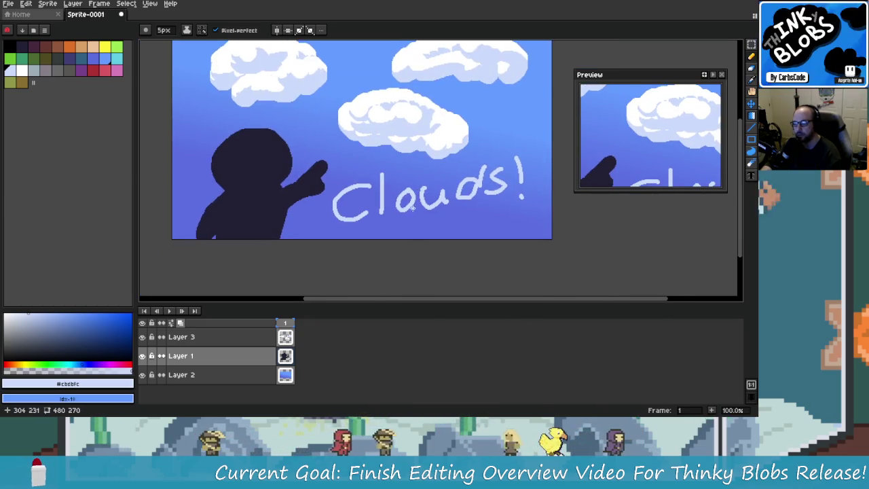
pyautogui.scroll(1, 462, 204)
pyautogui.scroll(1, 502, 199)
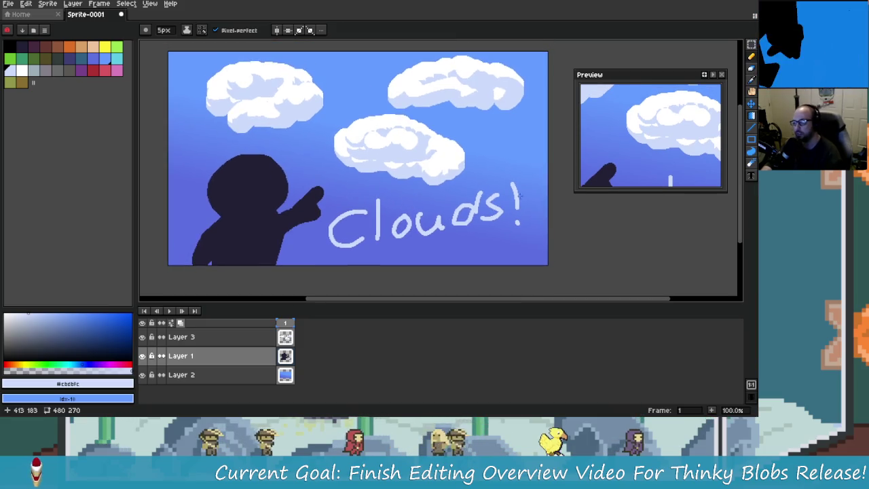
pyautogui.scroll(3, 459, 177)
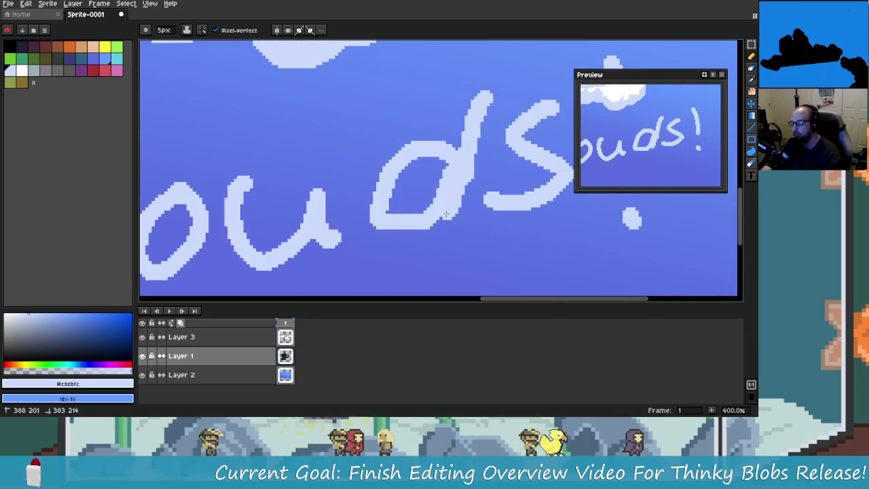
pyautogui.scroll(-2, 429, 219)
pyautogui.scroll(2, 453, 178)
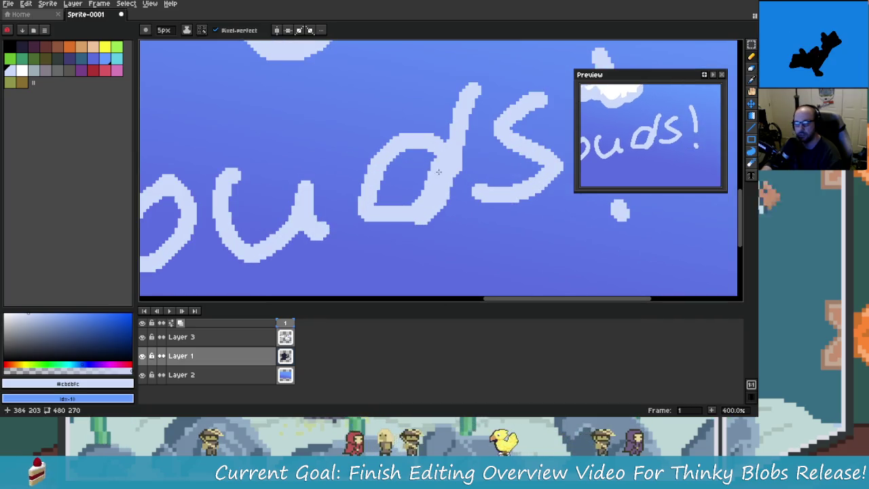
pyautogui.press('alt')
pyautogui.press('ctrl')
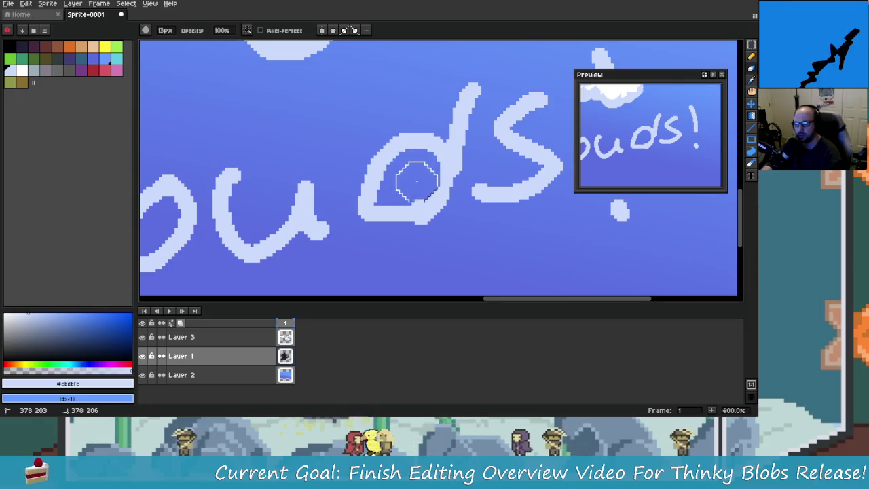
pyautogui.press('alt')
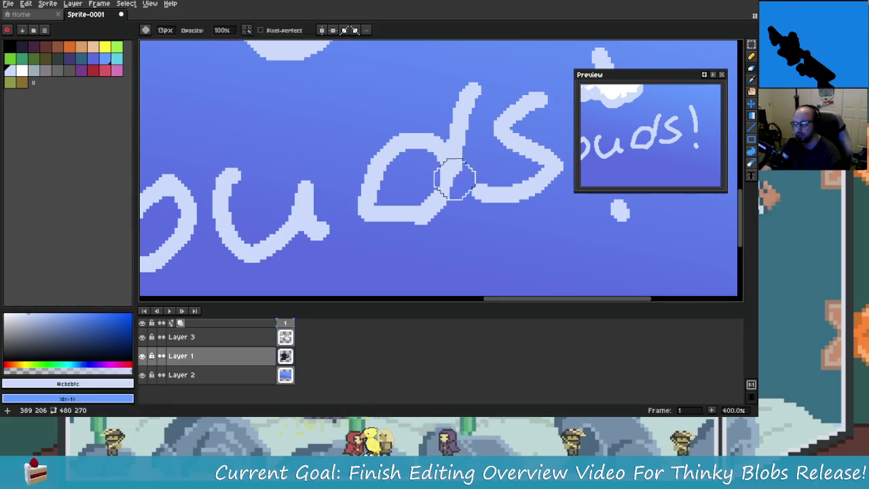
pyautogui.press('alt')
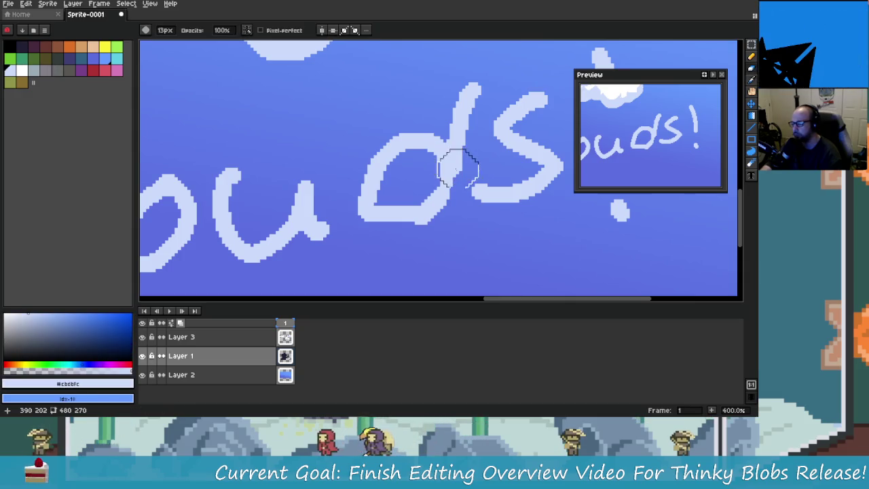
pyautogui.scroll(2, 457, 169)
pyautogui.scroll(1, 451, 184)
pyautogui.press('b')
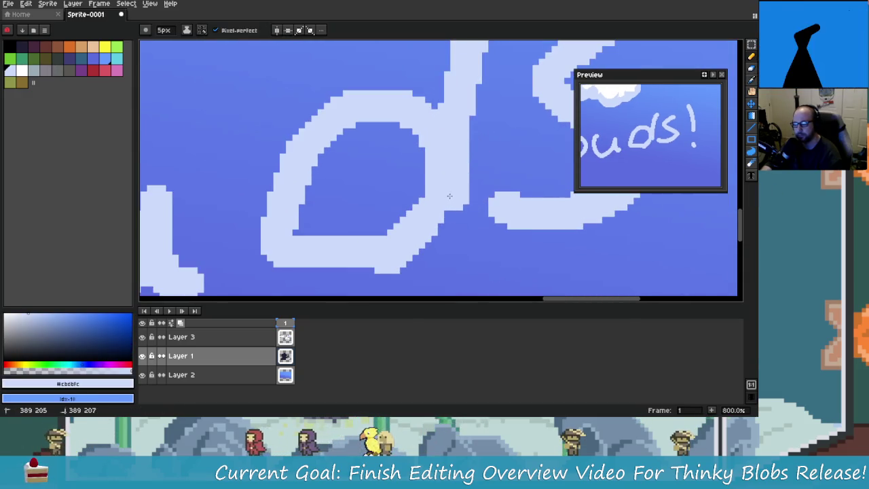
pyautogui.scroll(-4, 427, 220)
pyautogui.scroll(-3, 421, 211)
pyautogui.scroll(2, 442, 201)
pyautogui.scroll(-3, 414, 193)
pyautogui.scroll(1, 413, 194)
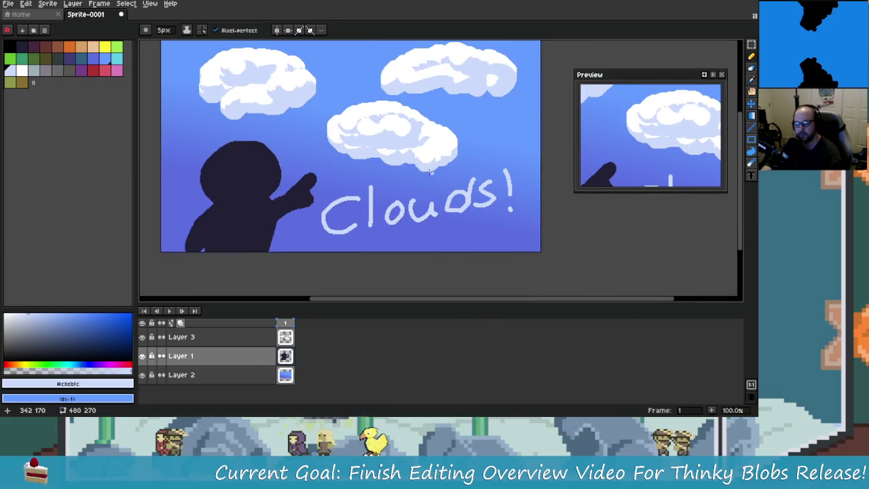
# Move the whole figure and 'Clouds!' lettering slightly lower, then deselect.
pyautogui.scroll(2, 430, 172)
pyautogui.click(751, 46)
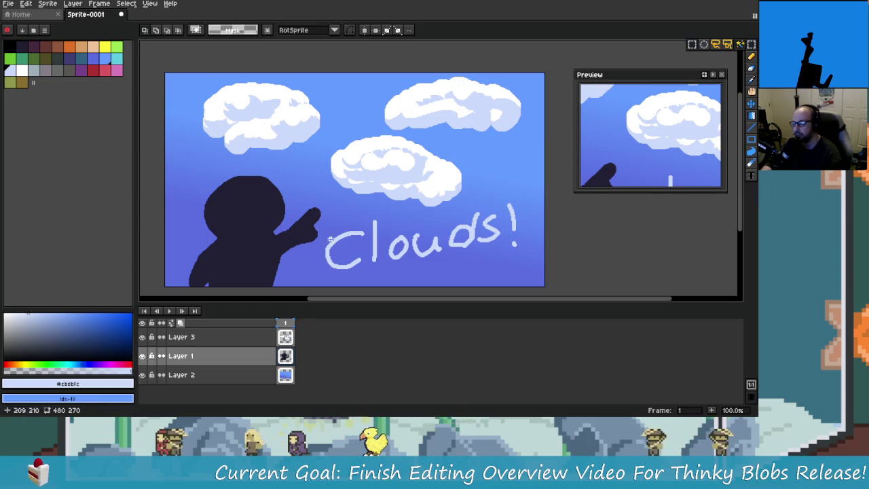
pyautogui.scroll(-1, 330, 215)
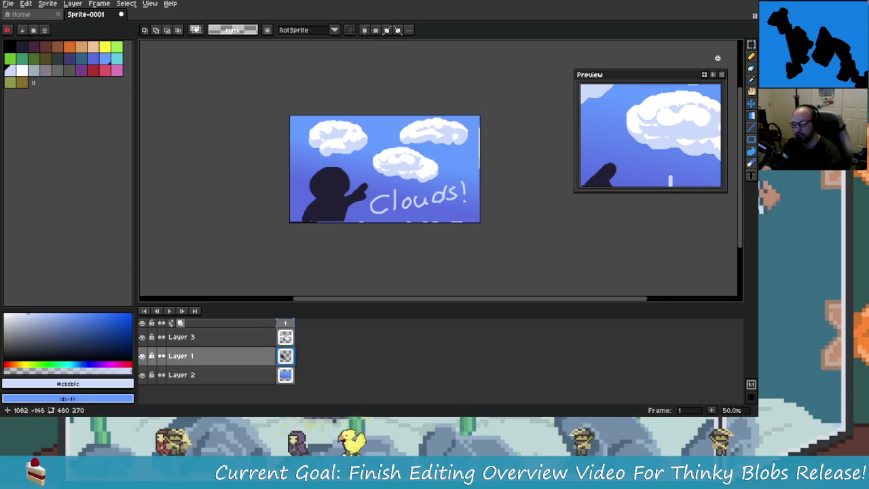
pyautogui.hotkey('ctrl', 'a')
pyautogui.moveTo(426, 192)
pyautogui.mouseDown()
pyautogui.moveTo(426, 250)
pyautogui.moveTo(433, 227)
pyautogui.moveTo(429, 244)
pyautogui.mouseUp()
pyautogui.press('Return')
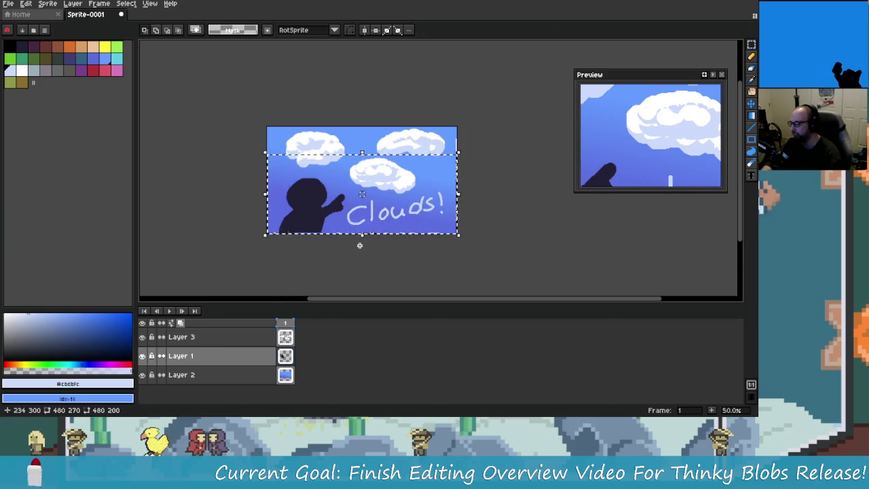
pyautogui.scroll(4, 355, 241)
pyautogui.scroll(-3, 368, 235)
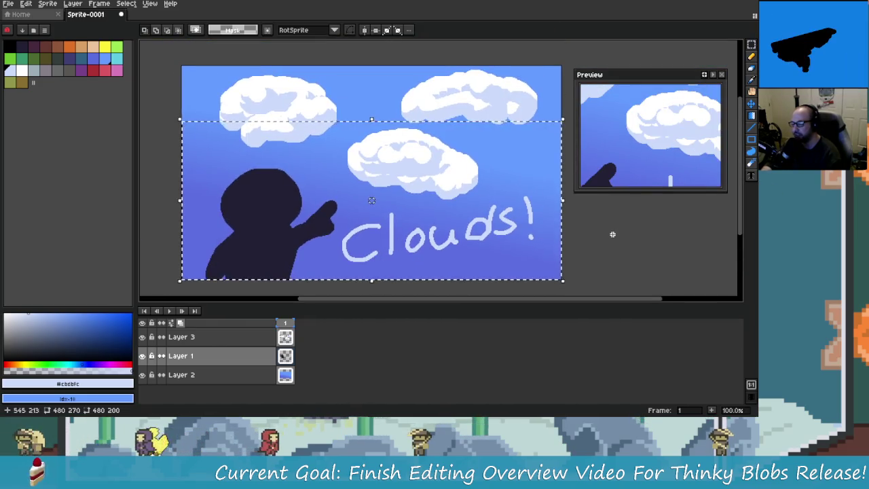
pyautogui.hotkey('ctrl', 'd')
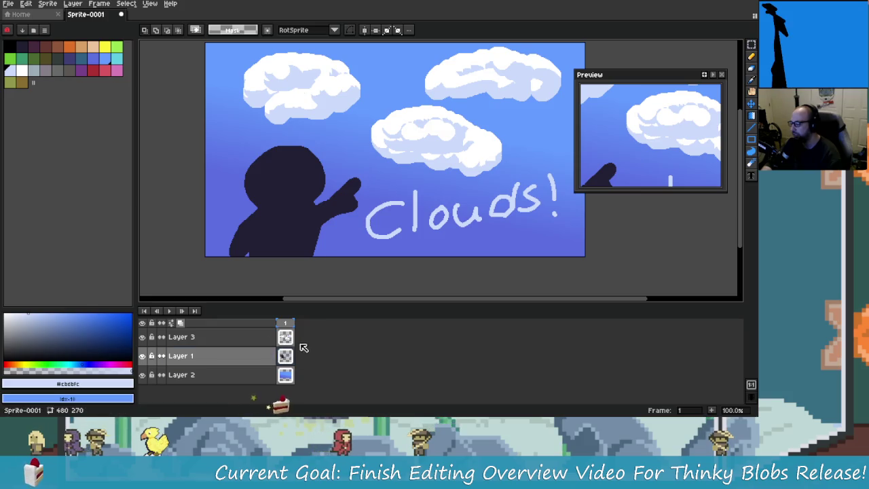
# Hide the clouds and figure layers so only the blue gradient background shows.
pyautogui.moveTo(142, 356); pyautogui.dragTo(143, 375)
pyautogui.scroll(-1, 338, 250)
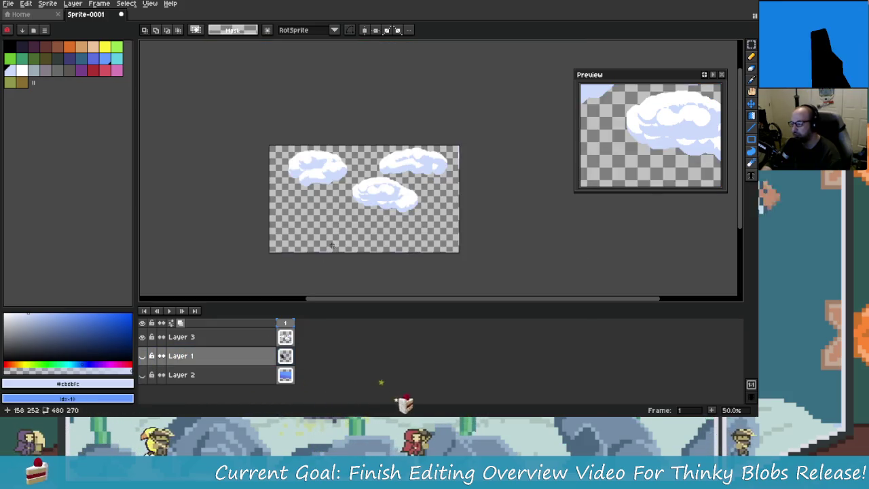
pyautogui.click(143, 355)
pyautogui.click(142, 337)
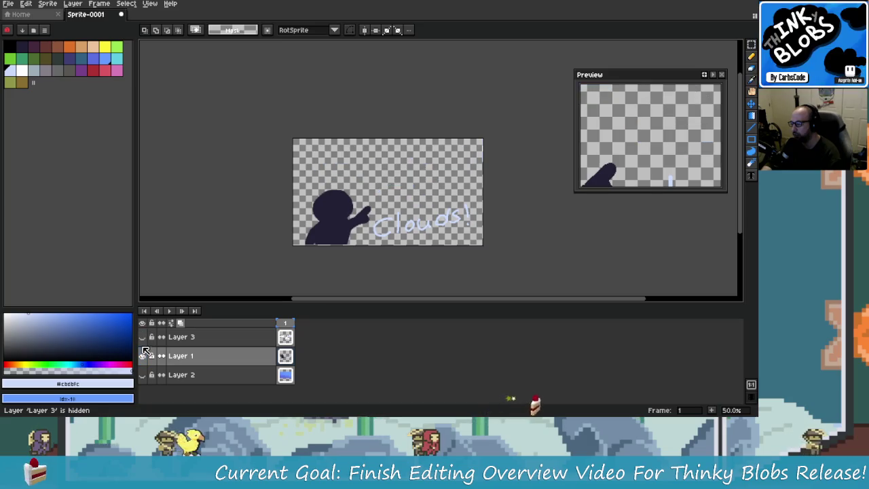
pyautogui.click(142, 356)
pyautogui.click(143, 375)
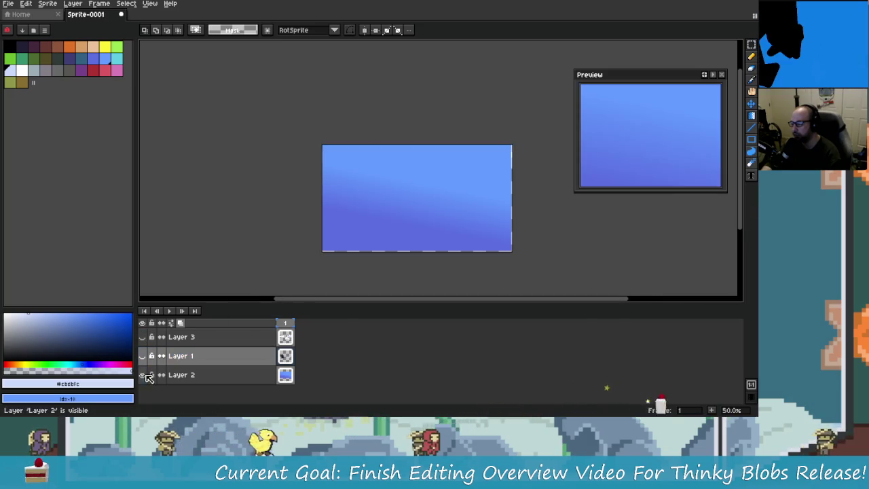
pyautogui.scroll(1, 339, 255)
pyautogui.moveTo(341, 252); pyautogui.dragTo(286, 260)
pyautogui.click(53, 7)
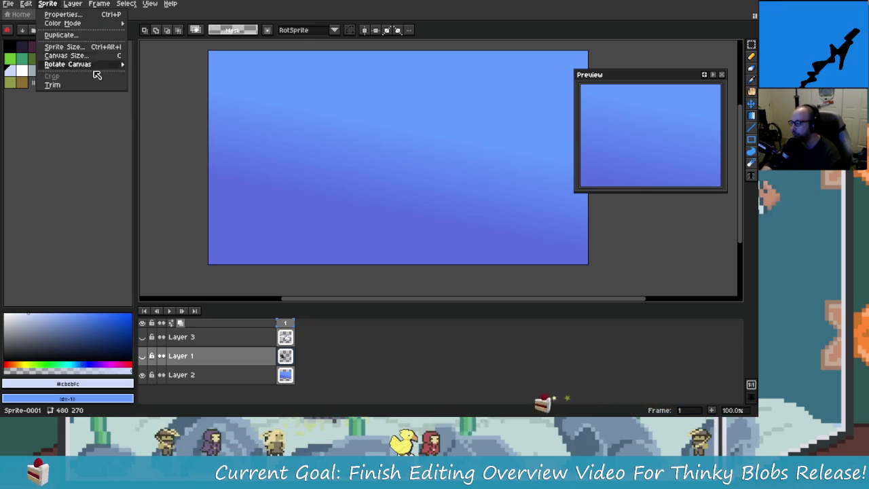
# Confirm the sprite size stays 480×270 without resizing, then open File > Export As.
pyautogui.click(48, 4)
pyautogui.click(27, 4)
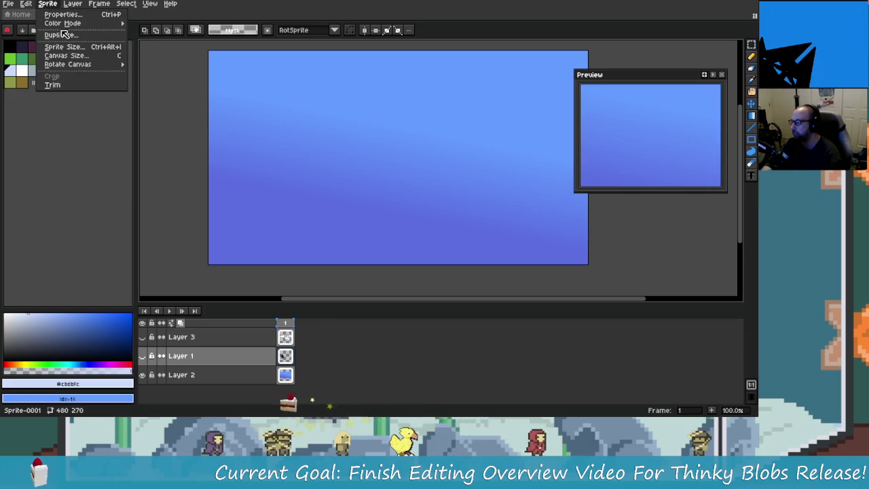
pyautogui.click(95, 48)
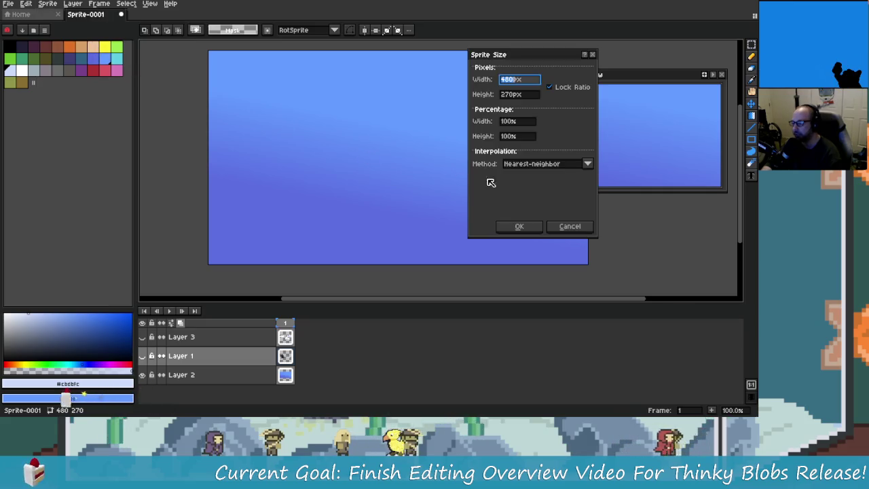
pyautogui.click(516, 122)
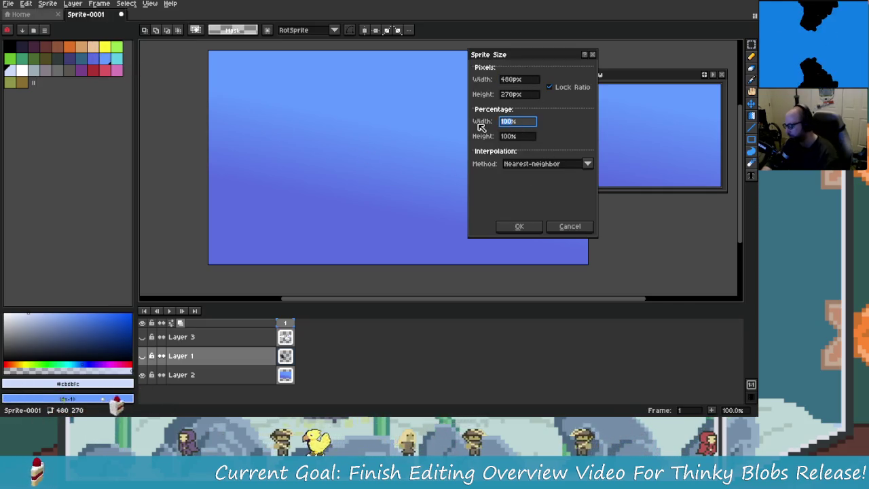
pyautogui.press('Escape')
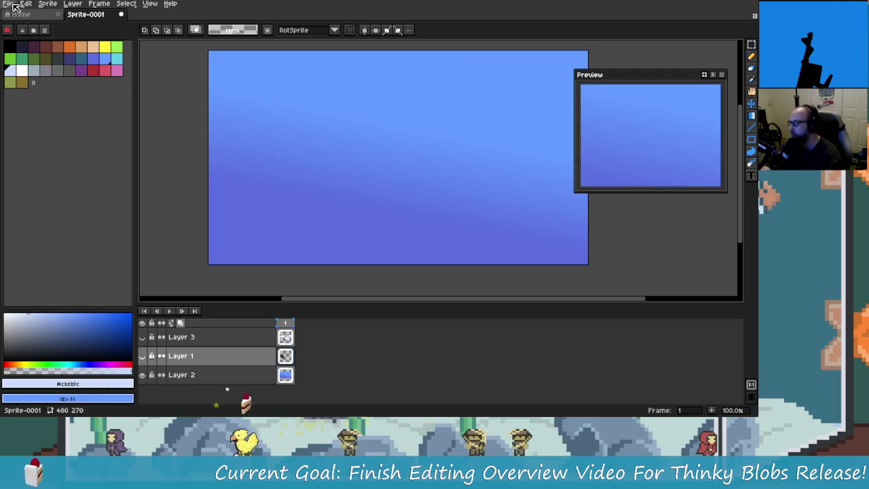
pyautogui.click(8, 4)
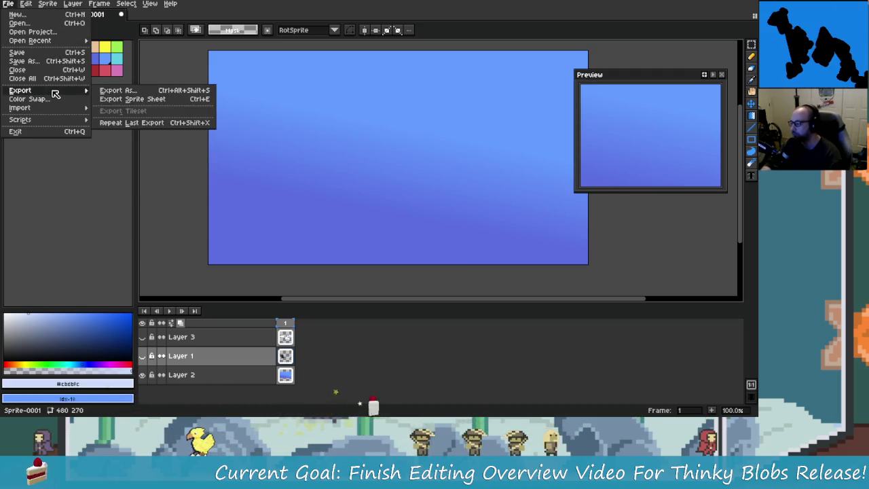
pyautogui.moveTo(20, 90)
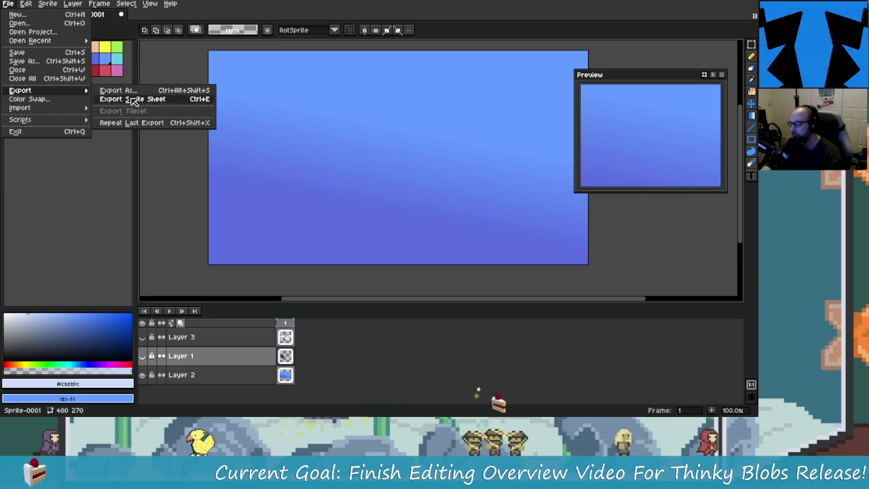
pyautogui.click(115, 91)
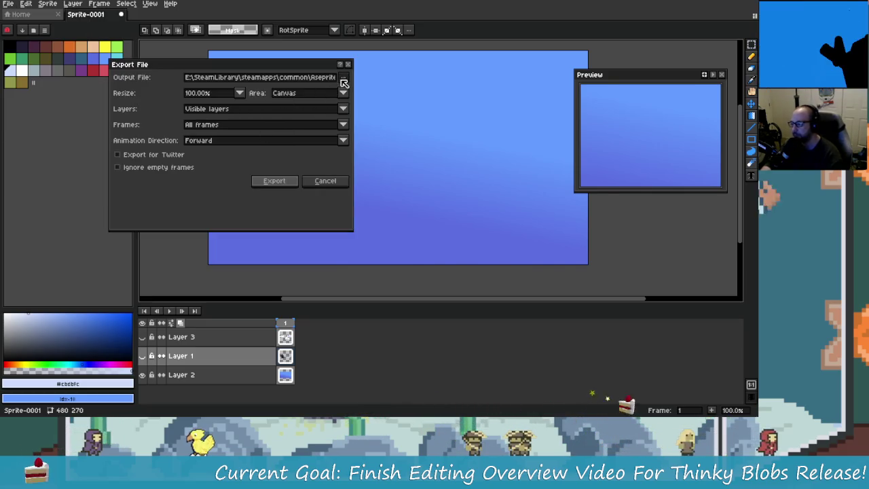
# Browse the output location to E:\Itch Io Marketing Assets\ThinkyBlobs.
pyautogui.click(342, 76)
pyautogui.click(377, 91)
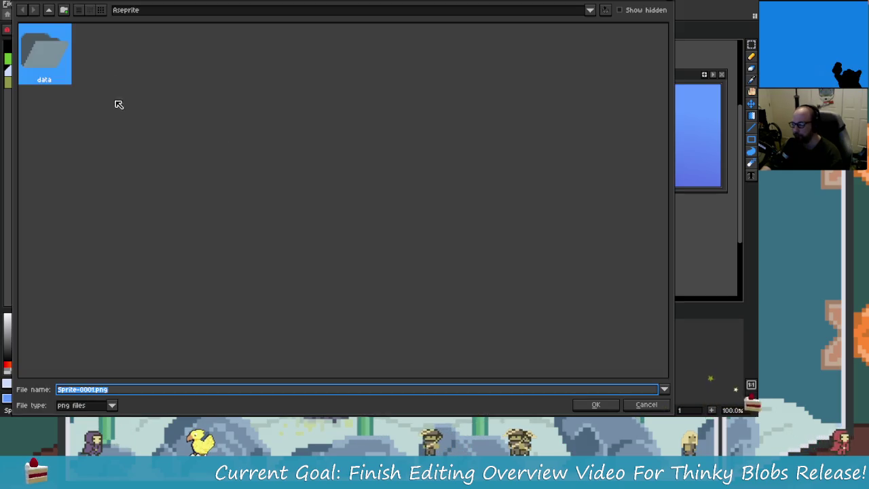
pyautogui.click(49, 10)
pyautogui.click(49, 11)
pyautogui.click(48, 11)
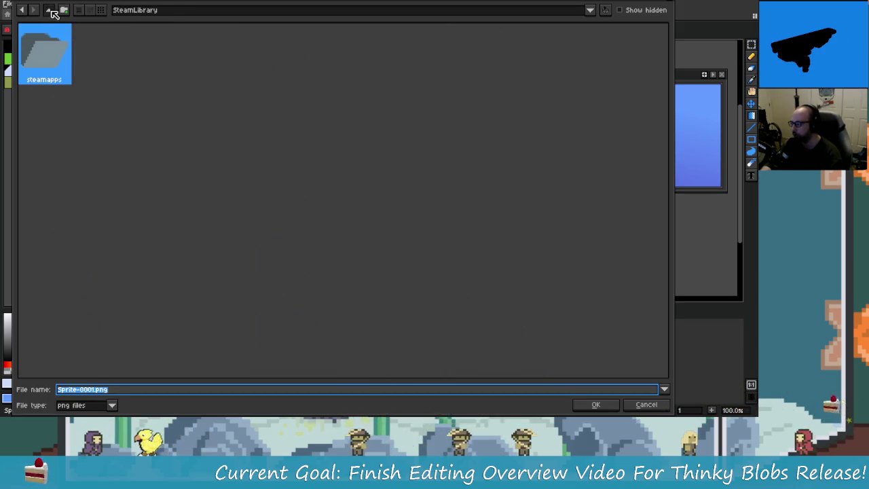
pyautogui.click(49, 10)
pyautogui.click(49, 10)
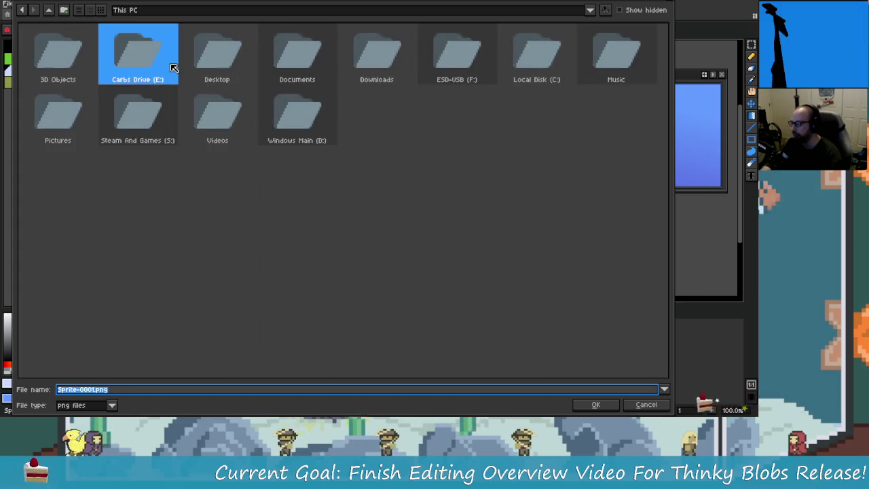
pyautogui.doubleClick(133, 60)
pyautogui.click(170, 59)
pyautogui.press('i')
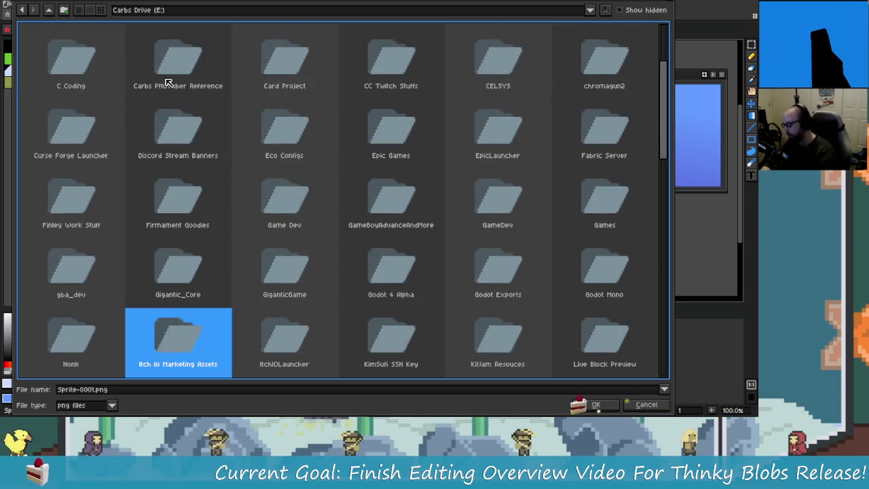
pyautogui.press('Return')
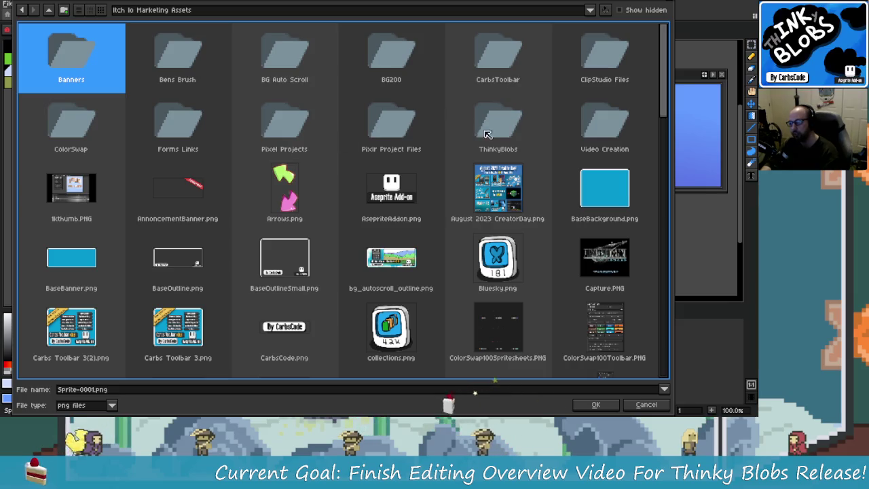
pyautogui.doubleClick(499, 126)
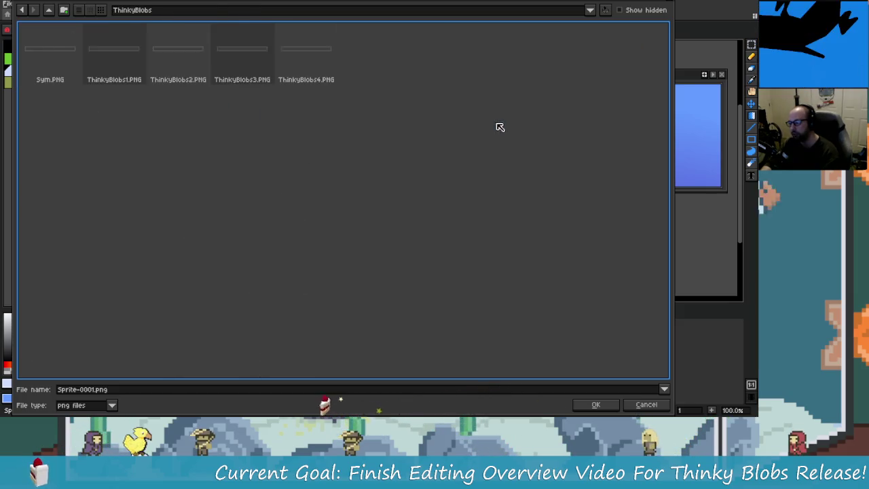
# Name the export file cloud.png and confirm it.
pyautogui.click(102, 390)
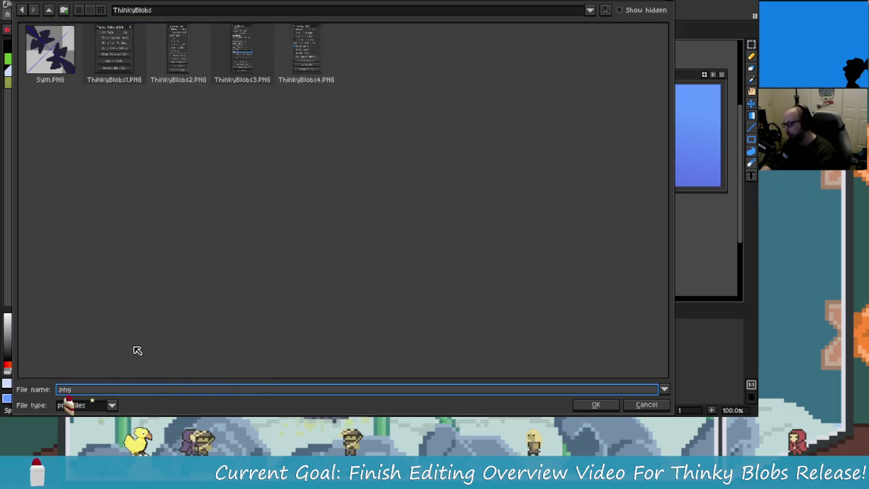
pyautogui.write('cloudsb')
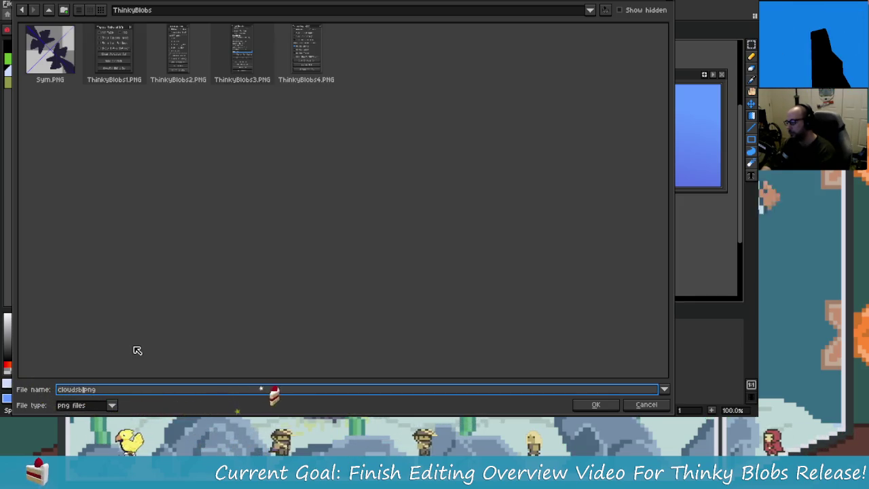
pyautogui.press('Return')
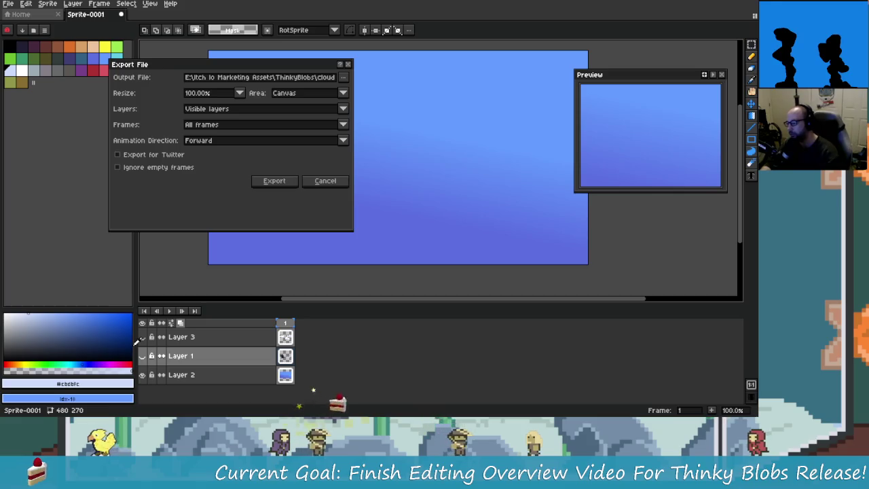
# Export the blue sky background image at 400% scale.
pyautogui.click(240, 92)
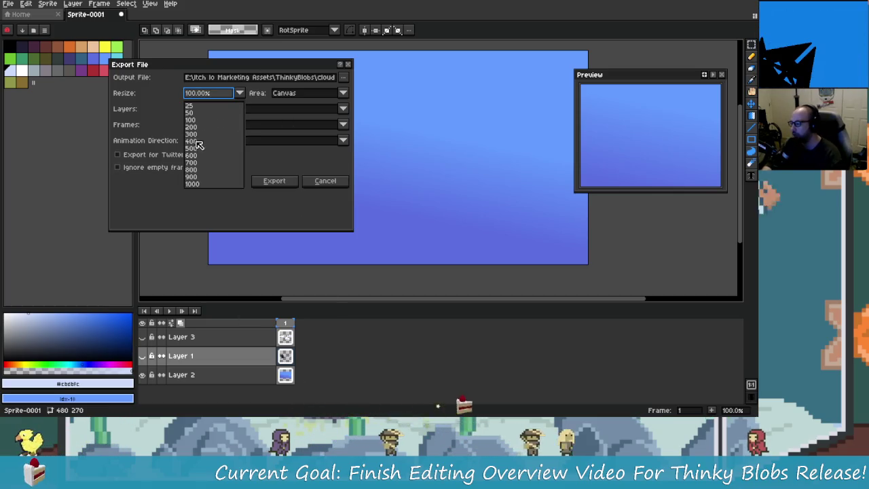
pyautogui.click(212, 135)
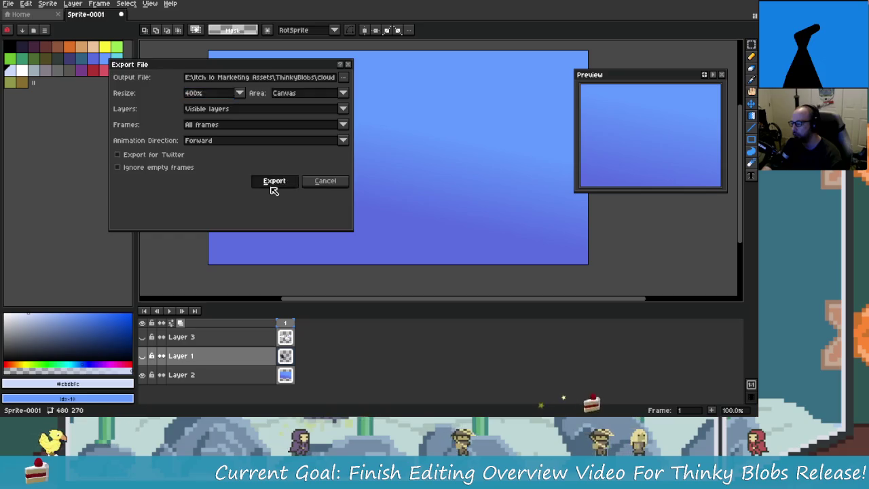
pyautogui.click(274, 182)
# Show only the silhouette and 'Clouds!' text layer and export it as cloudchar.png.
pyautogui.click(142, 356)
pyautogui.click(141, 375)
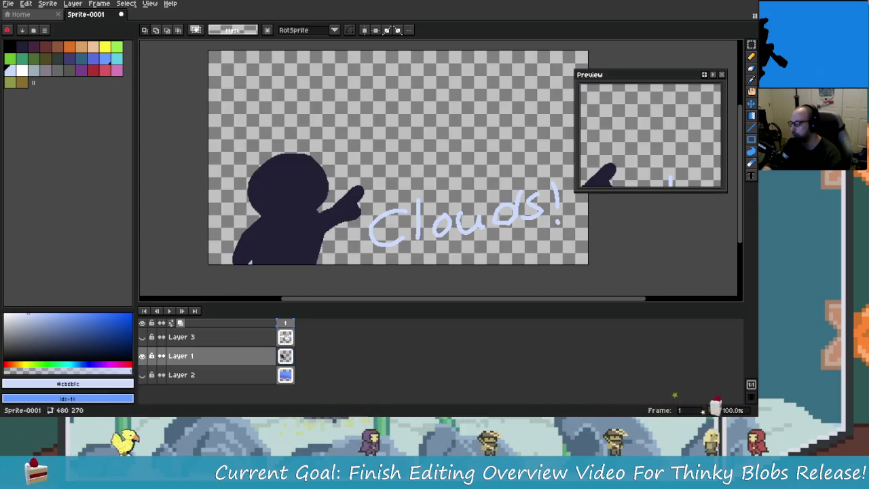
pyautogui.click(10, 4)
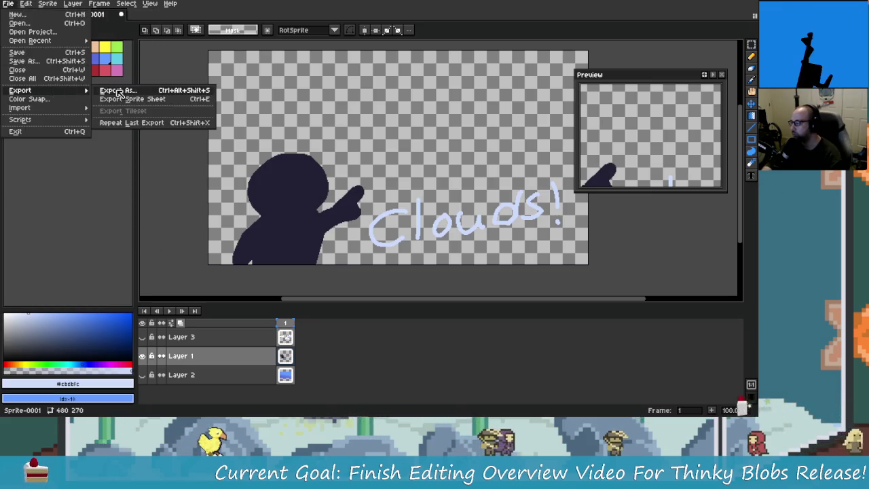
pyautogui.click(115, 90)
pyautogui.click(314, 79)
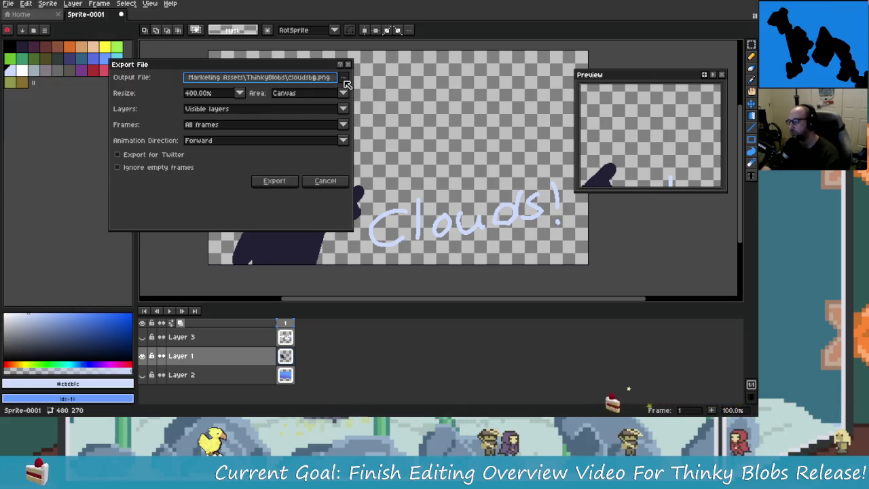
pyautogui.press('Return')
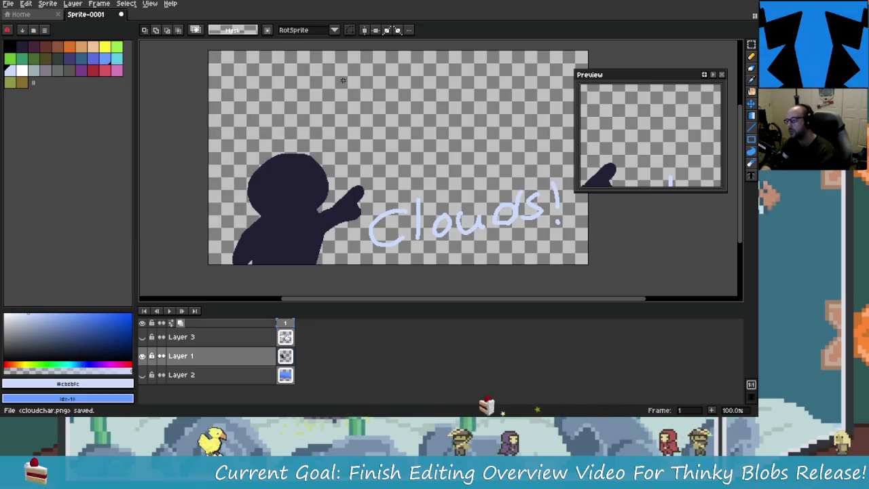
# Open the export settings and close them without exporting.
pyautogui.click(13, 4)
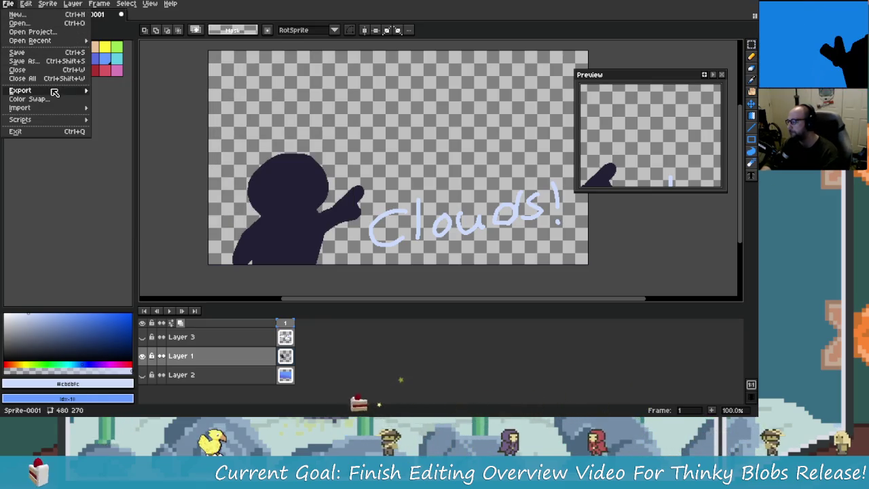
pyautogui.click(8, 5)
pyautogui.click(8, 10)
pyautogui.moveTo(20, 90)
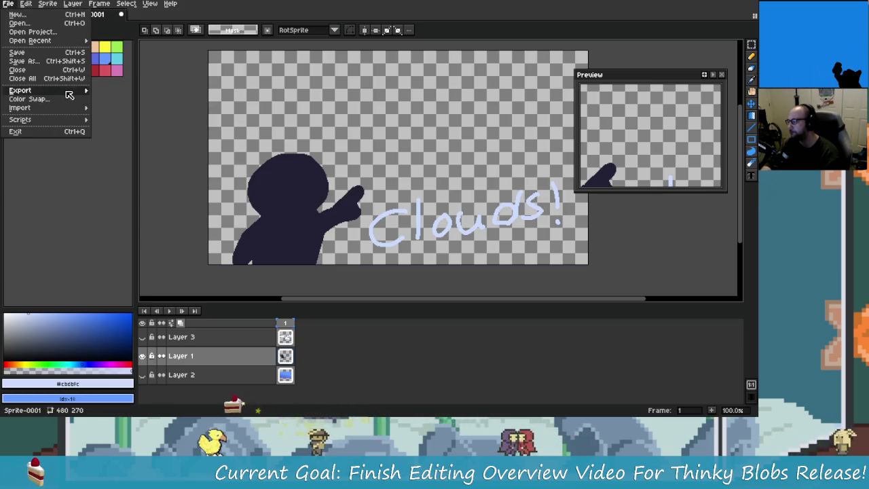
pyautogui.click(111, 94)
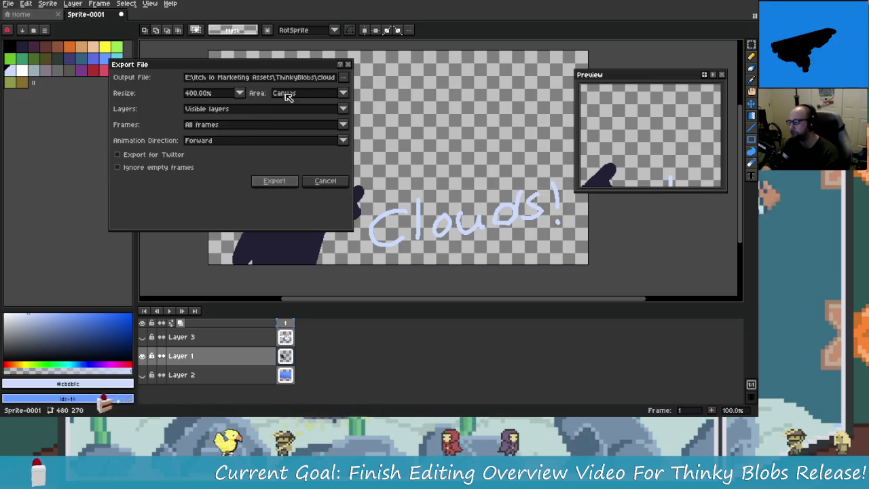
pyautogui.click(336, 180)
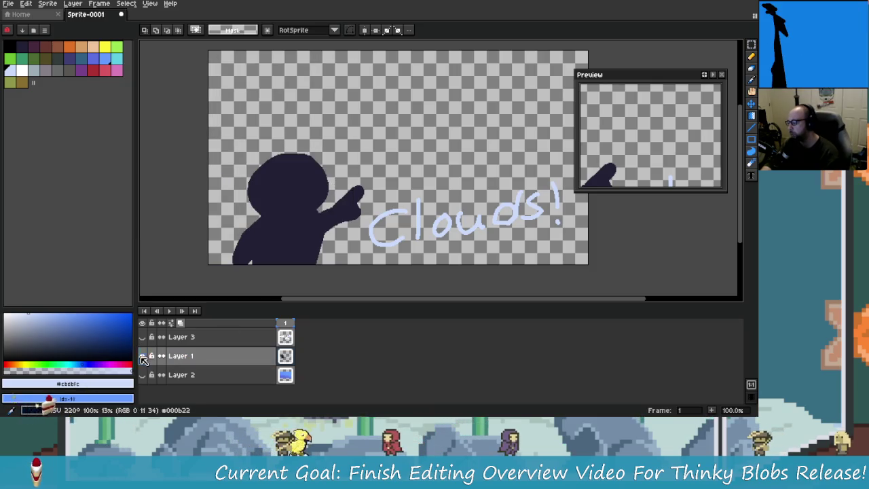
# Hide the silhouette layer, export the clouds alone as clouds.png, and return to DaVinci Resolve.
pyautogui.click(142, 355)
pyautogui.click(11, 10)
pyautogui.moveTo(21, 90)
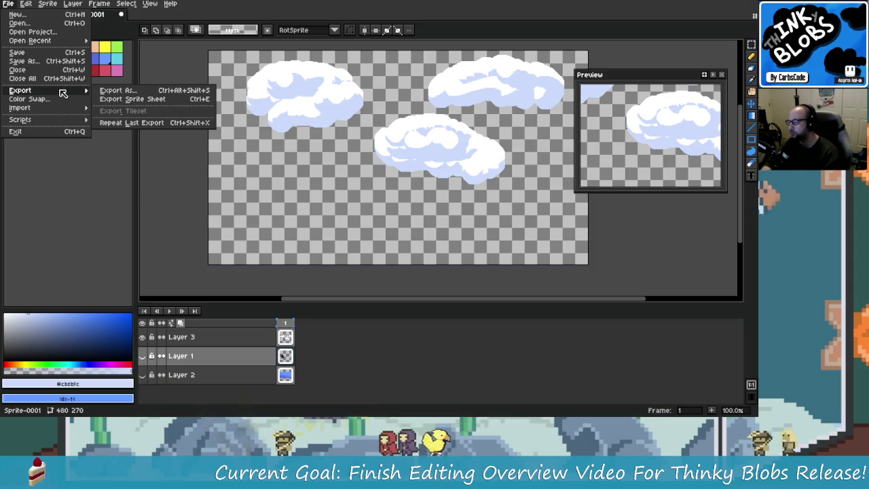
pyautogui.click(115, 93)
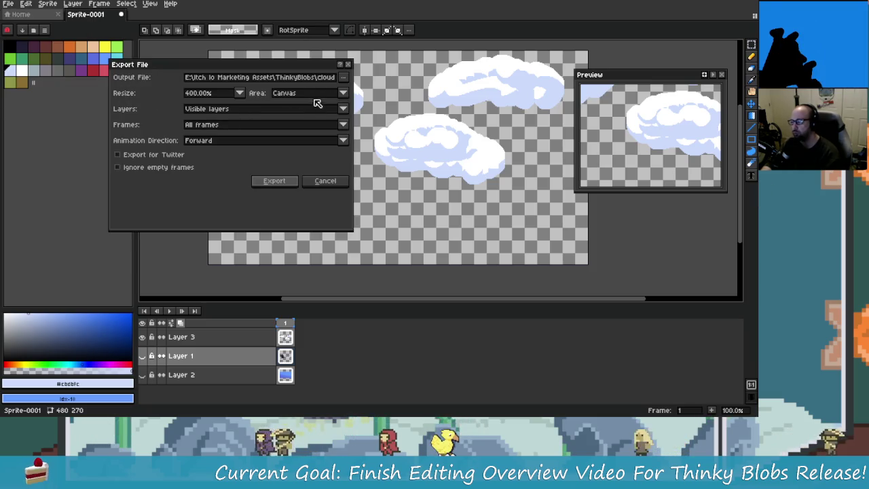
pyautogui.doubleClick(332, 78)
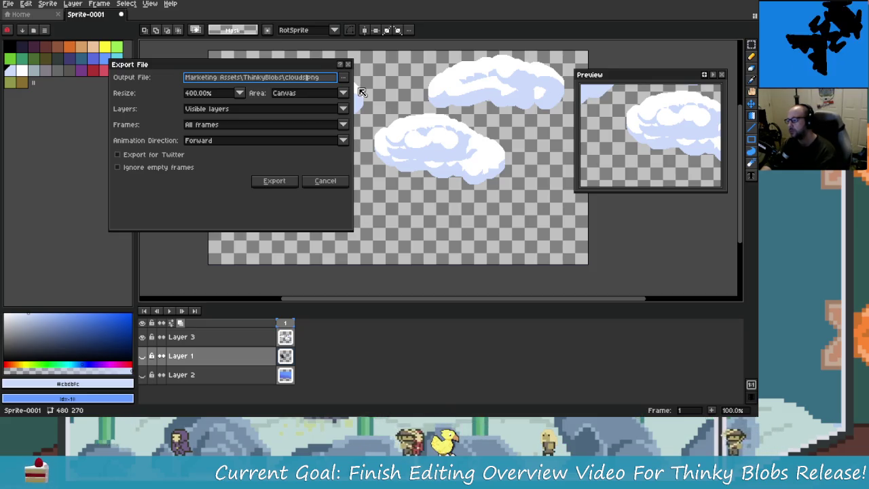
pyautogui.press('Return')
pyautogui.hotkey('alt', 'Tab')
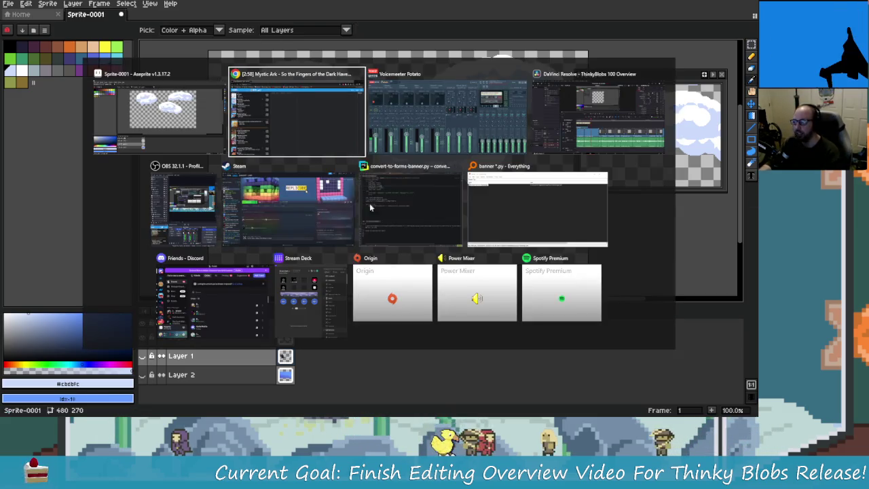
pyautogui.press('Tab')
pyautogui.press('Tab')
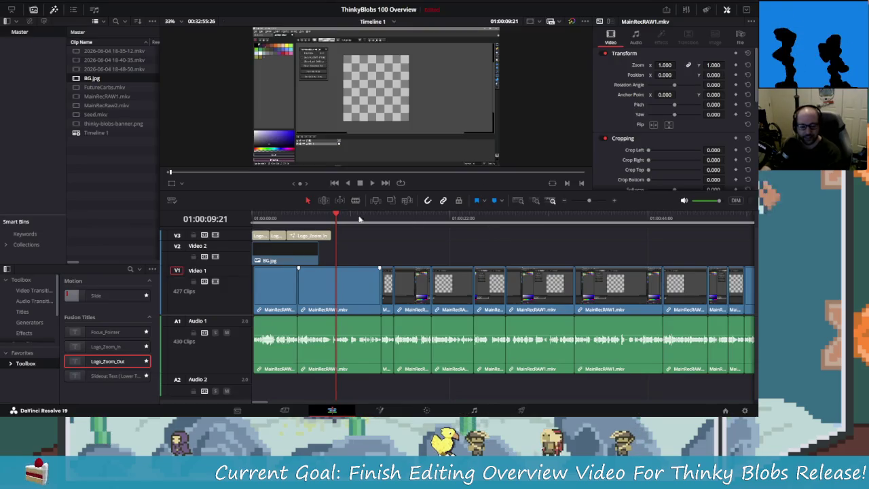
# Create a new media pool bin named Pixels and open it.
pyautogui.click(89, 157)
pyautogui.rightClick(89, 157)
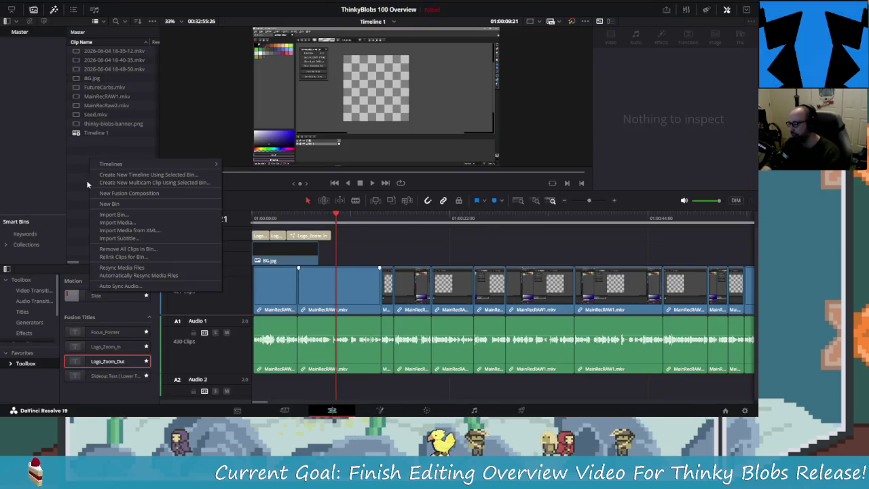
pyautogui.click(126, 203)
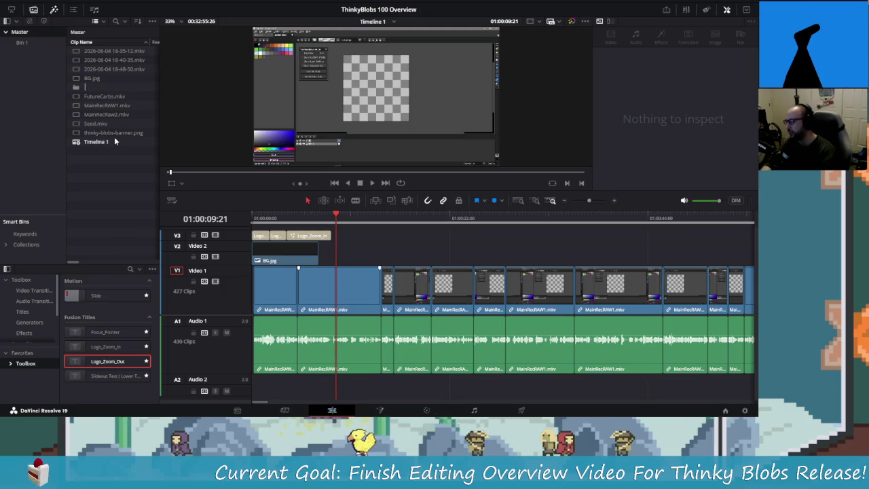
pyautogui.write('Pixles')
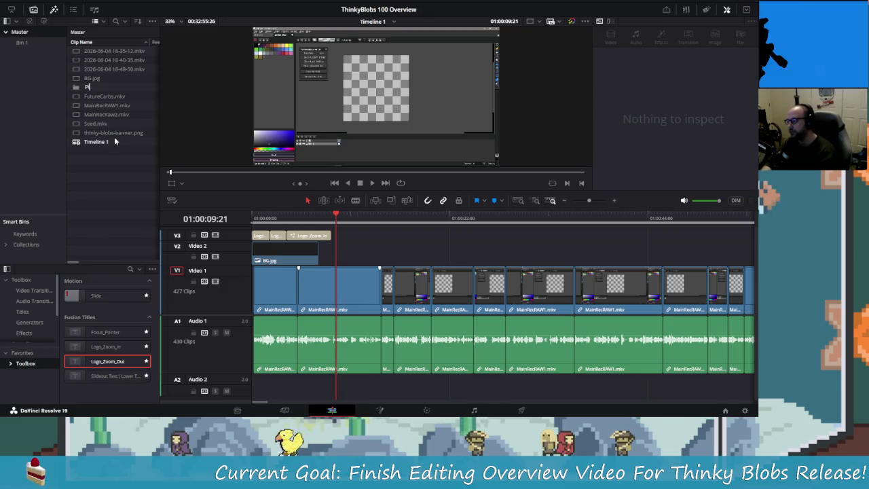
pyautogui.press('BackSpace')
pyautogui.press('BackSpace')
pyautogui.press('BackSpace')
pyautogui.write('els')
pyautogui.press('Return')
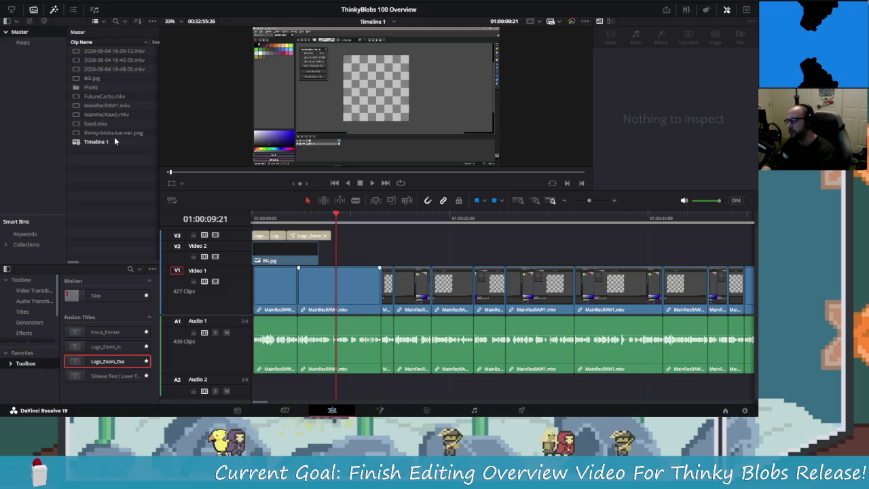
pyautogui.doubleClick(91, 87)
# Import cloudsbg.png, cloudchar.png and clouds.png from the ThinkyBlobs folder into the bin.
pyautogui.rightClick(98, 82)
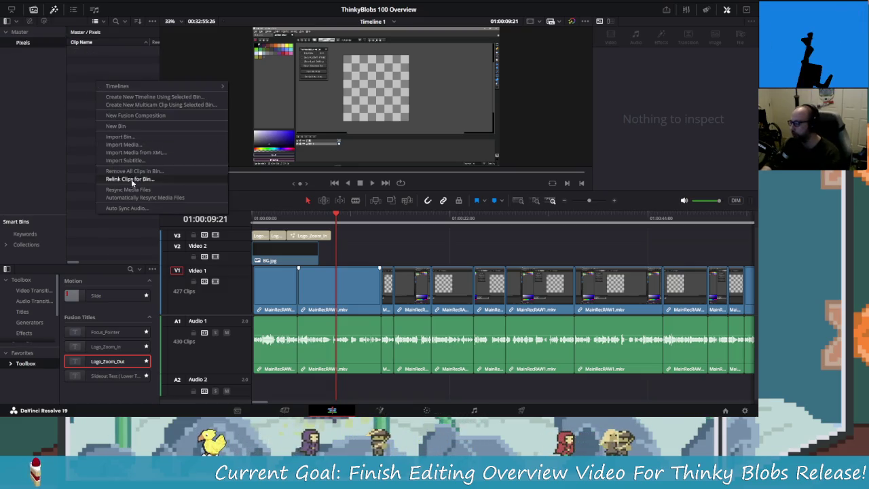
pyautogui.click(122, 144)
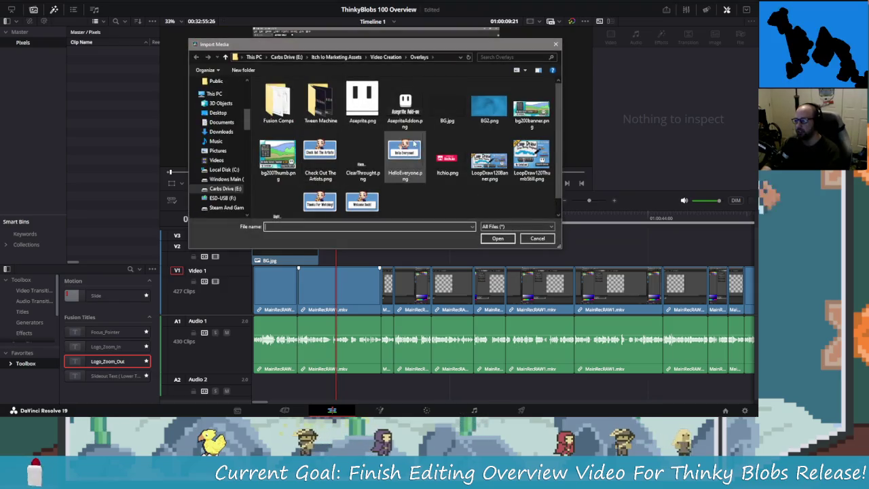
pyautogui.click(337, 57)
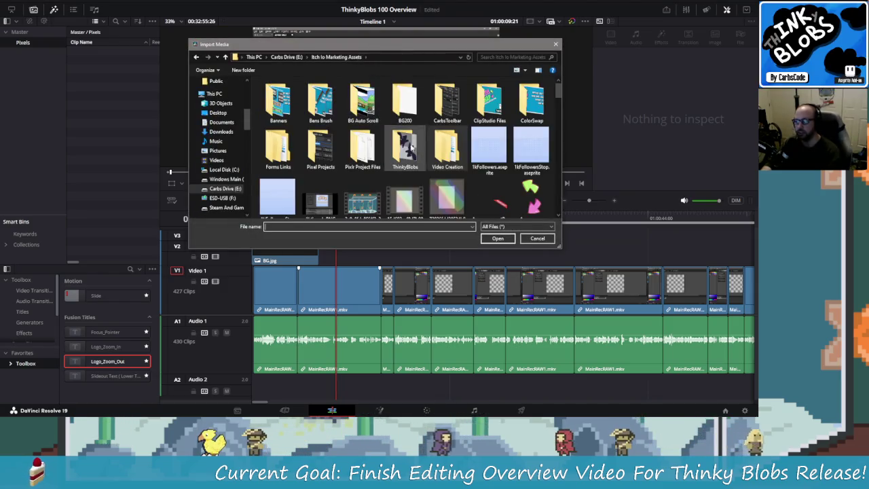
pyautogui.doubleClick(408, 146)
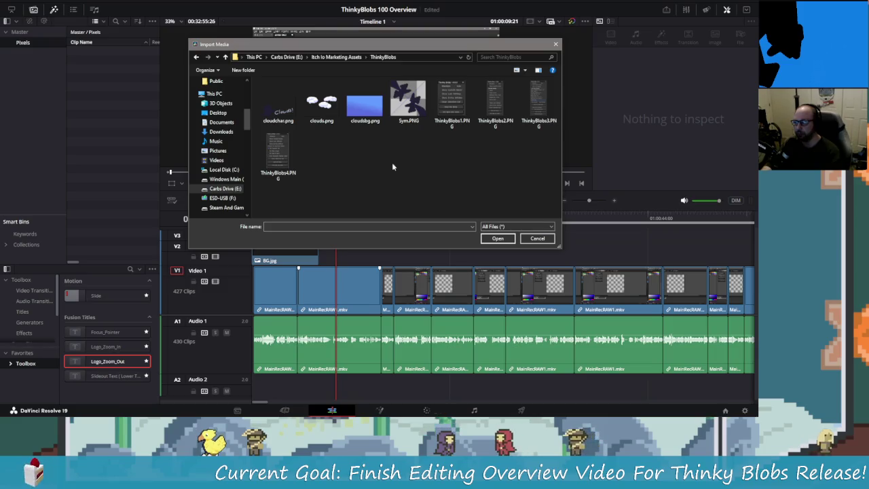
pyautogui.click(350, 112)
pyautogui.keyDown('shift'); pyautogui.click(280, 102); pyautogui.keyUp('shift')
pyautogui.click(496, 238)
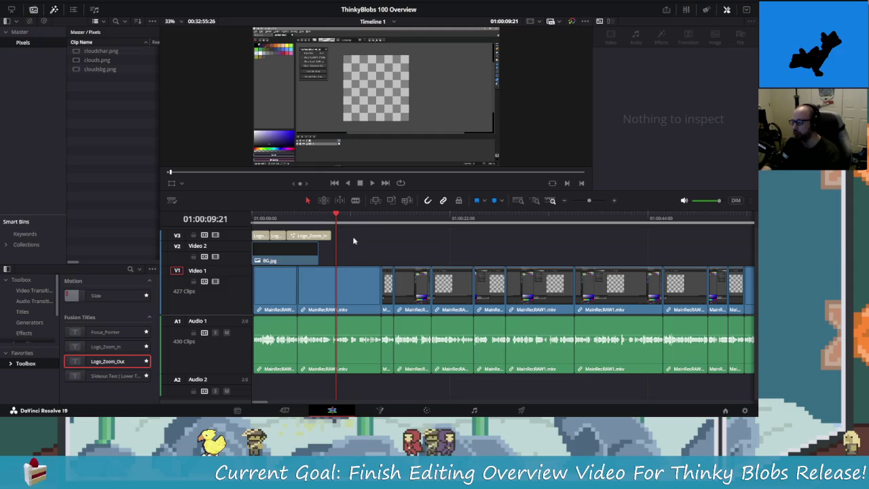
# Place cloudsbg.png, clouds.png and cloudchar.png on V2, V3 and a new V4 at 01:00:08:52.
pyautogui.moveTo(379, 210); pyautogui.dragTo(378, 136)
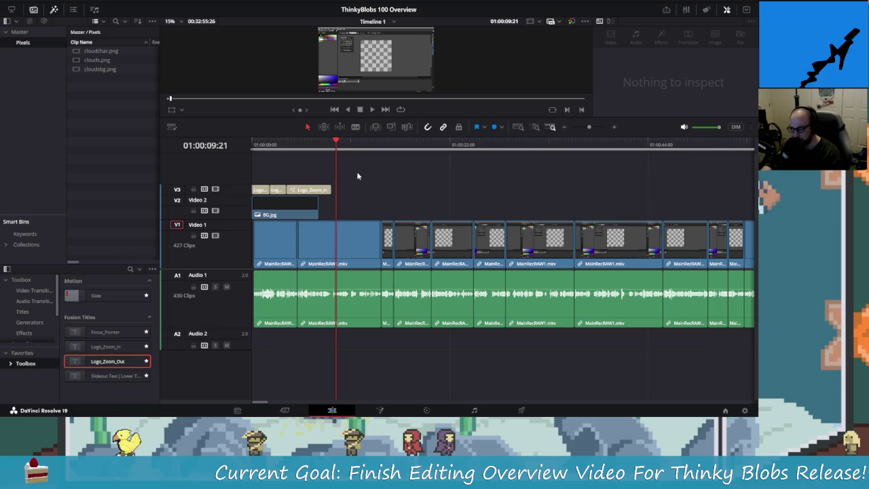
pyautogui.moveTo(337, 146); pyautogui.dragTo(332, 148)
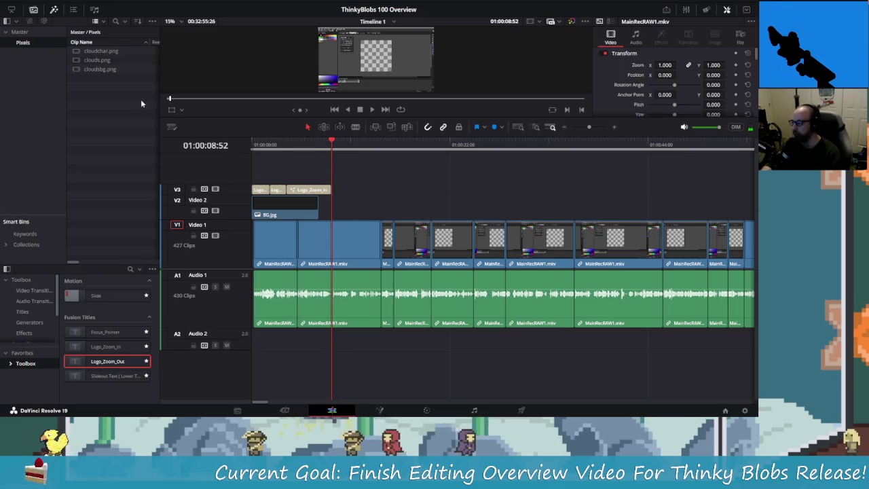
pyautogui.click(105, 61)
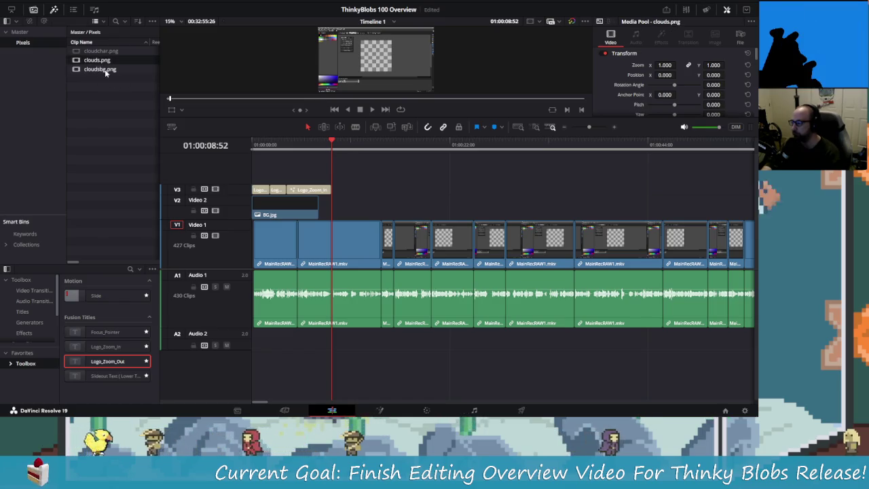
pyautogui.moveTo(197, 83)
pyautogui.mouseDown()
pyautogui.moveTo(340, 203)
pyautogui.moveTo(333, 204)
pyautogui.mouseUp()
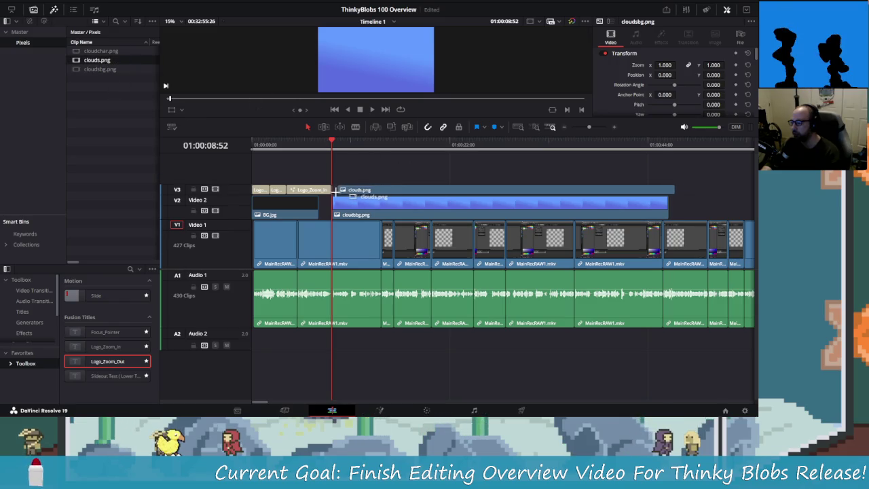
pyautogui.moveTo(104, 62); pyautogui.dragTo(343, 190)
pyautogui.moveTo(101, 51); pyautogui.dragTo(337, 184)
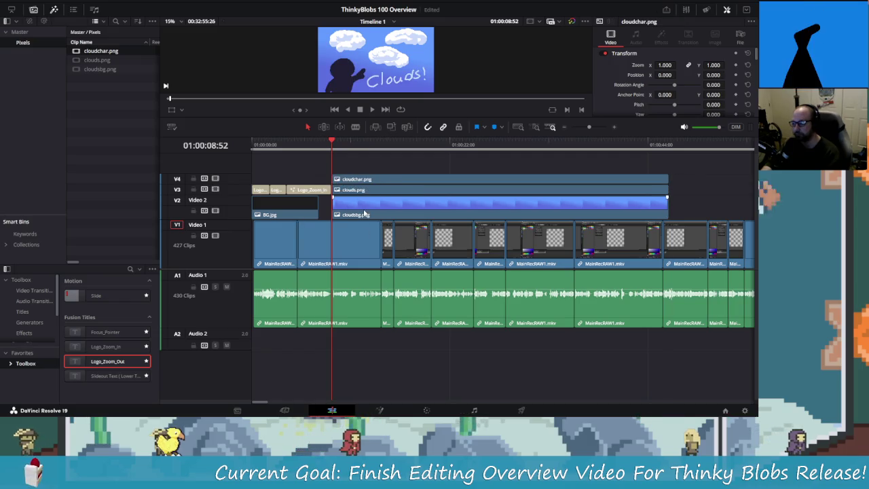
# Rewind to before the cloud clips and play the edit to review them.
pyautogui.scroll(1, 367, 209)
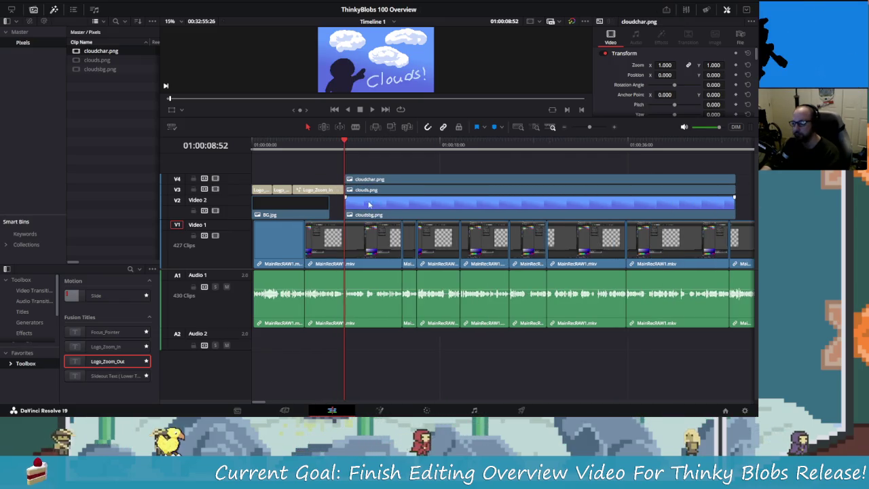
pyautogui.moveTo(343, 141); pyautogui.dragTo(301, 142)
pyautogui.press('space')
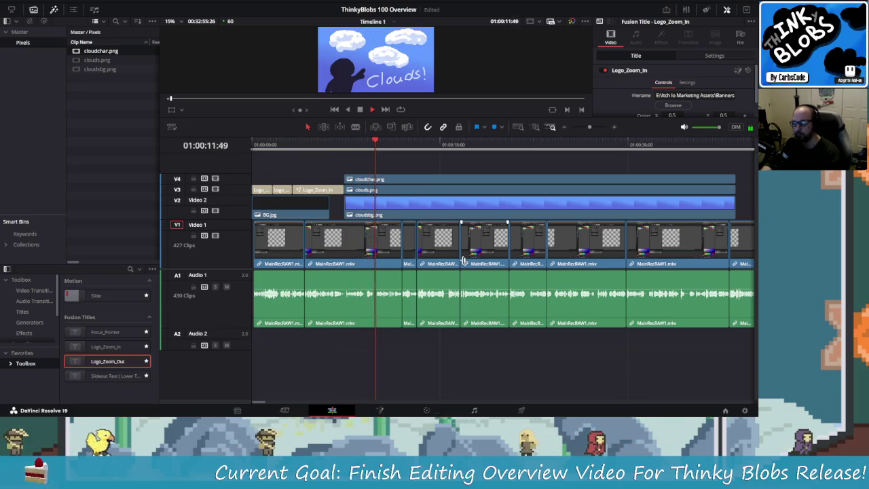
# Move the three cloud clips later so they start at 01:00:11:57.
pyautogui.press('space')
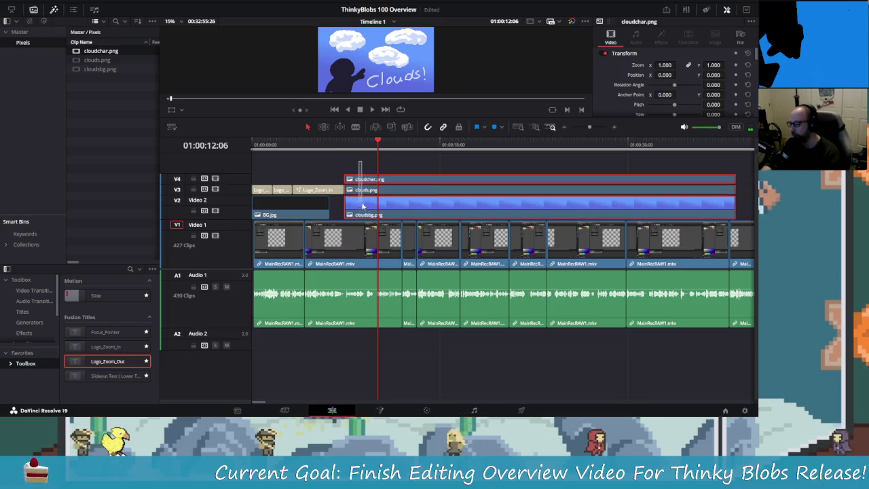
pyautogui.moveTo(362, 205); pyautogui.dragTo(399, 210)
pyautogui.scroll(2, 401, 211)
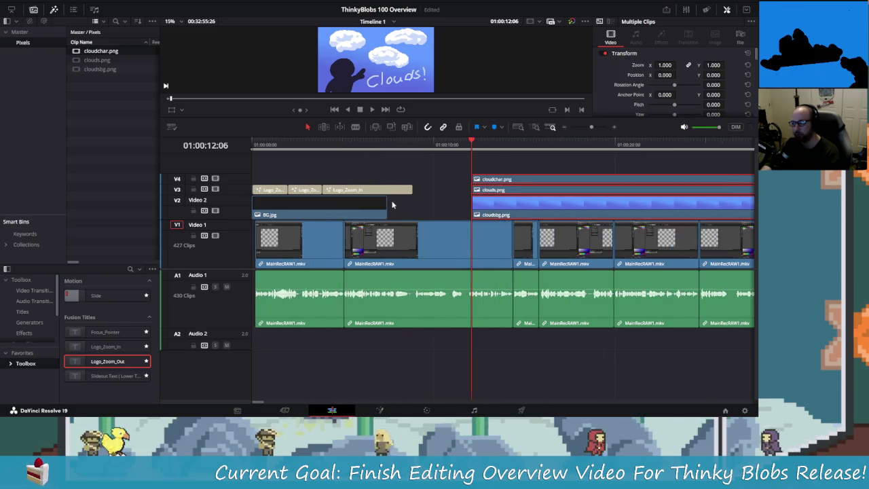
pyautogui.scroll(1, 464, 190)
pyautogui.scroll(2, 389, 199)
pyautogui.hscroll(1, 390, 199)
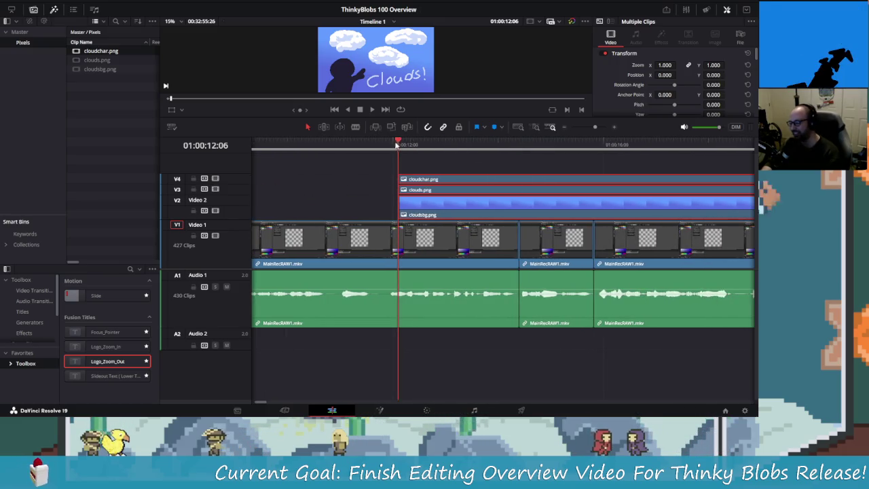
pyautogui.click(391, 146)
pyautogui.moveTo(430, 205); pyautogui.dragTo(424, 207)
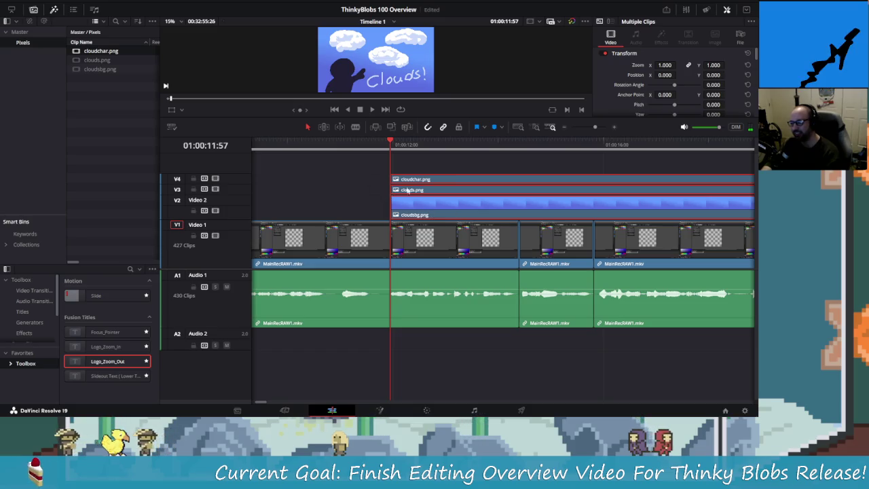
# Start cloudsbg.png 16 frames earlier and move all three cloud clips up to V3–V5.
pyautogui.hscroll(-3, 407, 190)
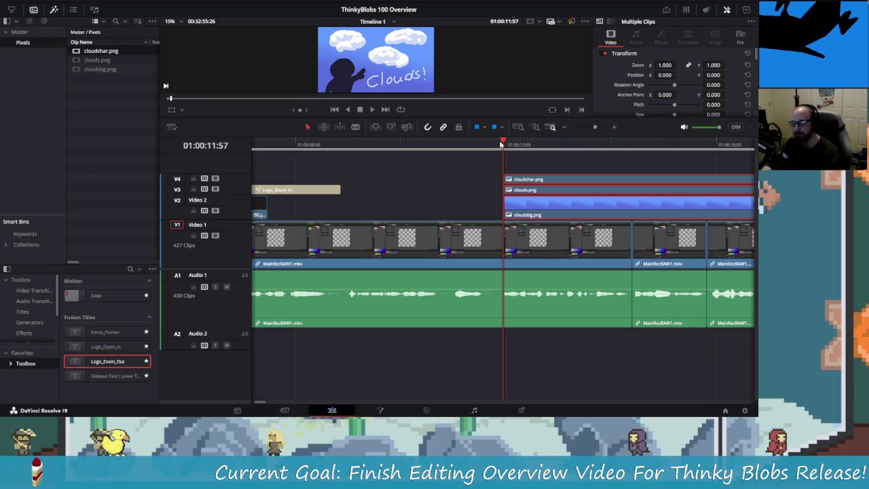
pyautogui.hscroll(1, 417, 197)
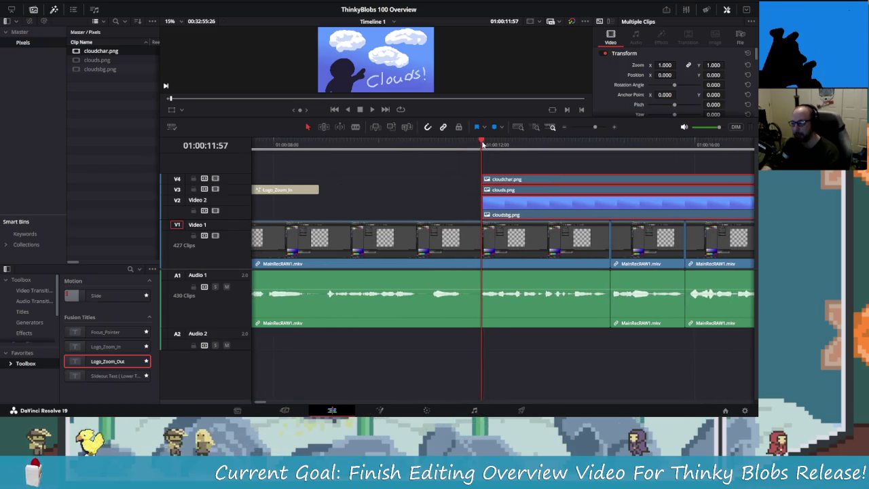
pyautogui.hscroll(3, 438, 183)
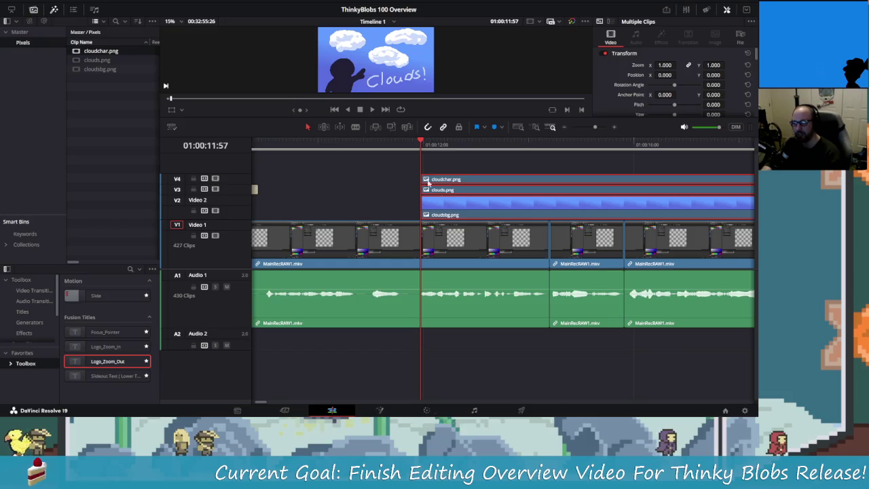
pyautogui.click(442, 200)
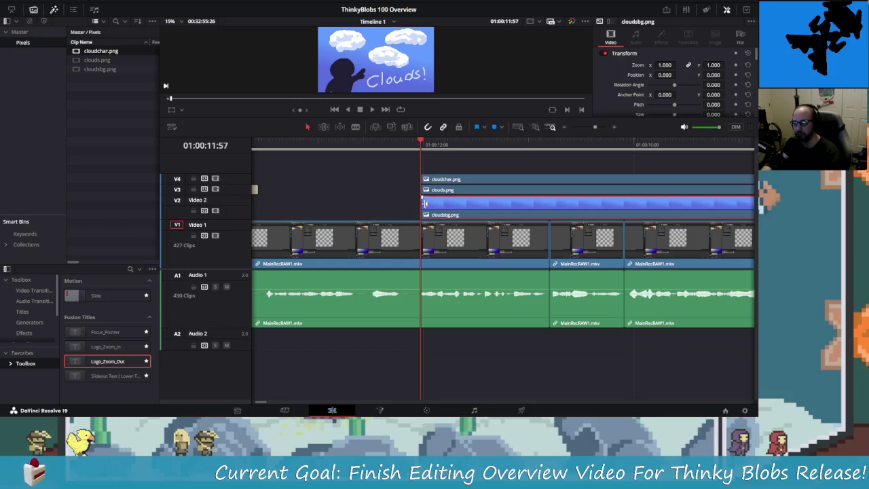
pyautogui.moveTo(420, 144)
pyautogui.mouseDown()
pyautogui.moveTo(411, 159)
pyautogui.moveTo(373, 173)
pyautogui.mouseUp()
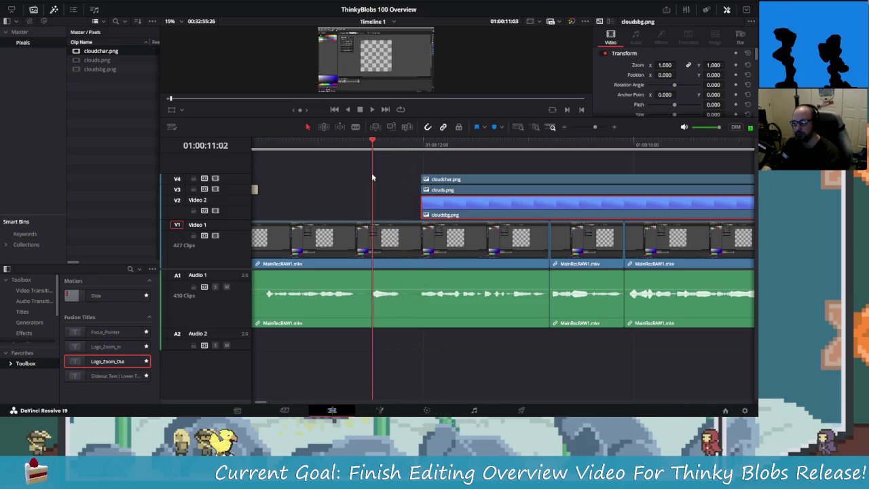
pyautogui.press('space')
pyautogui.press('space')
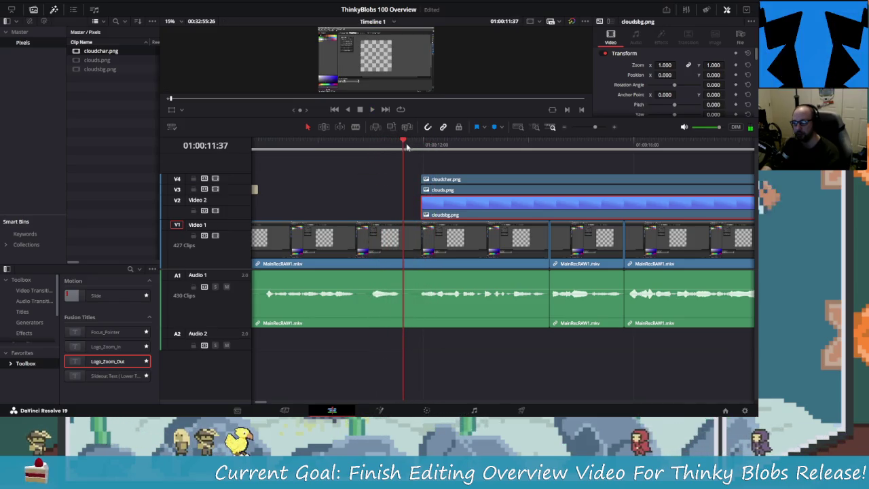
pyautogui.moveTo(462, 204); pyautogui.dragTo(419, 201)
pyautogui.moveTo(405, 147)
pyautogui.mouseDown()
pyautogui.moveTo(421, 148)
pyautogui.moveTo(400, 150)
pyautogui.mouseUp()
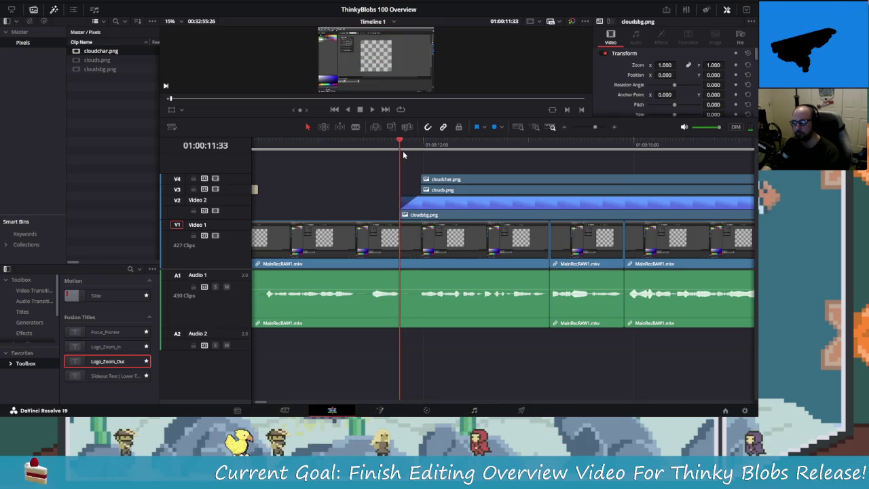
pyautogui.moveTo(384, 197)
pyautogui.mouseDown()
pyautogui.moveTo(427, 175)
pyautogui.moveTo(452, 191)
pyautogui.mouseUp()
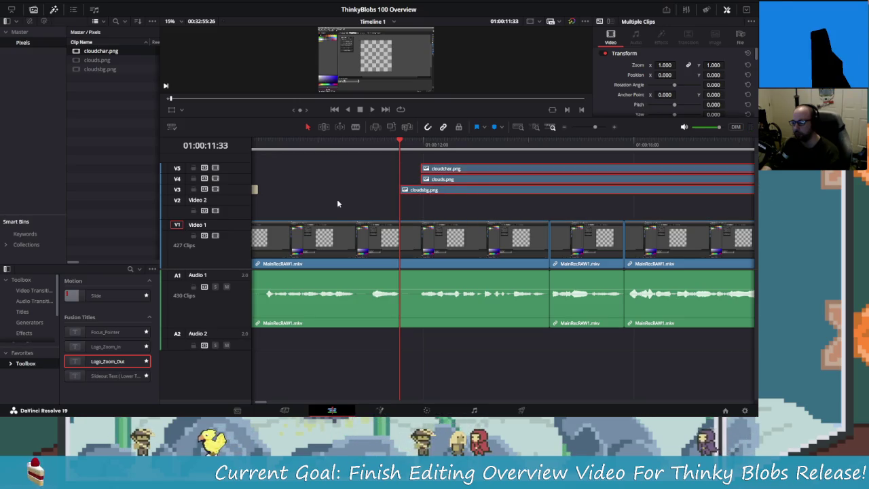
pyautogui.hscroll(-4, 337, 199)
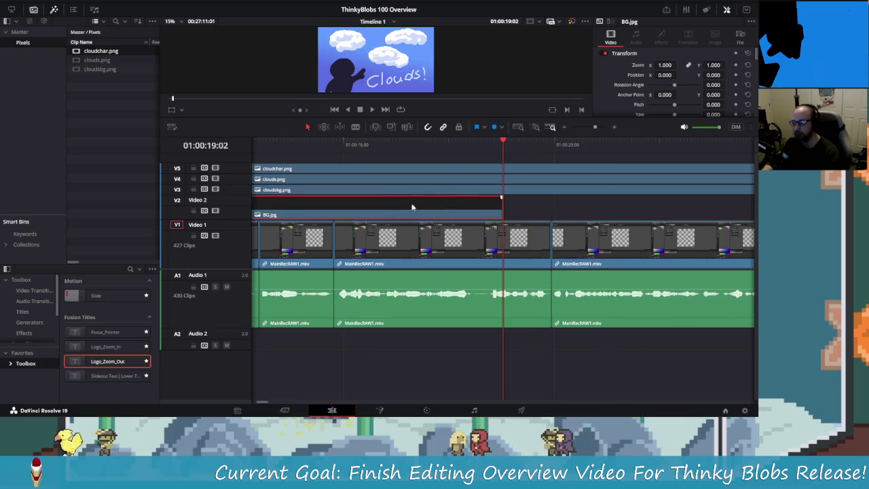
# Extend and drag the second BG.jpg clip on V2 earlier, toward the first BG.jpg clip.
pyautogui.hscroll(-3, 412, 206)
pyautogui.hscroll(-2, 407, 203)
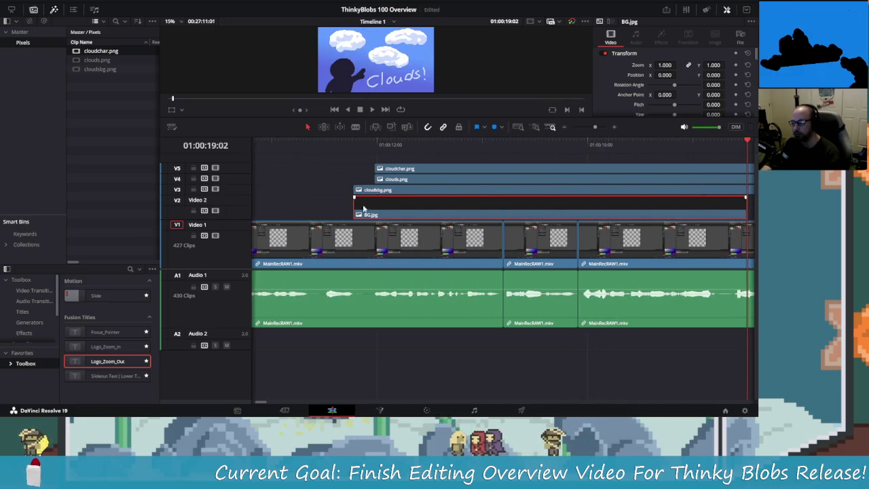
pyautogui.hscroll(-2, 364, 208)
pyautogui.click(385, 144)
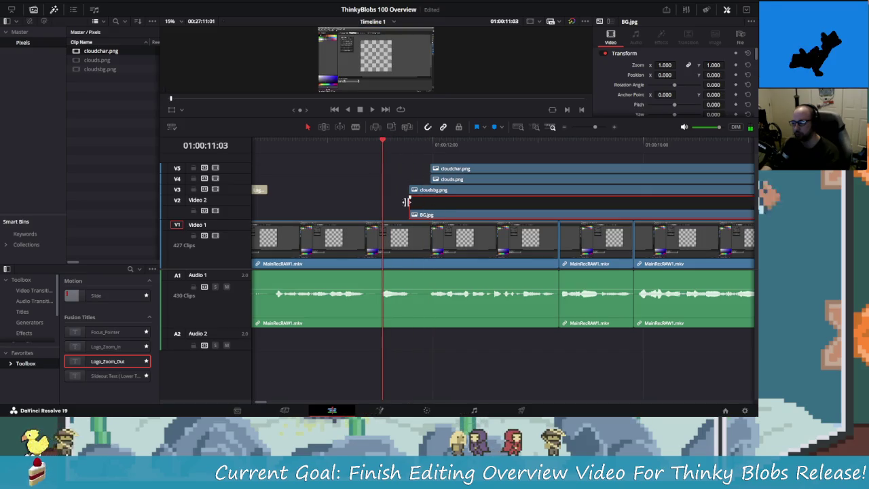
pyautogui.moveTo(406, 202); pyautogui.dragTo(372, 215)
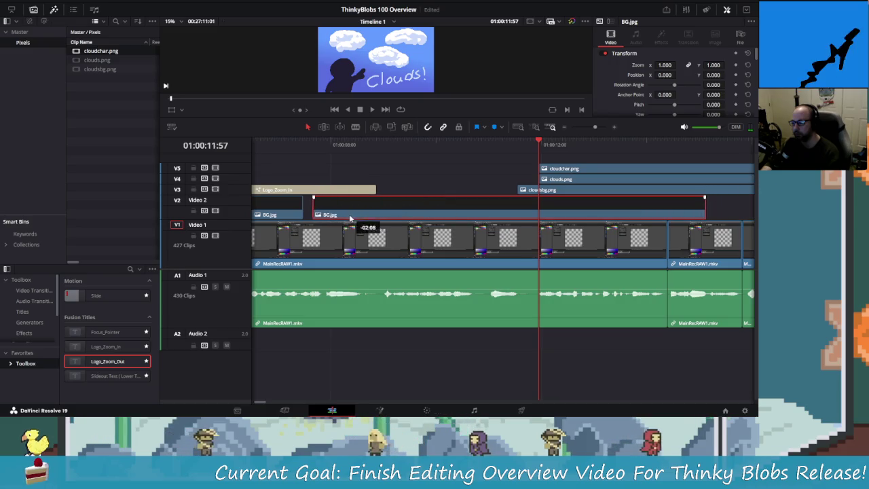
pyautogui.moveTo(351, 219)
pyautogui.mouseDown()
pyautogui.moveTo(343, 219)
pyautogui.moveTo(471, 211)
pyautogui.mouseUp()
pyautogui.moveTo(490, 207); pyautogui.dragTo(441, 215)
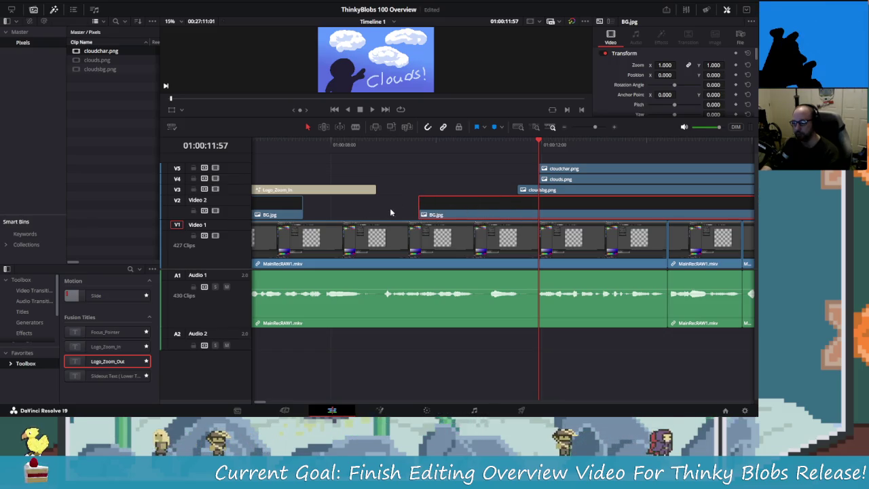
pyautogui.hscroll(2, 332, 216)
pyautogui.moveTo(390, 216); pyautogui.dragTo(328, 216)
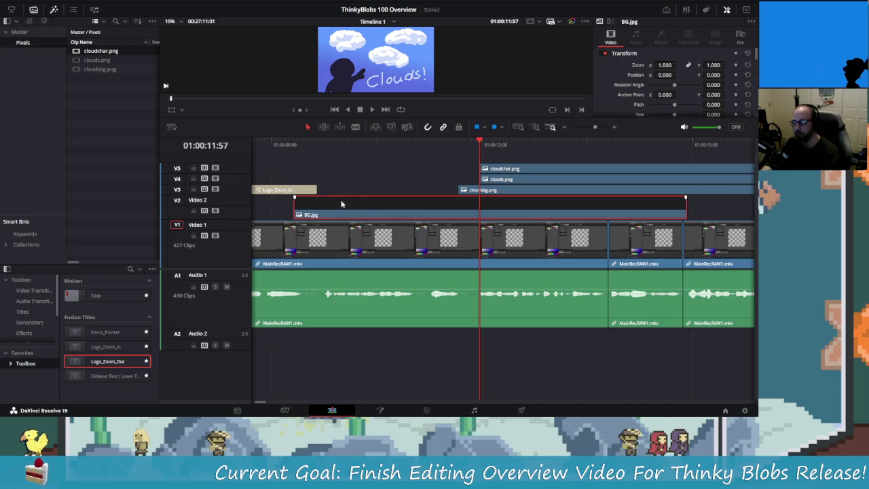
pyautogui.hscroll(-4, 462, 173)
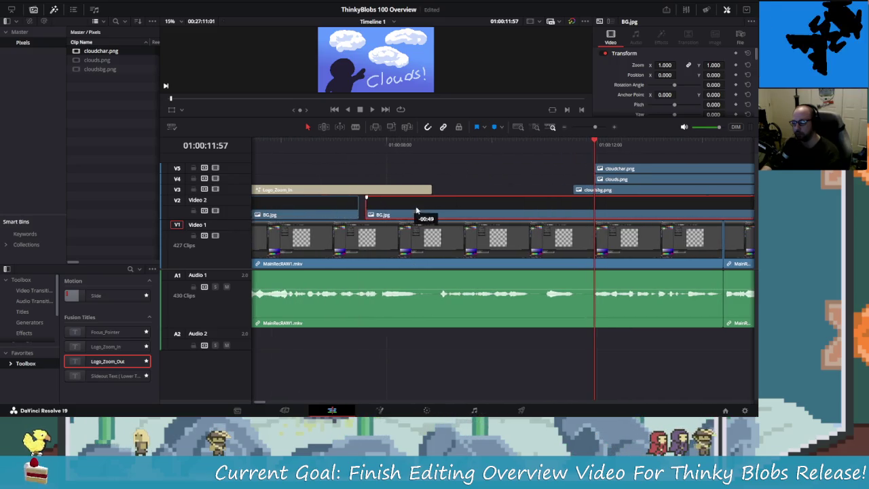
pyautogui.moveTo(400, 209); pyautogui.dragTo(407, 209)
# Close the remaining gap after the first BG.jpg clip and play back across the join.
pyautogui.click(361, 139)
pyautogui.press('space')
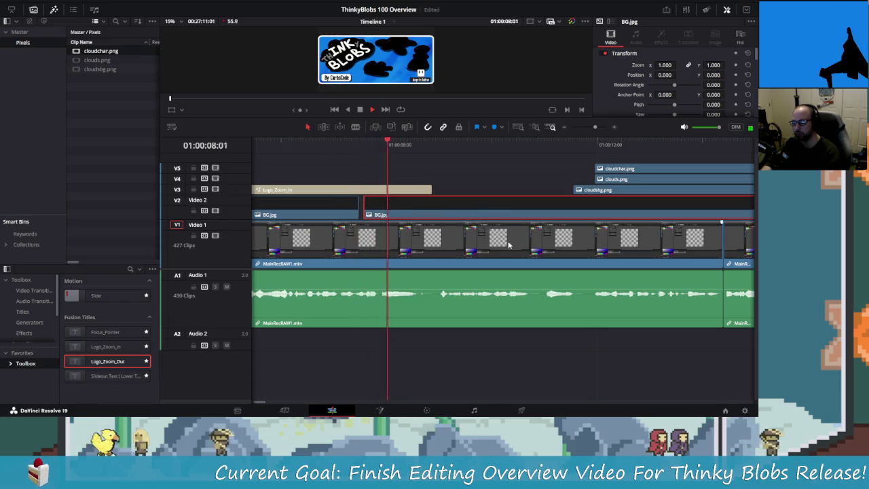
pyautogui.moveTo(439, 143); pyautogui.dragTo(437, 144)
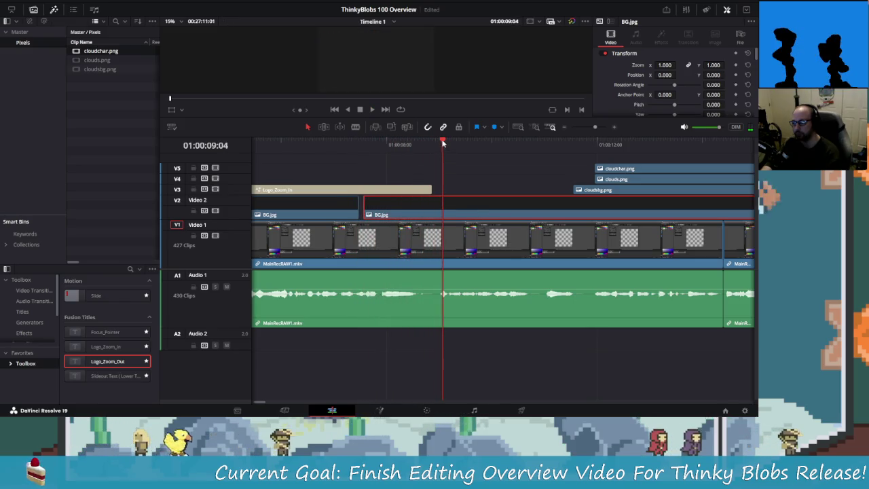
pyautogui.moveTo(400, 210); pyautogui.dragTo(396, 211)
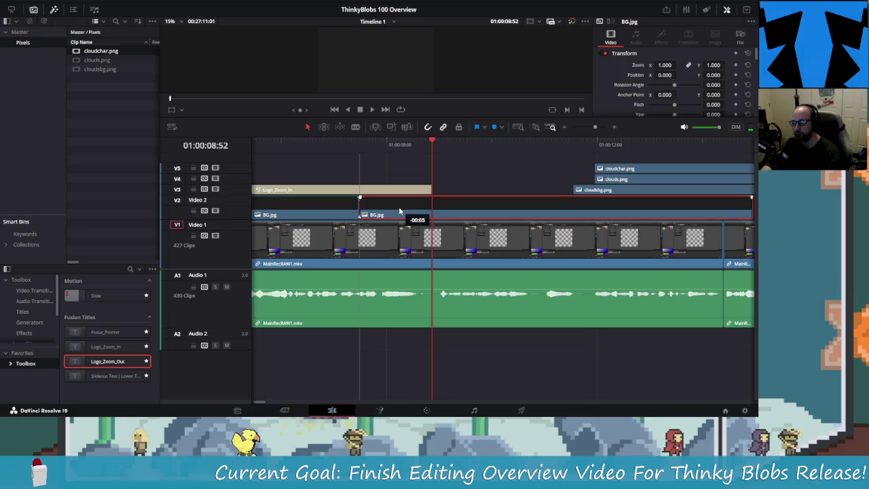
pyautogui.click(363, 144)
pyautogui.click(351, 149)
pyautogui.press('space')
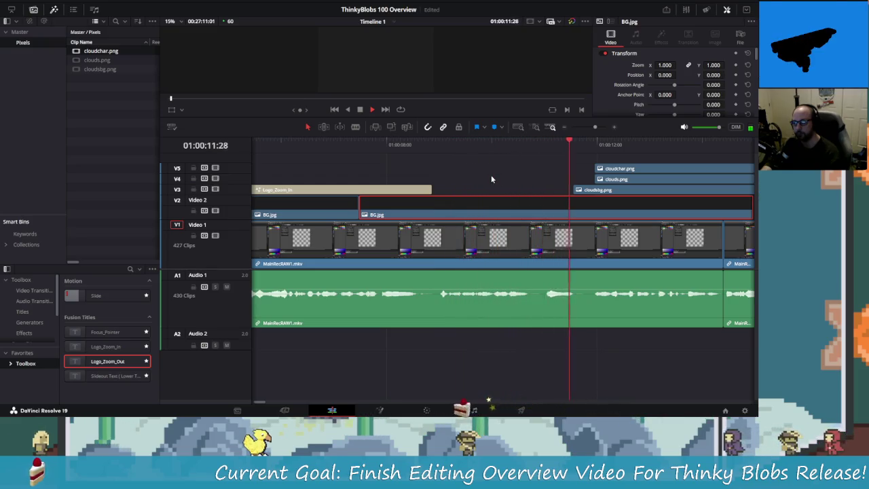
# Trim cloudsbg.png to start 13 frames earlier on V3, lengthen its fade-in, and replay to check.
pyautogui.press('space')
pyautogui.hscroll(3, 546, 178)
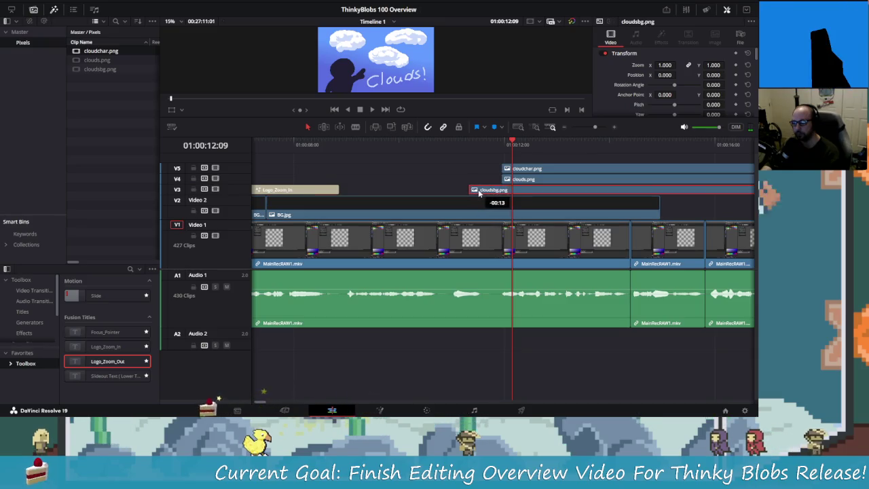
pyautogui.moveTo(478, 194); pyautogui.dragTo(460, 193)
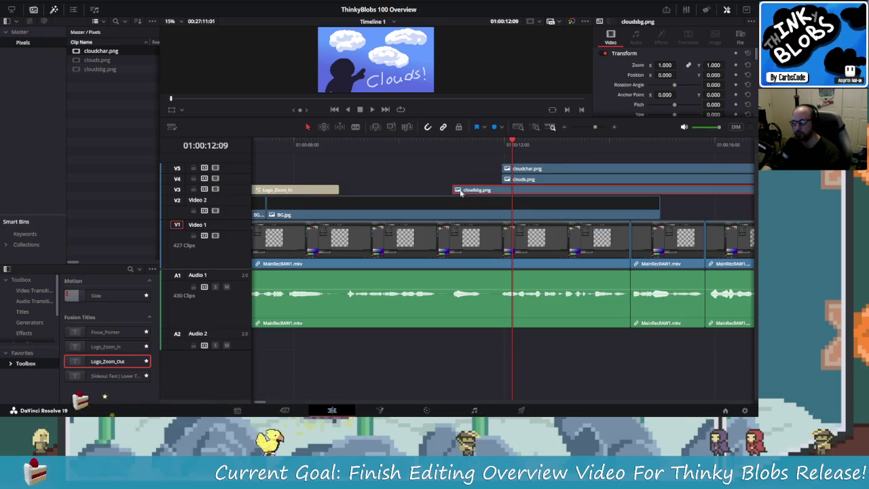
pyautogui.moveTo(237, 184); pyautogui.dragTo(237, 173)
pyautogui.moveTo(473, 173); pyautogui.dragTo(489, 175)
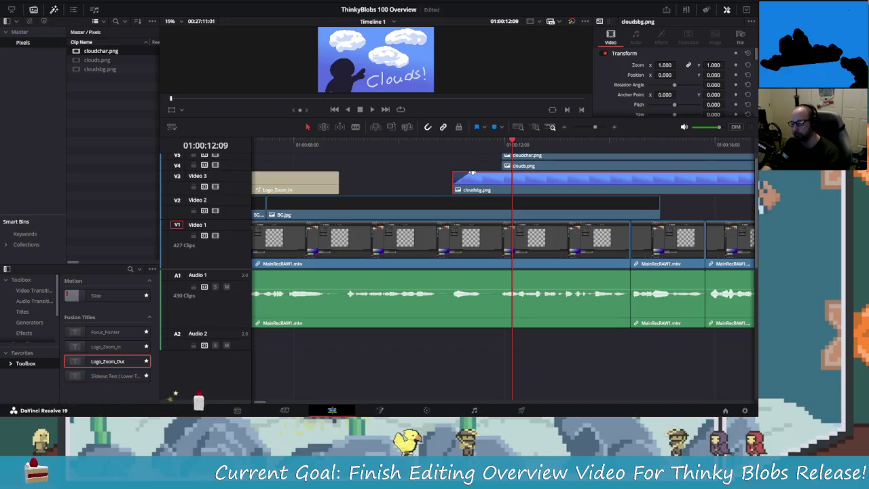
pyautogui.press('/')
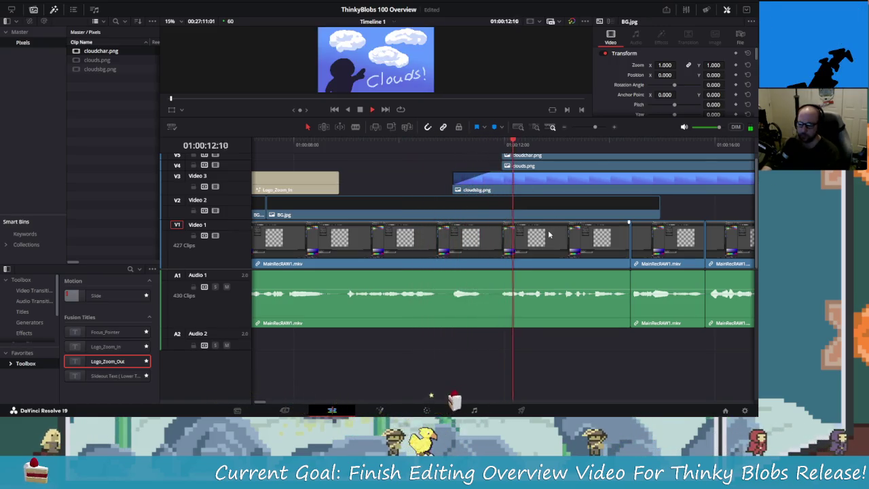
pyautogui.press('space')
# Shift the clouds.png clip on V4 slightly earlier, just before cloudchar.png.
pyautogui.moveTo(466, 144)
pyautogui.mouseDown()
pyautogui.moveTo(503, 155)
pyautogui.moveTo(498, 170)
pyautogui.mouseUp()
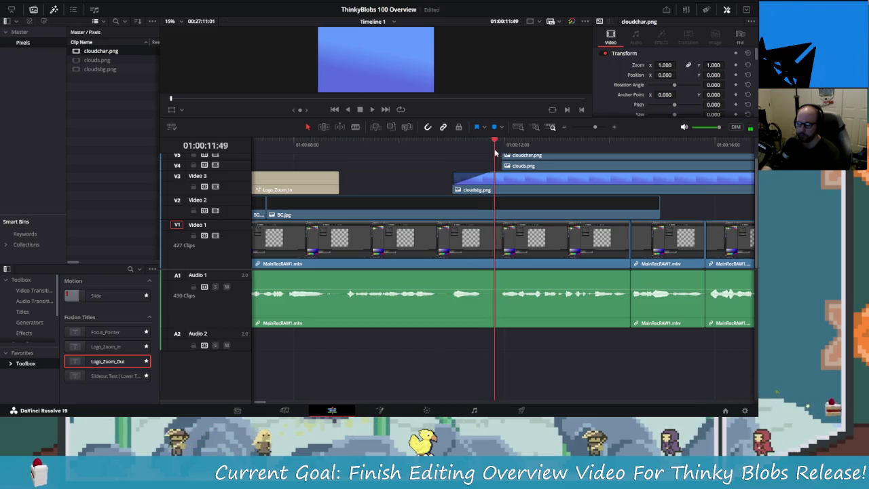
pyautogui.scroll(1, 504, 180)
pyautogui.scroll(-1, 505, 180)
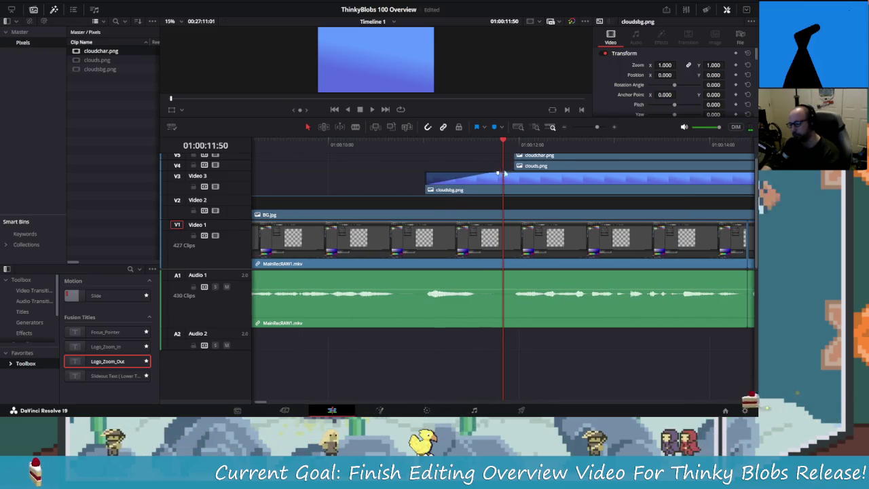
pyautogui.moveTo(533, 166)
pyautogui.mouseDown()
pyautogui.moveTo(525, 169)
pyautogui.moveTo(531, 150)
pyautogui.moveTo(518, 160)
pyautogui.mouseUp()
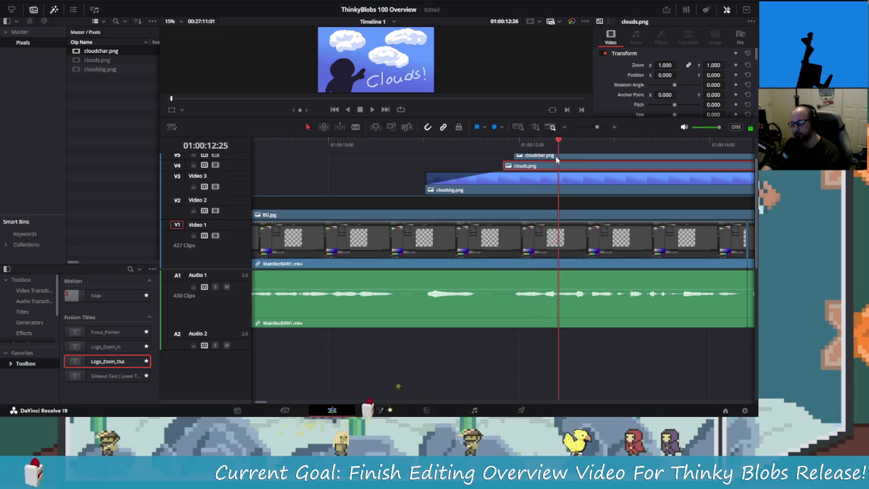
pyautogui.moveTo(524, 166)
pyautogui.mouseDown()
pyautogui.moveTo(536, 167)
pyautogui.moveTo(514, 167)
pyautogui.mouseUp()
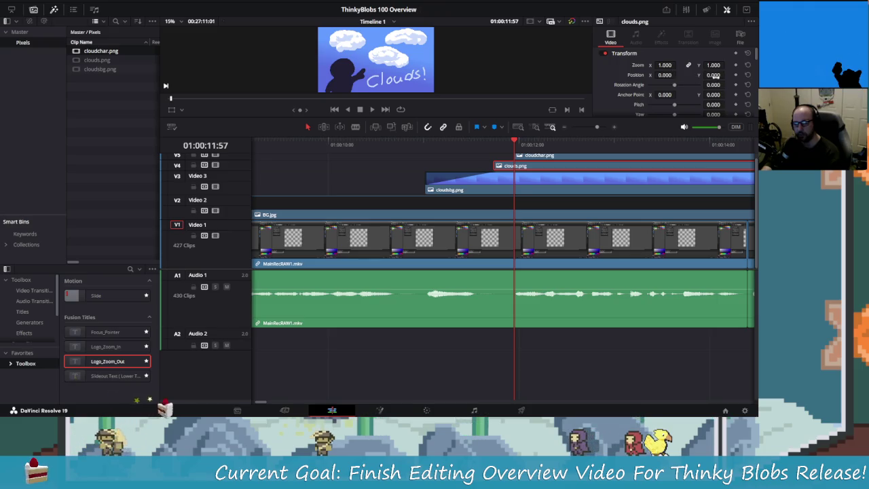
# Enlarge the viewer and video track area, then play back the clouds section.
pyautogui.moveTo(549, 120); pyautogui.dragTo(550, 123)
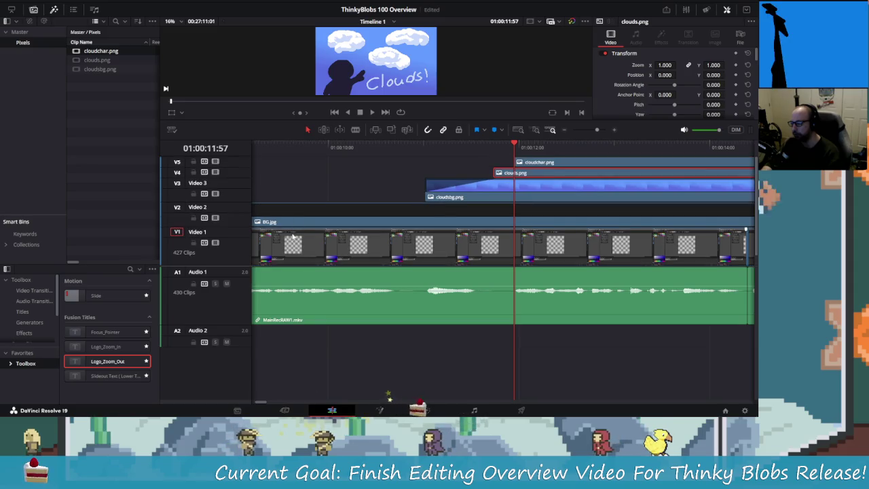
pyautogui.moveTo(244, 267); pyautogui.dragTo(277, 403)
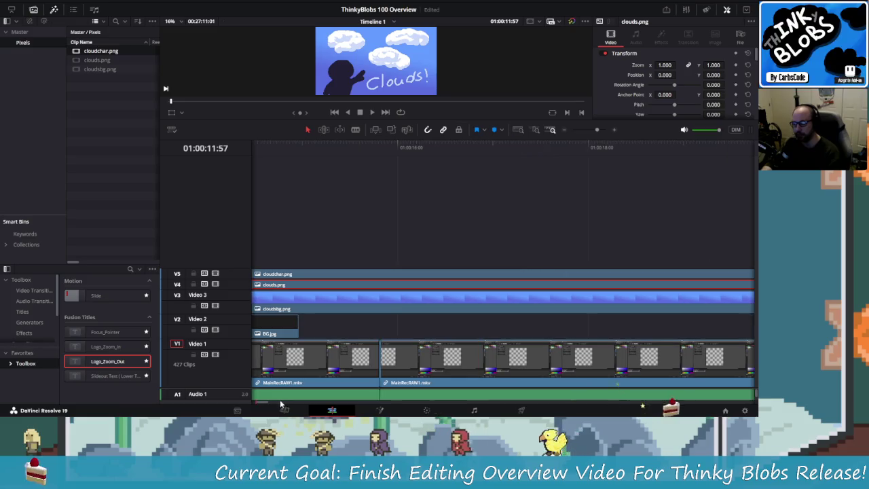
pyautogui.moveTo(277, 404); pyautogui.dragTo(265, 309)
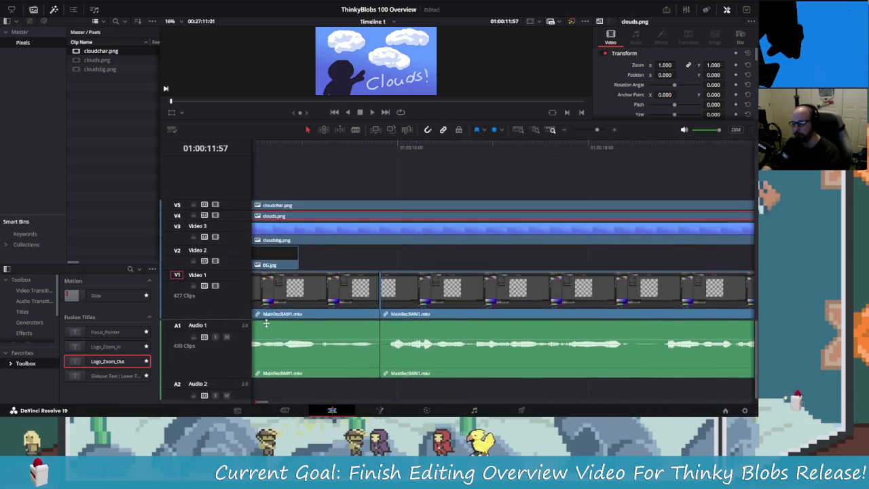
pyautogui.click(297, 144)
pyautogui.click(582, 144)
pyautogui.press('space')
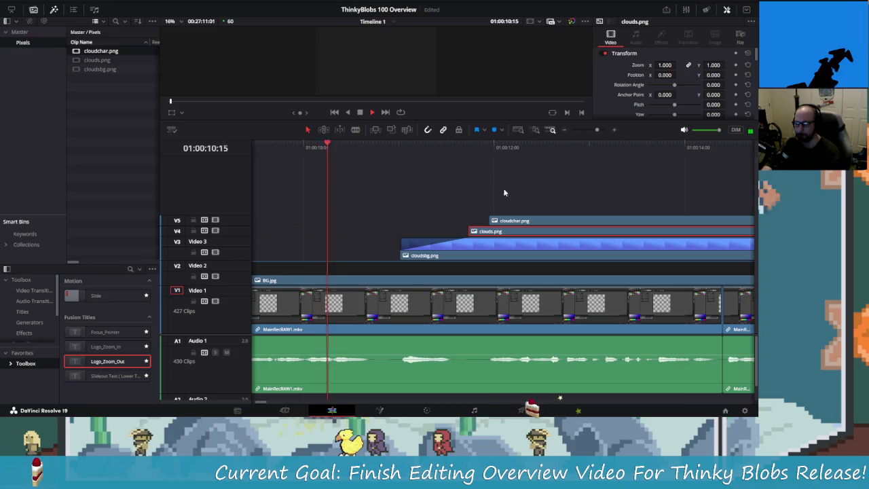
pyautogui.click(468, 144)
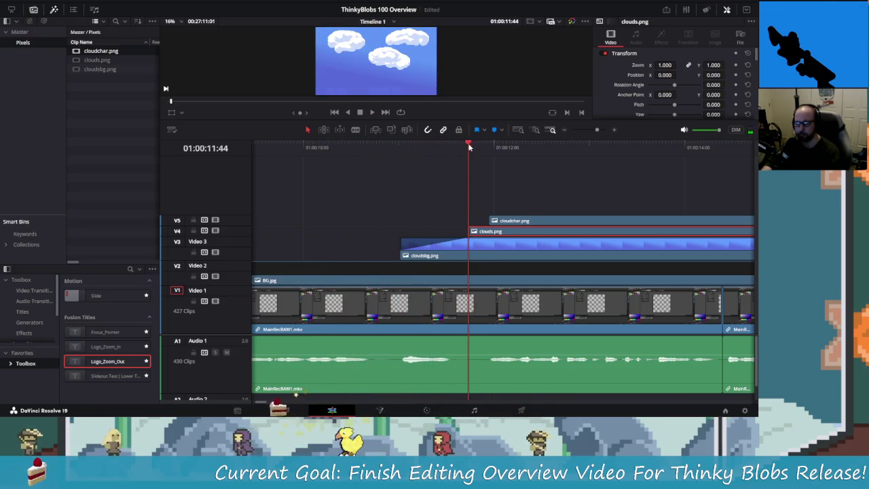
pyautogui.click(476, 144)
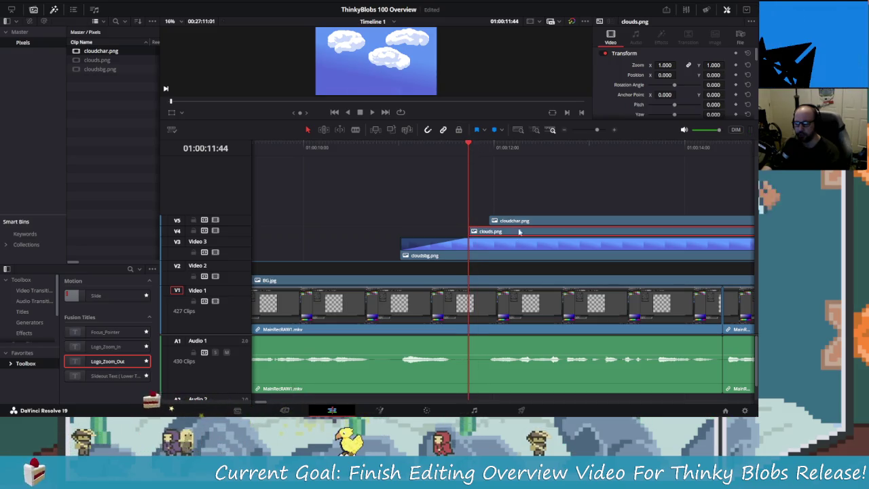
# Add a position keyframe on clouds.png at 01:00:13:43, where the full Clouds! frame shows.
pyautogui.hscroll(3, 448, 153)
pyautogui.moveTo(434, 159); pyautogui.dragTo(617, 178)
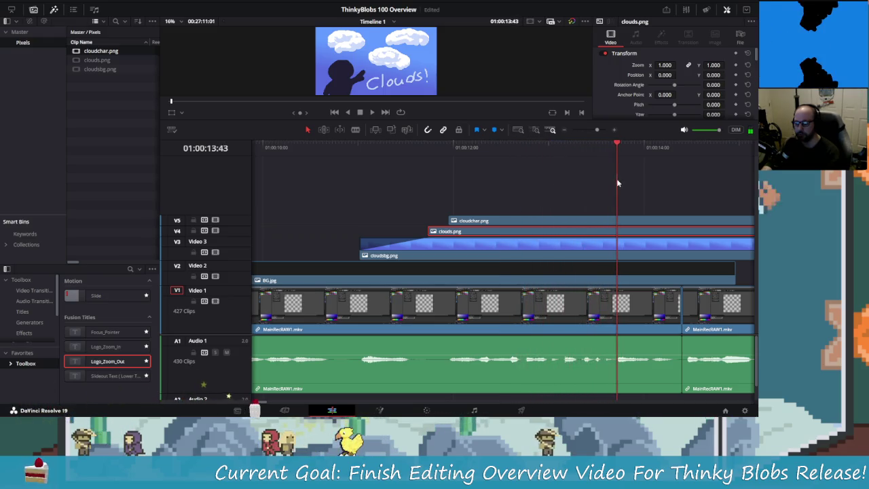
pyautogui.click(736, 75)
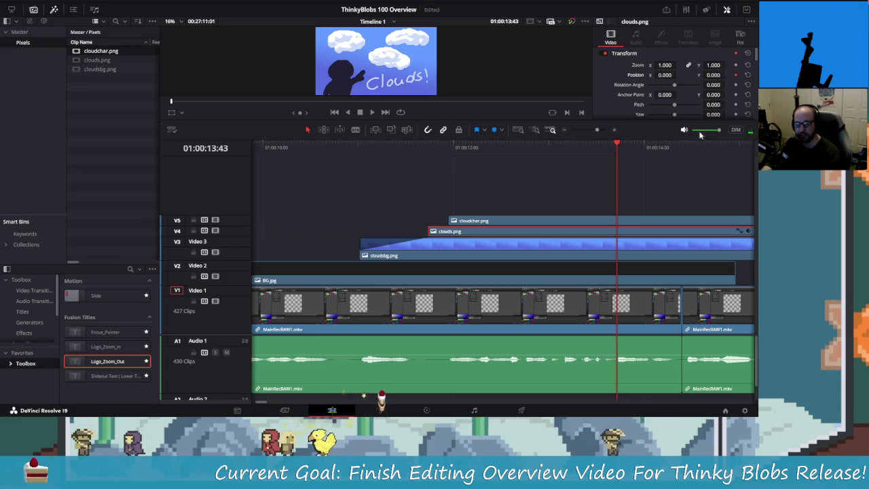
# At 01:00:11:57, set clouds.png Position X to 1800 so it slides in from the right.
pyautogui.moveTo(610, 148); pyautogui.dragTo(449, 155)
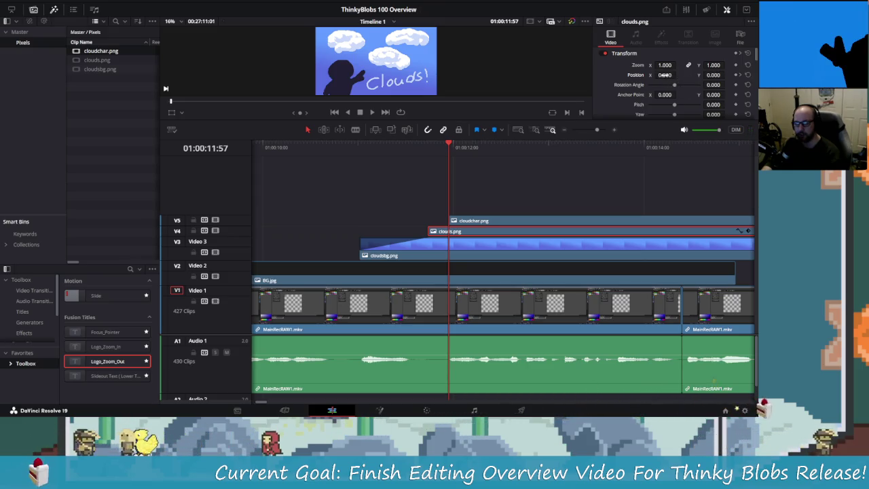
pyautogui.write('1800')
pyautogui.press('Return')
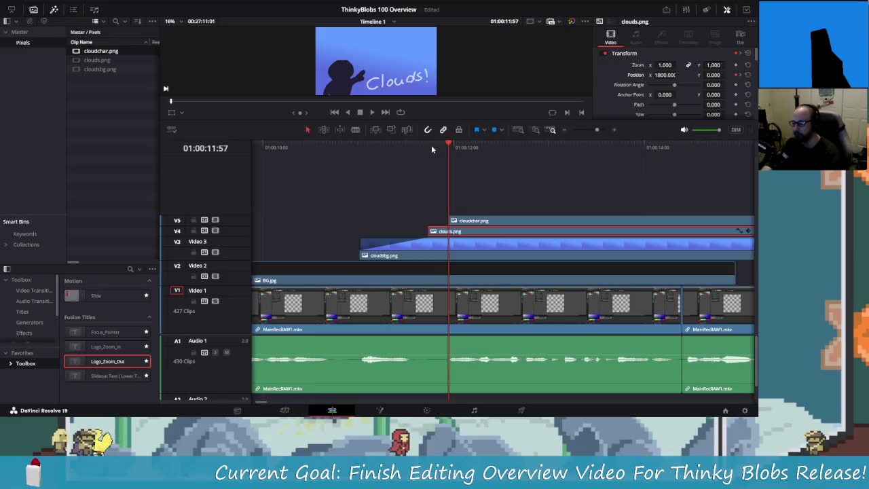
pyautogui.click(404, 151)
pyautogui.click(361, 148)
pyautogui.press('space')
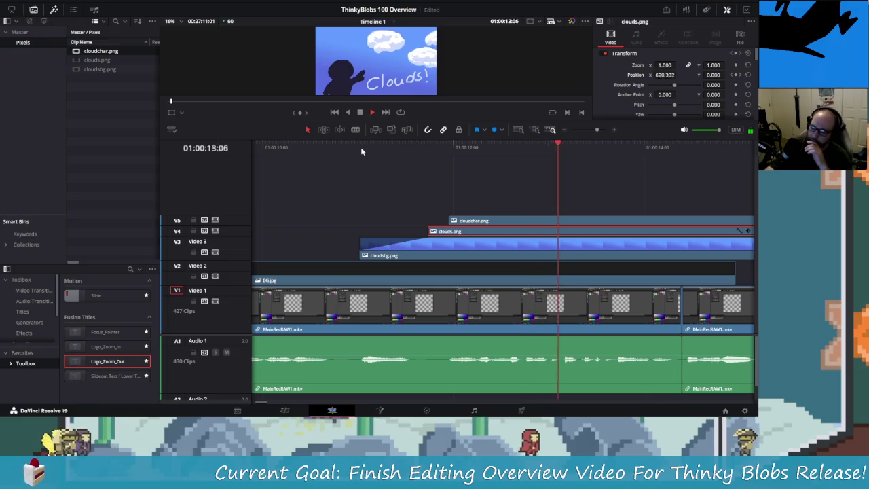
pyautogui.press('space')
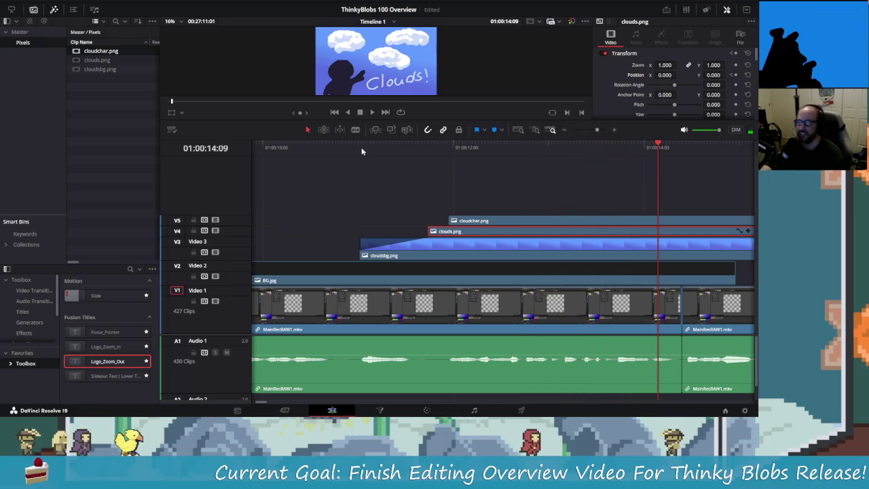
# Drag the clouds' off-screen keyframe later to the playhead and replay the slide-in.
pyautogui.moveTo(658, 146)
pyautogui.mouseDown()
pyautogui.moveTo(440, 152)
pyautogui.moveTo(543, 170)
pyautogui.moveTo(525, 174)
pyautogui.moveTo(523, 182)
pyautogui.mouseUp()
pyautogui.moveTo(247, 225)
pyautogui.mouseDown()
pyautogui.moveTo(247, 197)
pyautogui.moveTo(252, 225)
pyautogui.moveTo(253, 217)
pyautogui.mouseUp()
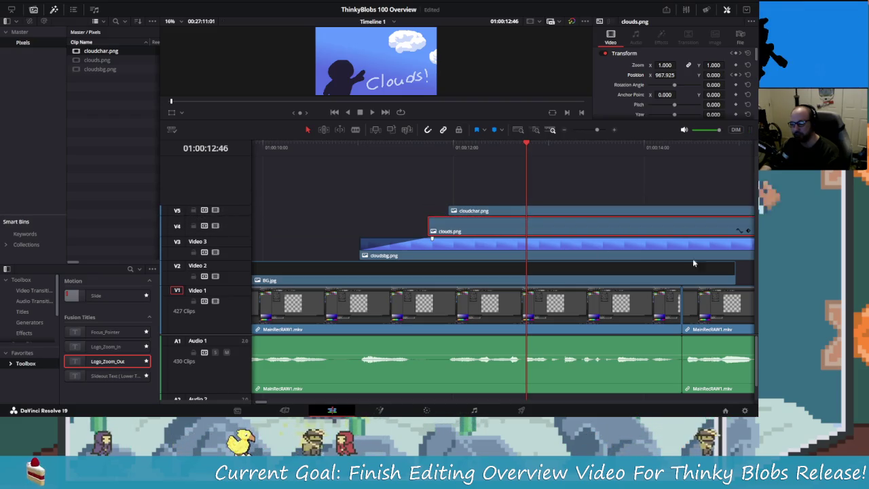
pyautogui.click(748, 232)
pyautogui.moveTo(448, 232); pyautogui.dragTo(532, 238)
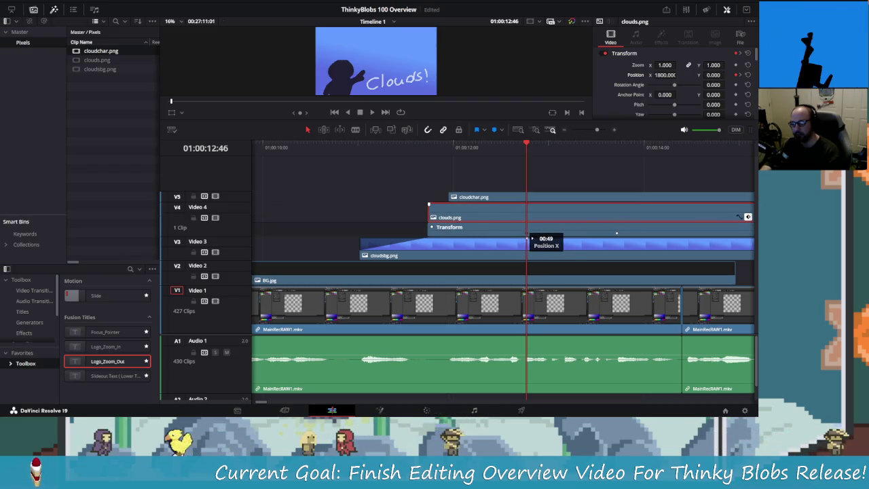
pyautogui.click(391, 146)
pyautogui.press('space')
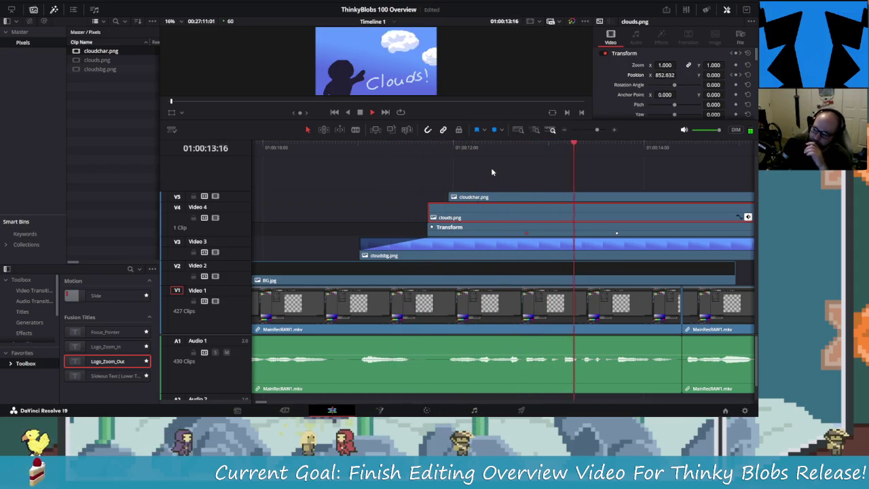
pyautogui.press('space')
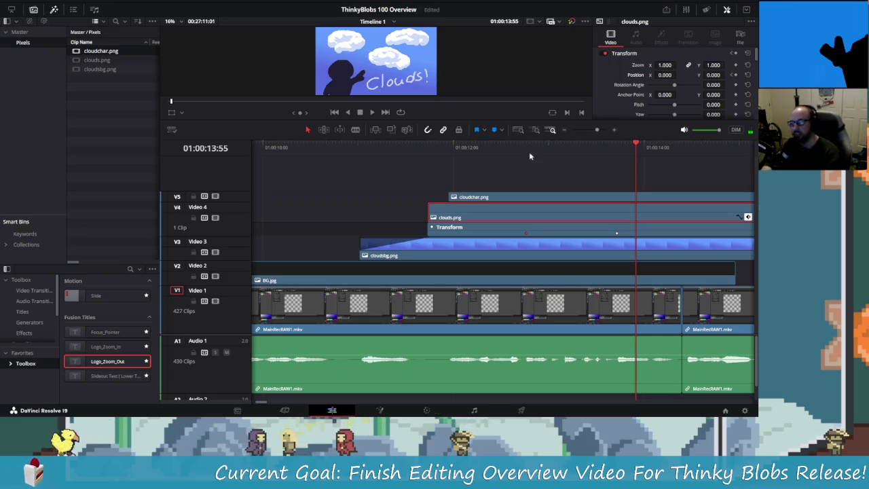
pyautogui.click(478, 196)
pyautogui.moveTo(636, 143)
pyautogui.mouseDown()
pyautogui.moveTo(461, 151)
pyautogui.moveTo(652, 171)
pyautogui.moveTo(588, 171)
pyautogui.moveTo(617, 171)
pyautogui.mouseUp()
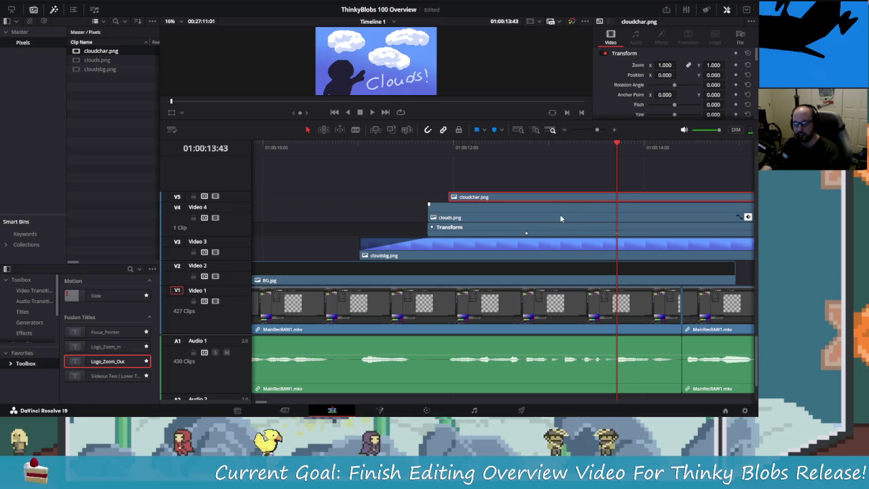
# Align cloudchar.png with clouds.png and keyframe it rising from Position Y -578 below frame.
pyautogui.moveTo(521, 202); pyautogui.dragTo(500, 199)
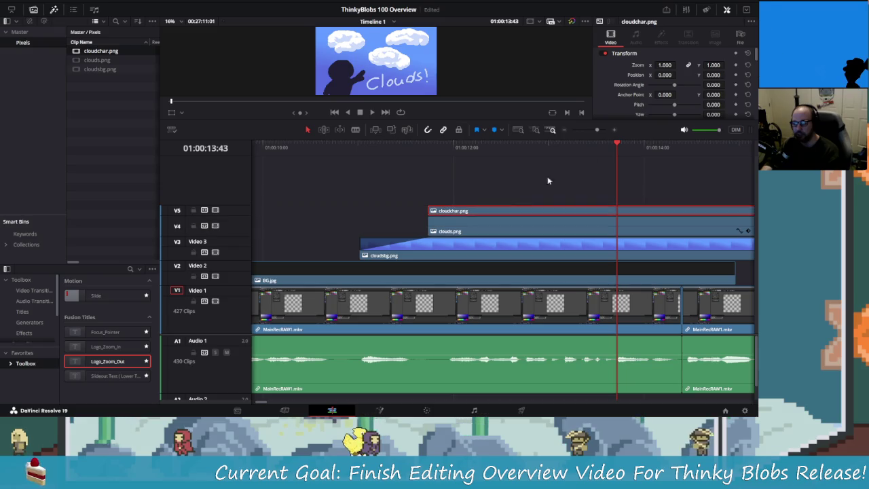
pyautogui.click(735, 75)
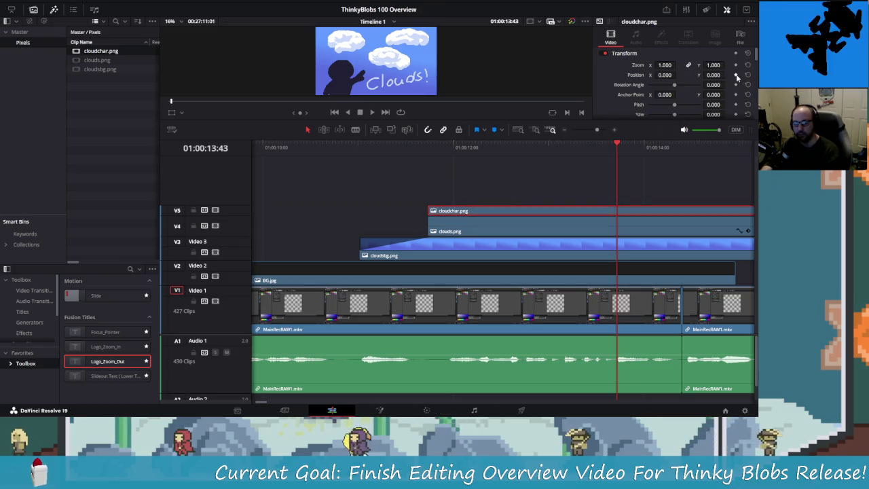
pyautogui.moveTo(617, 143); pyautogui.dragTo(562, 149)
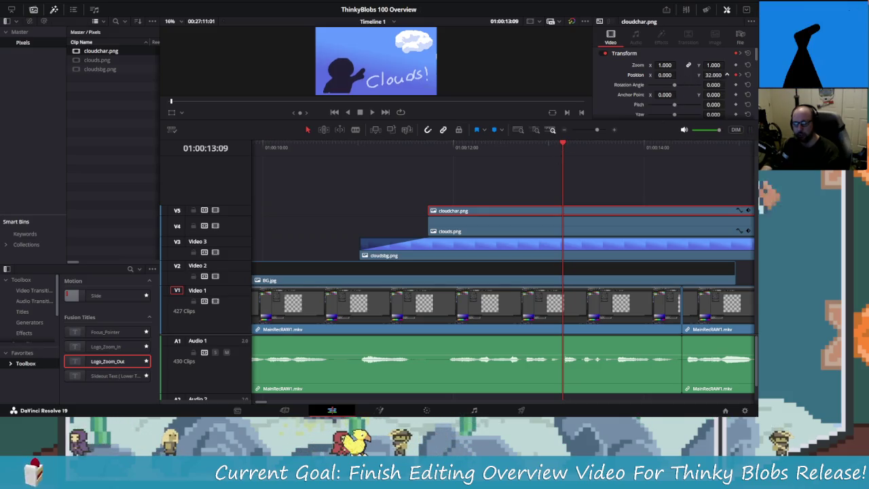
pyautogui.moveTo(714, 77); pyautogui.dragTo(652, 77)
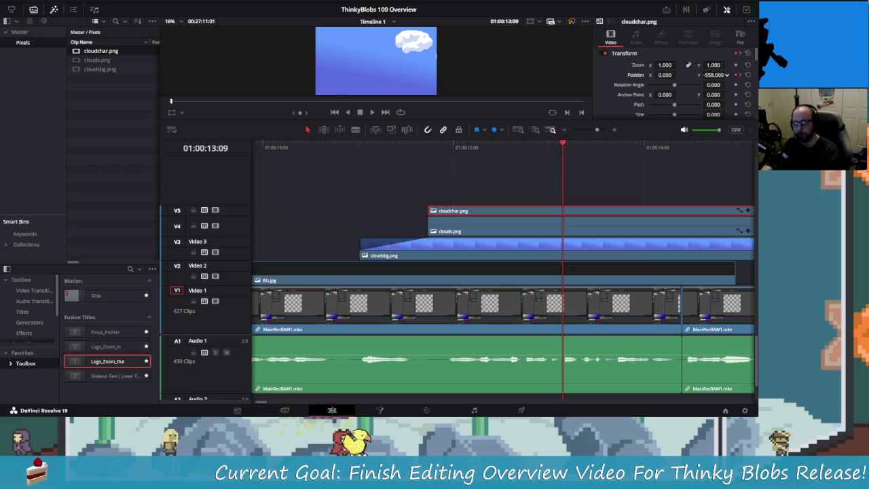
pyautogui.moveTo(563, 145); pyautogui.dragTo(339, 145)
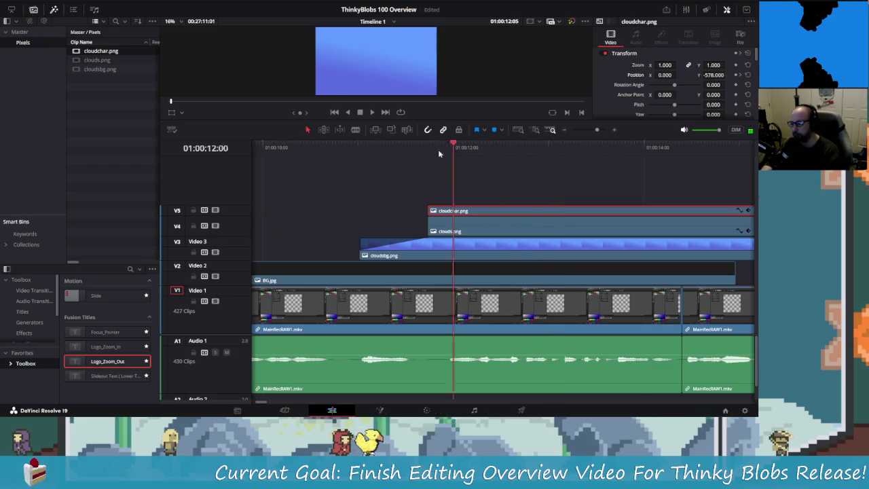
pyautogui.press('space')
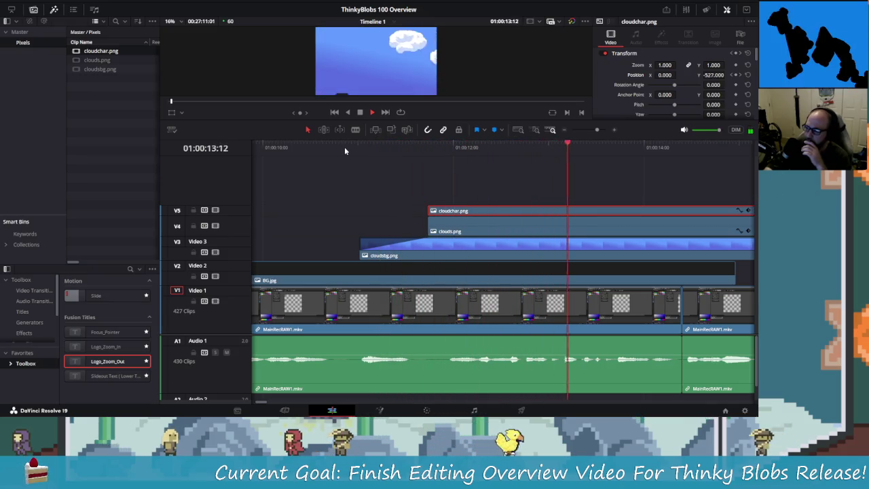
pyautogui.press('space')
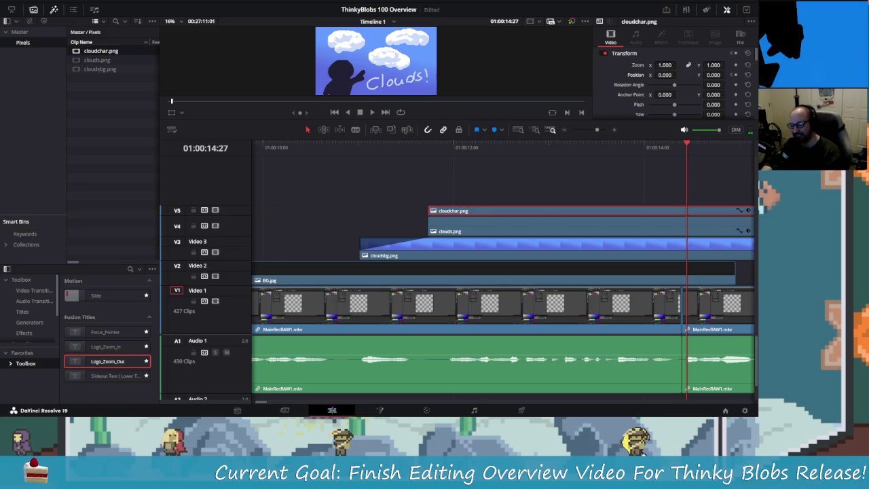
# Replay the character rising, then shift a clouds.png position keyframe earlier in time.
pyautogui.click(748, 211)
pyautogui.moveTo(675, 158); pyautogui.dragTo(549, 157)
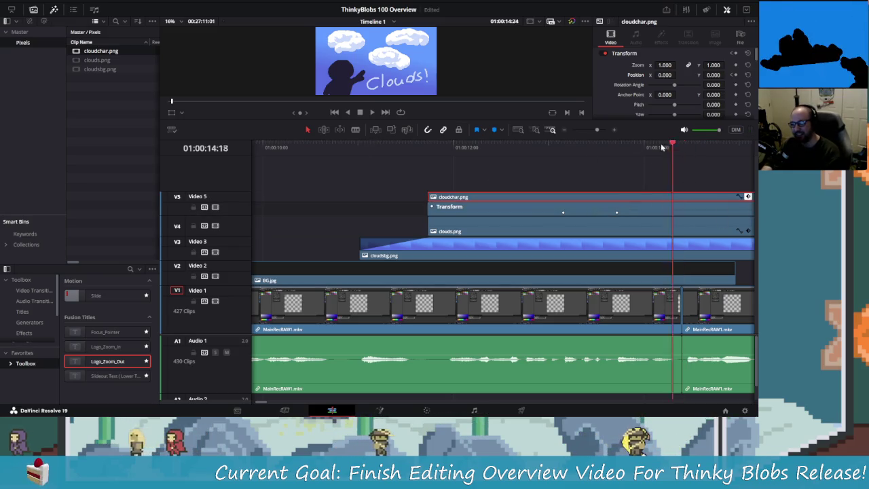
pyautogui.press('space')
pyautogui.press('space')
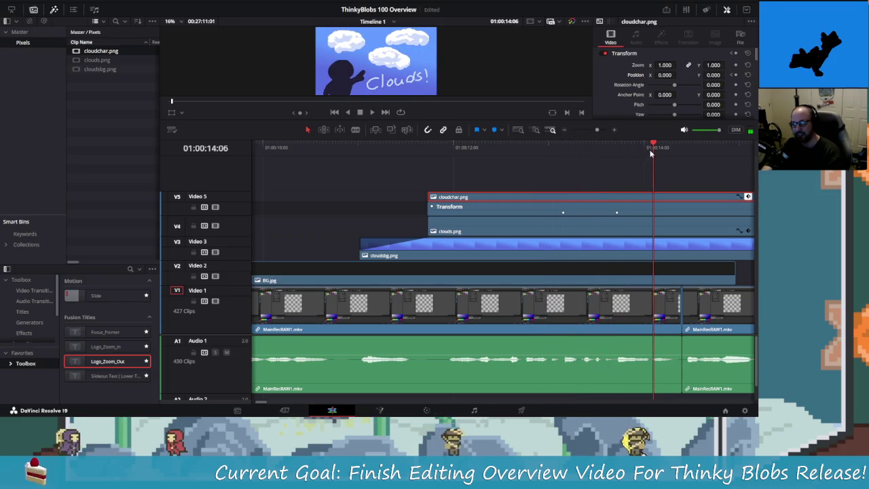
pyautogui.moveTo(591, 151)
pyautogui.mouseDown()
pyautogui.moveTo(465, 152)
pyautogui.moveTo(558, 158)
pyautogui.mouseUp()
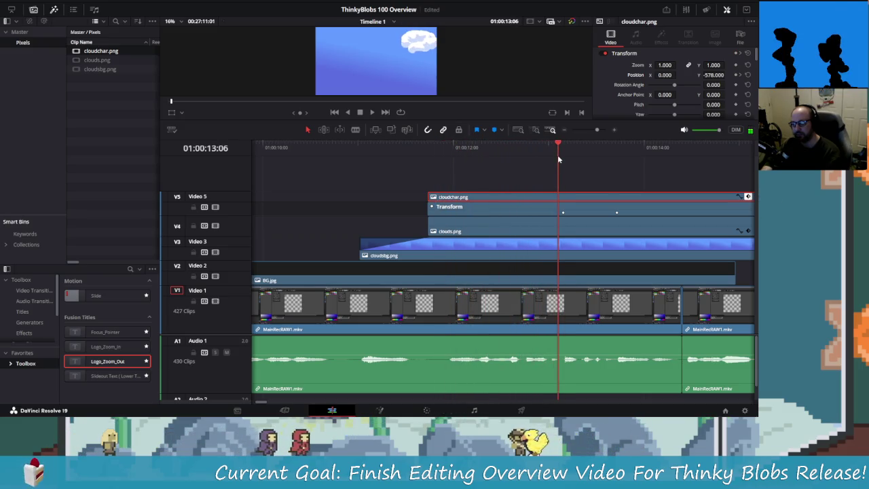
pyautogui.click(739, 231)
pyautogui.moveTo(634, 230); pyautogui.dragTo(488, 236)
pyautogui.click(478, 161)
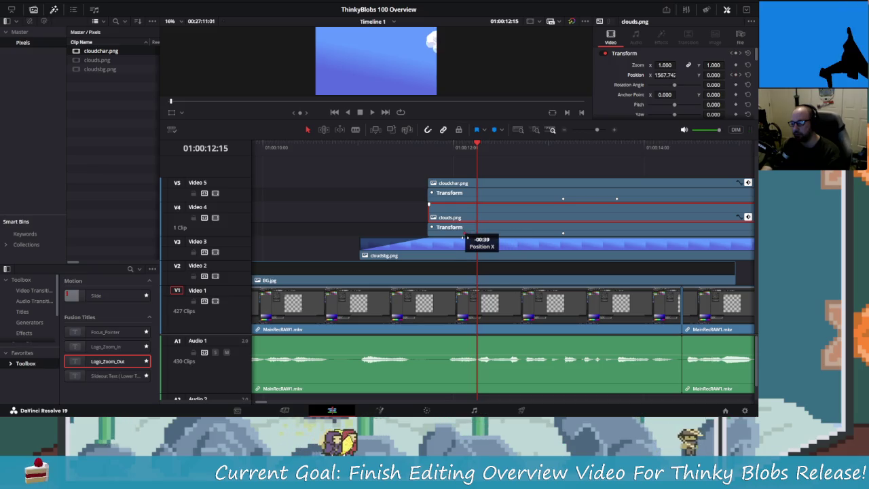
# Move the clouds.png off-screen Position X keyframe to the playhead, then replay the timeline twice to check timing.
pyautogui.moveTo(481, 157)
pyautogui.mouseDown()
pyautogui.moveTo(454, 162)
pyautogui.moveTo(481, 167)
pyautogui.moveTo(475, 172)
pyautogui.mouseUp()
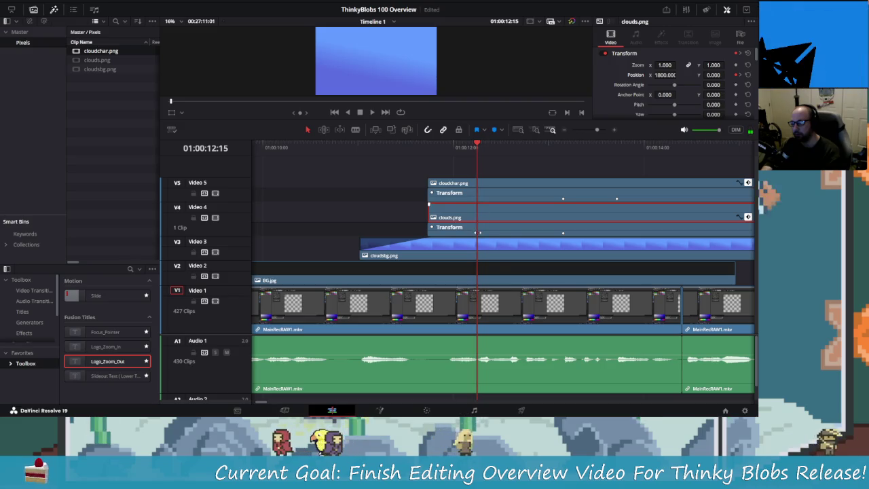
pyautogui.moveTo(479, 232); pyautogui.dragTo(483, 232)
pyautogui.click(316, 148)
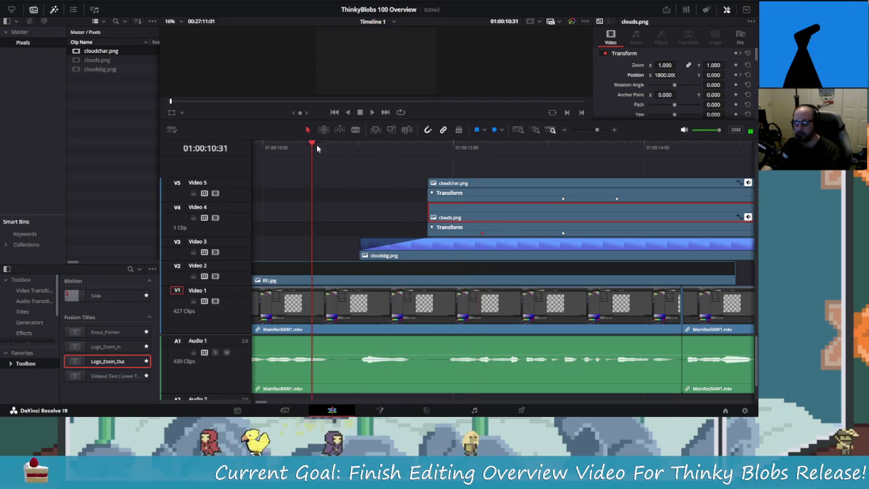
pyautogui.press('space')
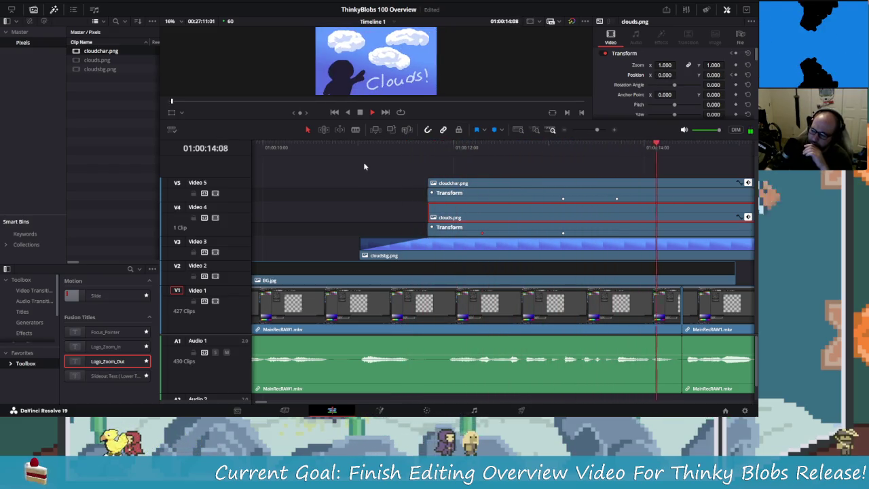
pyautogui.press('space')
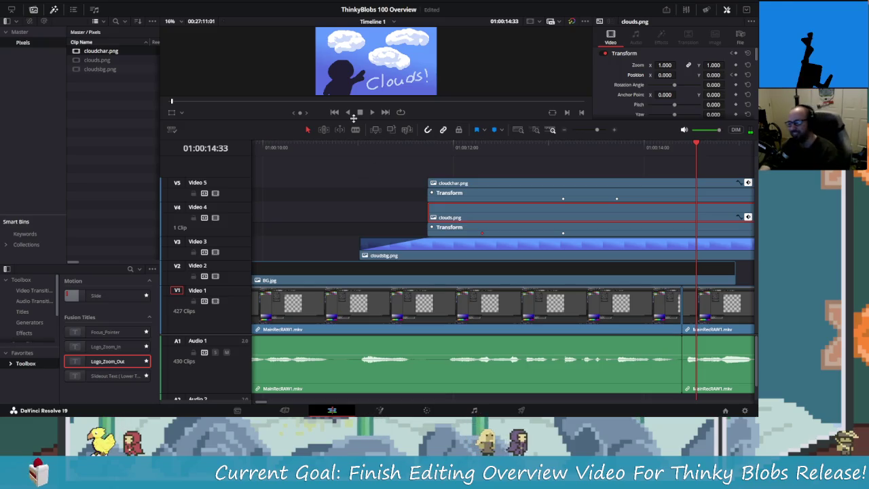
pyautogui.moveTo(690, 148); pyautogui.dragTo(329, 147)
pyautogui.press('space')
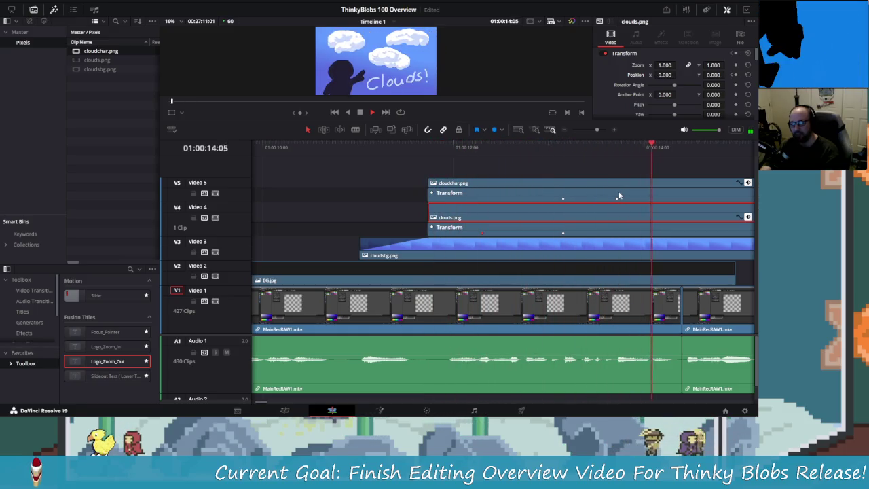
pyautogui.press('space')
pyautogui.press('space')
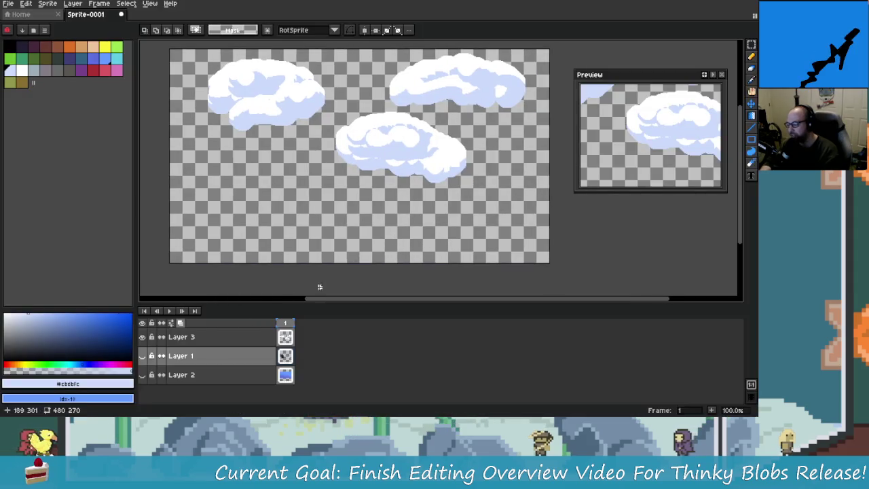
# Hide the clouds layer, show the character layer, and eyedrop the dark silhouette colour #222034.
pyautogui.click(142, 356)
pyautogui.click(143, 356)
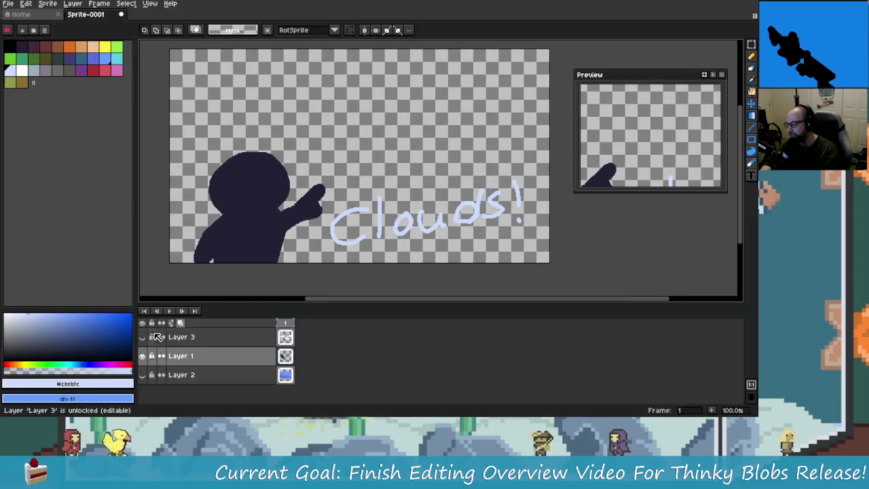
pyautogui.press('i')
pyautogui.click(335, 216)
pyautogui.press('v')
pyautogui.scroll(1, 292, 210)
pyautogui.scroll(-1, 292, 210)
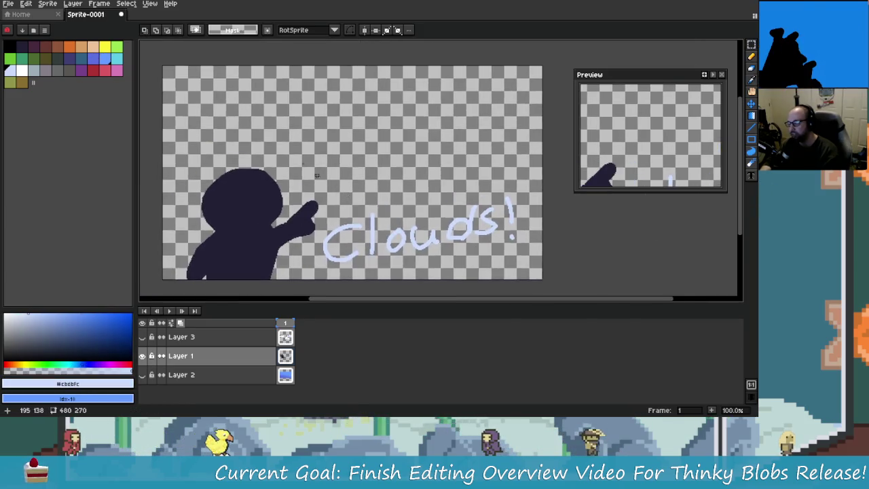
pyautogui.scroll(1, 316, 176)
pyautogui.keyDown('alt'); pyautogui.click(291, 258); pyautogui.keyUp('alt')
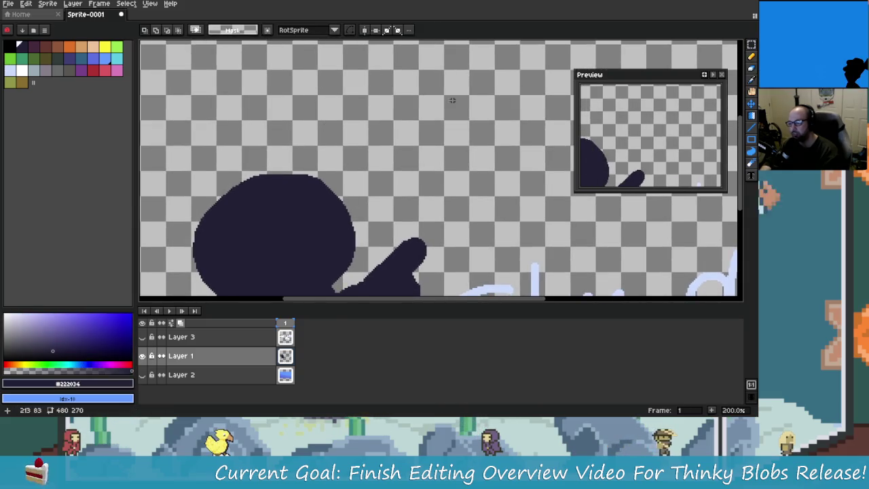
pyautogui.scroll(-1, 452, 99)
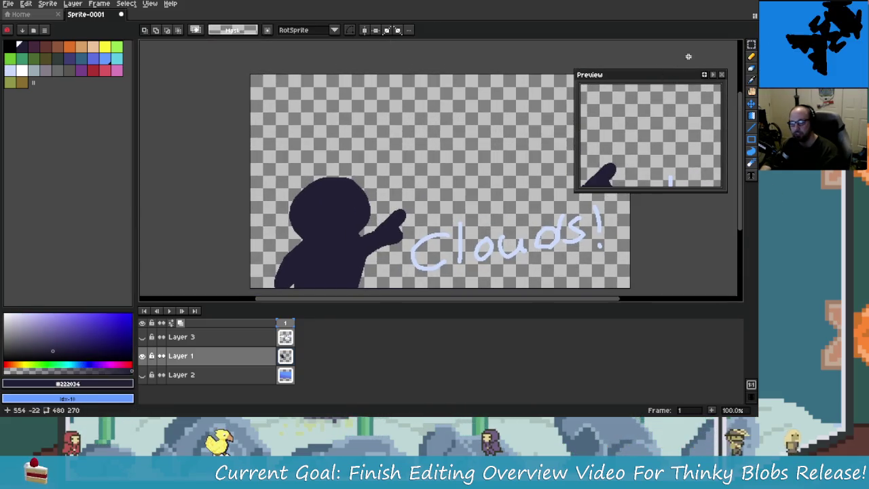
# Choose the Pencil and add a new Layer 4 above the character layer.
pyautogui.click(750, 56)
pyautogui.rightClick(252, 355)
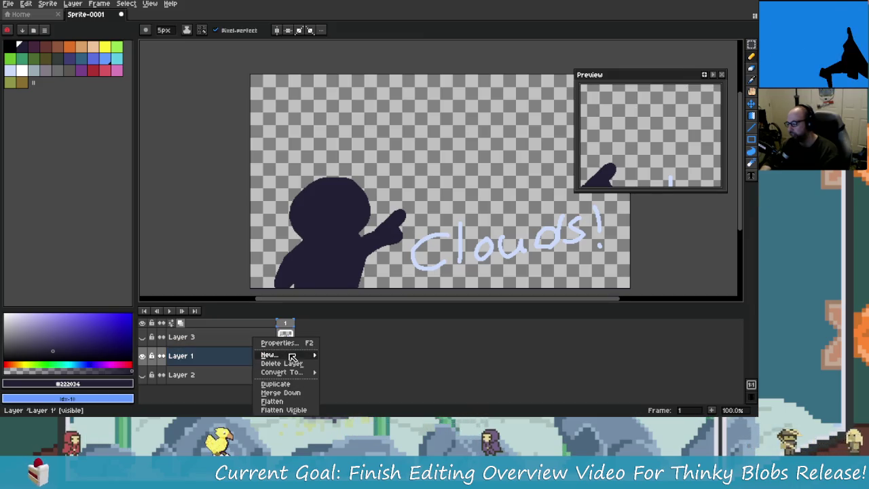
pyautogui.moveTo(269, 355)
pyautogui.click(332, 353)
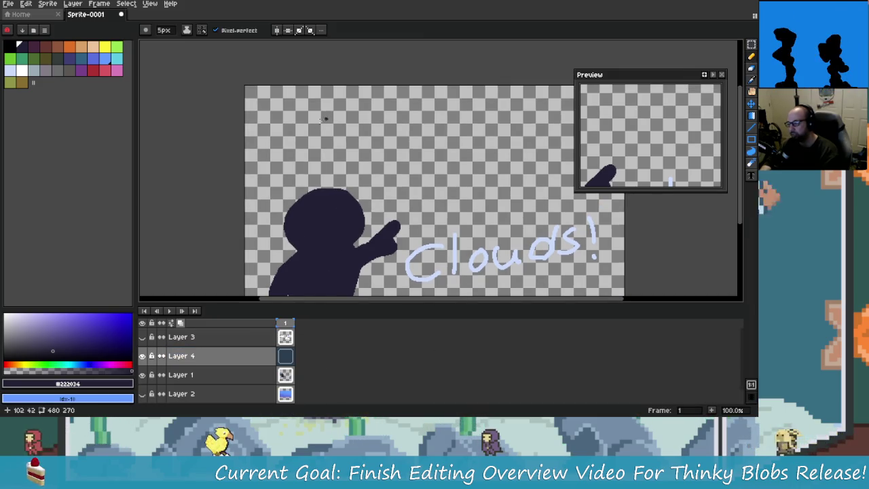
# Enlarge the brush and sketch two thick question marks above the figure's head on Layer 4.
pyautogui.press('+')
pyautogui.press('+')
pyautogui.press('+')
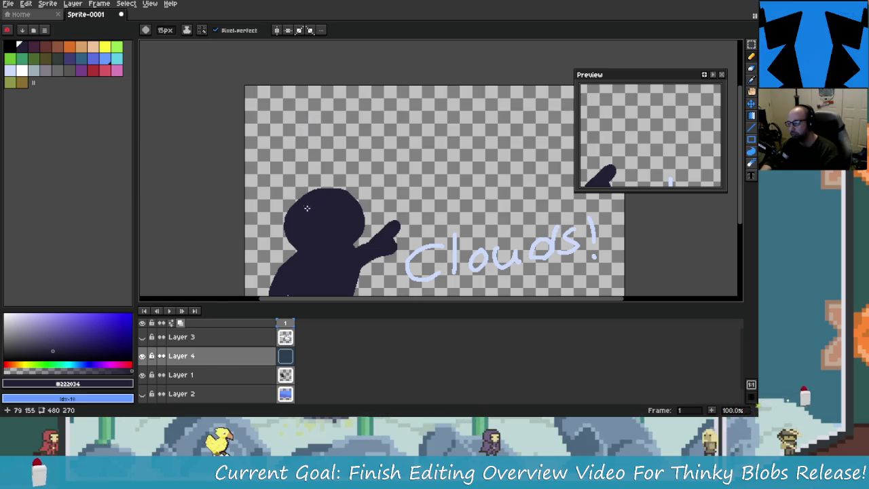
pyautogui.click(350, 148)
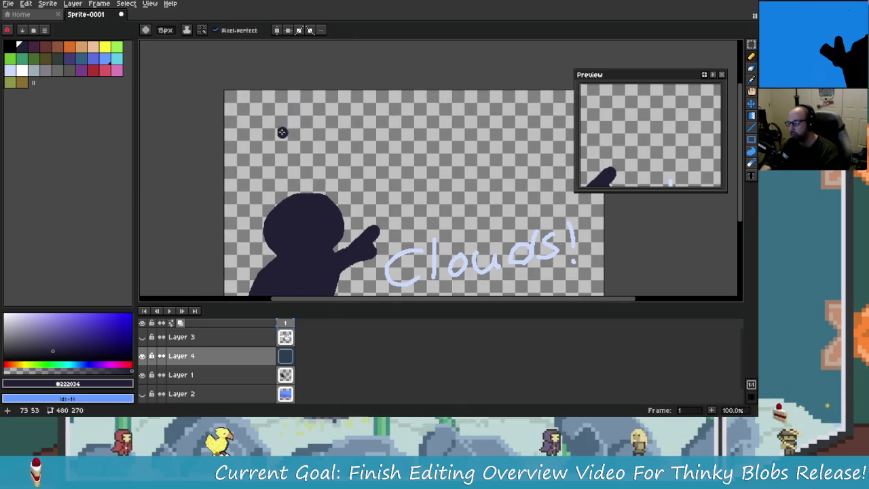
pyautogui.moveTo(255, 131)
pyautogui.mouseDown()
pyautogui.moveTo(258, 121)
pyautogui.moveTo(273, 161)
pyautogui.mouseUp()
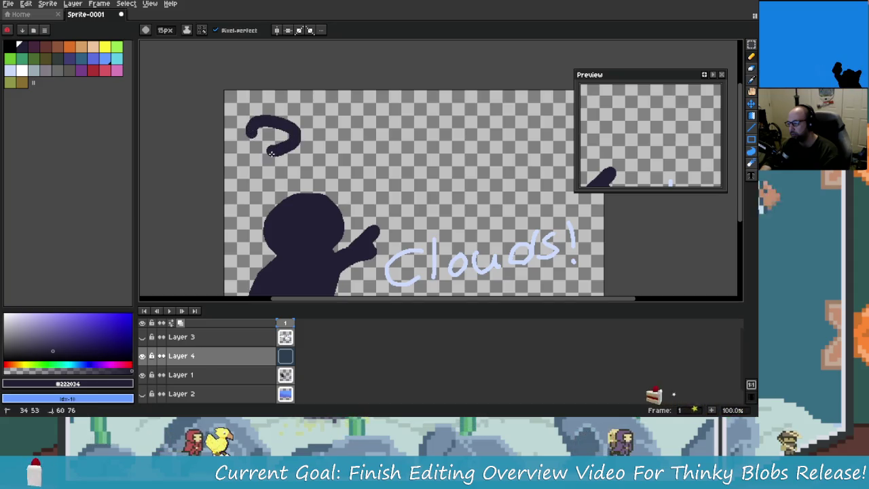
pyautogui.moveTo(351, 114); pyautogui.dragTo(347, 163)
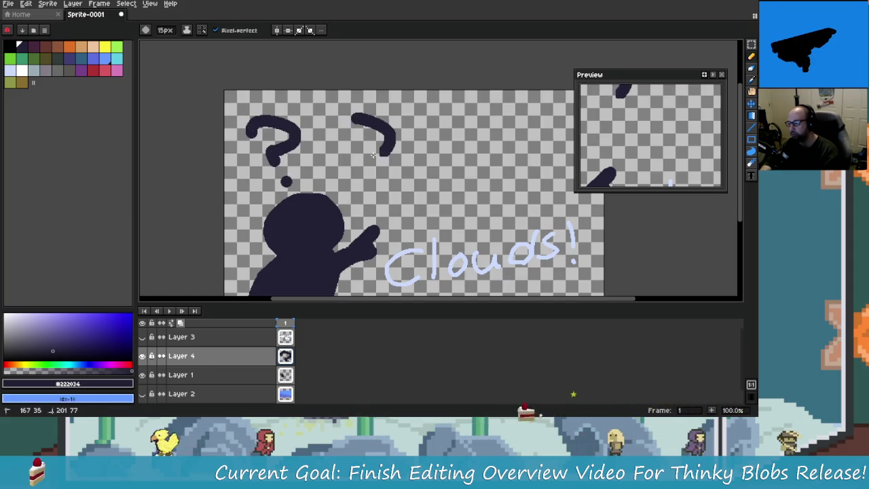
pyautogui.click(347, 187)
pyautogui.click(386, 202)
pyautogui.scroll(-2, 387, 202)
pyautogui.scroll(2, 408, 199)
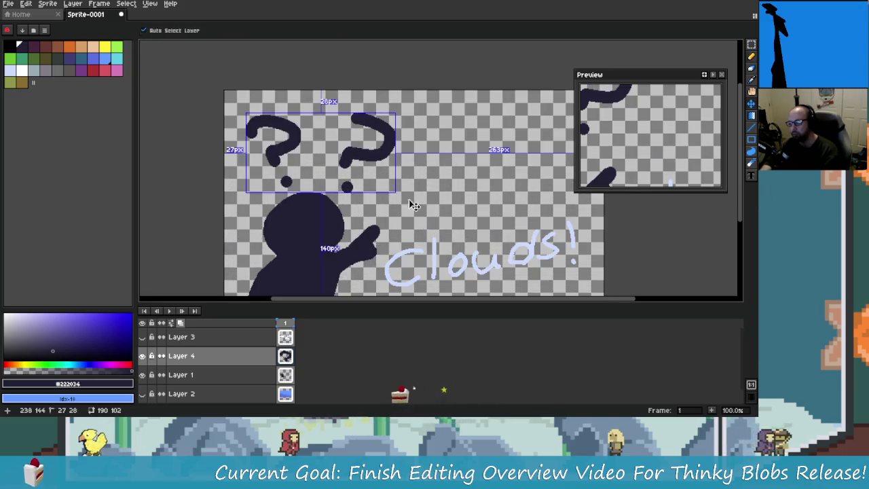
pyautogui.hotkey('ctrl', 'z')
pyautogui.hotkey('ctrl', 'z')
pyautogui.hotkey('ctrl', 'y')
pyautogui.hotkey('ctrl', 'y')
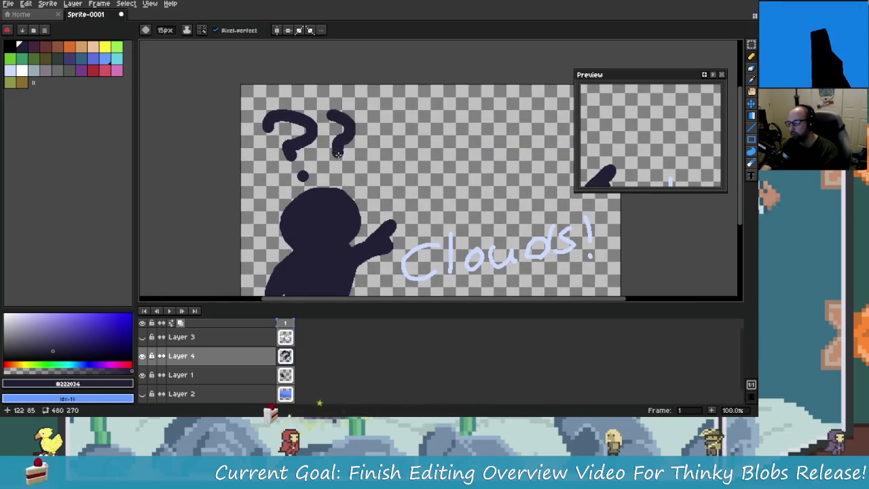
# Add a third mark above the figure, redrawing it as a > shape with a dot.
pyautogui.scroll(-1, 375, 124)
pyautogui.scroll(1, 376, 124)
pyautogui.moveTo(377, 124)
pyautogui.mouseDown()
pyautogui.moveTo(371, 168)
pyautogui.moveTo(391, 157)
pyautogui.mouseUp()
pyautogui.hotkey('ctrl', 'z')
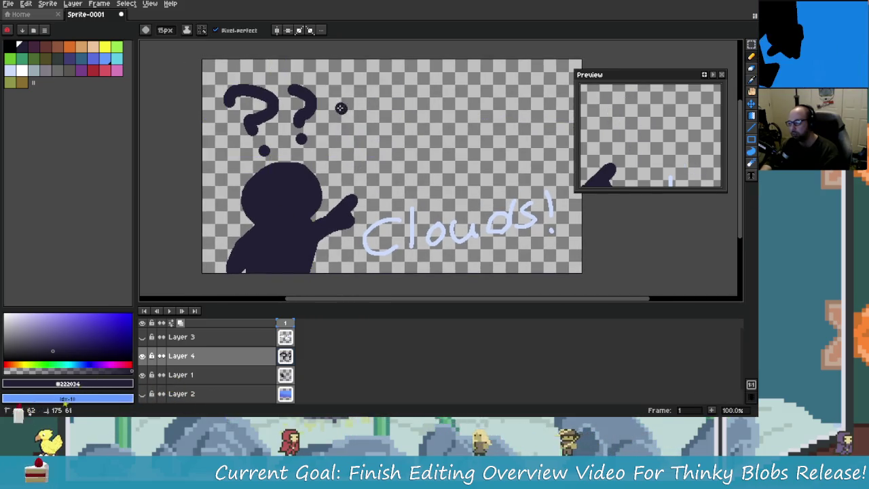
pyautogui.moveTo(335, 105); pyautogui.dragTo(343, 142)
pyautogui.click(343, 157)
pyautogui.scroll(-1, 410, 197)
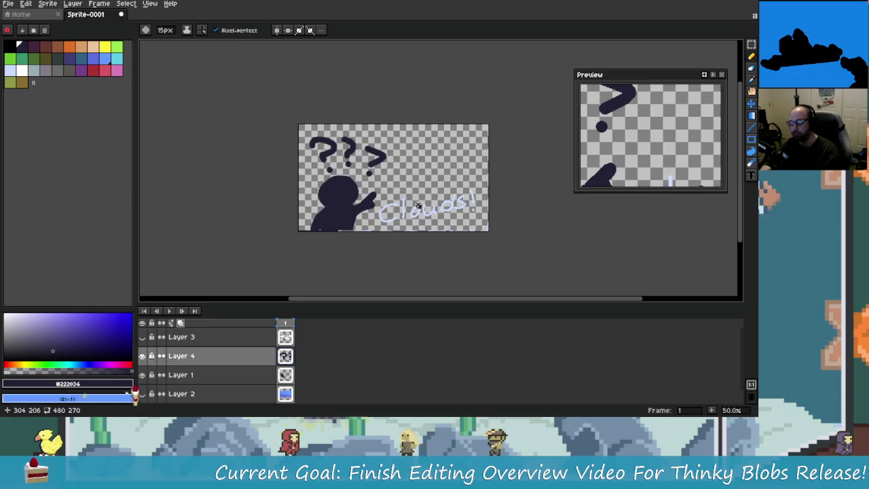
pyautogui.scroll(1, 407, 194)
pyautogui.moveTo(417, 188); pyautogui.dragTo(372, 181)
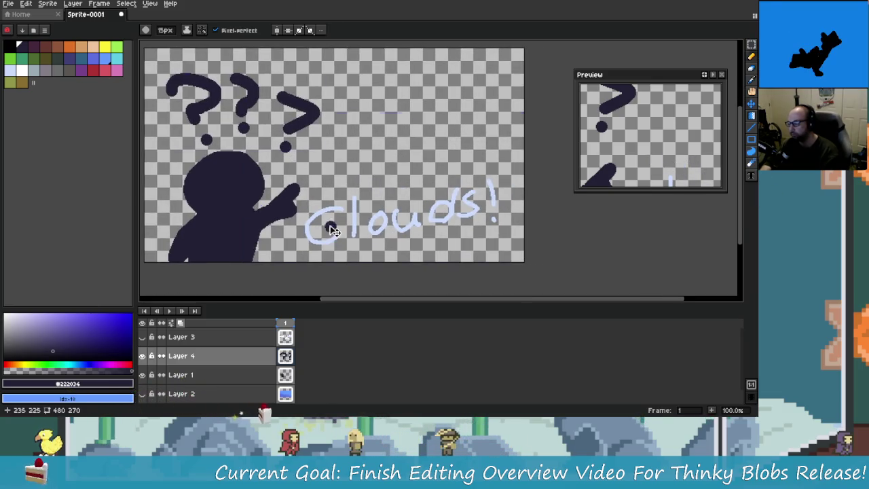
pyautogui.scroll(-1, 329, 225)
pyautogui.scroll(1, 329, 224)
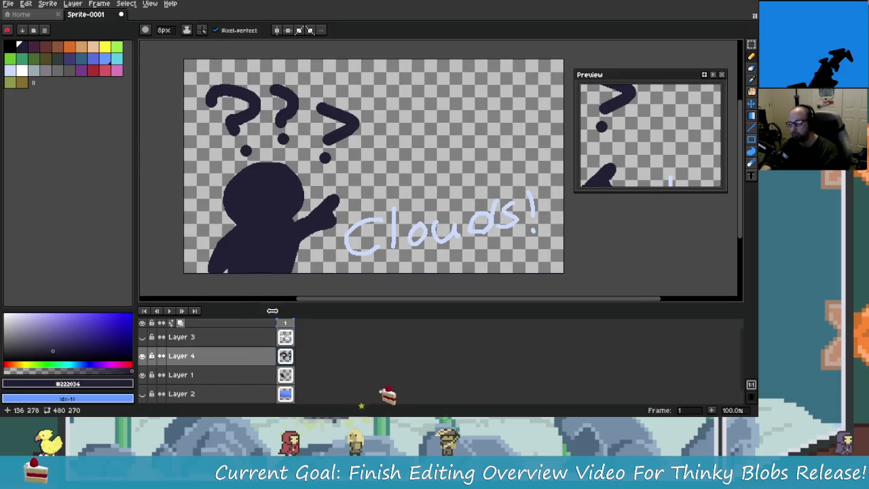
# Shrink the brush, hide Layer 1's silhouette and Clouds! text, and undo the sketched strokes.
pyautogui.press('-')
pyautogui.press('-')
pyautogui.press('-')
pyautogui.click(143, 375)
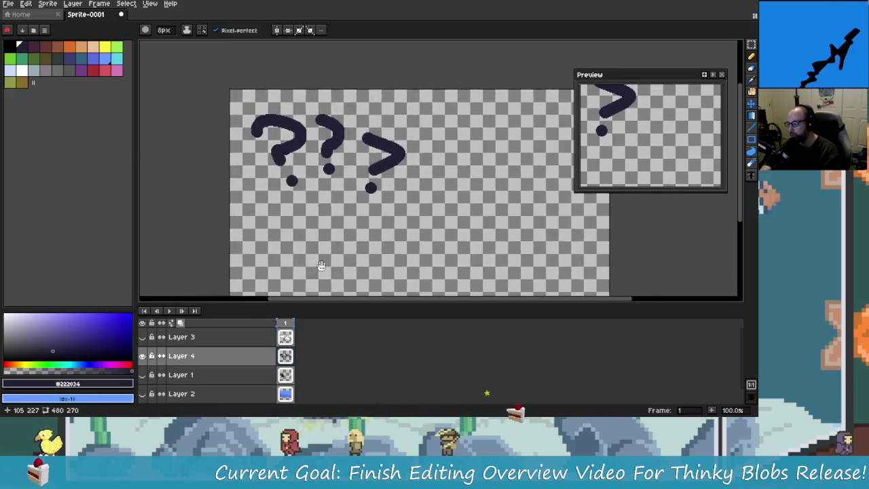
pyautogui.press('v')
pyautogui.hotkey('ctrl', 'z')
pyautogui.hotkey('ctrl', 'z')
pyautogui.hotkey('ctrl', 'z')
pyautogui.hotkey('ctrl', 'z')
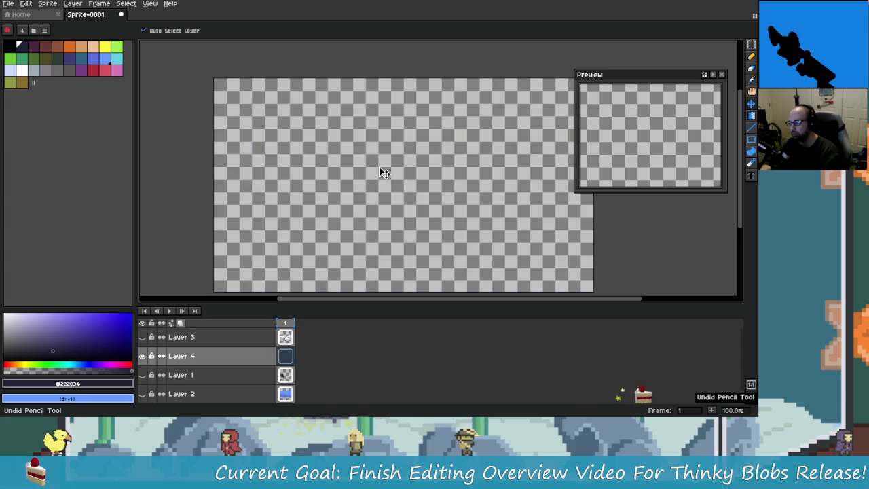
# Clear the remaining thick question marks and bring back the silhouette and Clouds! text.
pyautogui.press('b')
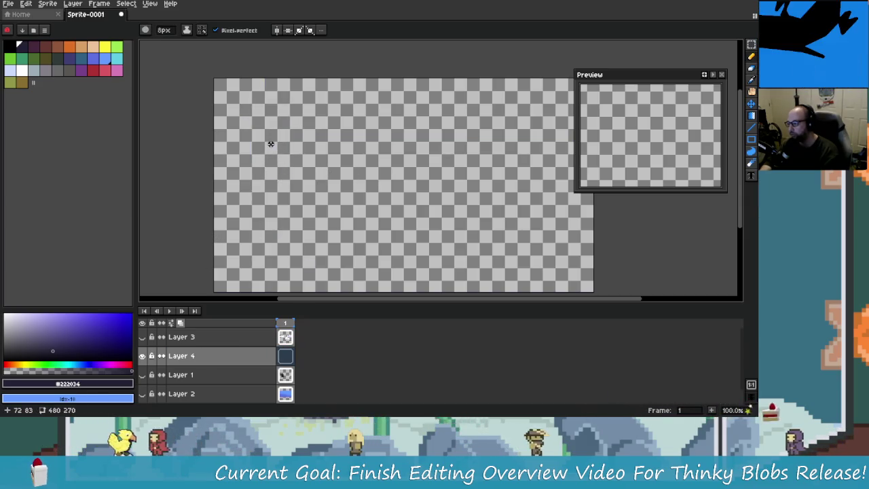
pyautogui.scroll(1, 271, 145)
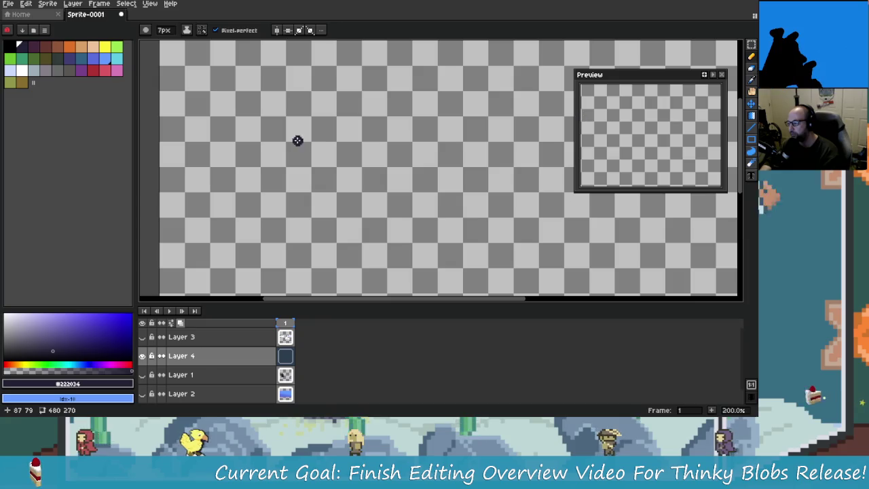
pyautogui.scroll(-1, 309, 177)
pyautogui.scroll(-1, 313, 185)
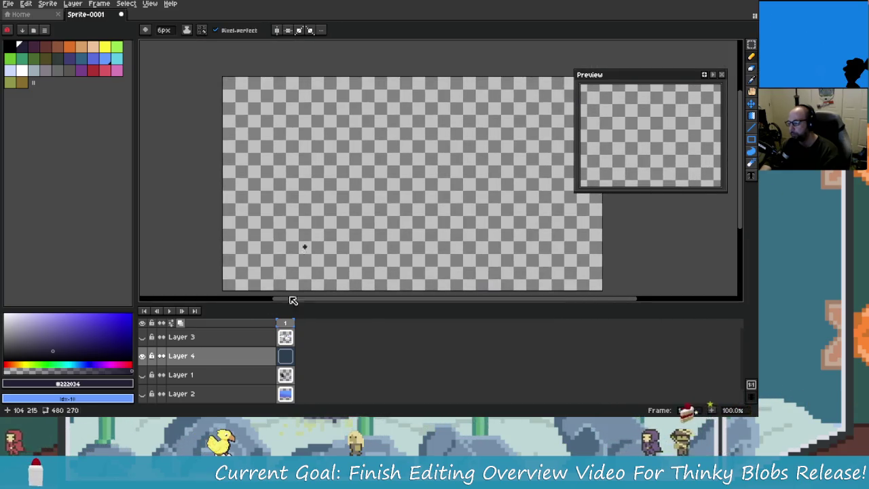
pyautogui.hotkey('ctrl', 'z')
pyautogui.click(282, 358)
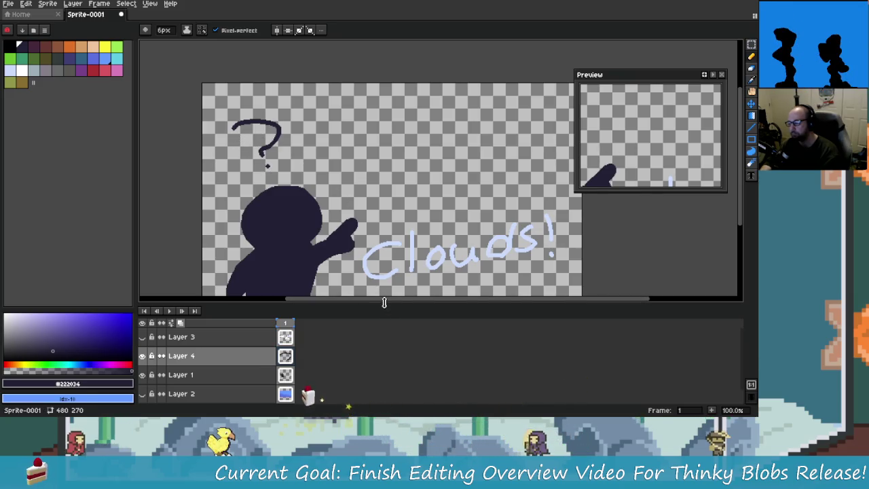
pyautogui.hotkey('ctrl', 'z')
# Draw thinner 6px question marks on Layer 4, undoing stray dots and a misplaced mark.
pyautogui.click(285, 158)
pyautogui.moveTo(257, 117)
pyautogui.mouseDown()
pyautogui.moveTo(280, 143)
pyautogui.moveTo(210, 135)
pyautogui.mouseUp()
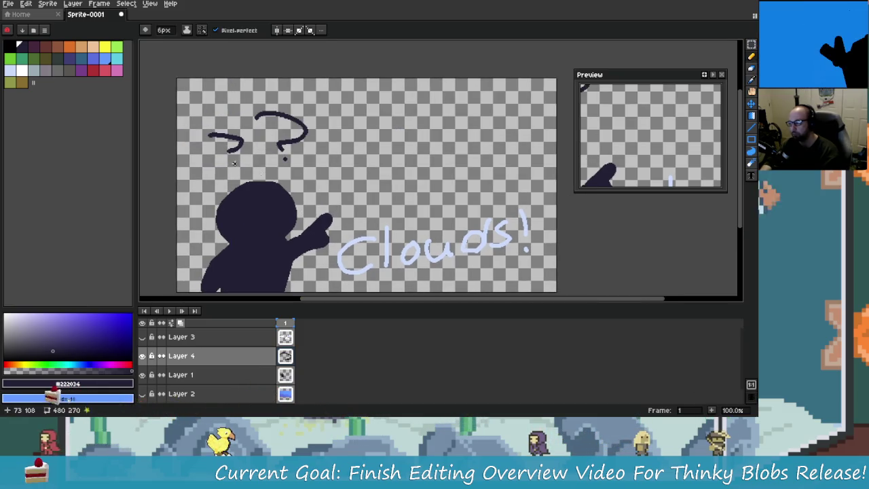
pyautogui.hotkey('ctrl', 'z')
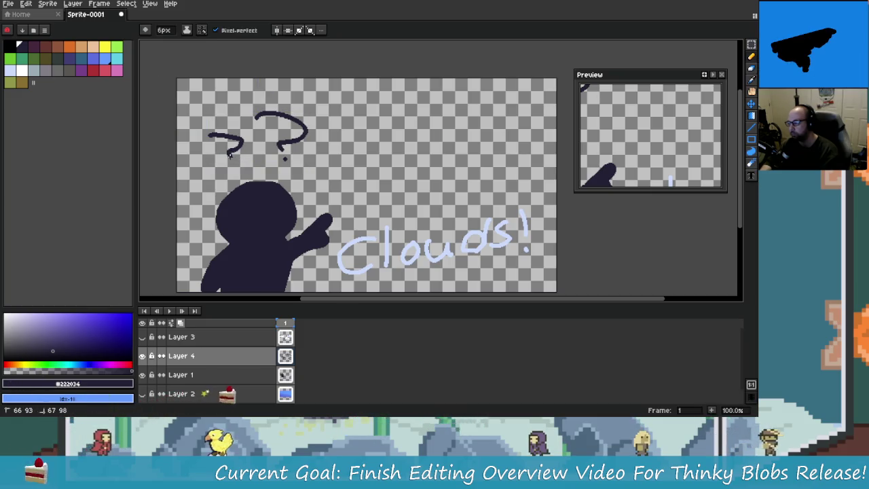
pyautogui.moveTo(320, 154); pyautogui.dragTo(321, 172)
pyautogui.click(316, 181)
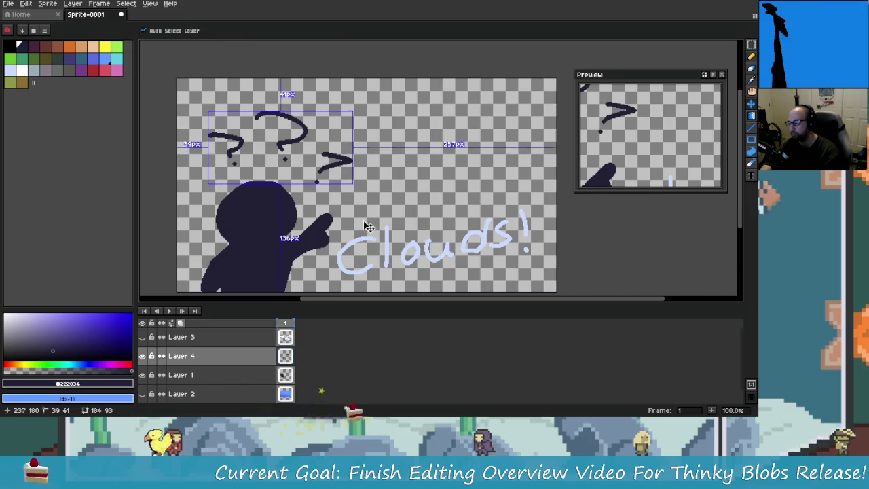
pyautogui.hotkey('ctrl', 'z')
pyautogui.hotkey('ctrl', 'z')
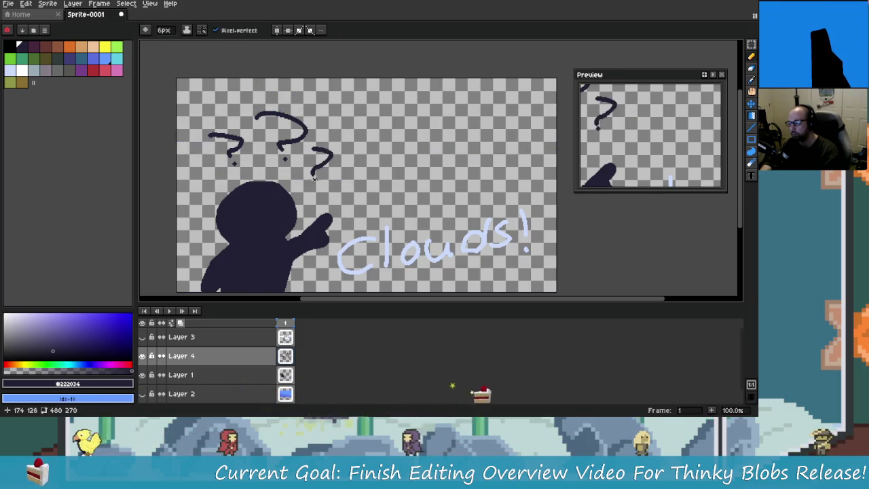
pyautogui.scroll(-1, 384, 247)
pyautogui.scroll(1, 366, 225)
pyautogui.scroll(-1, 370, 227)
pyautogui.scroll(1, 370, 227)
pyautogui.scroll(-1, 378, 216)
pyautogui.scroll(1, 378, 216)
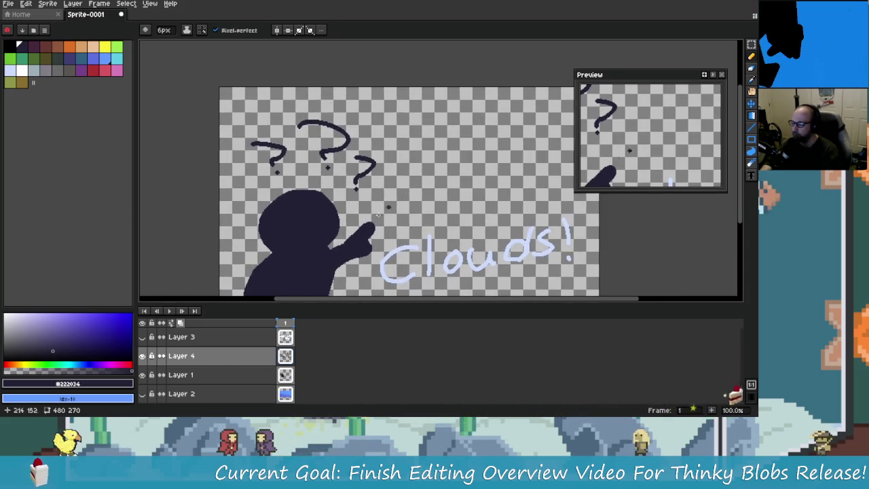
pyautogui.scroll(-1, 476, 184)
pyautogui.scroll(1, 498, 182)
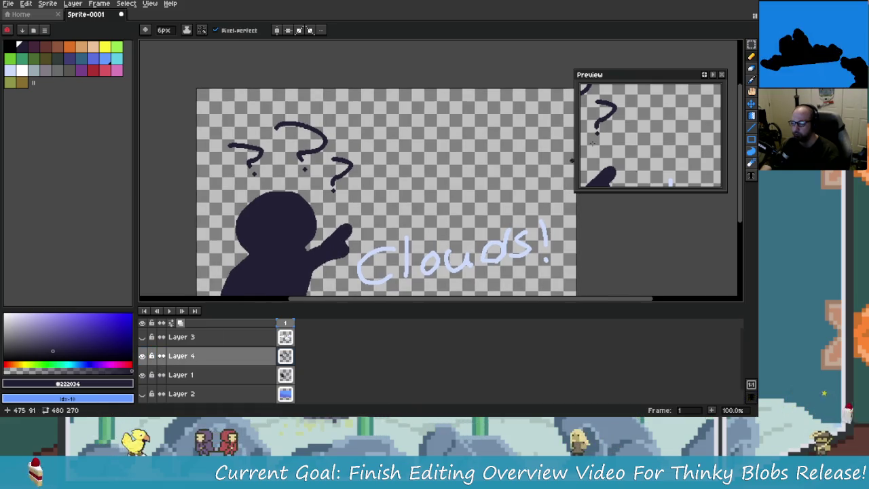
# Marquee-select the question marks and nudge them into place above the figure's head.
pyautogui.click(753, 45)
pyautogui.scroll(-1, 384, 148)
pyautogui.scroll(1, 384, 148)
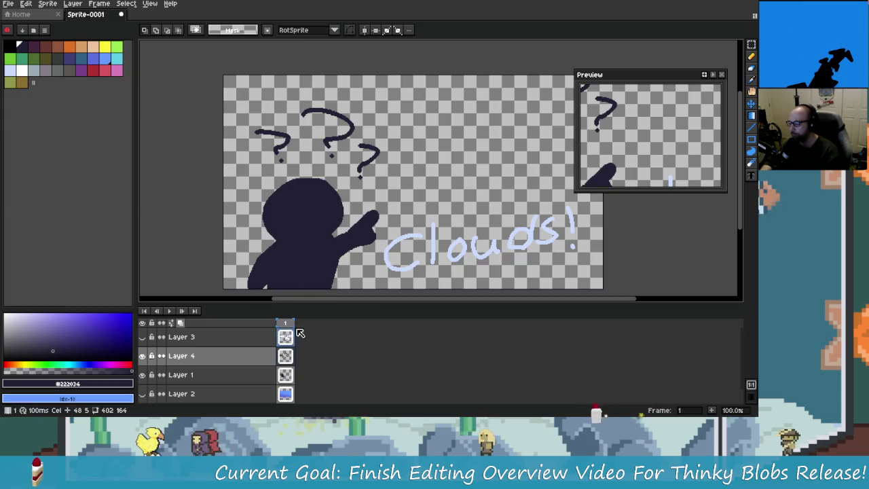
pyautogui.scroll(1, 345, 190)
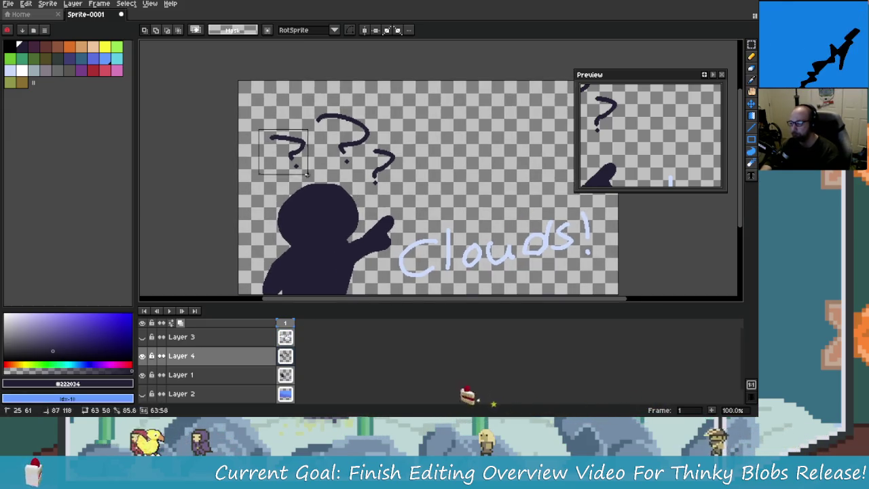
pyautogui.moveTo(292, 151); pyautogui.dragTo(288, 153)
pyautogui.moveTo(313, 107); pyautogui.dragTo(410, 190)
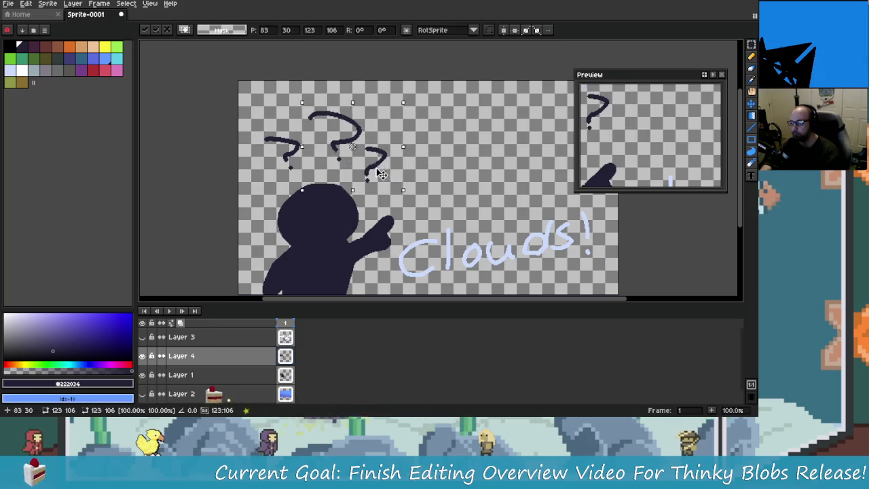
pyautogui.moveTo(360, 148); pyautogui.dragTo(352, 152)
pyautogui.hotkey('ctrl', 'd')
# Draw a dark Pencil stroke striking through the Clouds! lettering.
pyautogui.scroll(-1, 420, 204)
pyautogui.scroll(1, 340, 190)
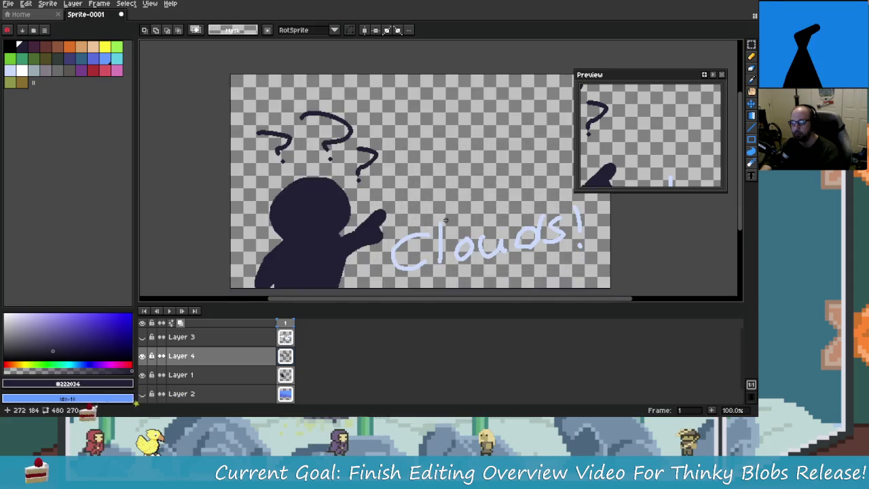
pyautogui.scroll(1, 323, 186)
pyautogui.moveTo(615, 112); pyautogui.dragTo(607, 120)
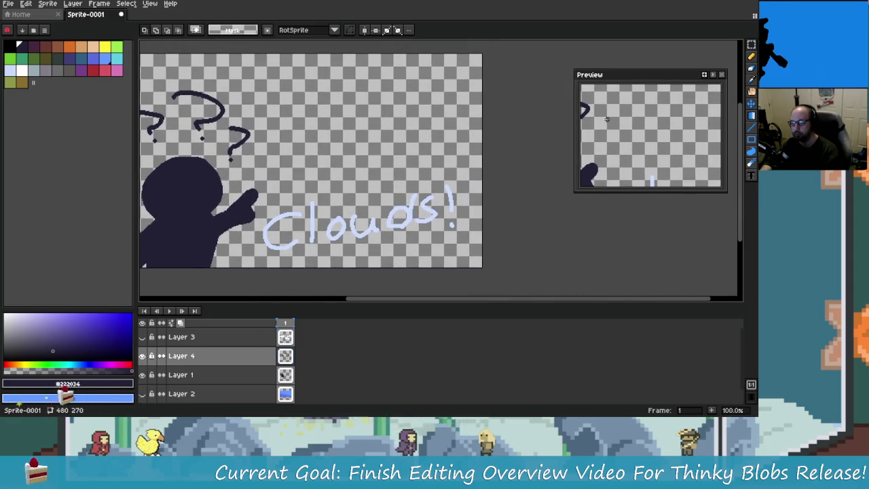
pyautogui.click(752, 59)
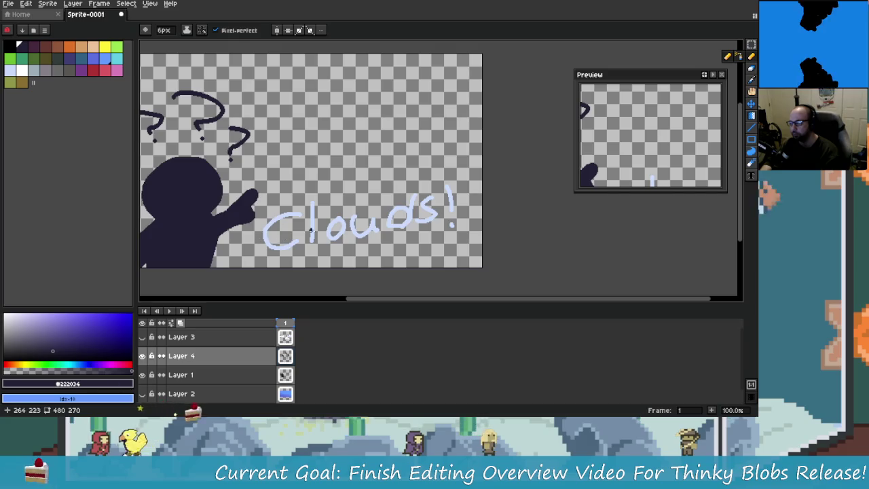
pyautogui.hscroll(-1, 298, 252)
pyautogui.moveTo(275, 239); pyautogui.dragTo(456, 199)
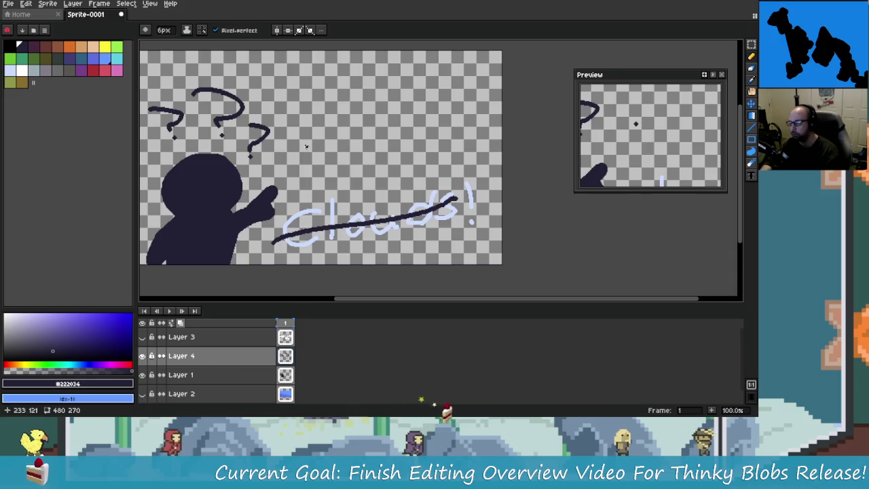
# Eyedrop the light blue from Clouds! and hand-write 'Things!' on the canvas.
pyautogui.keyDown('alt'); pyautogui.click(331, 204); pyautogui.keyUp('alt')
pyautogui.scroll(1, 301, 184)
pyautogui.moveTo(241, 133)
pyautogui.mouseDown()
pyautogui.moveTo(319, 122)
pyautogui.moveTo(296, 185)
pyautogui.mouseUp()
pyautogui.moveTo(329, 107); pyautogui.dragTo(345, 174)
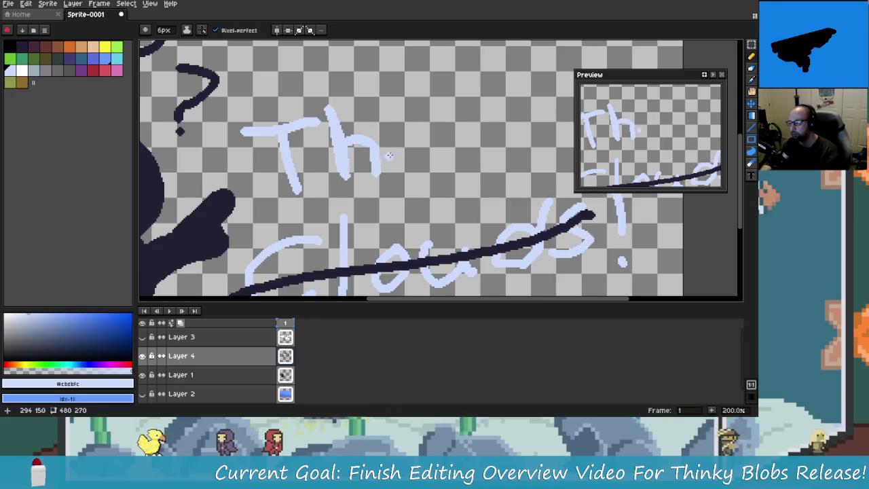
pyautogui.click(385, 128)
pyautogui.moveTo(401, 139)
pyautogui.mouseDown()
pyautogui.moveTo(405, 173)
pyautogui.moveTo(377, 182)
pyautogui.moveTo(405, 166)
pyautogui.mouseUp()
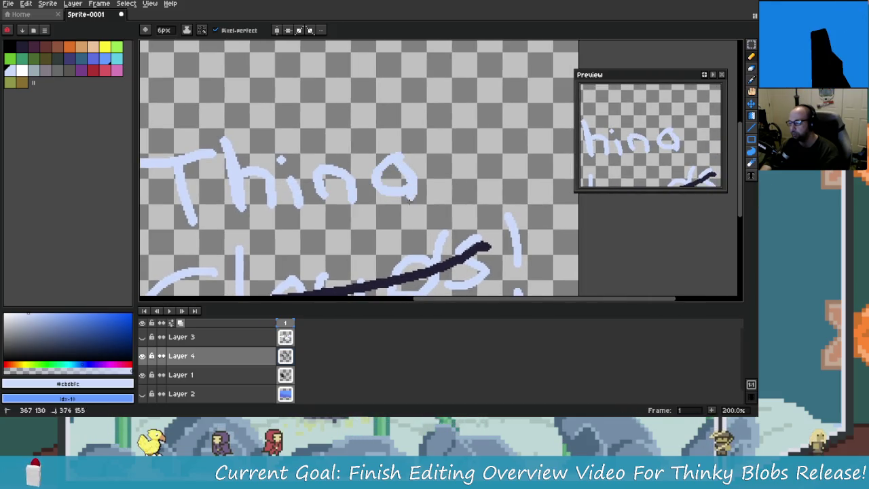
pyautogui.moveTo(410, 198); pyautogui.dragTo(377, 214)
pyautogui.moveTo(451, 116); pyautogui.dragTo(436, 170)
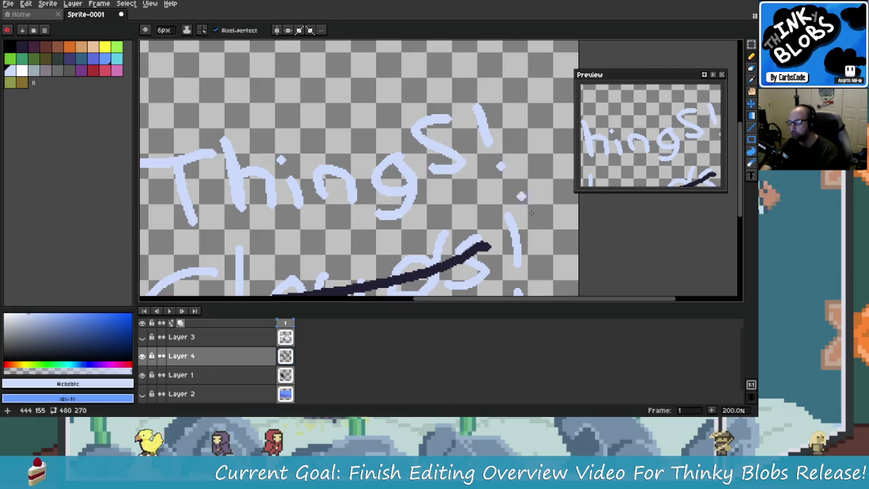
pyautogui.scroll(-1, 434, 197)
pyautogui.scroll(-1, 428, 204)
pyautogui.scroll(1, 423, 212)
pyautogui.moveTo(422, 212)
pyautogui.mouseDown()
pyautogui.moveTo(402, 207)
pyautogui.moveTo(429, 185)
pyautogui.mouseUp()
# Marquee-select 'Things!' and move it down onto the crossed-out Clouds! text.
pyautogui.press('m')
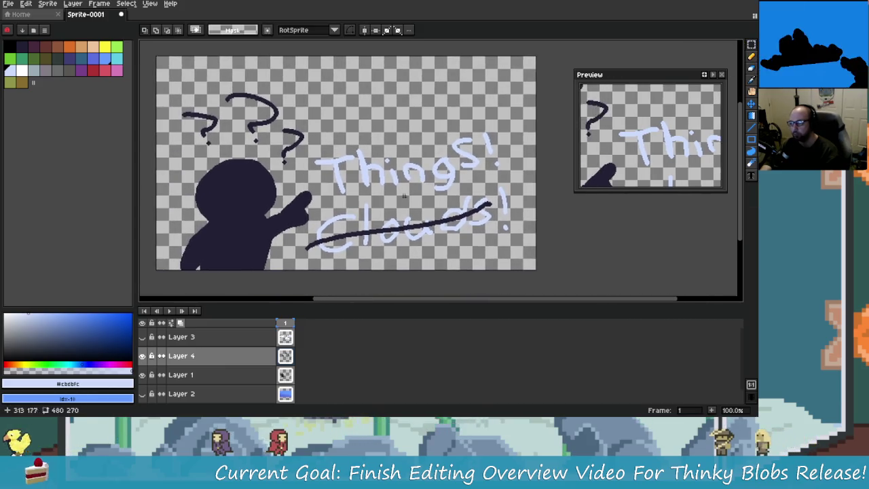
pyautogui.moveTo(396, 223); pyautogui.dragTo(364, 223)
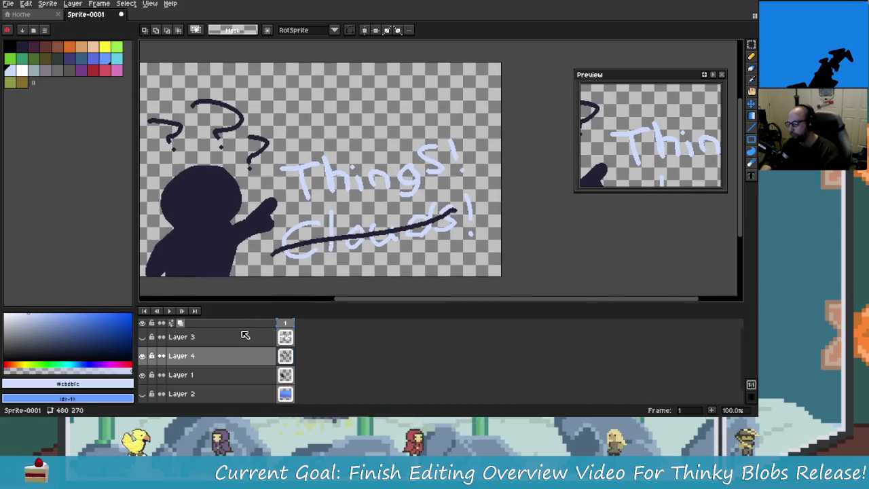
pyautogui.click(142, 340)
pyautogui.click(142, 337)
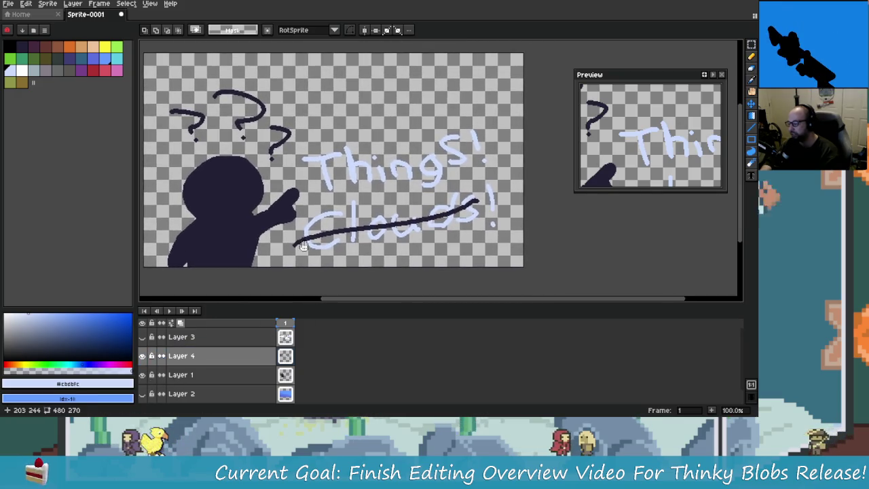
pyautogui.moveTo(389, 147); pyautogui.dragTo(342, 139)
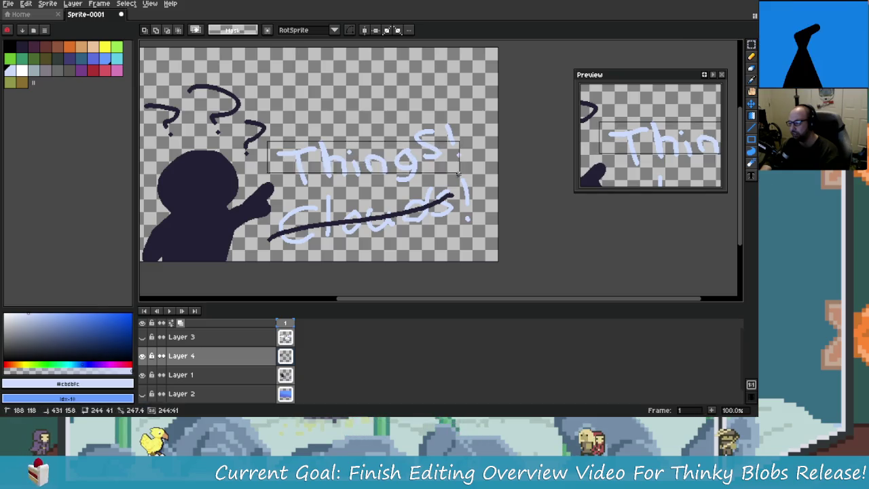
pyautogui.moveTo(482, 109); pyautogui.dragTo(275, 190)
pyautogui.moveTo(366, 164); pyautogui.dragTo(375, 222)
# Nudge the three question marks slightly down, briefly toggling the clouds layer to compare.
pyautogui.hscroll(-3, 324, 139)
pyautogui.moveTo(222, 79); pyautogui.dragTo(391, 180)
pyautogui.moveTo(351, 140); pyautogui.dragTo(352, 151)
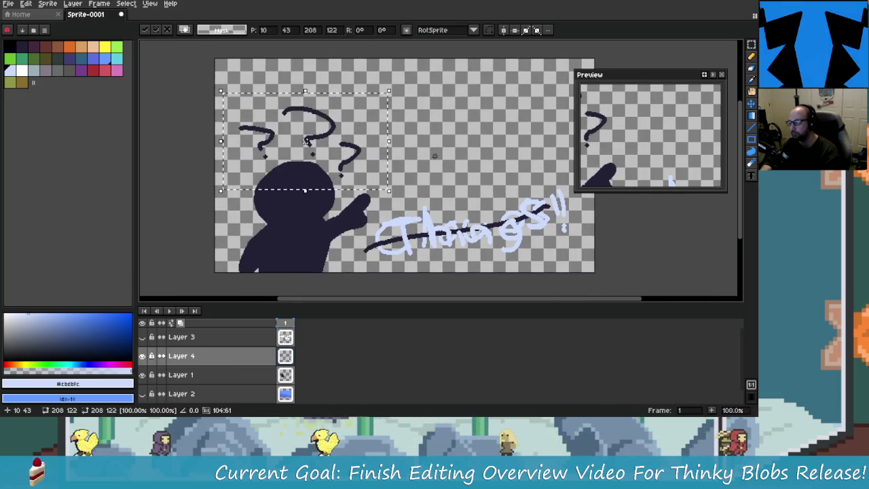
pyautogui.click(142, 337)
pyautogui.click(143, 337)
pyautogui.click(142, 337)
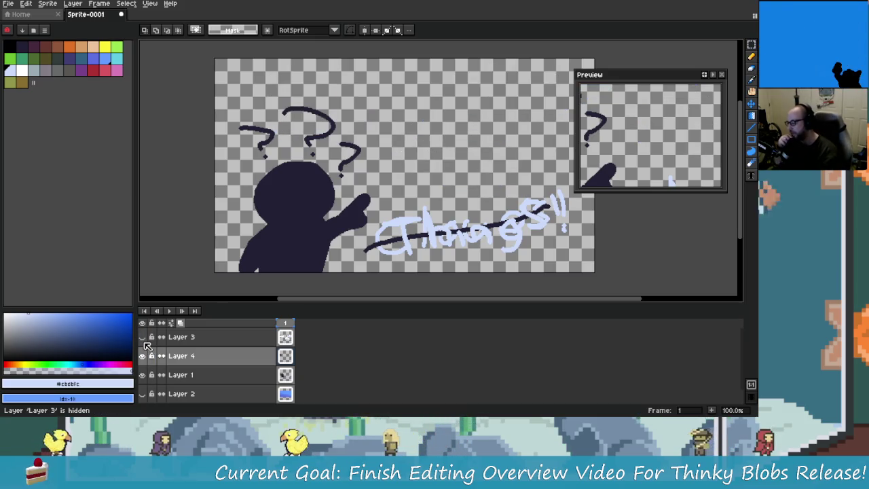
# Place the left question mark and shift the top one left and down.
pyautogui.click(142, 337)
pyautogui.click(142, 337)
pyautogui.moveTo(206, 115)
pyautogui.mouseDown()
pyautogui.moveTo(247, 175)
pyautogui.moveTo(218, 182)
pyautogui.mouseUp()
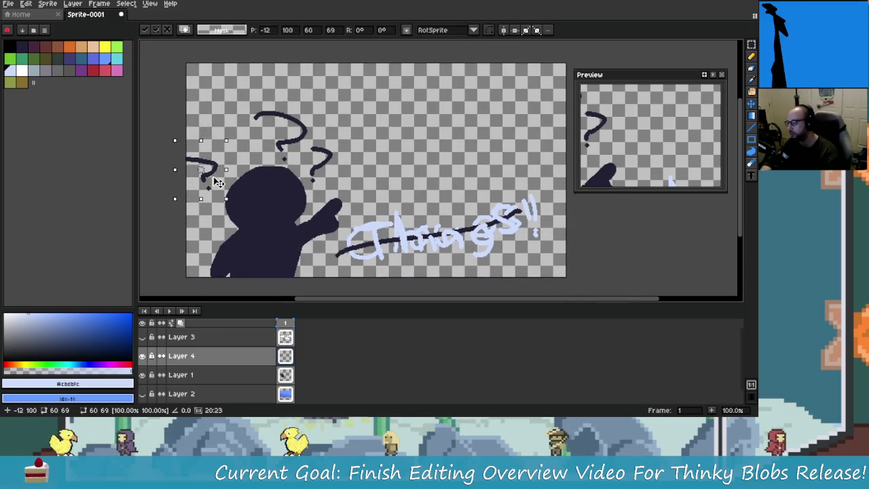
pyautogui.press('Return')
pyautogui.moveTo(243, 95)
pyautogui.mouseDown()
pyautogui.moveTo(313, 165)
pyautogui.moveTo(262, 158)
pyautogui.mouseUp()
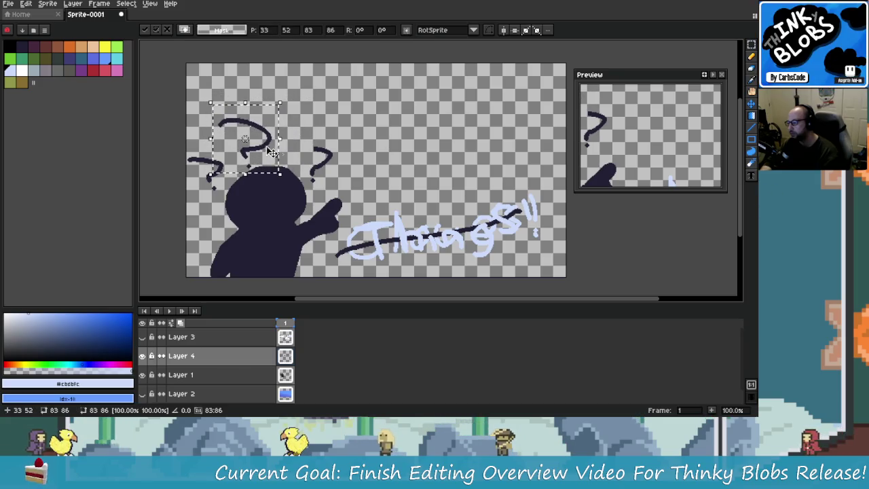
pyautogui.click(349, 135)
# Nudge the right question mark beside the pointing hand and reposition a stray fragment.
pyautogui.moveTo(311, 144); pyautogui.dragTo(358, 205)
pyautogui.moveTo(332, 170); pyautogui.dragTo(336, 175)
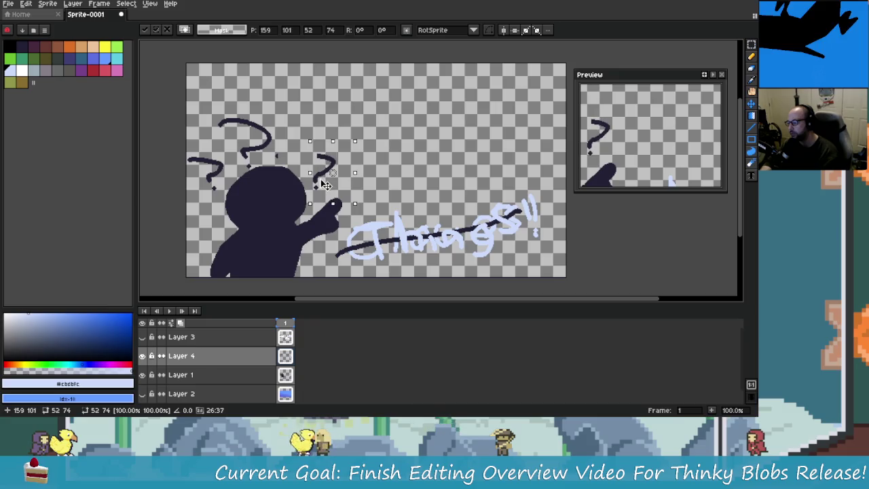
pyautogui.click(279, 141)
pyautogui.moveTo(291, 148)
pyautogui.mouseDown()
pyautogui.moveTo(306, 169)
pyautogui.moveTo(312, 157)
pyautogui.mouseUp()
pyautogui.scroll(3, 322, 168)
pyautogui.scroll(2, 325, 158)
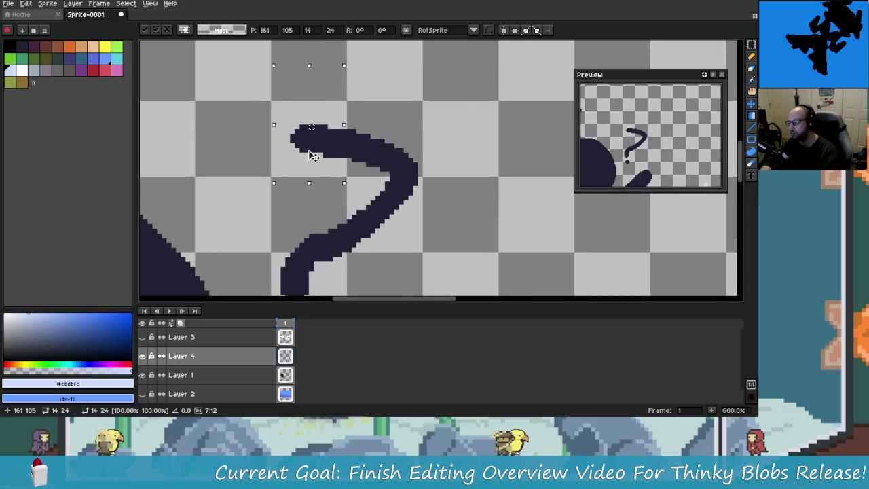
pyautogui.scroll(-3, 406, 201)
pyautogui.scroll(-2, 406, 200)
pyautogui.click(406, 200)
pyautogui.scroll(-1, 406, 201)
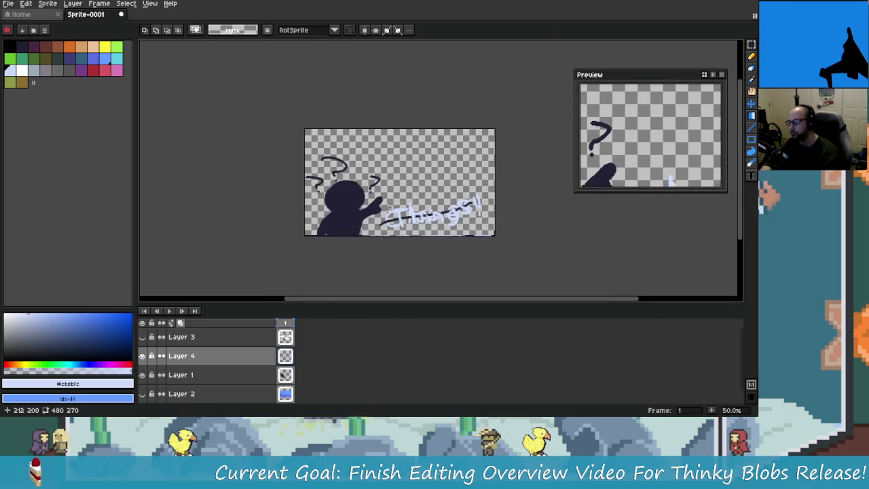
# Toggle the question-mark and silhouette layers off and on to check the arrangement.
pyautogui.click(142, 355)
pyautogui.click(142, 356)
pyautogui.click(142, 375)
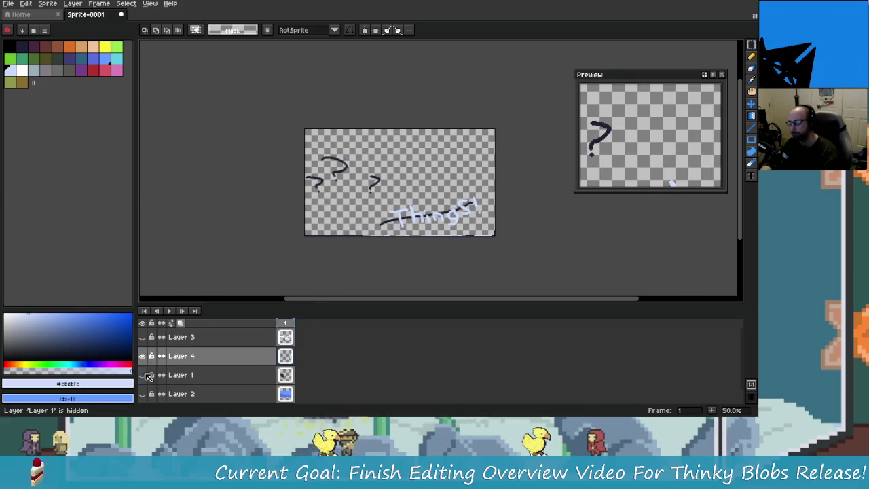
pyautogui.click(142, 375)
pyautogui.scroll(2, 347, 194)
pyautogui.scroll(-1, 353, 191)
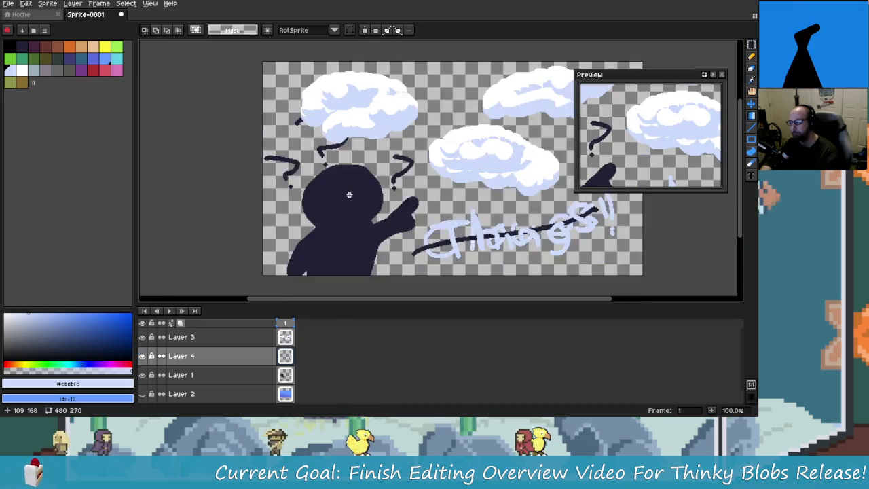
# Move the question mark beside the pointing hand to a new position.
pyautogui.scroll(-1, 362, 184)
pyautogui.moveTo(332, 146); pyautogui.dragTo(375, 202)
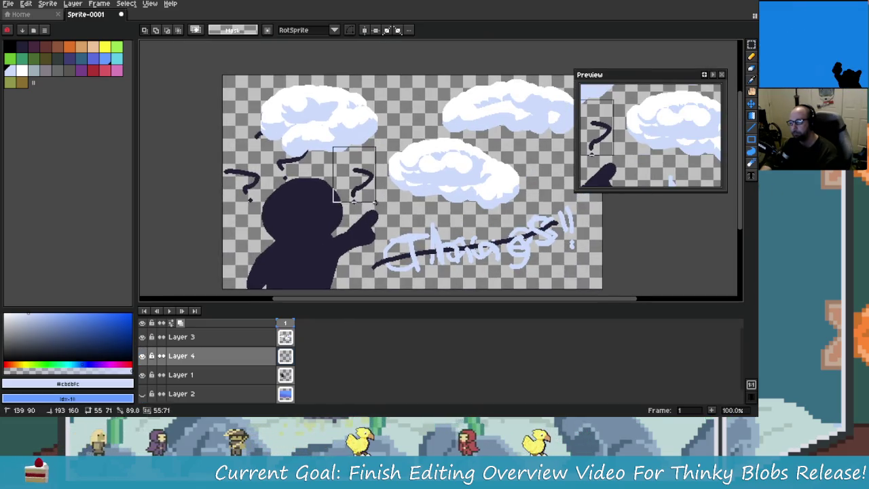
pyautogui.click(379, 202)
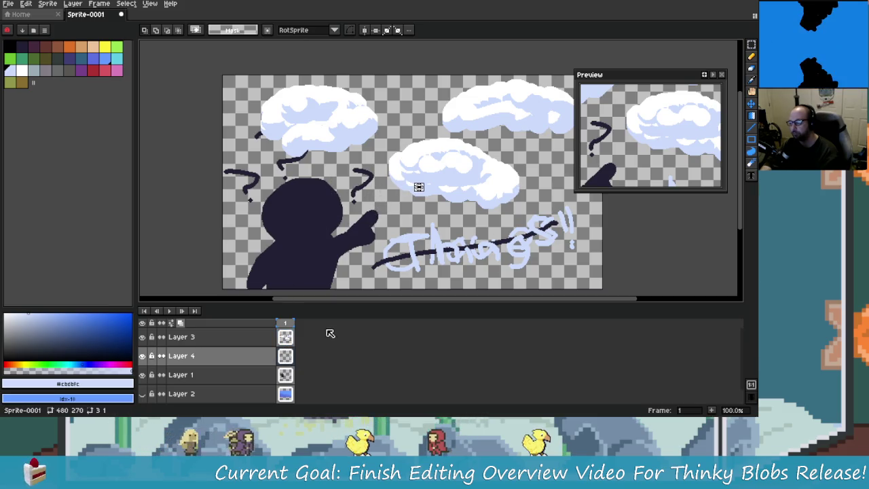
pyautogui.click(305, 374)
pyautogui.click(285, 356)
pyautogui.moveTo(328, 157)
pyautogui.mouseDown()
pyautogui.moveTo(377, 223)
pyautogui.moveTo(372, 182)
pyautogui.mouseUp()
pyautogui.press('Return')
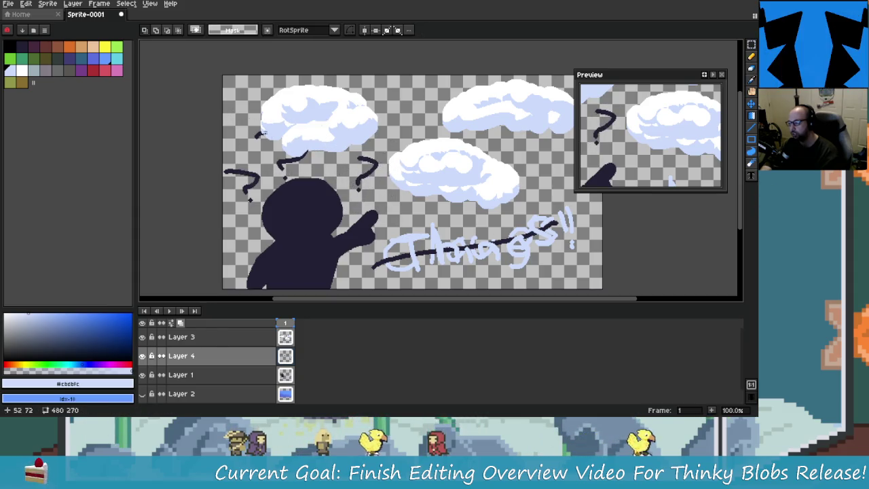
# Drag the question-mark and text layer above the clouds layer.
pyautogui.moveTo(253, 117); pyautogui.dragTo(315, 185)
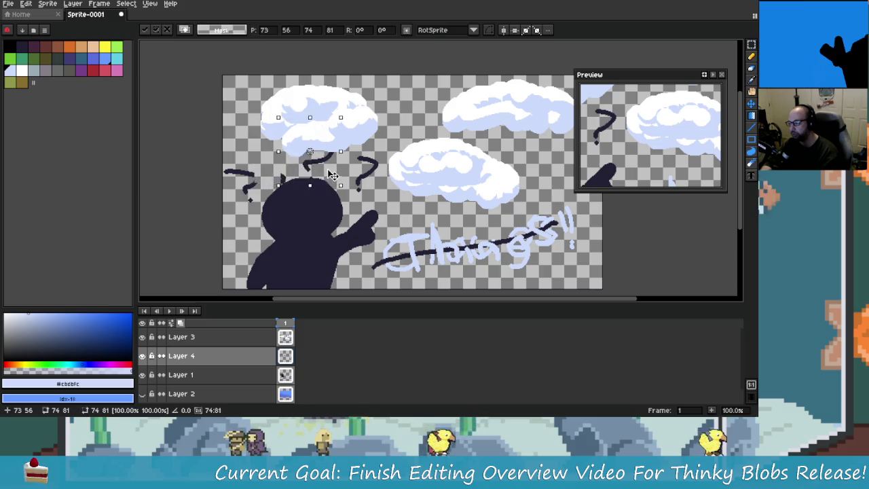
pyautogui.hotkey('ctrl', 'd')
pyautogui.moveTo(249, 123); pyautogui.dragTo(334, 180)
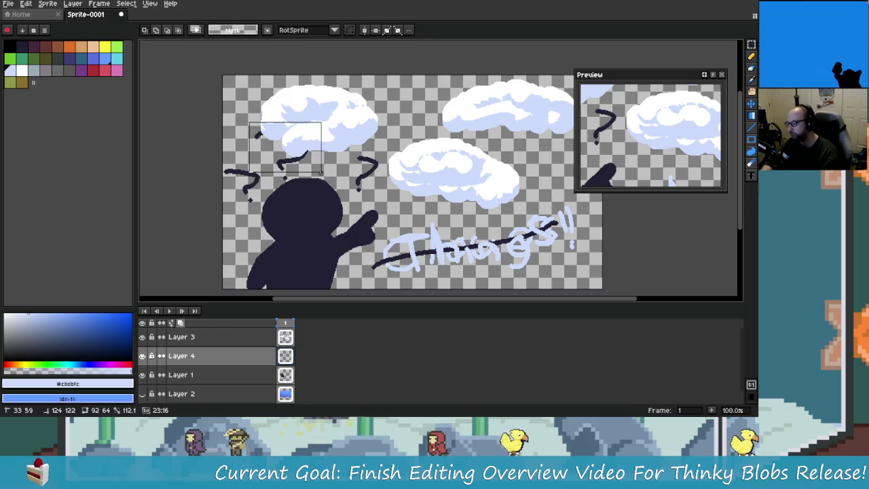
pyautogui.hotkey('ctrl', 'd')
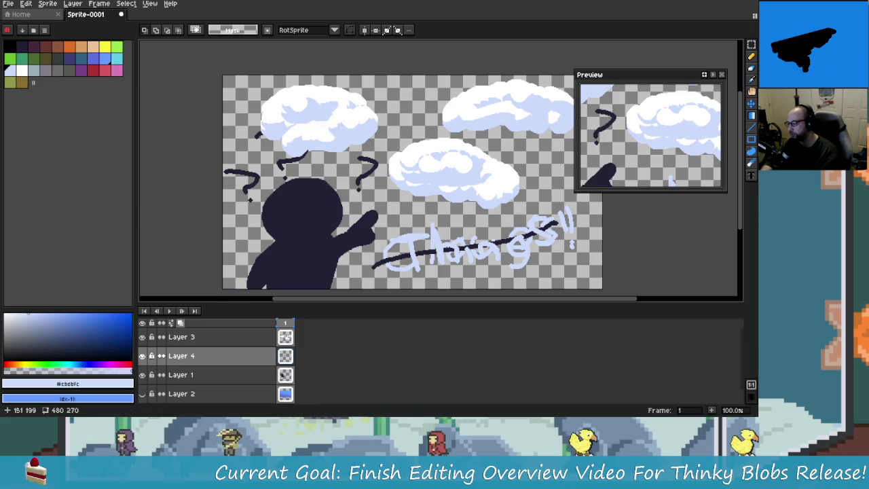
pyautogui.click(206, 361)
pyautogui.moveTo(206, 360); pyautogui.dragTo(211, 336)
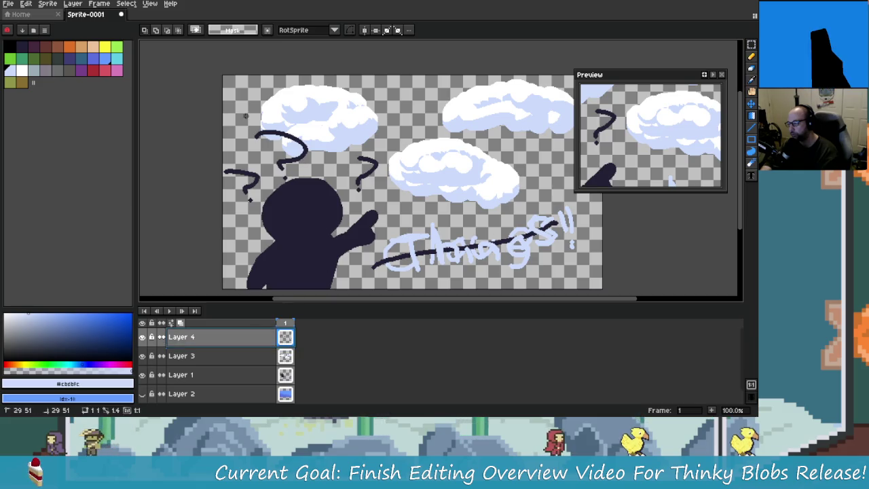
# Reposition the top question mark under the left cloud.
pyautogui.moveTo(246, 117); pyautogui.dragTo(335, 183)
pyautogui.moveTo(306, 156); pyautogui.dragTo(332, 156)
pyautogui.hotkey('ctrl', 'z')
pyautogui.moveTo(326, 114); pyautogui.dragTo(246, 150)
pyautogui.moveTo(307, 142)
pyautogui.mouseDown()
pyautogui.moveTo(277, 183)
pyautogui.moveTo(328, 160)
pyautogui.mouseUp()
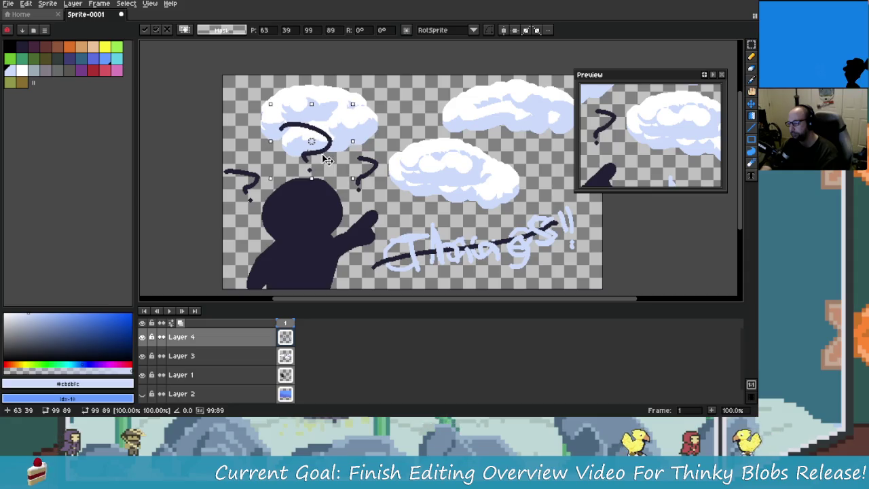
pyautogui.press('Return')
# Hide the other layers to view only the question marks and Things! text.
pyautogui.scroll(-1, 369, 238)
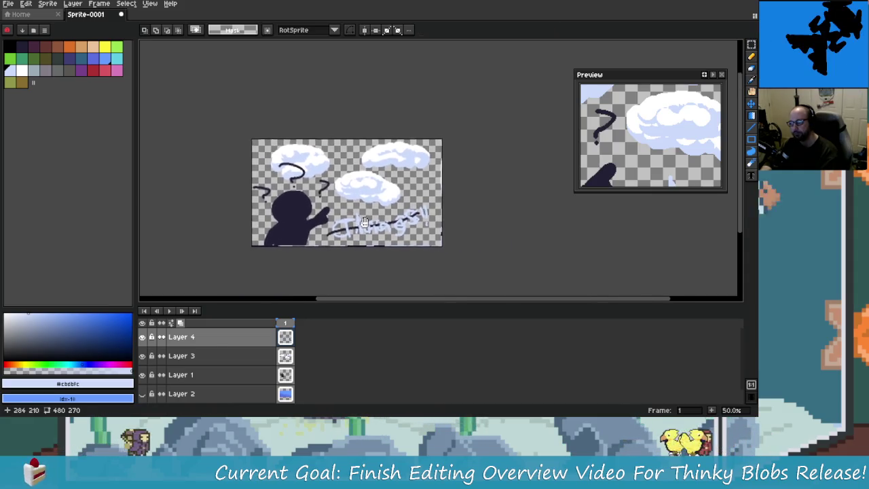
pyautogui.scroll(1, 368, 238)
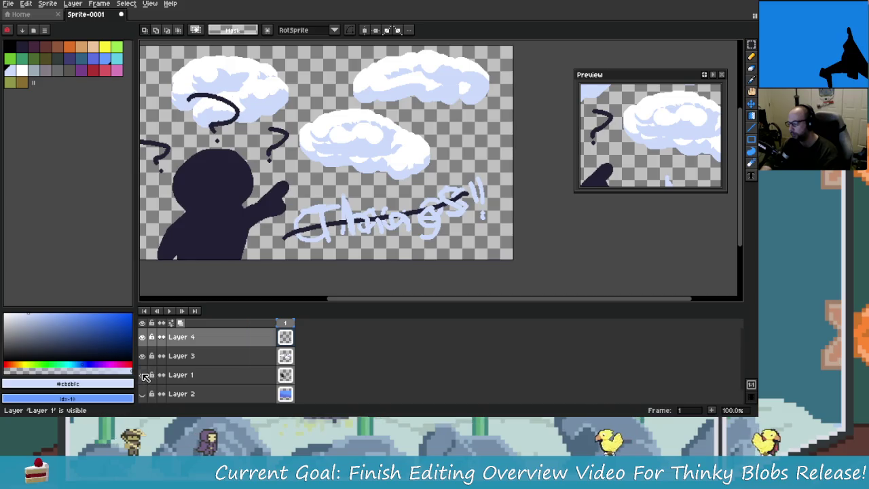
pyautogui.moveTo(144, 377); pyautogui.dragTo(144, 394)
pyautogui.click(142, 337)
pyautogui.click(142, 336)
pyautogui.click(142, 336)
pyautogui.click(141, 337)
pyautogui.moveTo(317, 213); pyautogui.dragTo(357, 217)
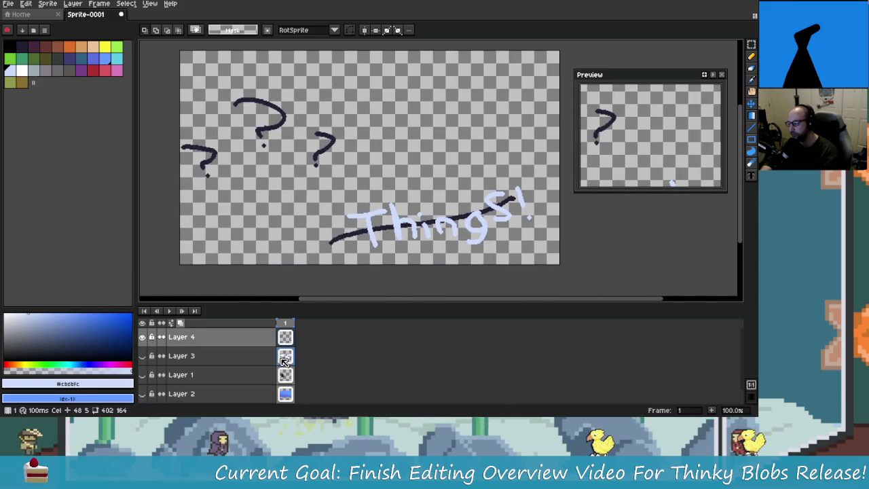
# Make the clouds layer active and leave only the clouds visible.
pyautogui.click(193, 355)
pyautogui.click(142, 336)
pyautogui.click(142, 337)
pyautogui.click(142, 355)
pyautogui.click(142, 337)
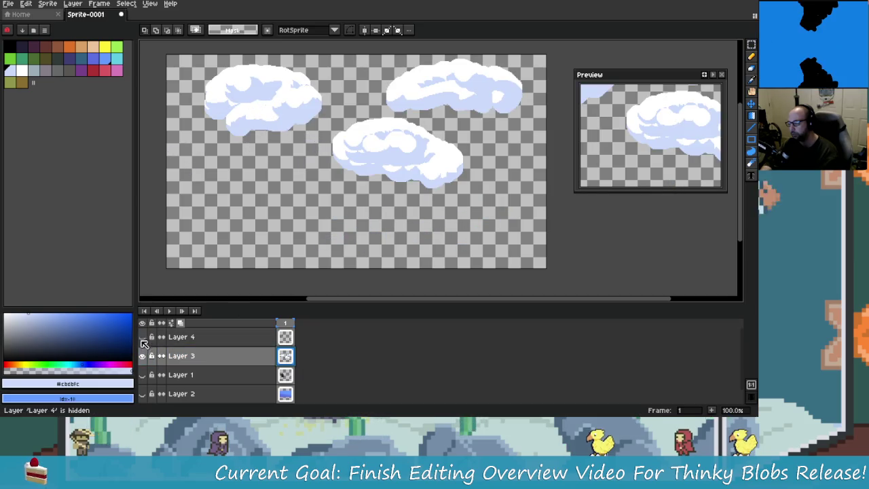
pyautogui.click(142, 337)
pyautogui.moveTo(321, 241); pyautogui.dragTo(295, 243)
pyautogui.keyDown('alt'); pyautogui.click(298, 242); pyautogui.keyUp('alt')
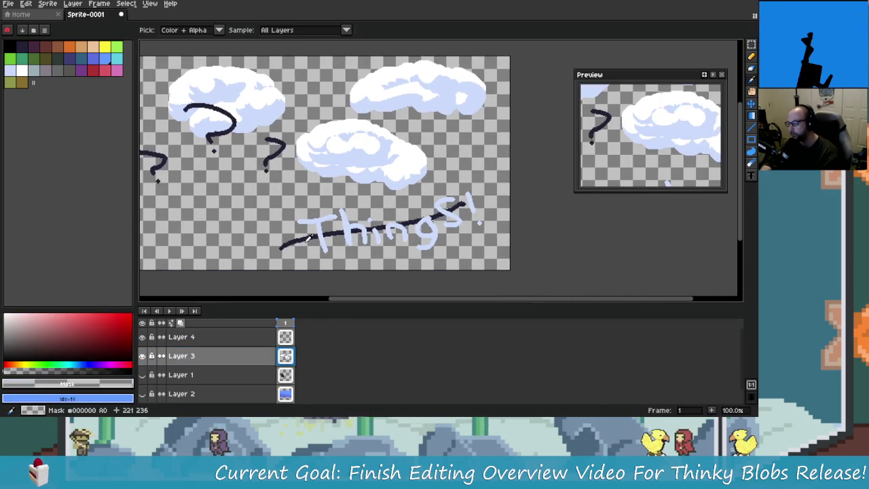
# Erase the dark stroke left of the T on Layer 4.
pyautogui.press('e')
pyautogui.scroll(3, 298, 244)
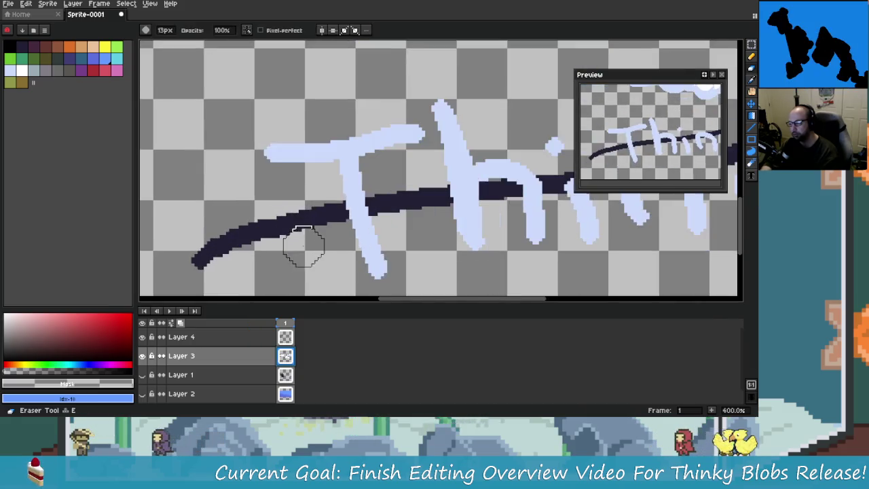
pyautogui.moveTo(338, 252); pyautogui.dragTo(343, 239)
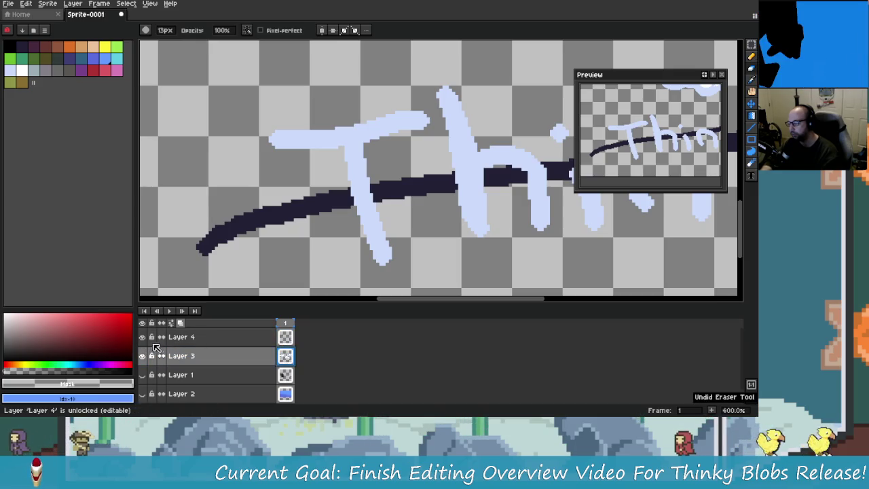
pyautogui.click(217, 339)
pyautogui.click(142, 354)
pyautogui.click(142, 356)
pyautogui.moveTo(330, 248); pyautogui.dragTo(316, 214)
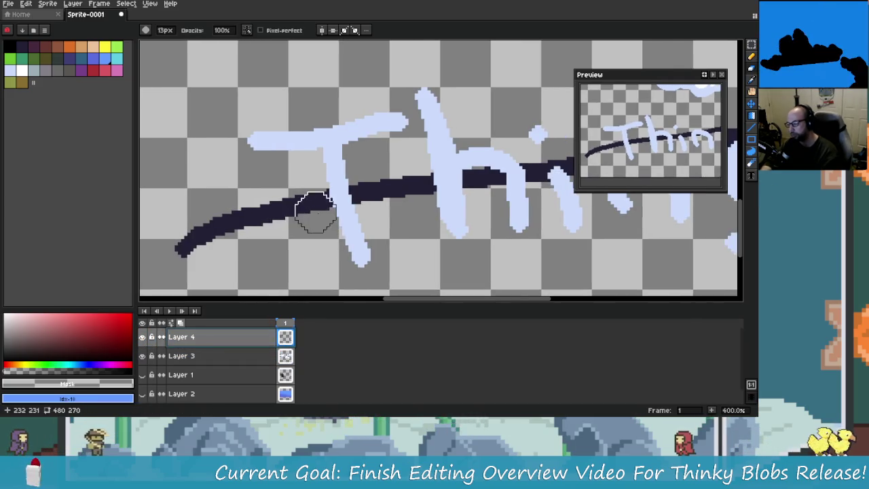
# Switch to the Magic Wand and pan across the Things! text toward the g and S.
pyautogui.hscroll(2, 301, 213)
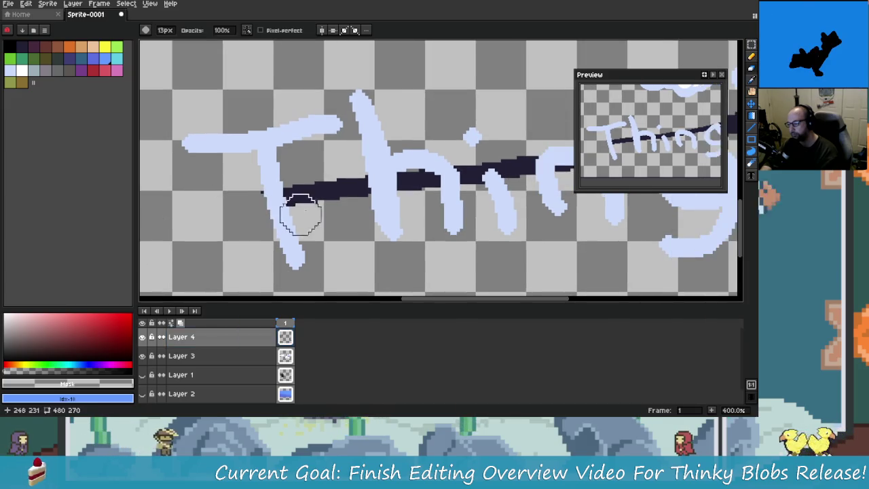
pyautogui.hscroll(1, 315, 218)
pyautogui.press('i')
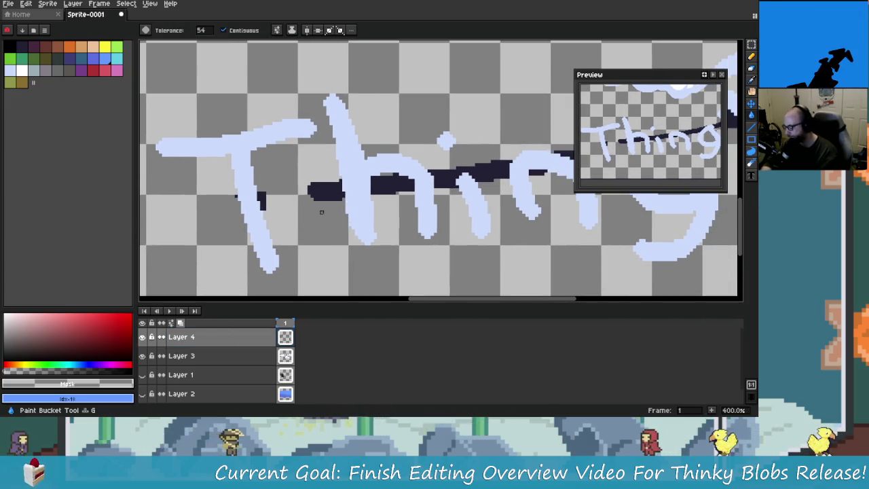
pyautogui.scroll(1, 316, 208)
pyautogui.press('w')
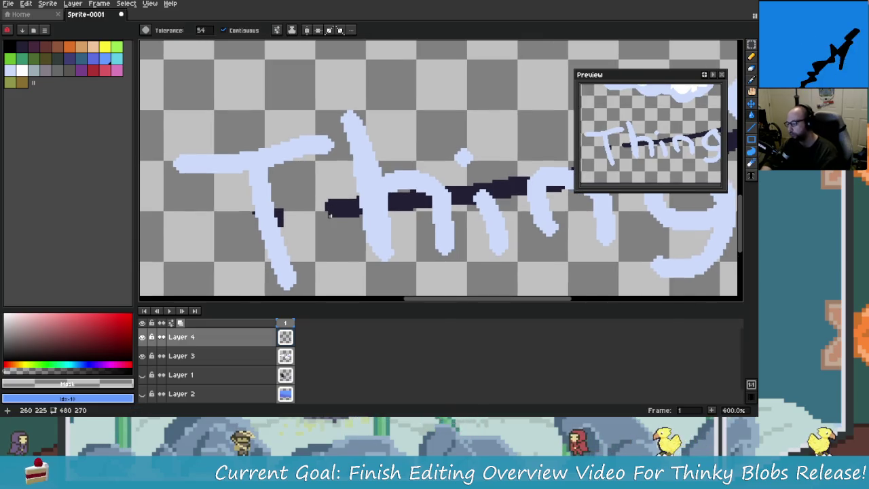
pyautogui.scroll(1, 301, 215)
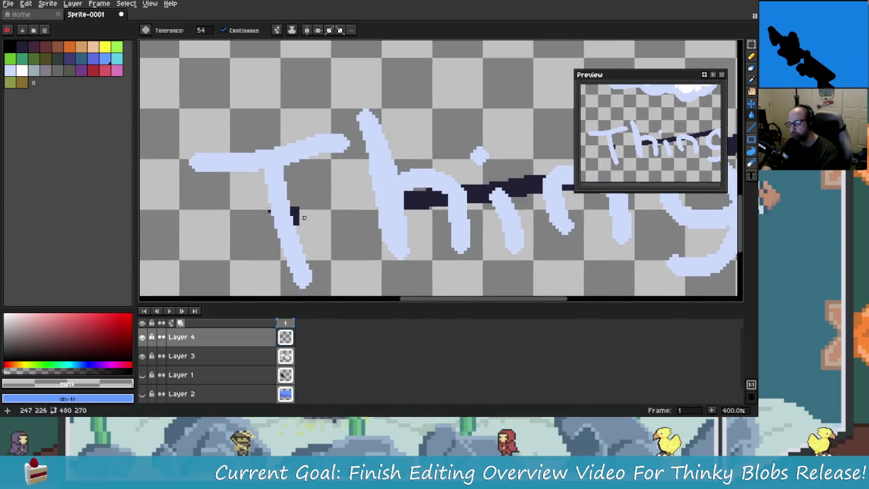
pyautogui.scroll(1, 282, 208)
pyautogui.hscroll(-2, 283, 209)
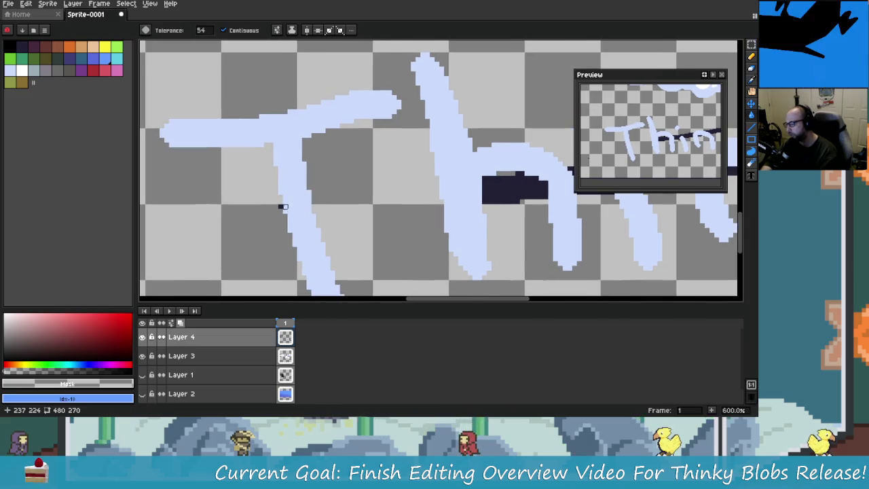
pyautogui.hscroll(2, 280, 207)
pyautogui.scroll(-2, 243, 230)
pyautogui.hscroll(-3, 243, 230)
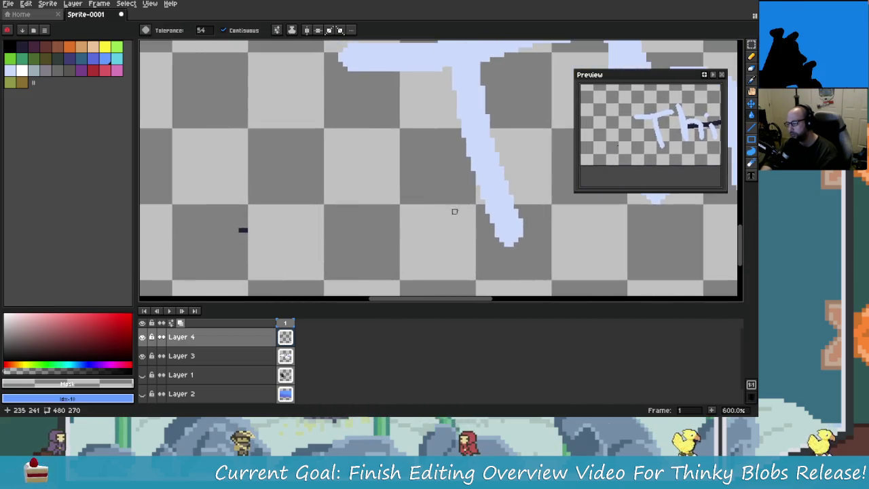
pyautogui.scroll(1, 243, 230)
pyautogui.hscroll(3, 388, 209)
pyautogui.scroll(1, 387, 209)
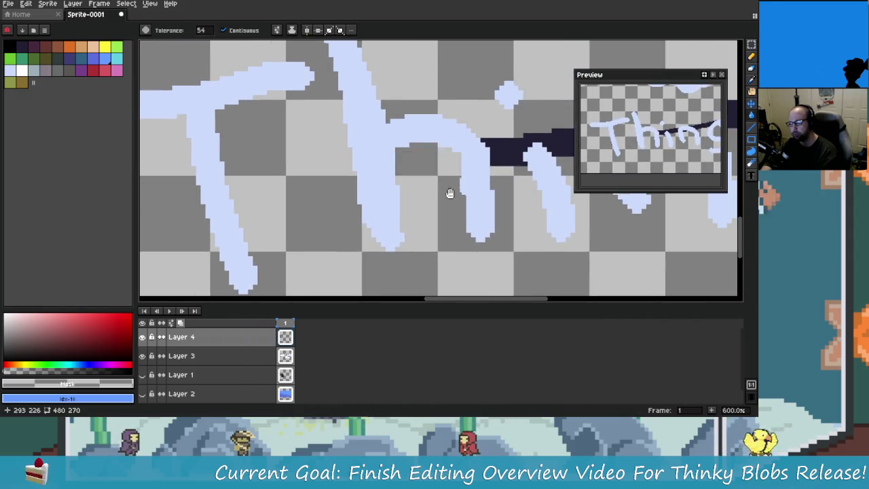
pyautogui.hscroll(2, 412, 202)
pyautogui.hscroll(2, 412, 202)
pyautogui.scroll(2, 412, 203)
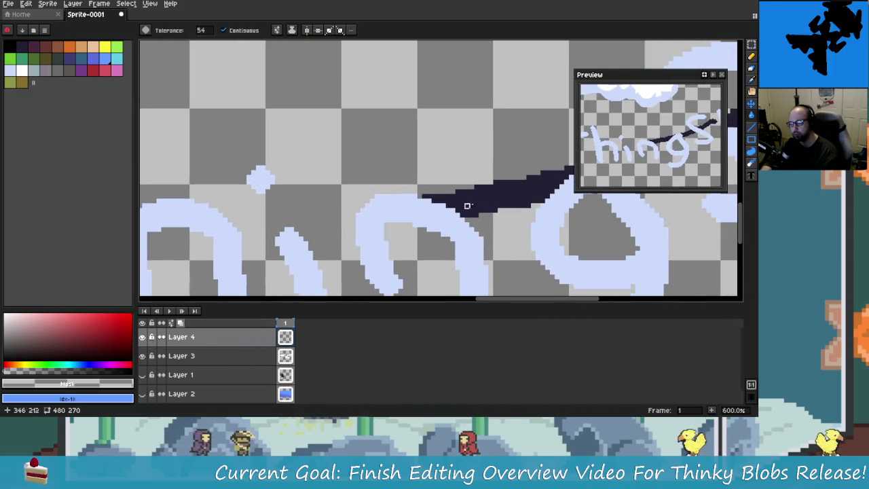
pyautogui.moveTo(465, 199); pyautogui.dragTo(352, 257)
pyautogui.hscroll(2, 352, 257)
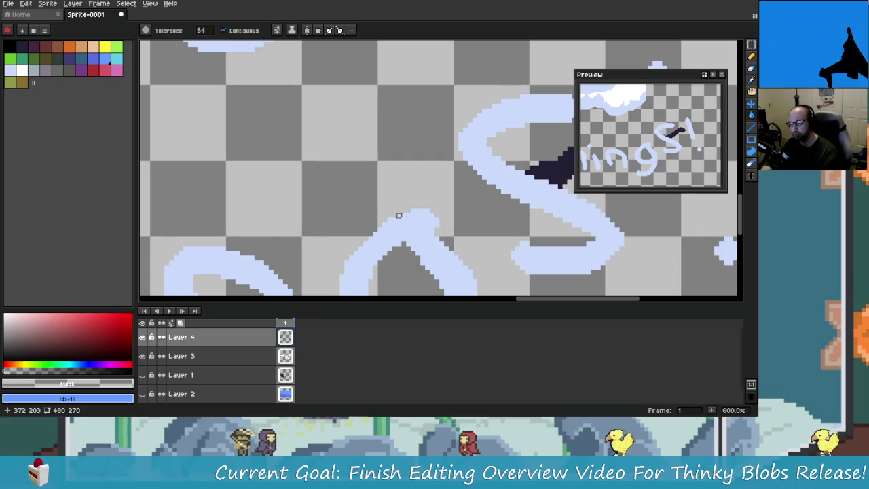
pyautogui.scroll(1, 428, 185)
pyautogui.scroll(-1, 427, 185)
pyautogui.scroll(-2, 460, 217)
pyautogui.scroll(-2, 413, 237)
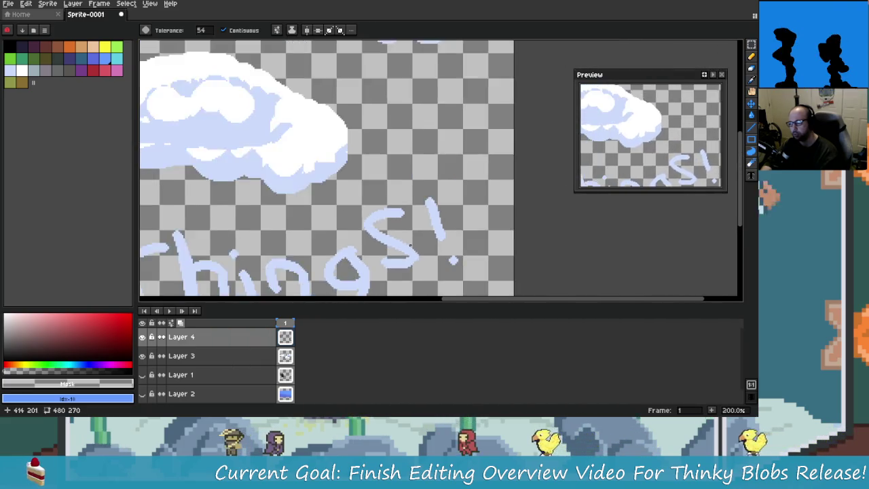
pyautogui.scroll(-2, 367, 231)
pyautogui.scroll(2, 354, 242)
pyautogui.scroll(-1, 339, 234)
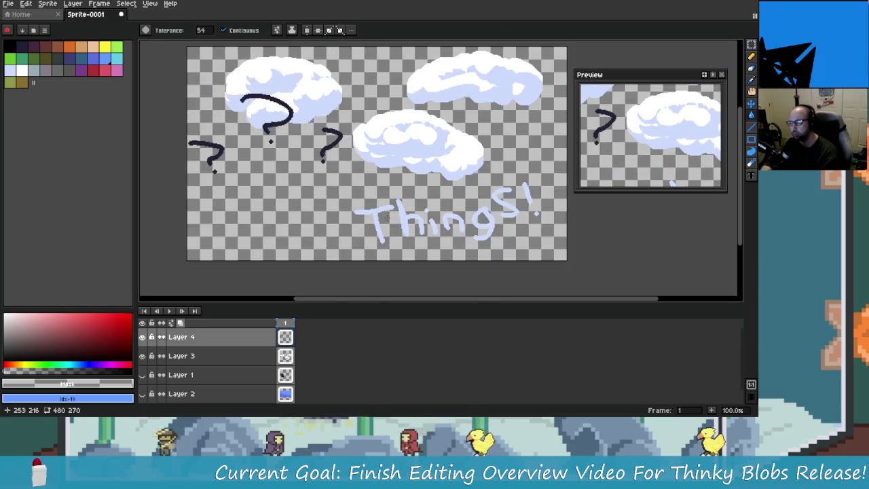
pyautogui.scroll(1, 330, 226)
pyautogui.moveTo(330, 226); pyautogui.dragTo(321, 231)
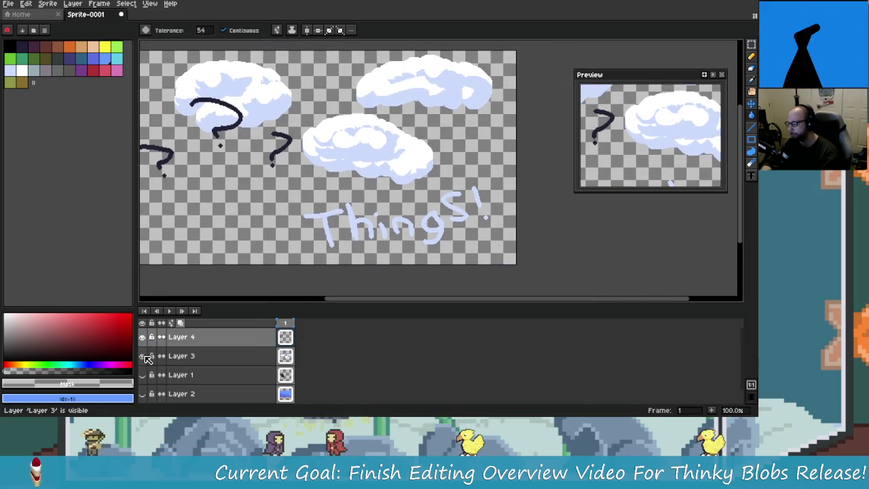
# Hide Layer 3 so only the question marks and Things! text show.
pyautogui.click(142, 337)
pyautogui.click(142, 337)
pyautogui.click(143, 355)
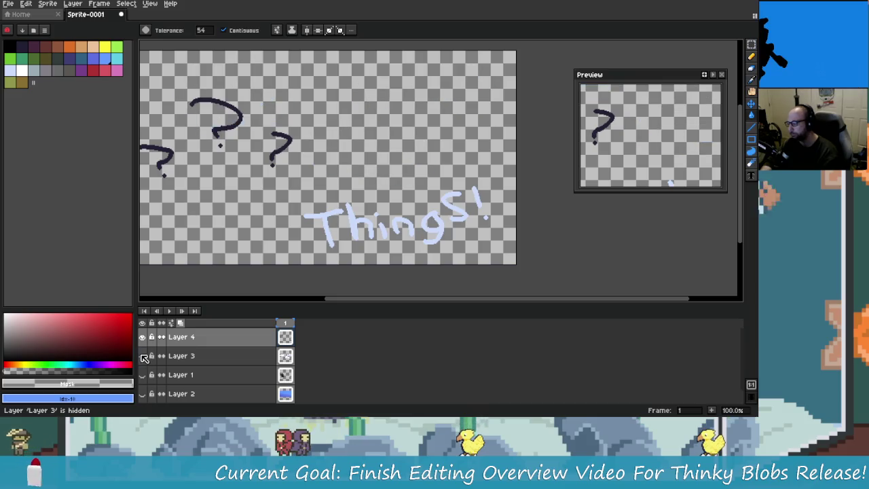
pyautogui.scroll(-1, 237, 217)
pyautogui.scroll(1, 281, 229)
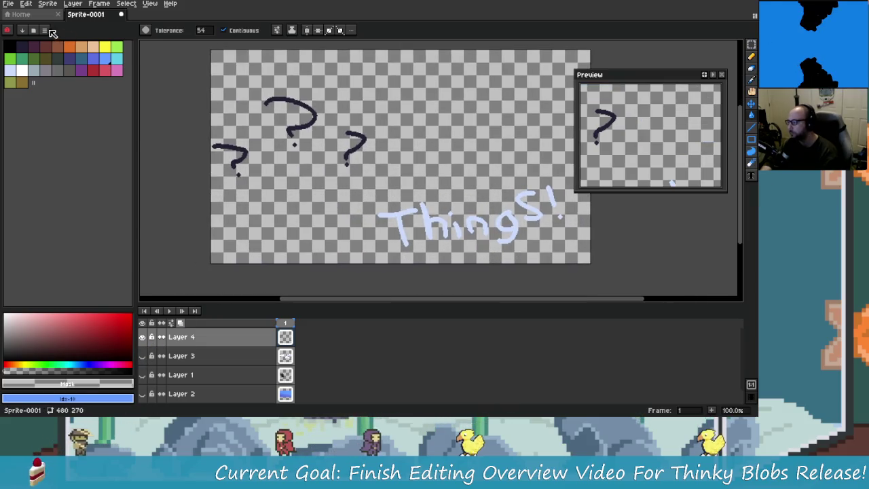
# Export the visible layers as Things.png and switch to DaVinci Resolve.
pyautogui.click(9, 3)
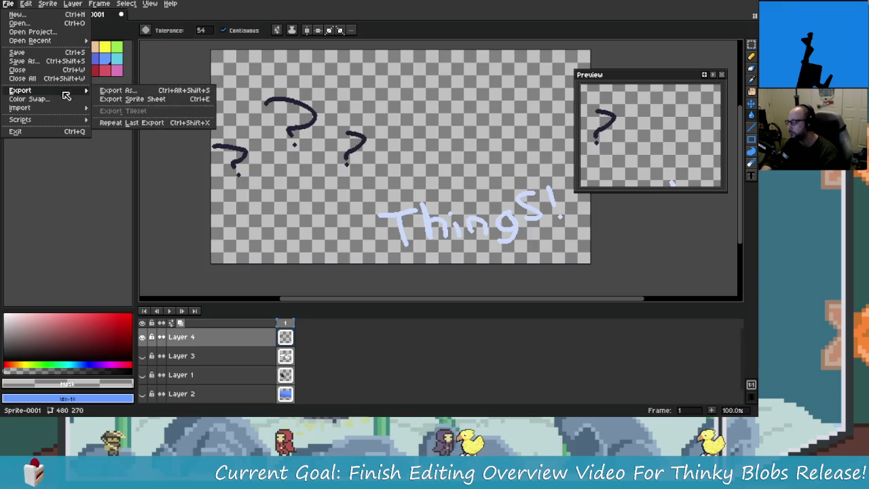
pyautogui.click(107, 91)
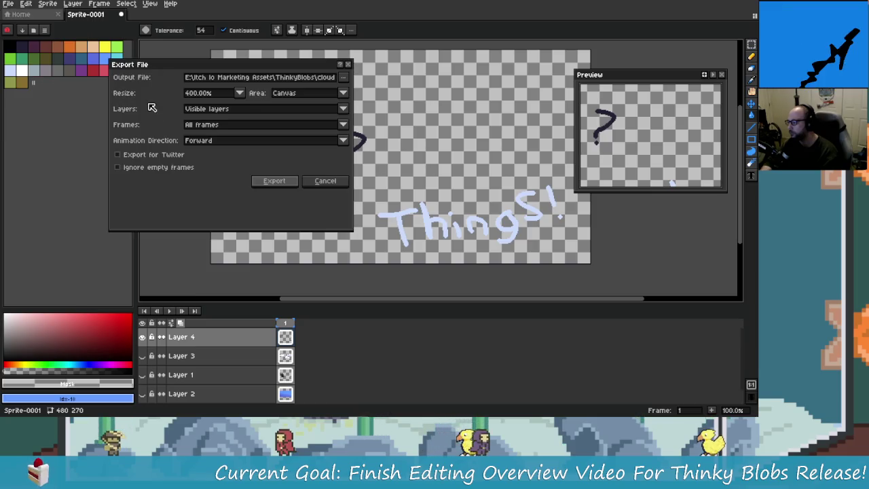
pyautogui.click(320, 78)
pyautogui.moveTo(321, 78); pyautogui.dragTo(315, 77)
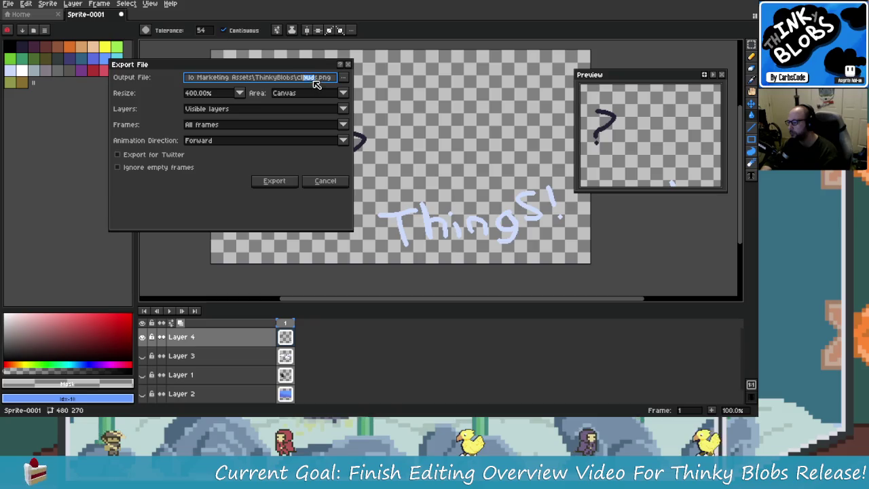
pyautogui.click(321, 77)
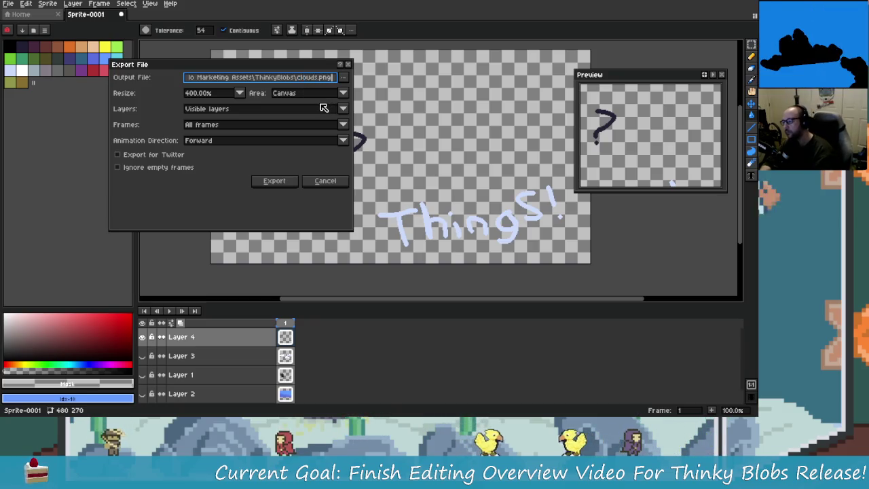
pyautogui.press('Tab')
pyautogui.press('Tab')
pyautogui.hotkey('shift', 'Tab')
pyautogui.hotkey('shift', 'Tab')
pyautogui.press('End')
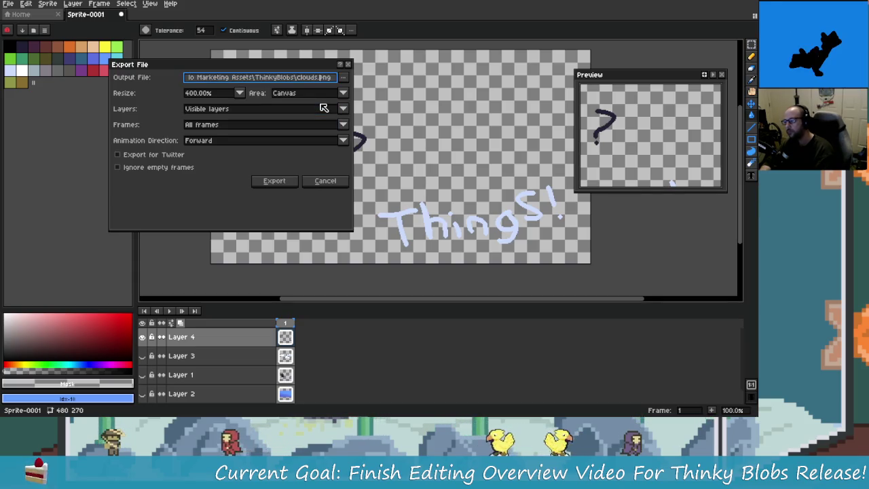
pyautogui.press('BackSpace')
pyautogui.press('BackSpace')
pyautogui.press('BackSpace')
pyautogui.write('T')
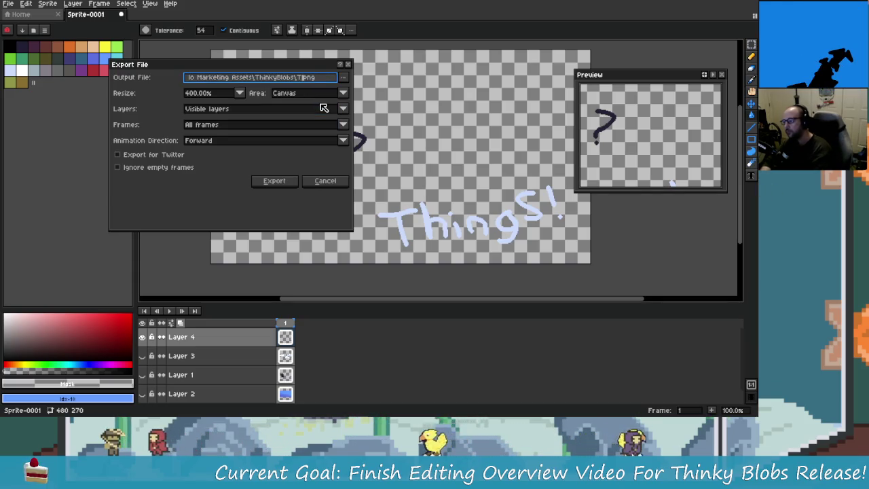
pyautogui.write('s')
pyautogui.press('Return')
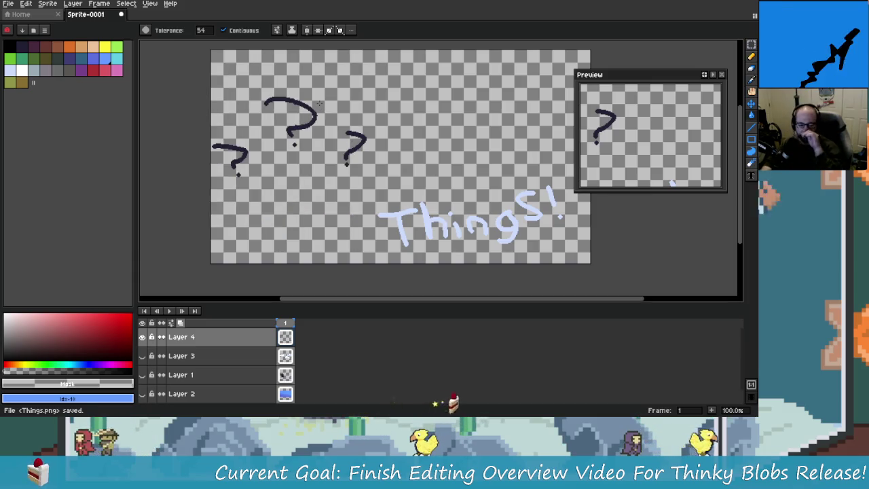
pyautogui.hotkey('alt', 'Tab')
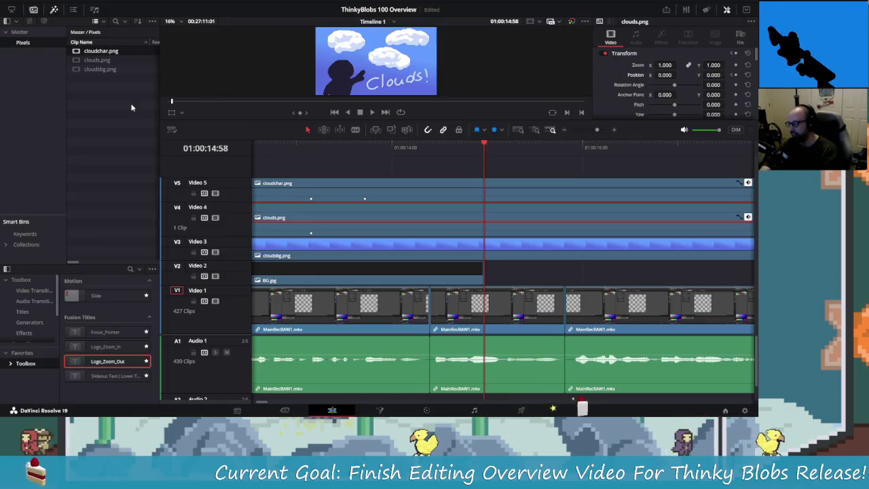
# Import Things.png into the Media Pool.
pyautogui.rightClick(113, 95)
pyautogui.click(161, 168)
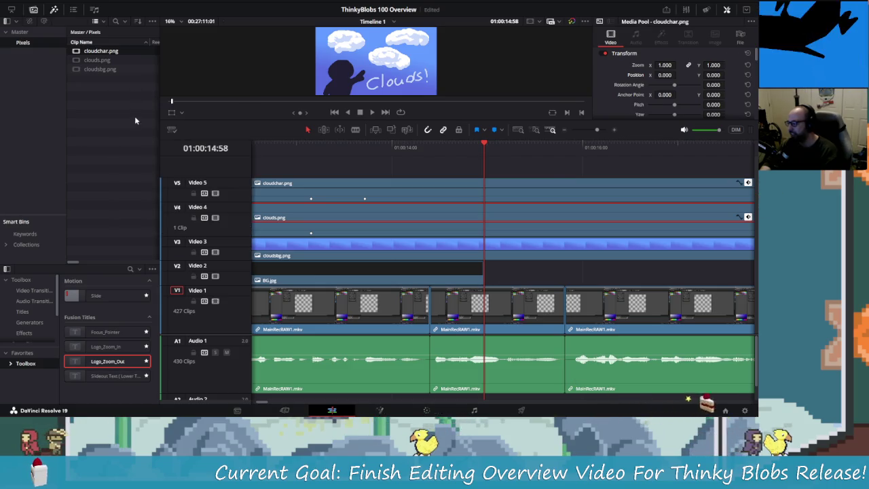
pyautogui.press('Right')
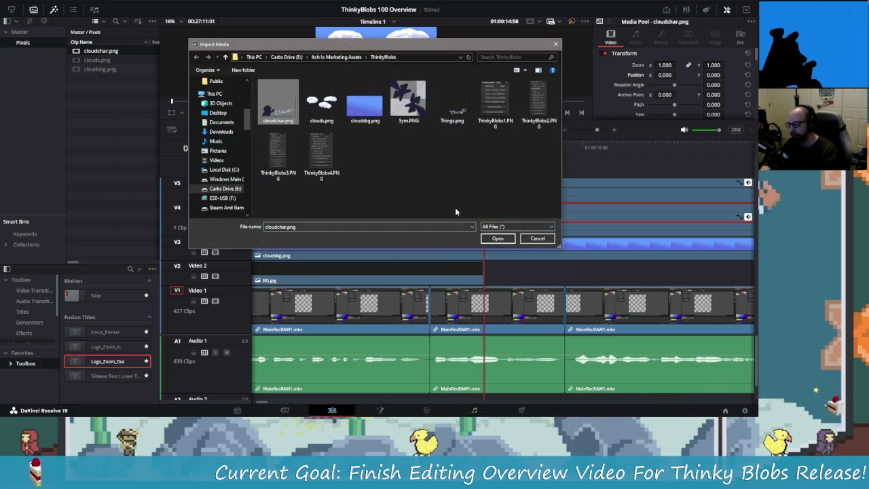
pyautogui.press('Right')
pyautogui.press('Right')
pyautogui.press('Right')
pyautogui.press('Right')
pyautogui.click(506, 239)
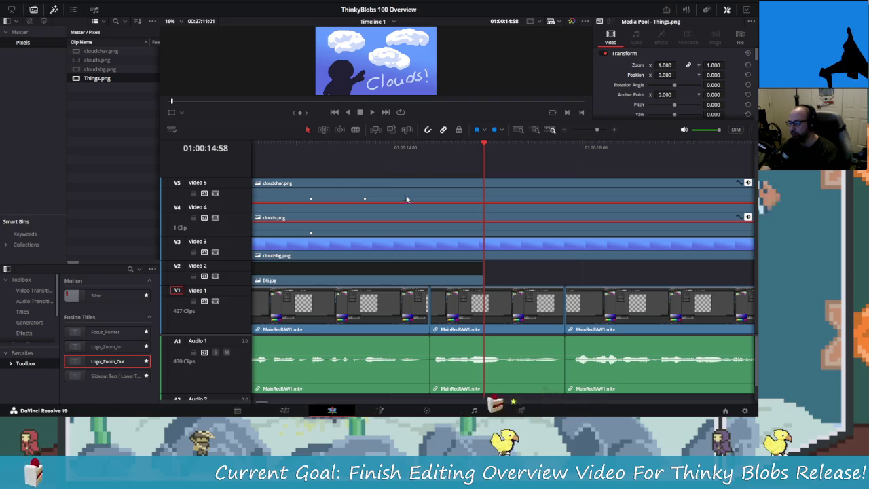
# Drop Things.png onto a new V6 track above the cloud clips.
pyautogui.hscroll(-3, 332, 163)
pyautogui.moveTo(99, 83)
pyautogui.mouseDown()
pyautogui.moveTo(279, 120)
pyautogui.moveTo(68, 123)
pyautogui.mouseUp()
pyautogui.moveTo(97, 78)
pyautogui.mouseDown()
pyautogui.moveTo(391, 170)
pyautogui.moveTo(440, 176)
pyautogui.mouseUp()
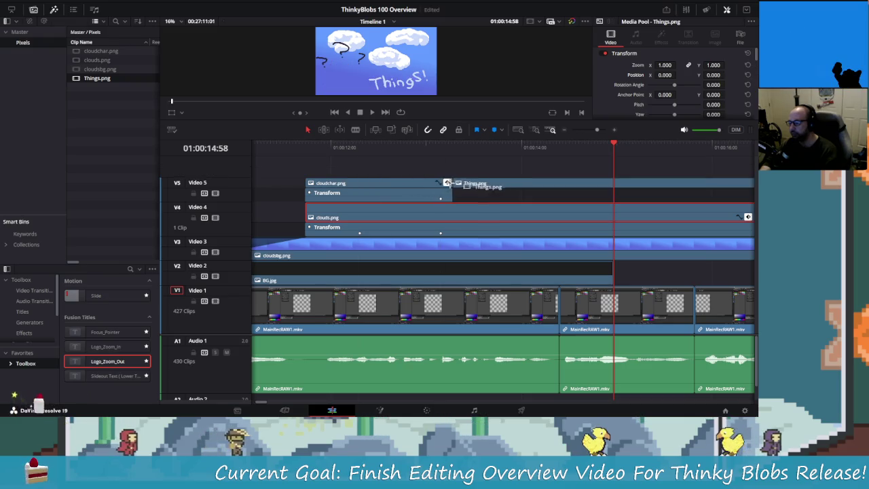
pyautogui.click(596, 144)
pyautogui.click(333, 144)
# Slide the Things.png clip later on V6 and play it back.
pyautogui.press('space')
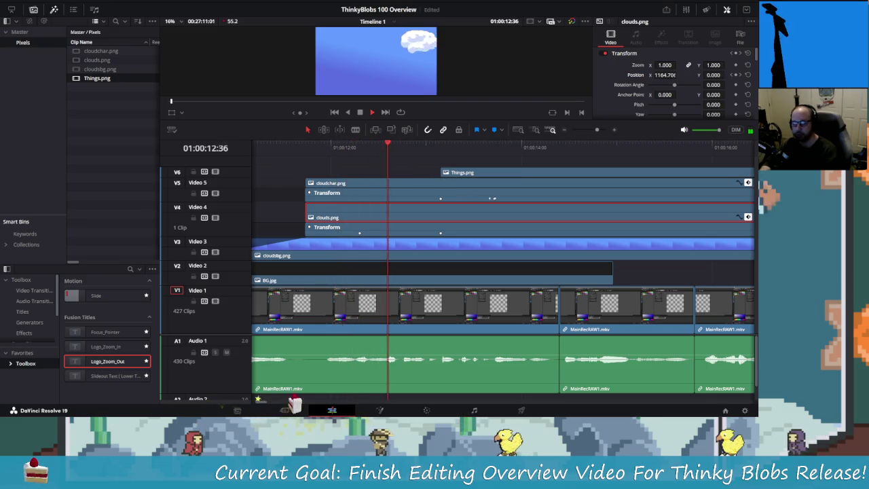
pyautogui.press('space')
pyautogui.moveTo(482, 174)
pyautogui.mouseDown()
pyautogui.moveTo(548, 182)
pyautogui.moveTo(585, 173)
pyautogui.mouseUp()
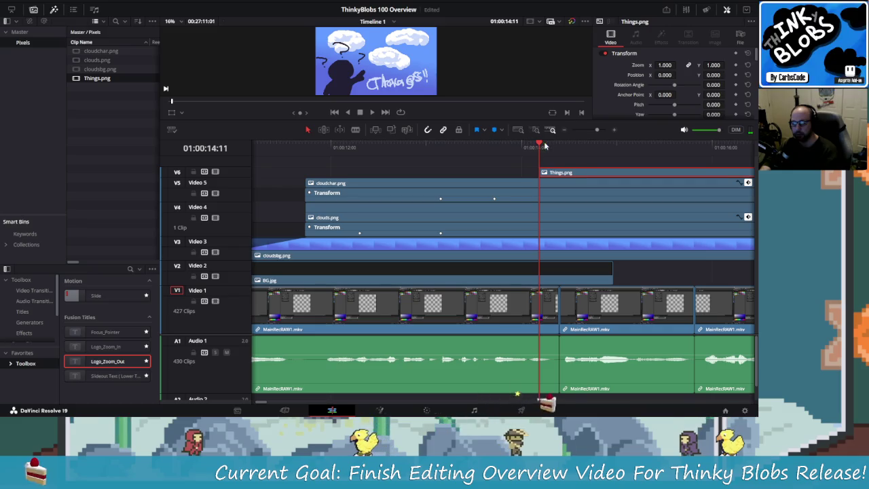
pyautogui.click(553, 145)
pyautogui.press('space')
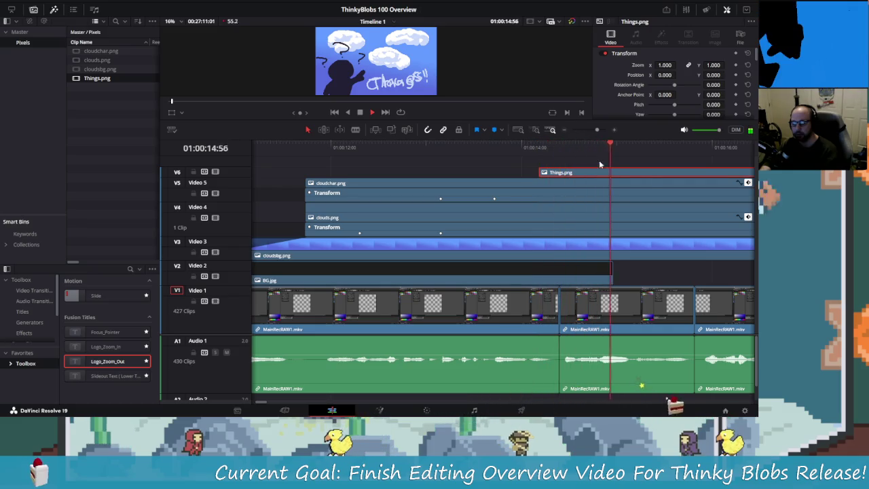
pyautogui.press('space')
# Fine-tune Things.png to start around 01:00:14:27, replay to confirm, and return to Aseprite.
pyautogui.moveTo(587, 176); pyautogui.dragTo(607, 175)
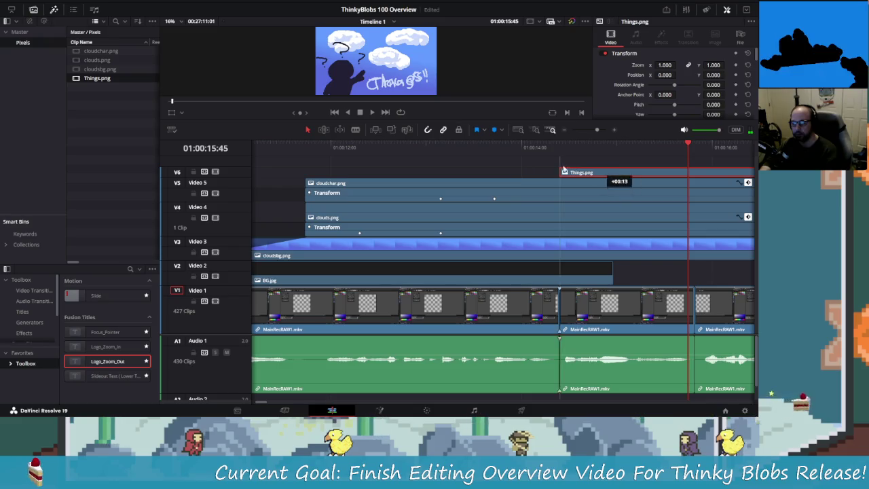
pyautogui.hscroll(5, 483, 167)
pyautogui.moveTo(387, 172)
pyautogui.mouseDown()
pyautogui.moveTo(455, 173)
pyautogui.moveTo(395, 173)
pyautogui.mouseUp()
pyautogui.press('space')
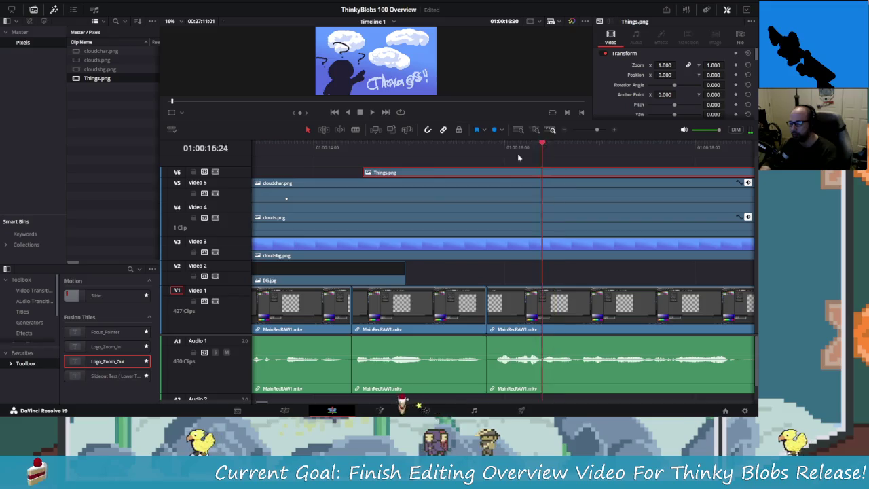
pyautogui.click(313, 145)
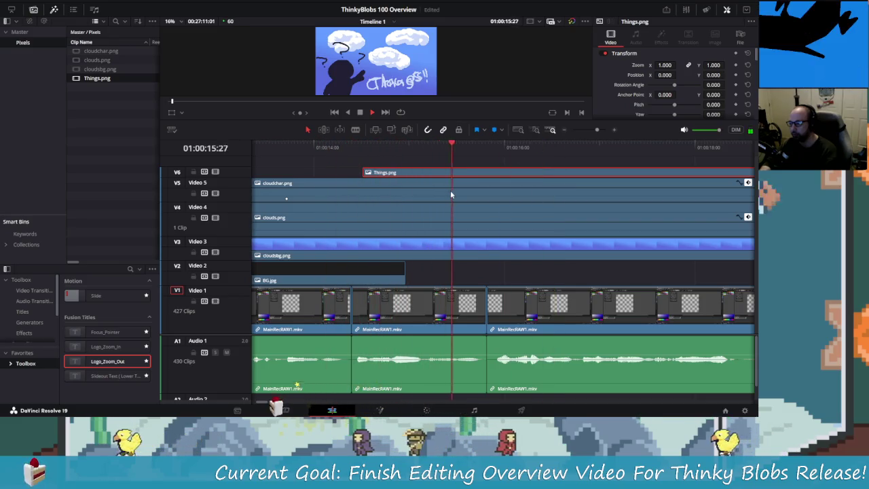
pyautogui.moveTo(485, 146)
pyautogui.mouseDown()
pyautogui.moveTo(352, 155)
pyautogui.moveTo(373, 172)
pyautogui.mouseUp()
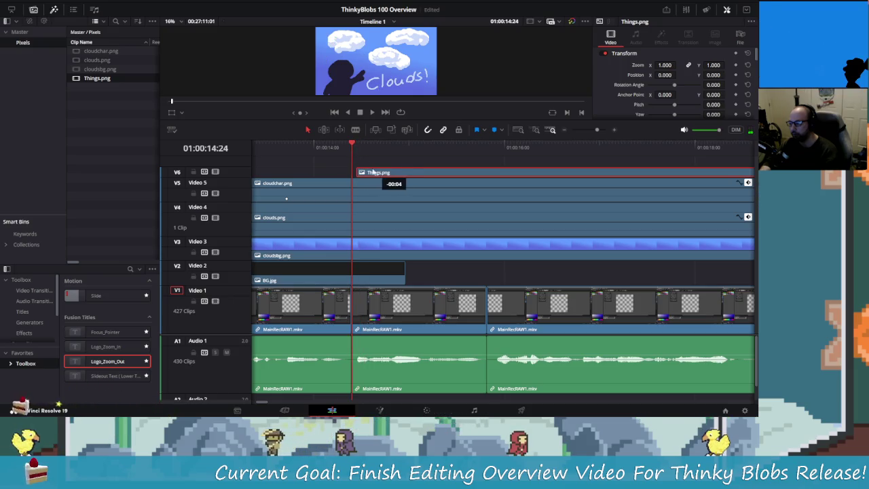
pyautogui.press('space')
pyautogui.moveTo(494, 148)
pyautogui.mouseDown()
pyautogui.moveTo(360, 160)
pyautogui.moveTo(497, 172)
pyautogui.mouseUp()
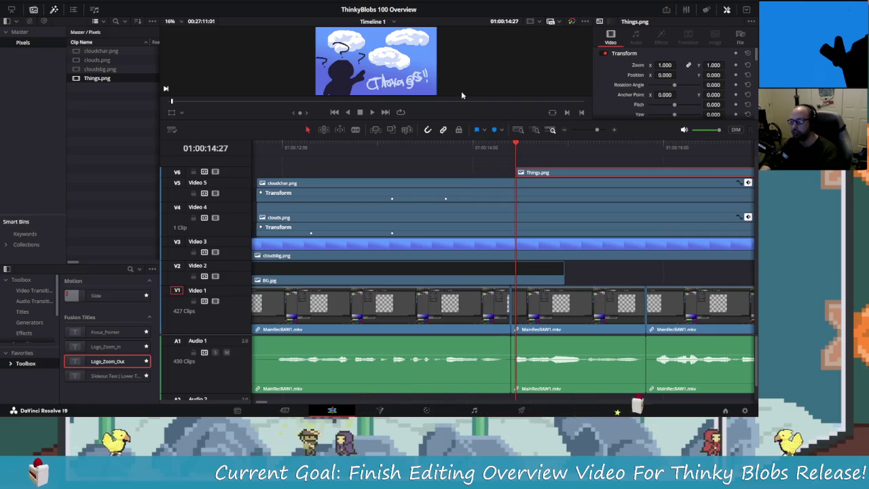
pyautogui.hotkey('alt', 'Tab')
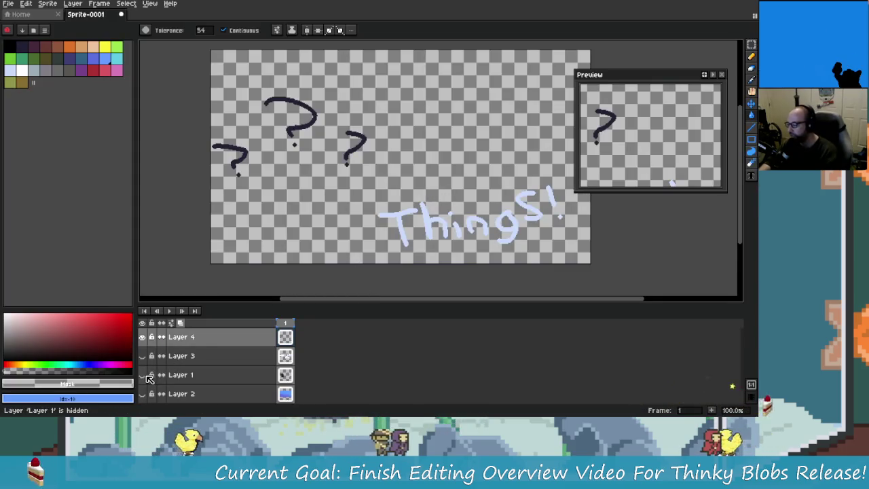
# Check Layer 1 and Layer 3 visibility, leaving the silhouette shown and clouds hidden.
pyautogui.click(142, 374)
pyautogui.click(142, 375)
pyautogui.click(143, 374)
pyautogui.click(142, 375)
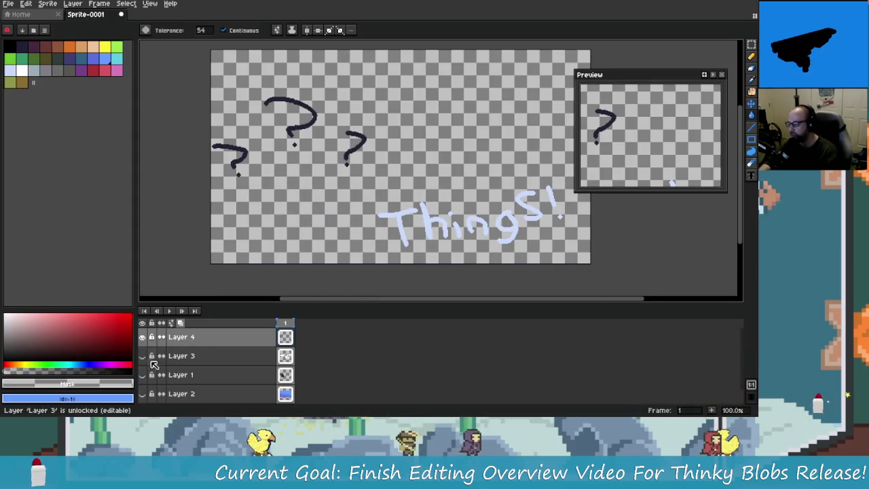
pyautogui.click(143, 374)
pyautogui.click(143, 375)
pyautogui.click(143, 355)
pyautogui.click(143, 355)
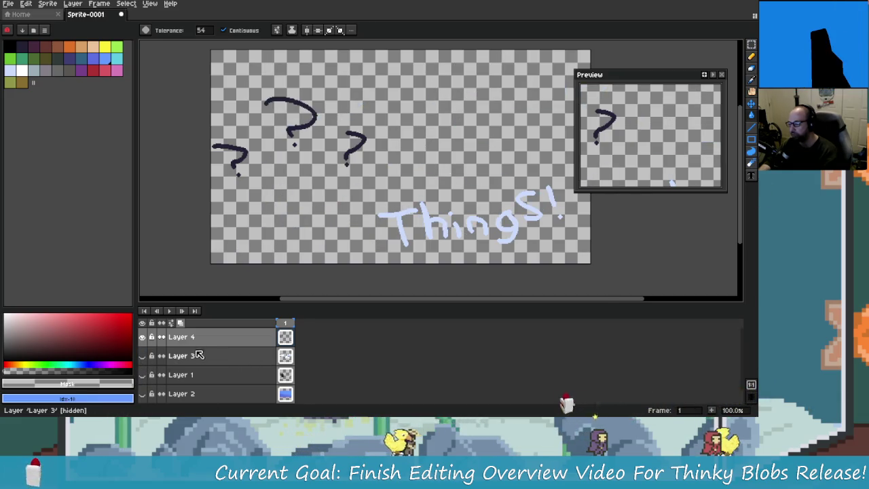
pyautogui.click(199, 355)
pyautogui.hscroll(2, 435, 224)
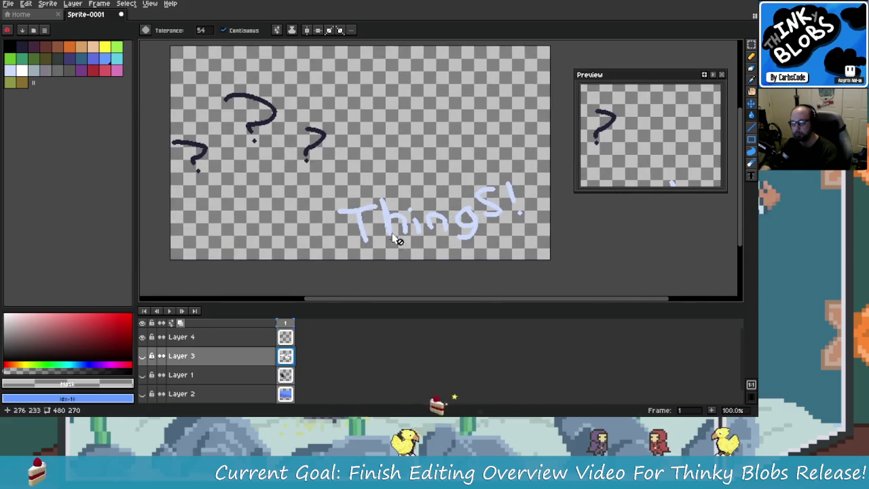
pyautogui.hscroll(-2, 397, 239)
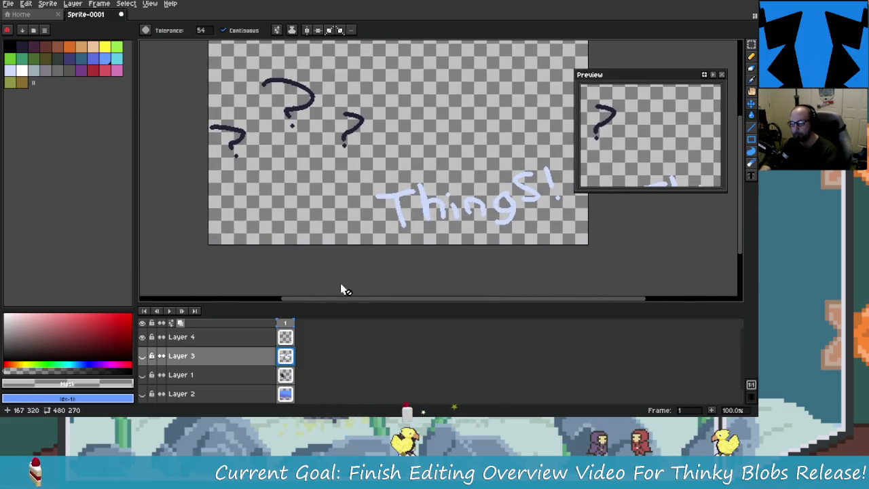
pyautogui.click(142, 375)
pyautogui.click(142, 356)
pyautogui.click(143, 356)
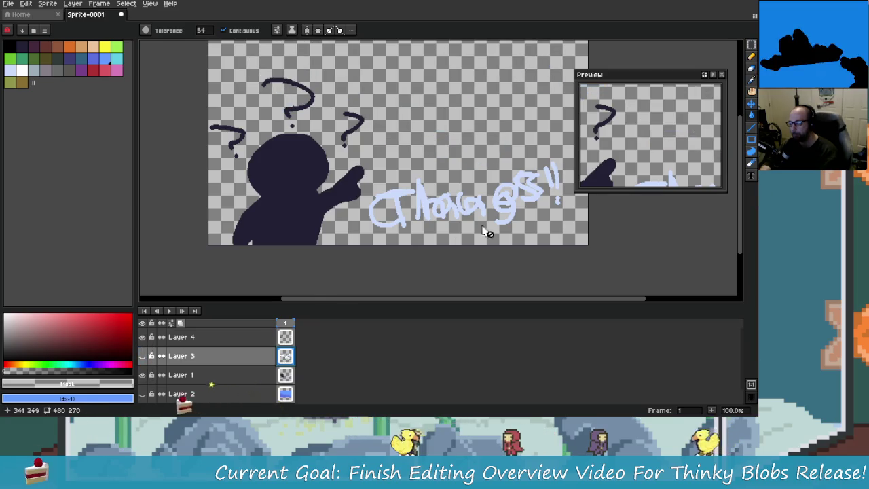
pyautogui.hscroll(2, 486, 232)
pyautogui.scroll(1, 475, 238)
# Hide the question marks, Things! and cloud layers, and select Layer 1.
pyautogui.click(142, 337)
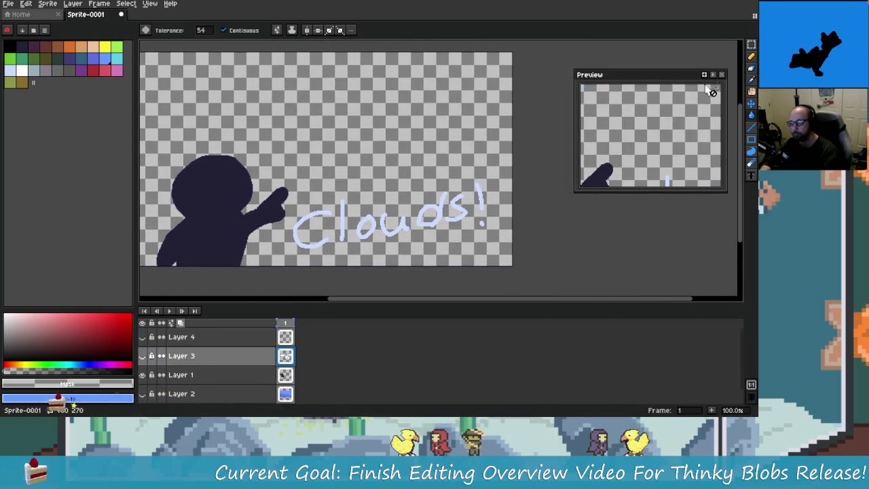
pyautogui.press('m')
pyautogui.hscroll(-1, 469, 197)
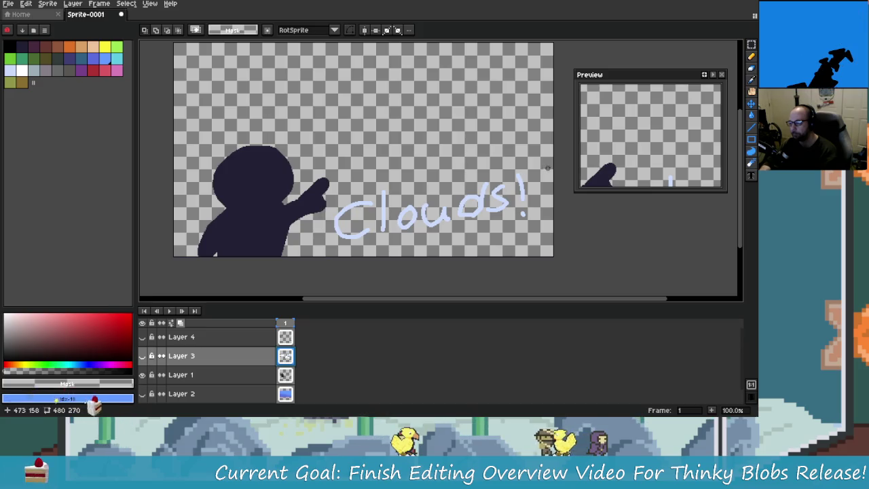
pyautogui.moveTo(543, 164); pyautogui.dragTo(332, 270)
pyautogui.hscroll(-1, 434, 237)
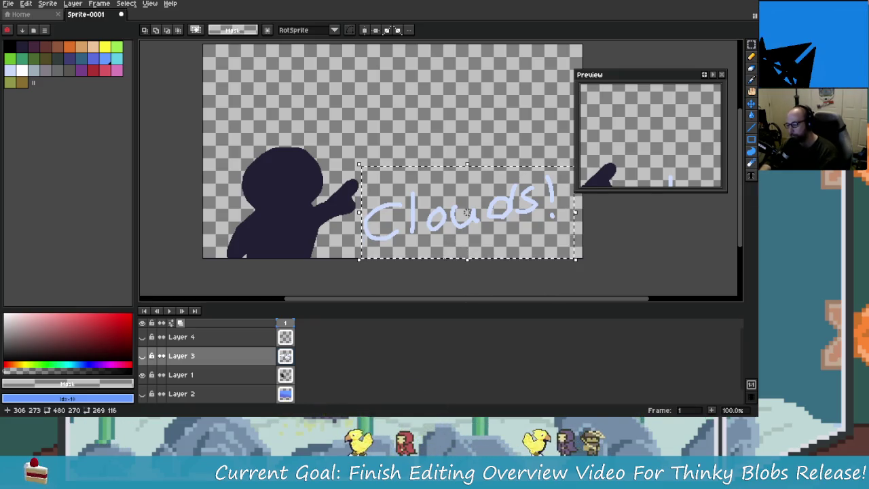
pyautogui.hotkey('ctrl', 'z')
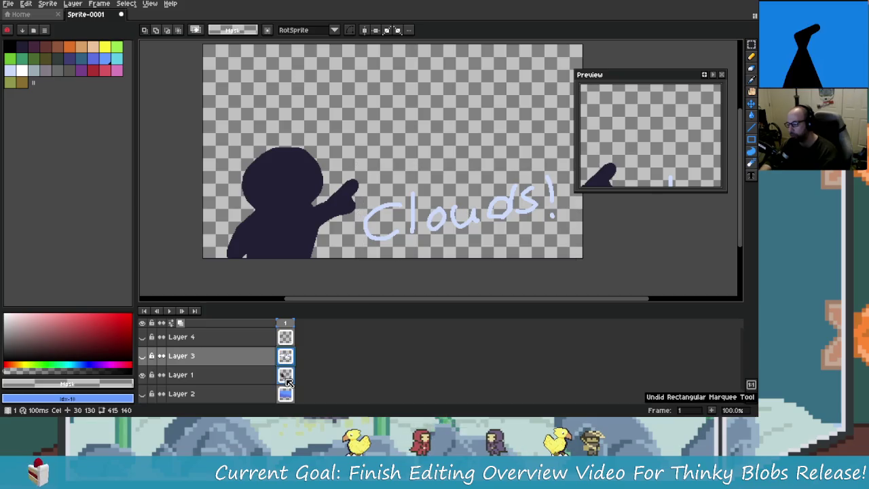
pyautogui.click(181, 337)
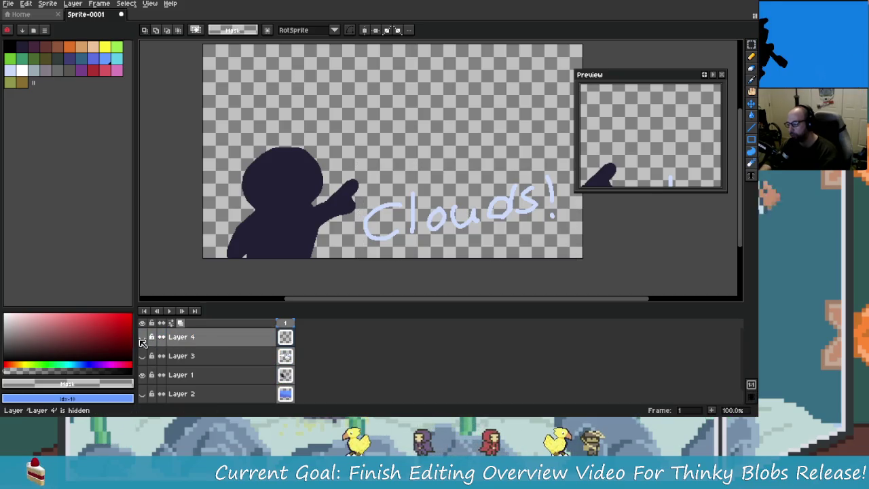
pyautogui.click(142, 337)
pyautogui.click(143, 337)
pyautogui.click(142, 355)
pyautogui.click(181, 374)
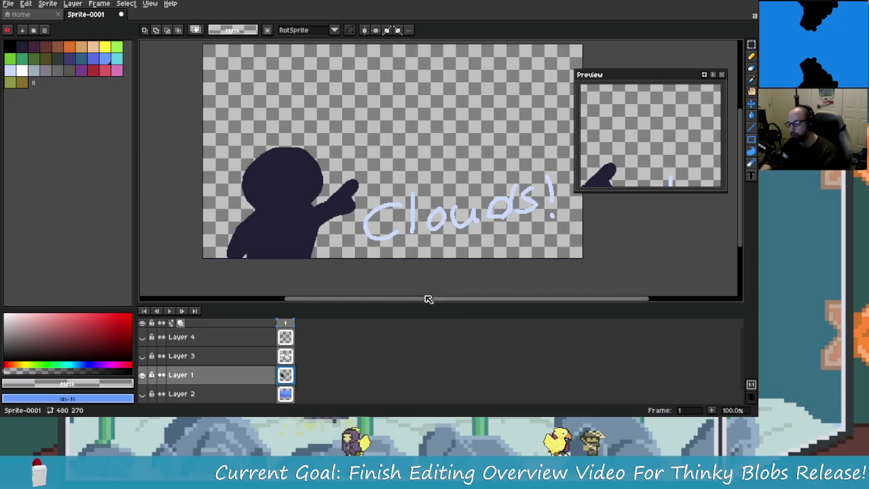
# Cut the Clouds! lettering out of Layer 1 and add a new empty layer.
pyautogui.moveTo(536, 132); pyautogui.dragTo(300, 264)
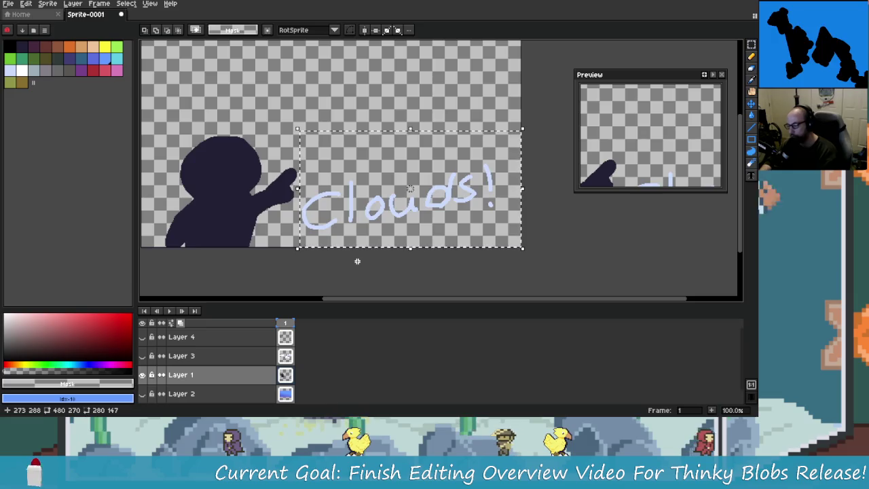
pyautogui.press('Delete')
pyautogui.rightClick(244, 338)
pyautogui.moveTo(258, 354)
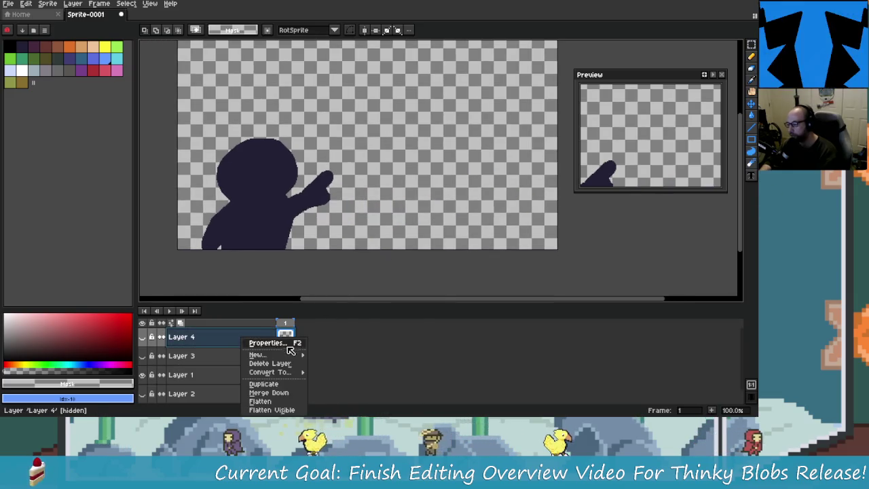
pyautogui.click(332, 355)
# Paste the Clouds! lettering onto the new Layer 5 and commit it in place.
pyautogui.hotkey('ctrl', 'v')
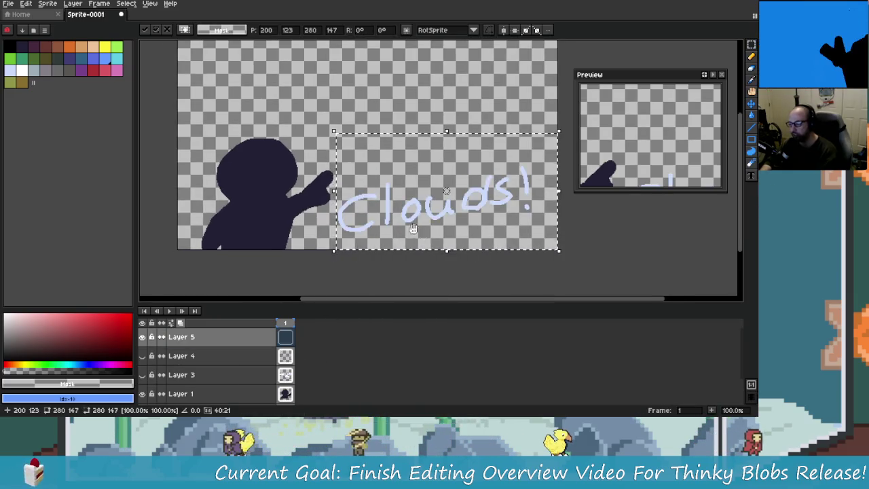
pyautogui.hscroll(-2, 330, 246)
pyautogui.press('Return')
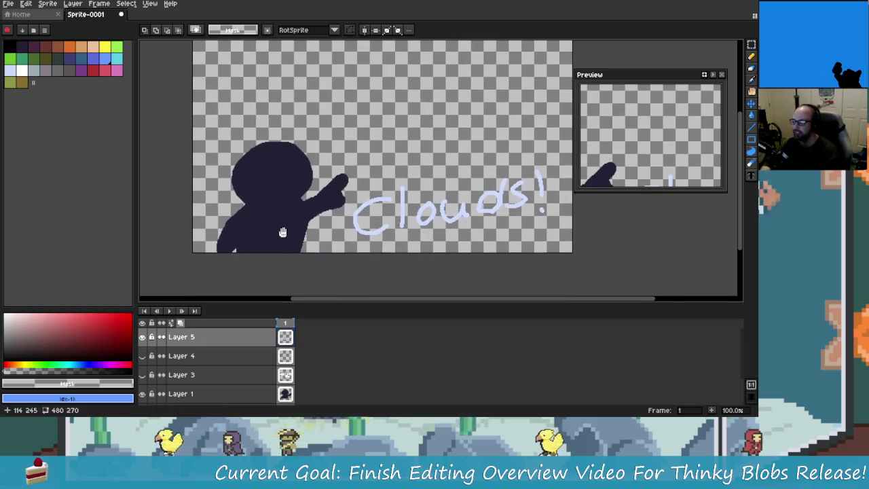
pyautogui.hscroll(-2, 298, 222)
pyautogui.hscroll(1, 298, 222)
pyautogui.click(9, 5)
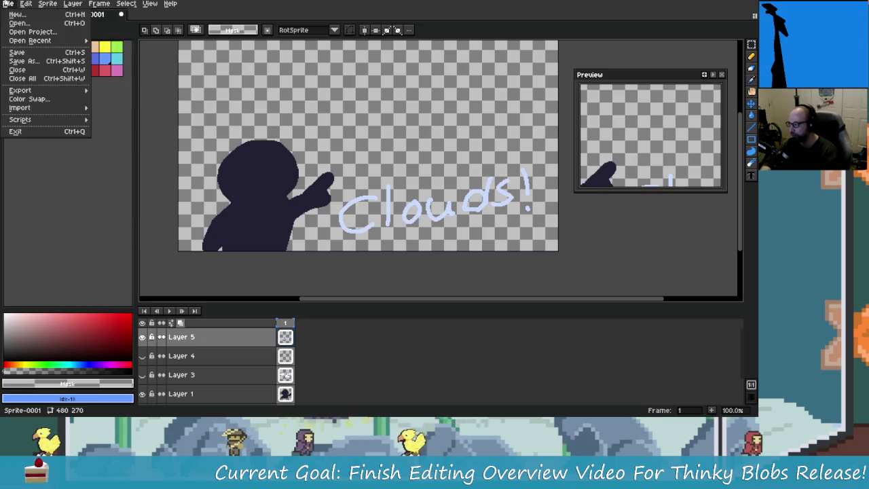
pyautogui.moveTo(20, 90)
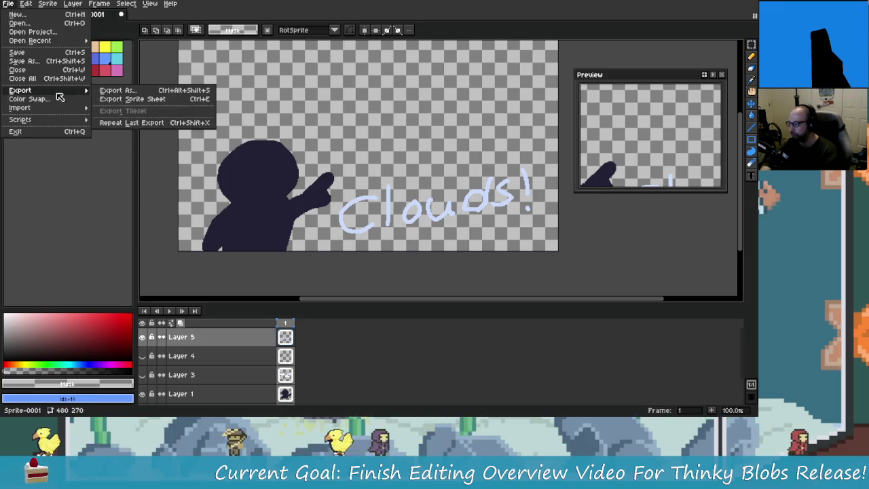
# Bring up the Export As settings and clear 'Things' from the output file name.
pyautogui.click(112, 88)
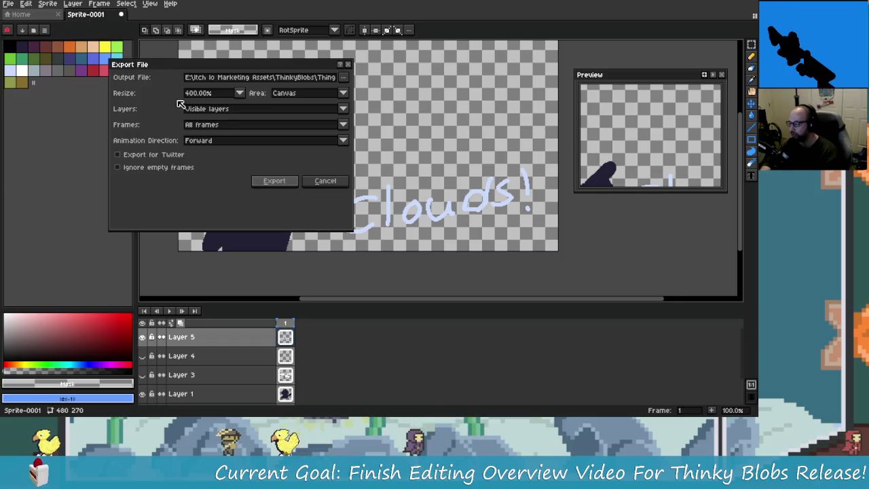
pyautogui.click(325, 78)
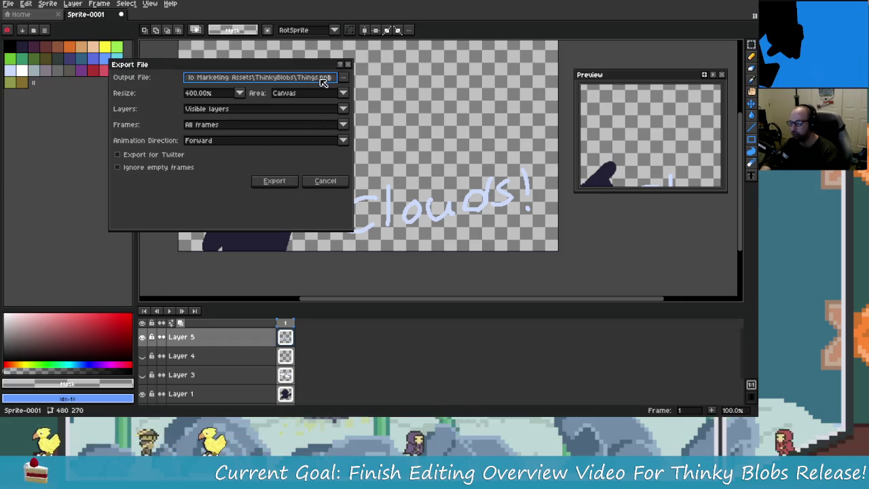
pyautogui.doubleClick(305, 77)
pyautogui.press('Left')
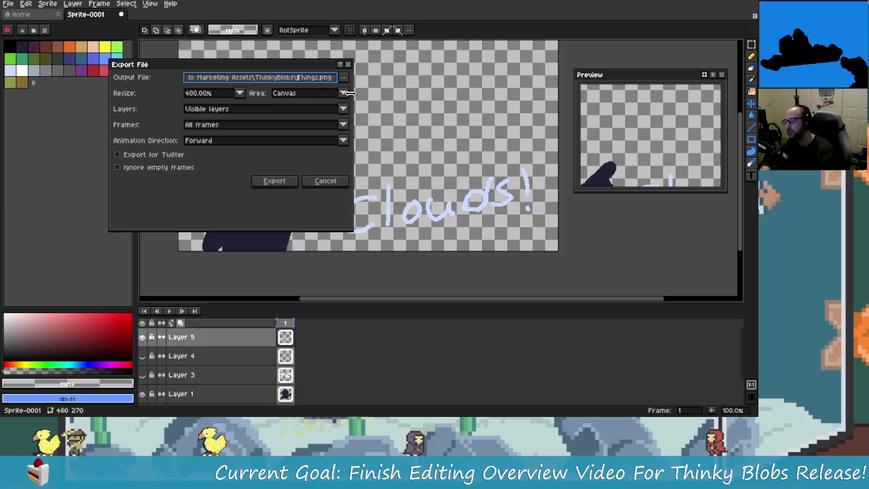
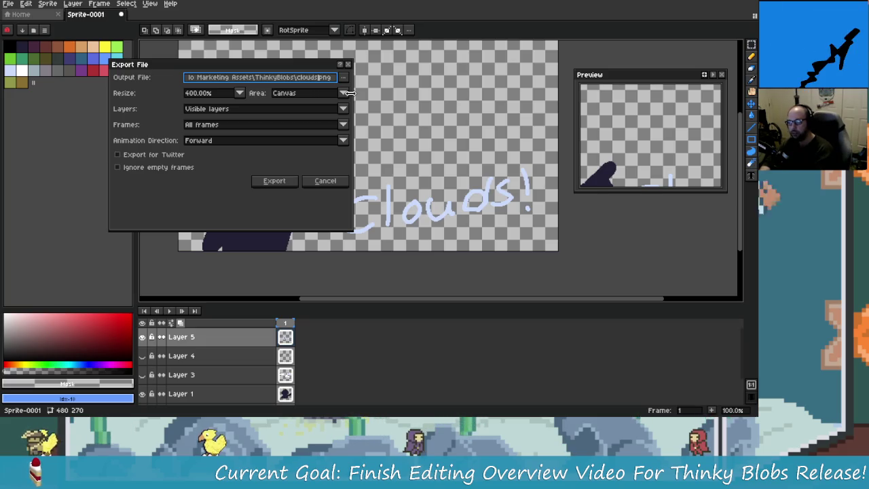
# Hide the silhouette layer and export the Clouds! text alone, overwriting clouds!.png.
pyautogui.press('Return')
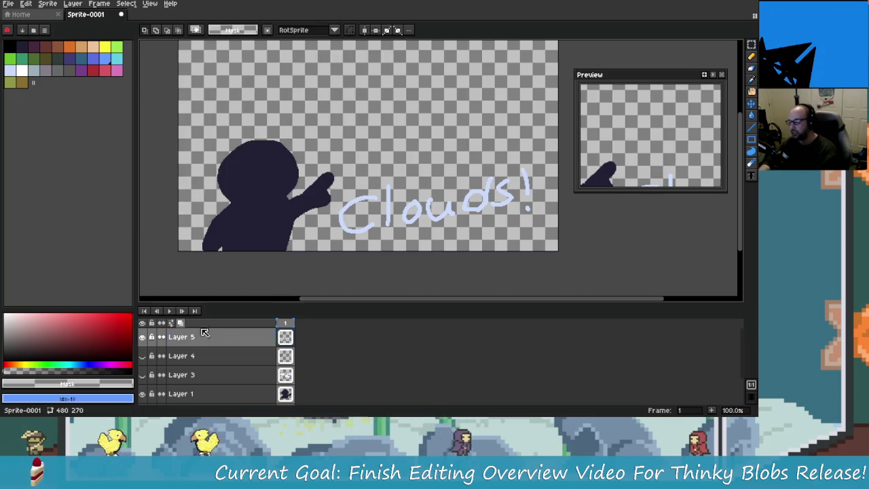
pyautogui.click(142, 394)
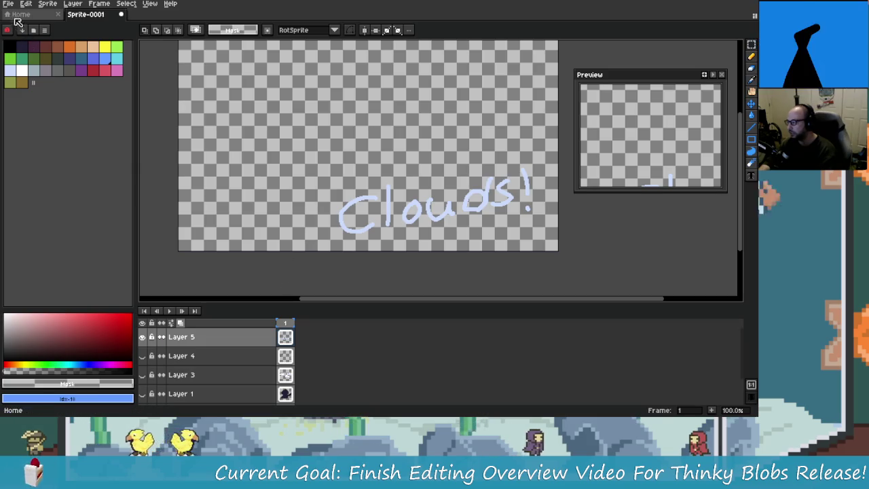
pyautogui.click(8, 3)
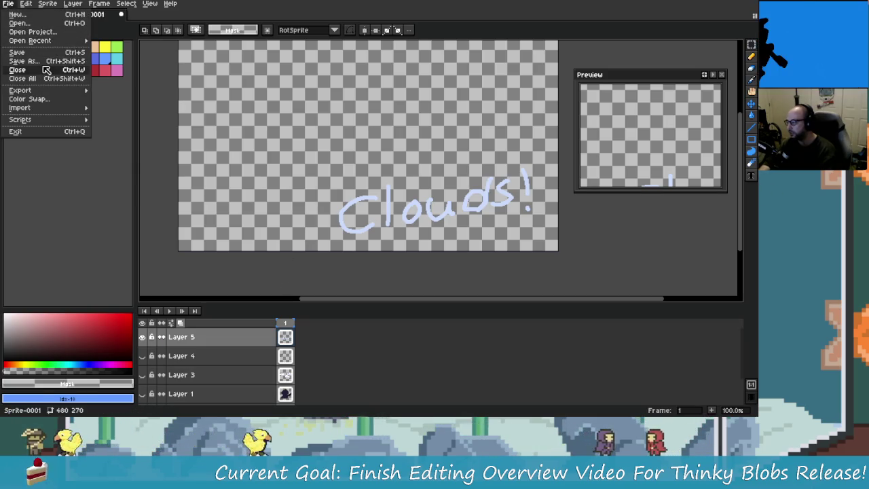
pyautogui.moveTo(20, 90)
pyautogui.click(163, 90)
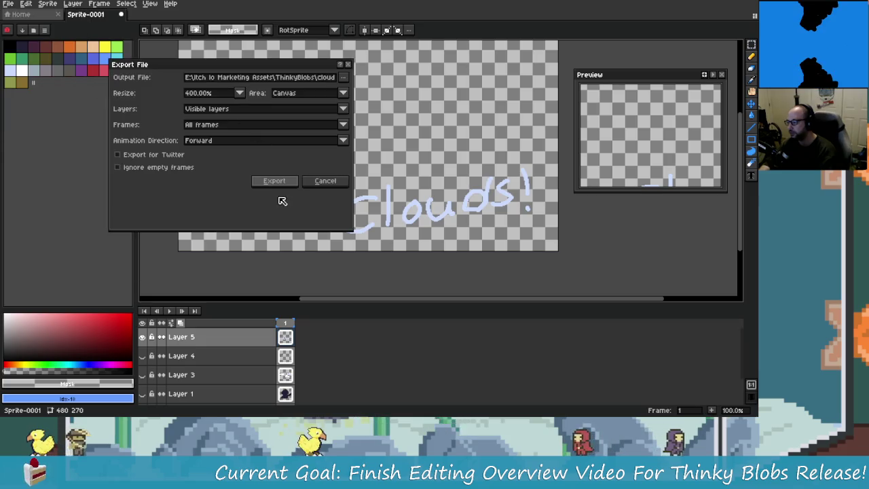
pyautogui.click(276, 179)
pyautogui.click(368, 234)
# Glance at a media pool clip's options in Resolve, then go back to Aseprite.
pyautogui.hotkey('alt', 'Tab')
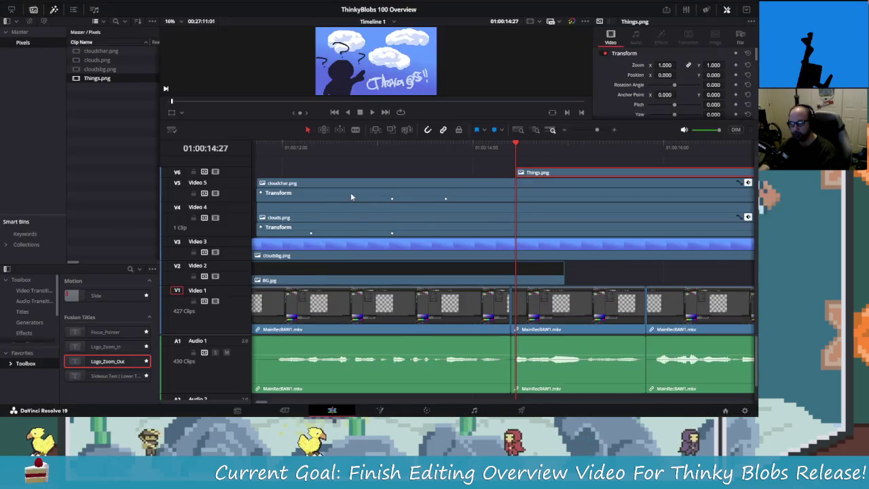
pyautogui.rightClick(122, 118)
pyautogui.click(102, 78)
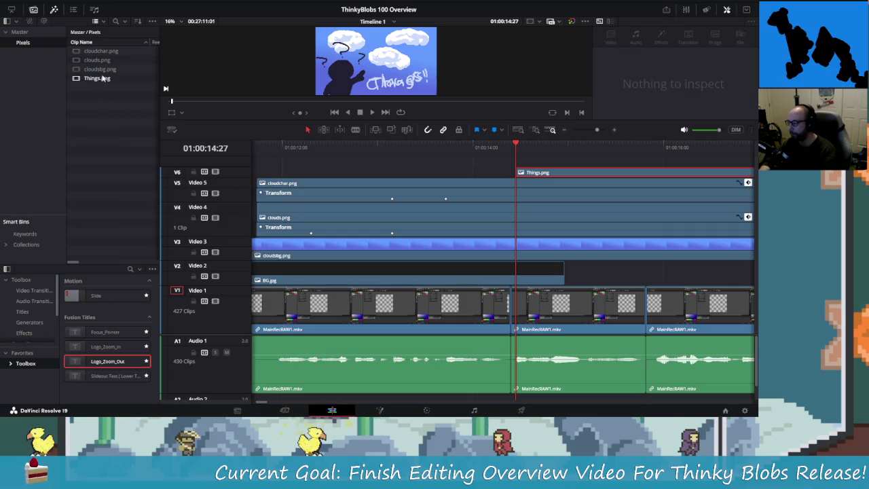
pyautogui.hotkey('alt', 'Tab')
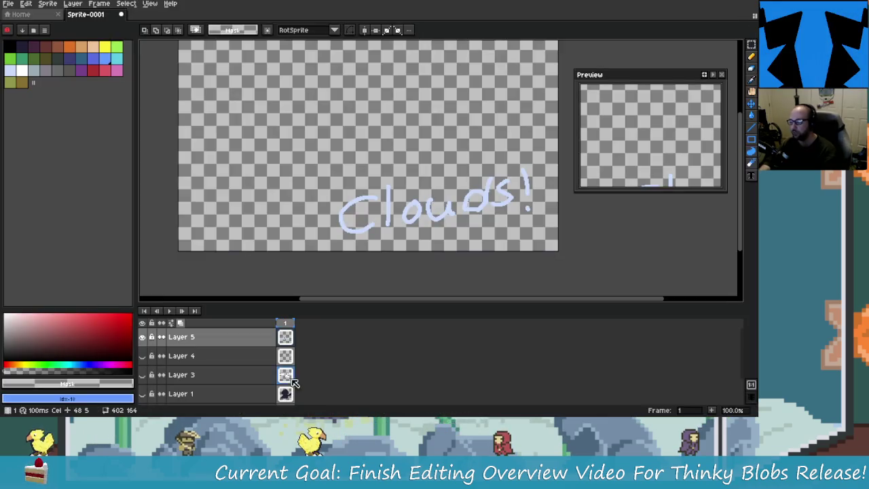
# Hide the Clouds! text, show the silhouette, and export it over cloudchar.png.
pyautogui.click(145, 341)
pyautogui.click(142, 394)
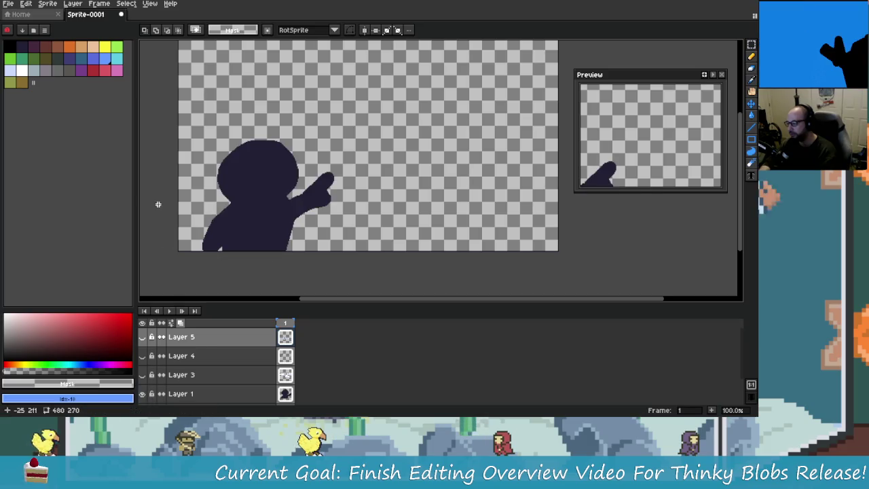
pyautogui.click(8, 3)
pyautogui.moveTo(20, 91)
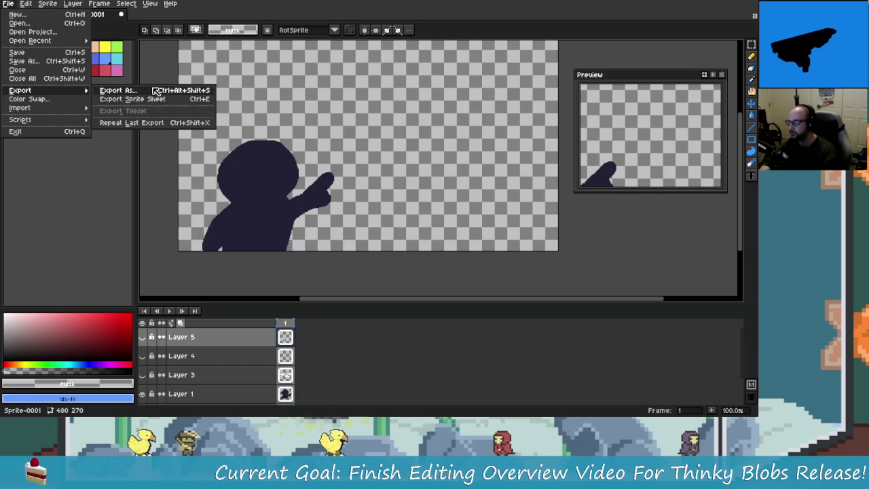
pyautogui.click(155, 90)
pyautogui.click(343, 78)
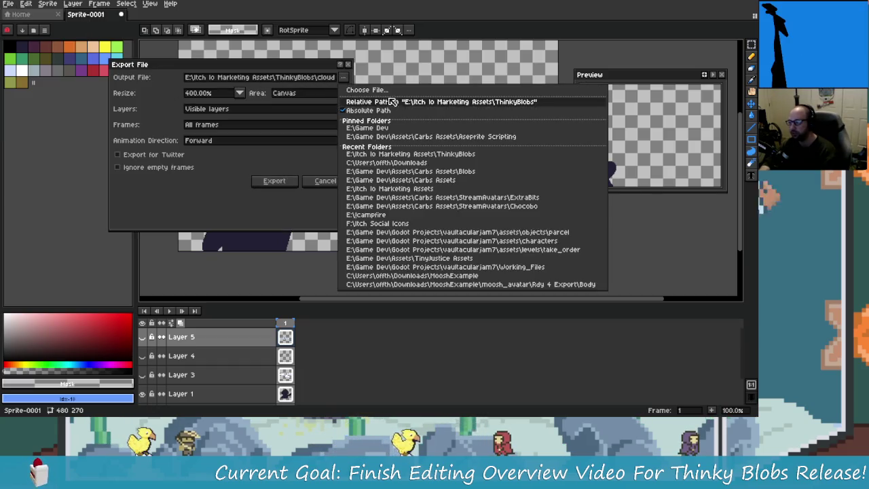
pyautogui.click(362, 90)
pyautogui.click(59, 66)
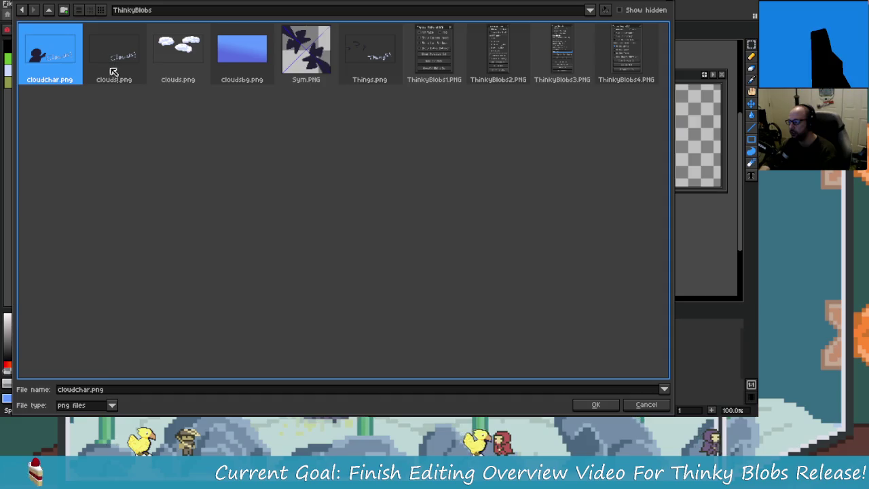
pyautogui.click(596, 405)
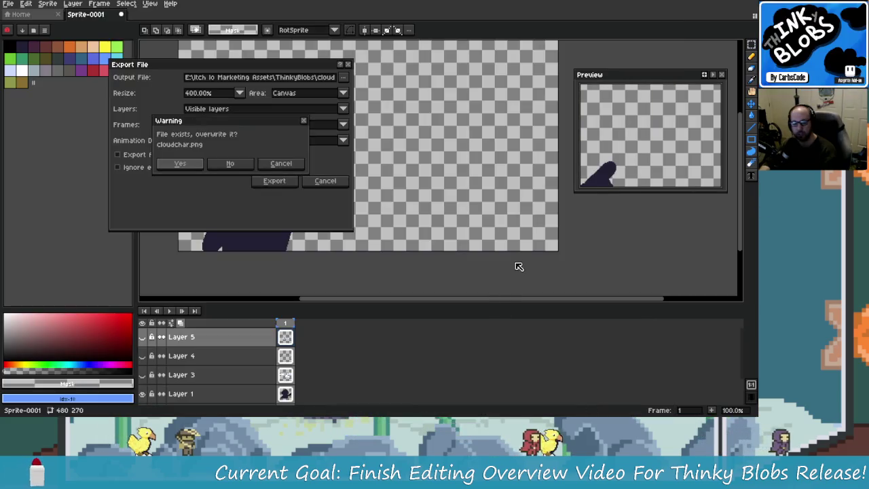
pyautogui.click(196, 163)
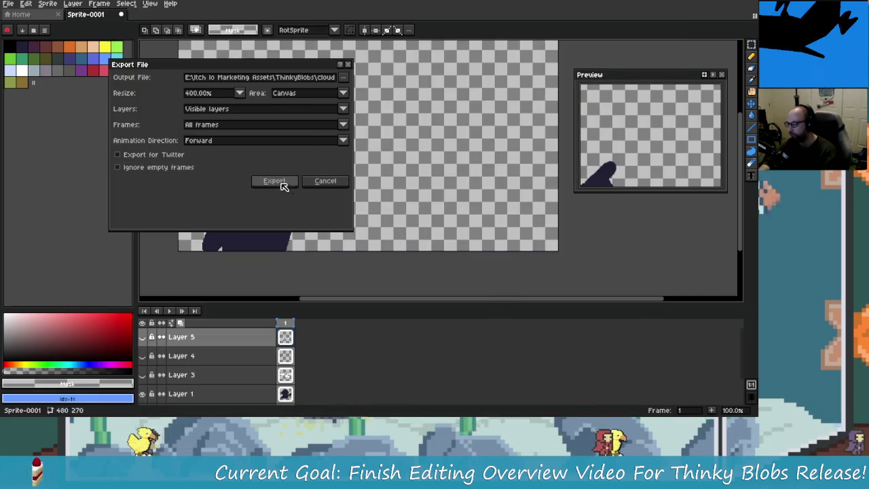
pyautogui.click(278, 182)
pyautogui.hotkey('alt', 'Tab')
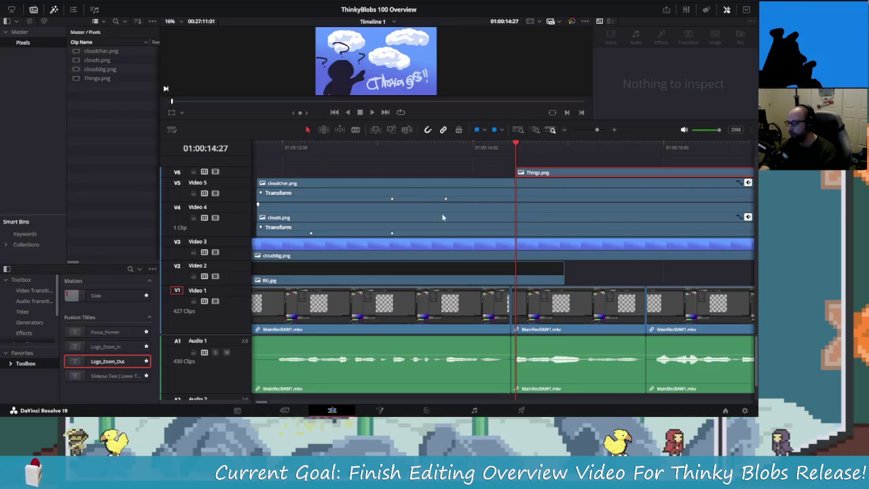
# Select the cloudchar.png timeline clip and scrub the playhead back to 01:00:12:21.
pyautogui.click(297, 180)
pyautogui.rightClick(296, 181)
pyautogui.click(286, 184)
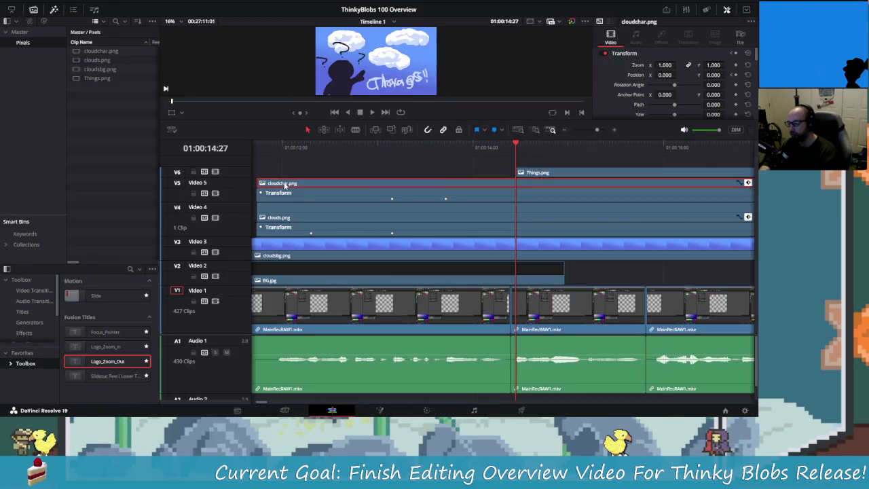
pyautogui.moveTo(411, 146); pyautogui.dragTo(315, 146)
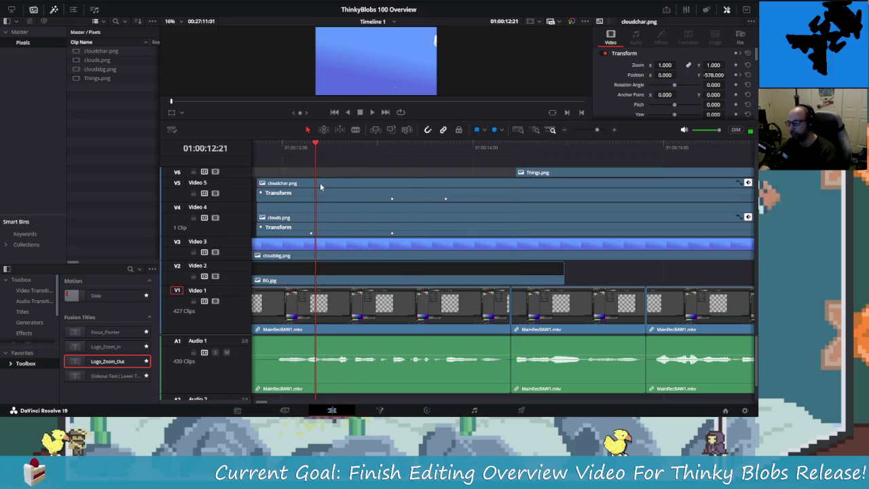
pyautogui.rightClick(324, 187)
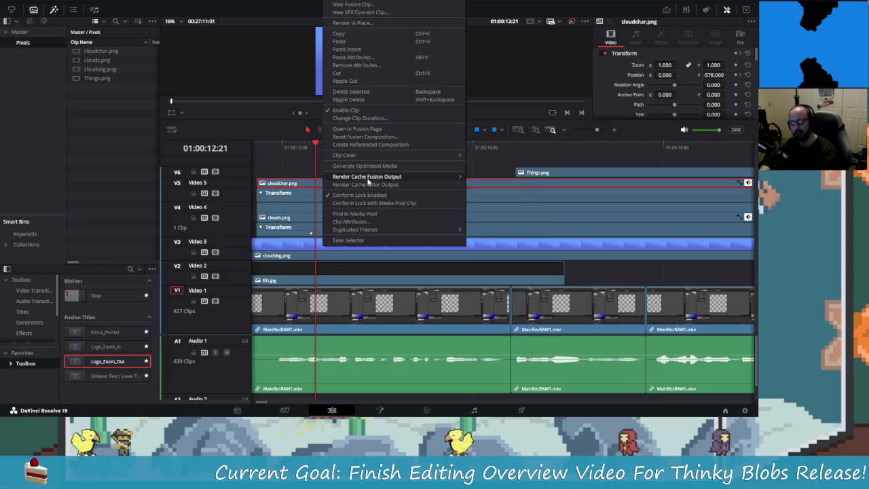
pyautogui.click(90, 123)
# Start Replace Selected Clip on cloudchar.png in the media pool.
pyautogui.rightClick(98, 69)
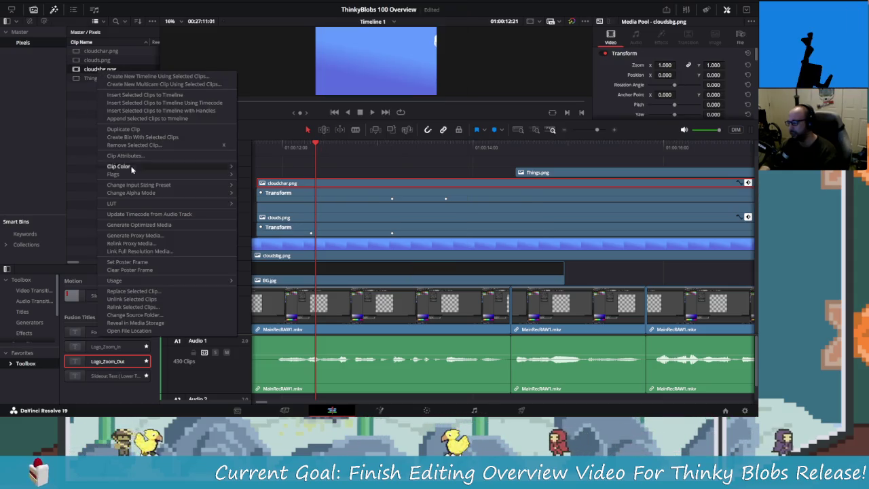
pyautogui.click(89, 157)
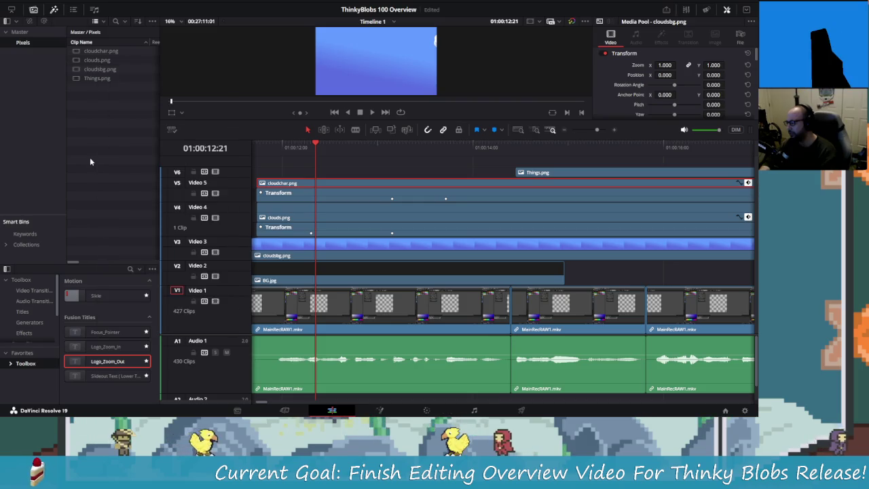
pyautogui.rightClick(113, 53)
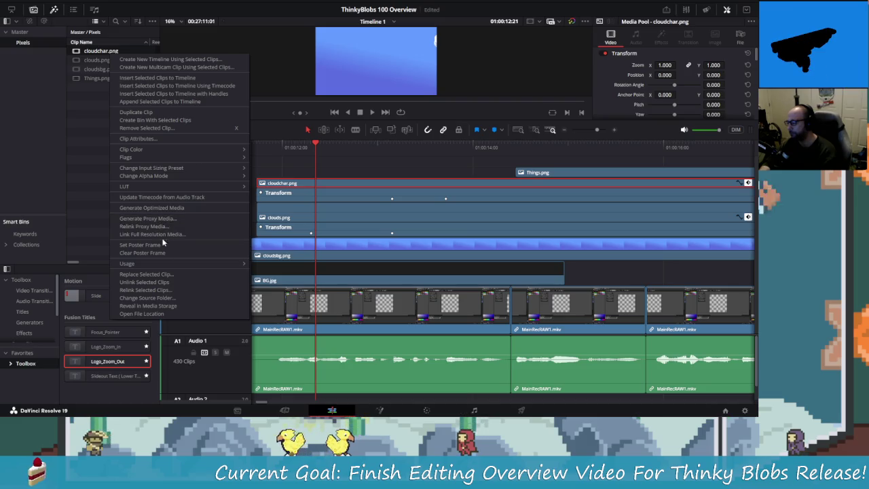
pyautogui.click(146, 273)
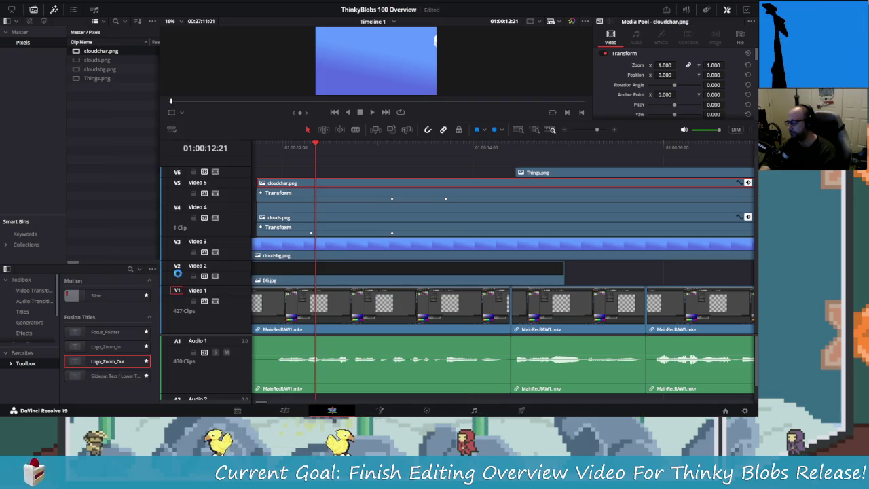
# Replace the clip with the re-exported cloudchar.png and play back to 01:00:14:05.
pyautogui.click(278, 108)
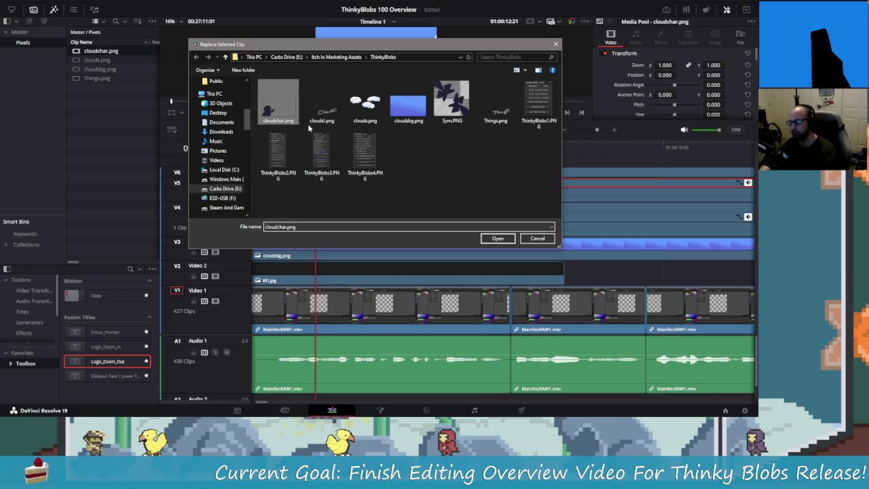
pyautogui.click(497, 238)
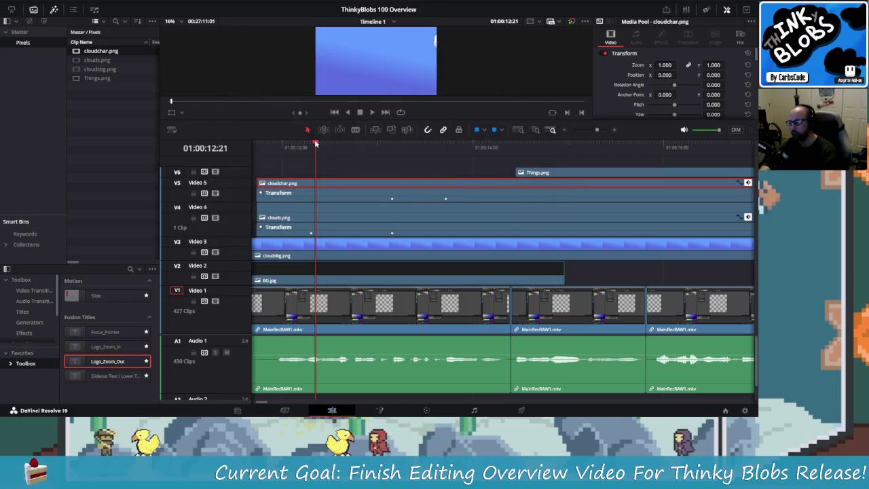
pyautogui.press('space')
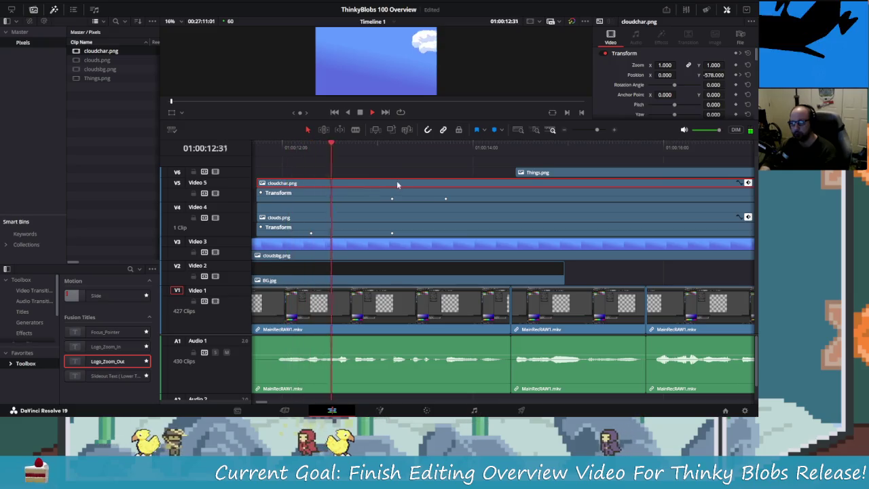
pyautogui.click(480, 148)
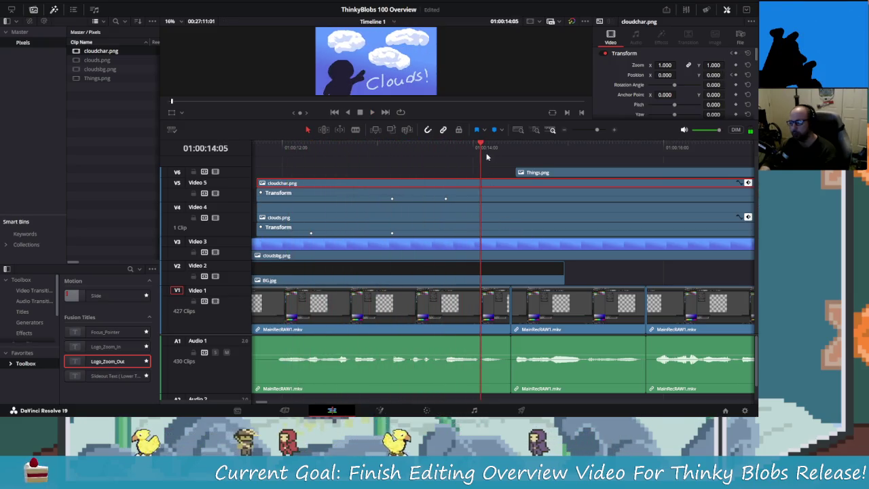
# Preview cloudchar.png in the source viewer and point the clip at cloudchar.png again.
pyautogui.click(97, 53)
pyautogui.doubleClick(79, 53)
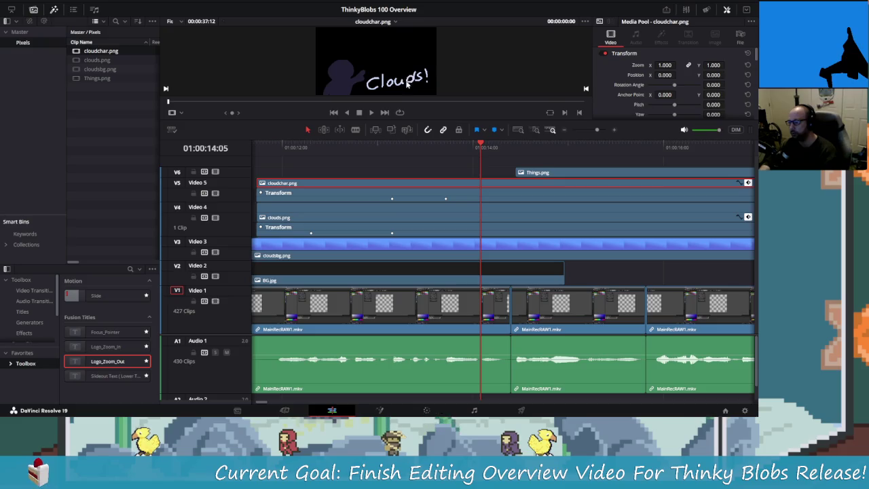
pyautogui.hotkey('alt', 'Tab')
pyautogui.hotkey('alt', 'Tab')
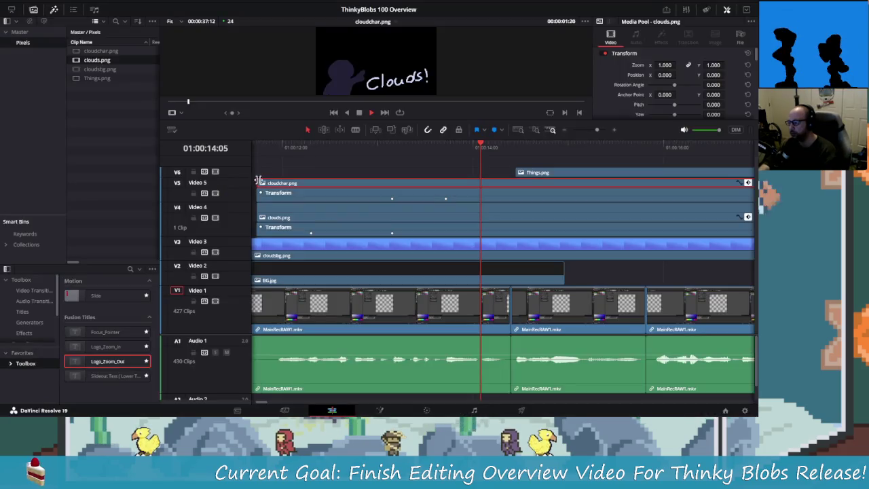
pyautogui.click(96, 53)
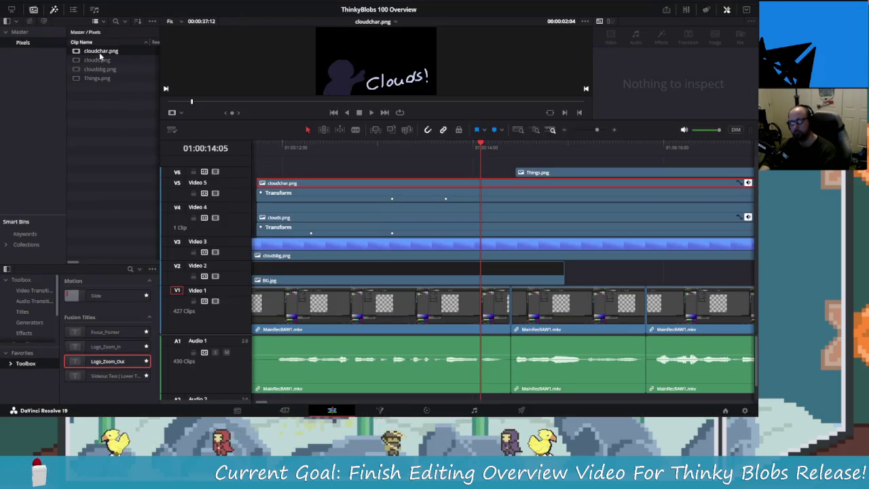
pyautogui.rightClick(94, 53)
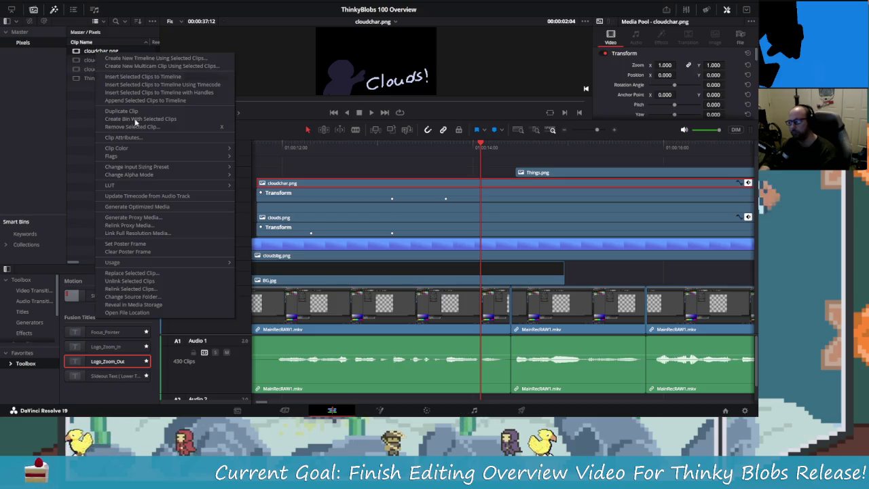
pyautogui.click(155, 280)
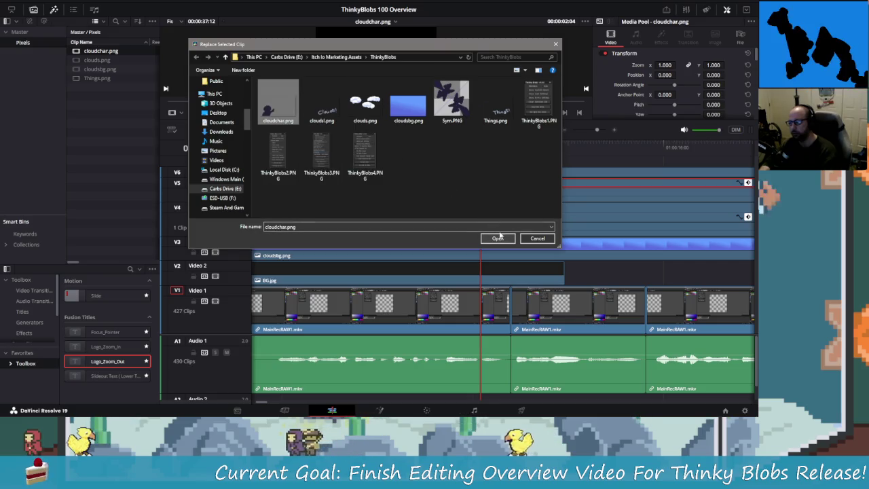
pyautogui.click(497, 238)
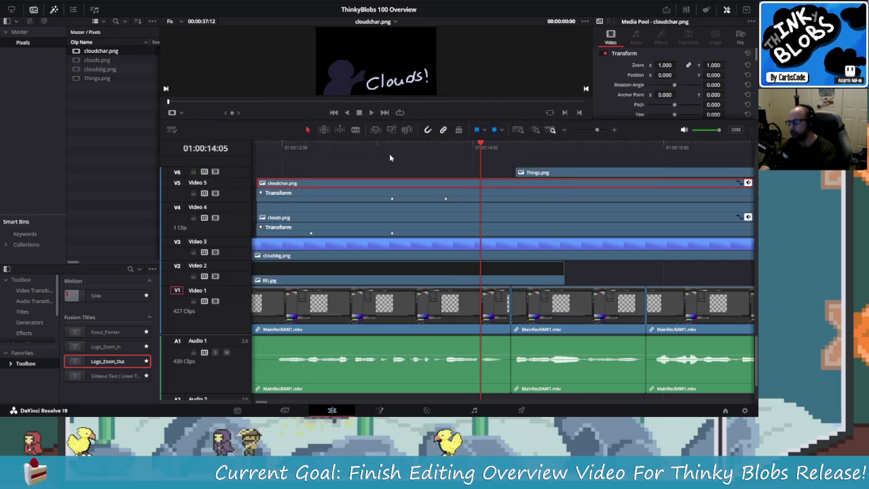
# Review cloudchar.png in the source viewer at 01:00:13:06, then return to Aseprite's File menu.
pyautogui.moveTo(389, 149); pyautogui.dragTo(387, 149)
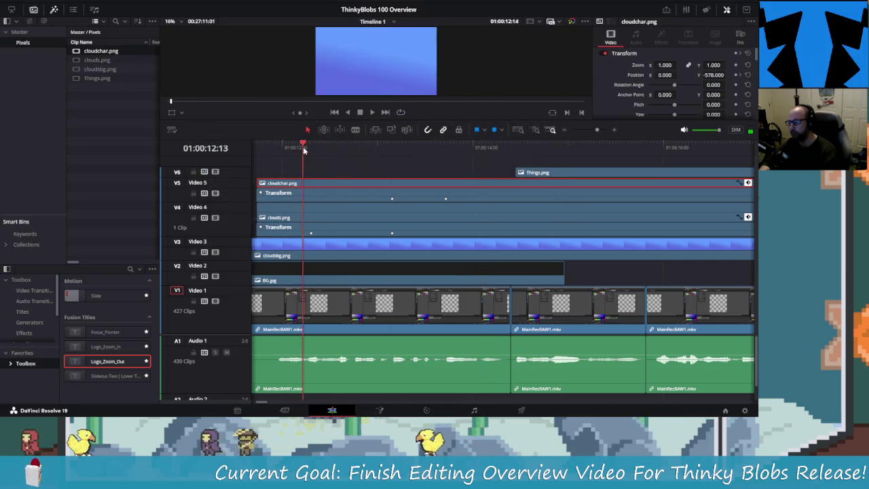
pyautogui.doubleClick(101, 51)
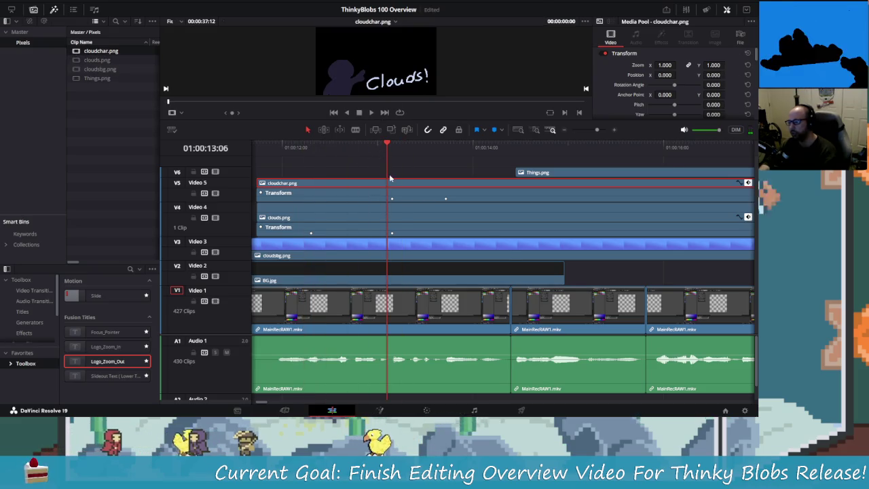
pyautogui.hotkey('alt', 'Tab')
pyautogui.click(11, 4)
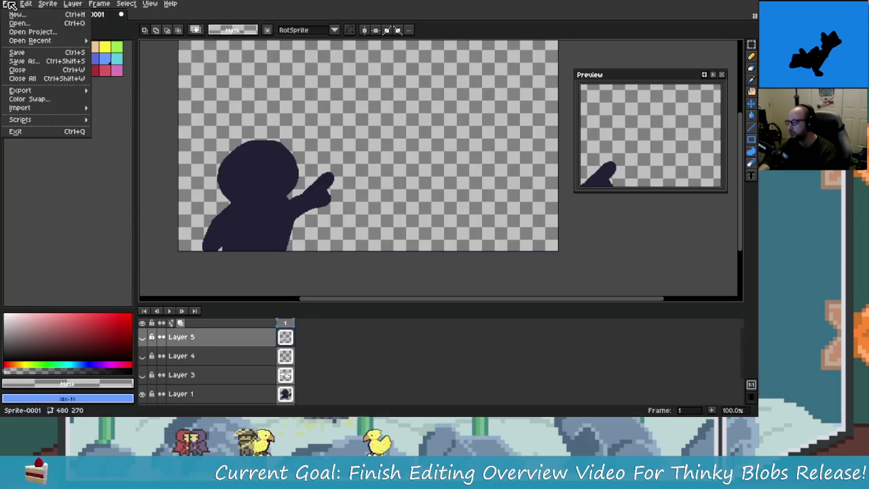
# Export the silhouette sprite under the new name cloudchar2.png, then go back to Resolve.
pyautogui.moveTo(20, 91)
pyautogui.click(115, 91)
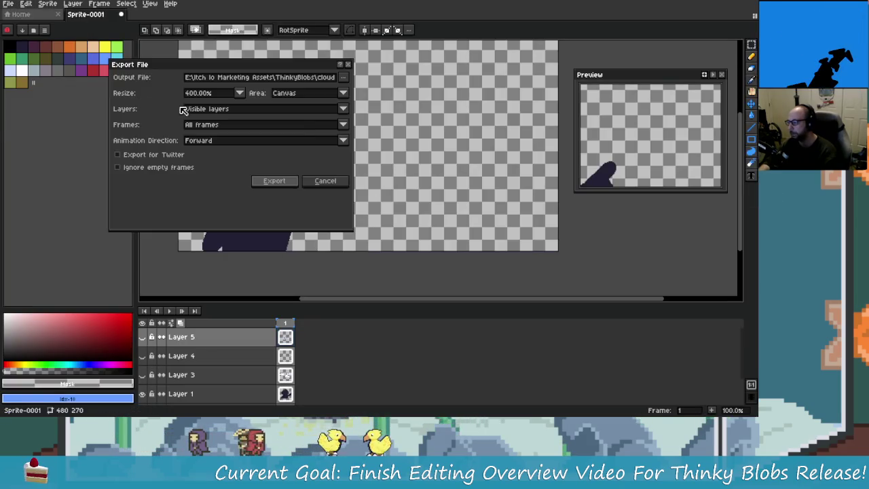
pyautogui.click(321, 78)
pyautogui.write('2')
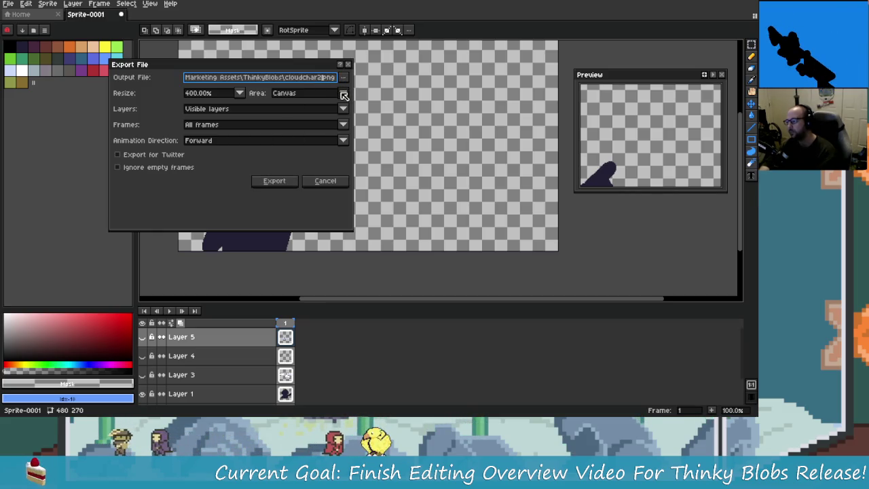
pyautogui.press('Return')
pyautogui.hotkey('alt', 'Tab')
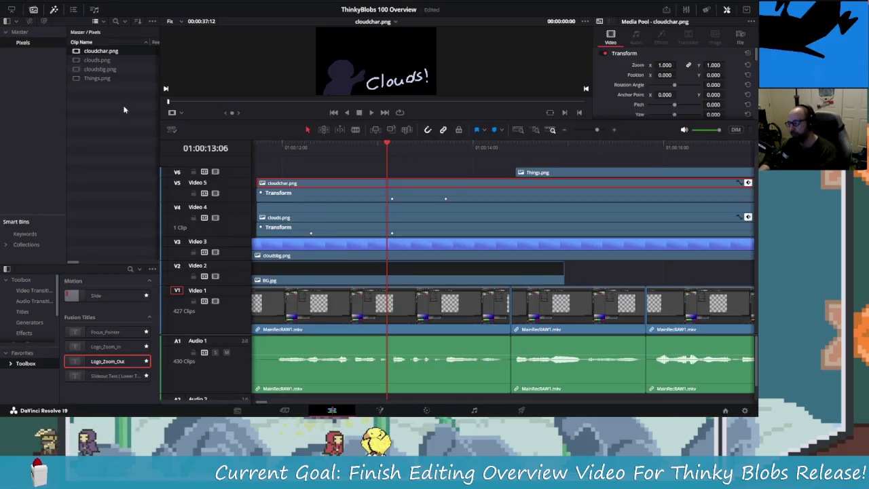
# Replace the cloudchar.png clip's source file once more.
pyautogui.rightClick(107, 52)
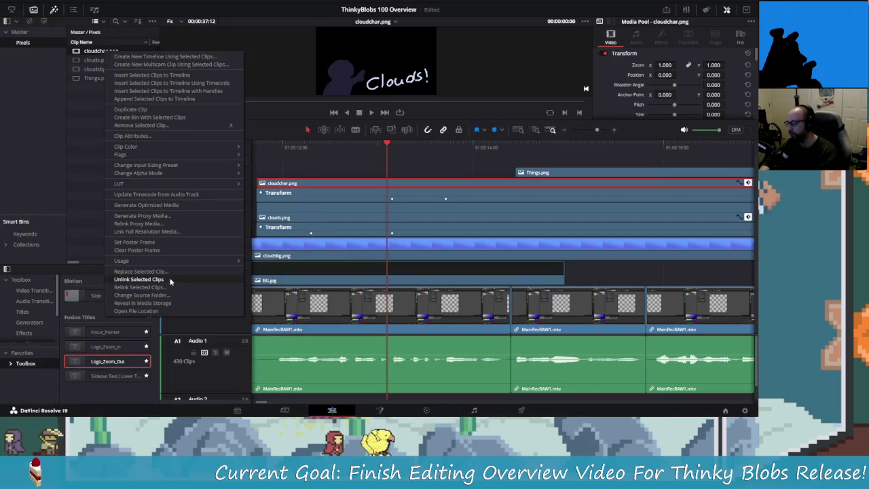
pyautogui.click(143, 271)
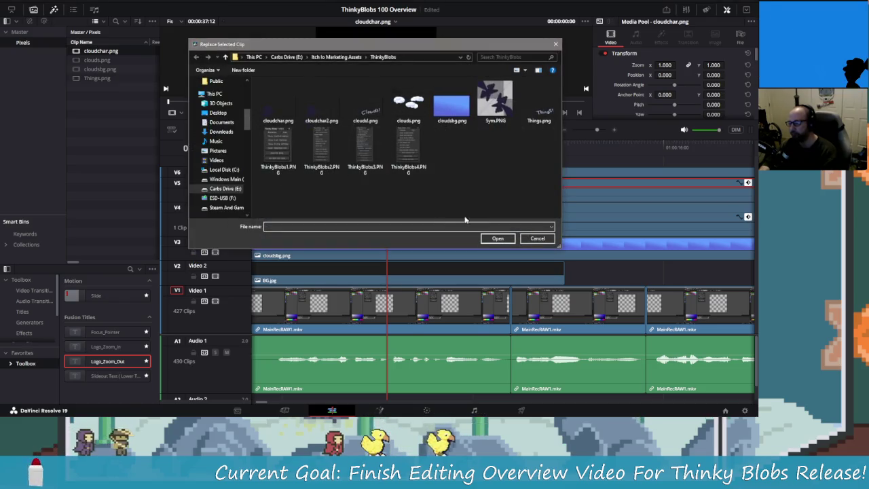
pyautogui.click(497, 239)
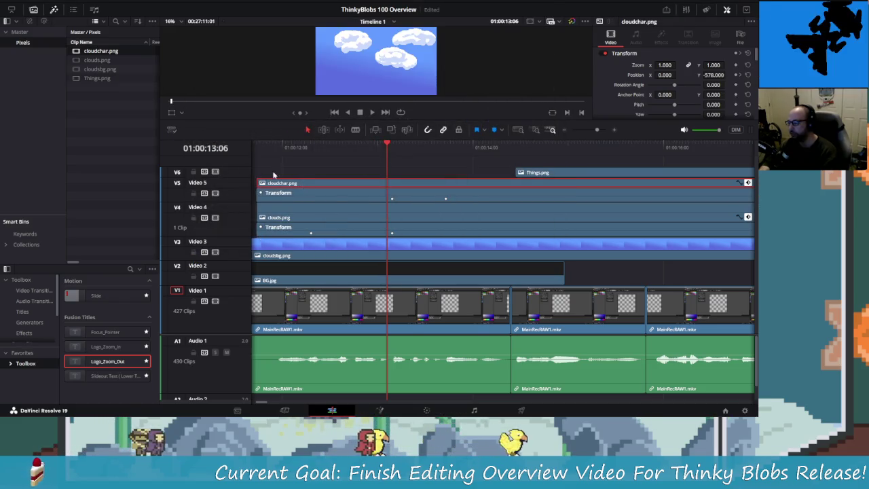
pyautogui.rightClick(103, 52)
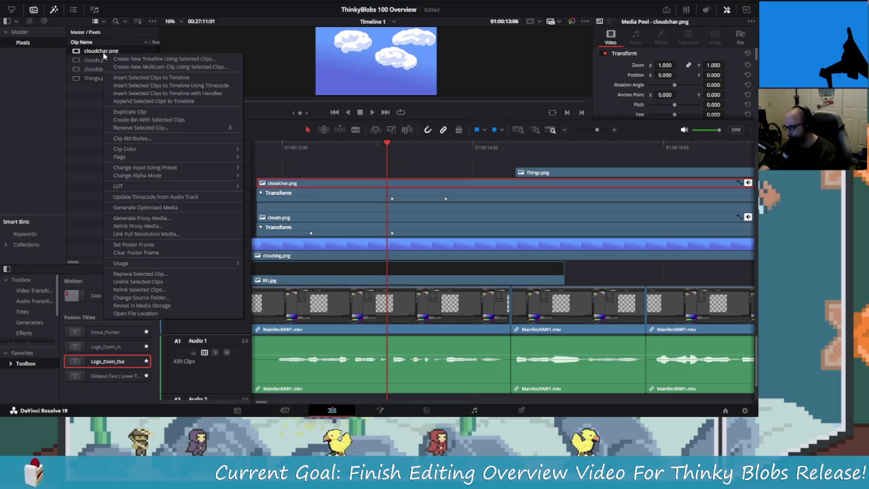
pyautogui.click(87, 126)
# Import cloudchar.png via Import Media and preview it in the source viewer.
pyautogui.rightClick(89, 112)
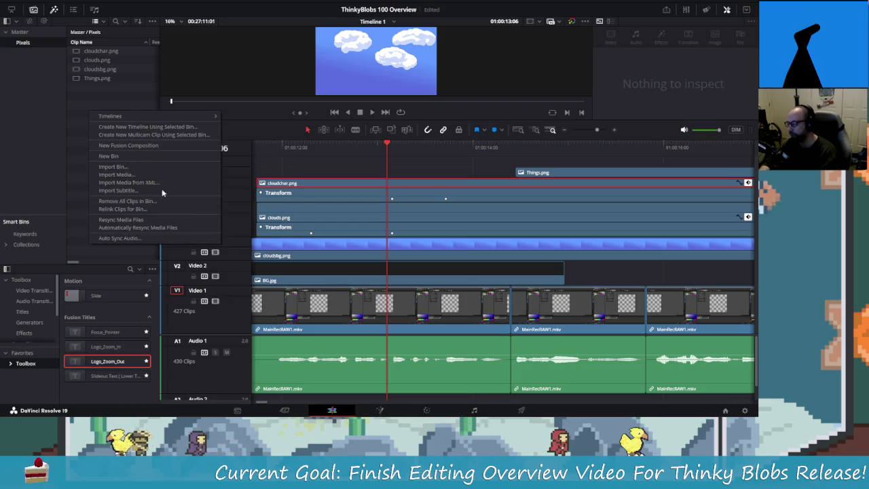
pyautogui.click(146, 175)
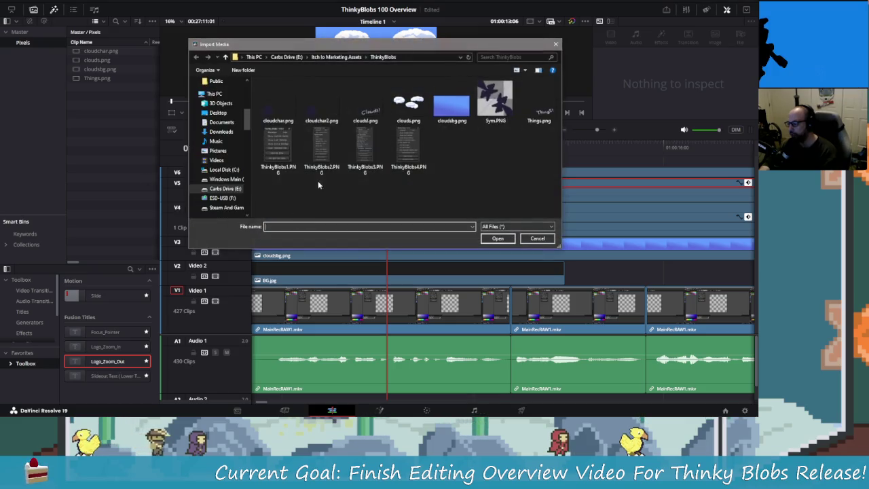
pyautogui.click(278, 102)
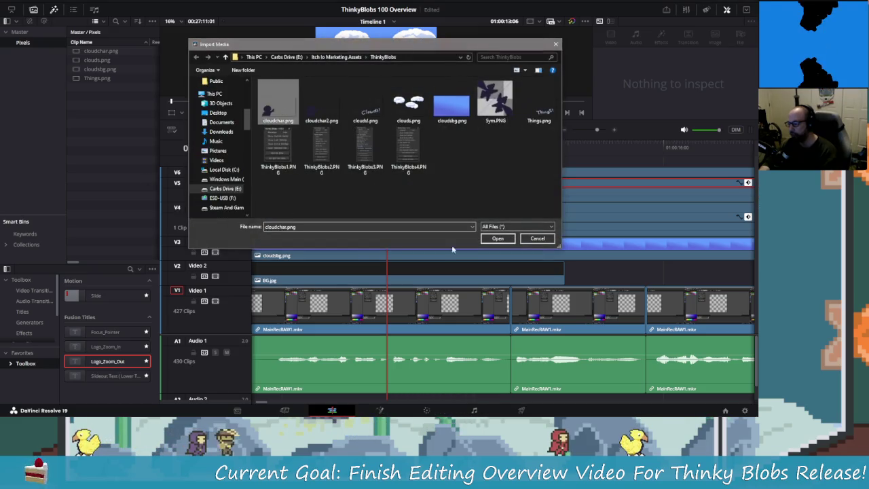
pyautogui.click(497, 238)
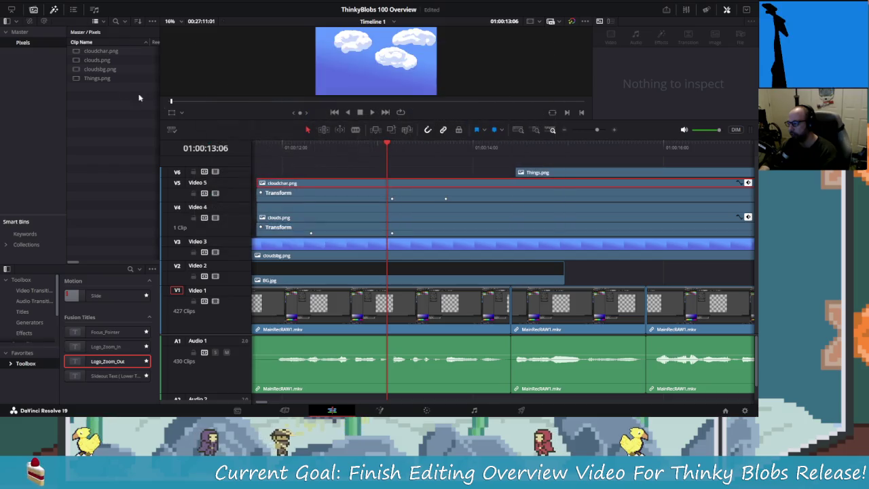
pyautogui.click(100, 60)
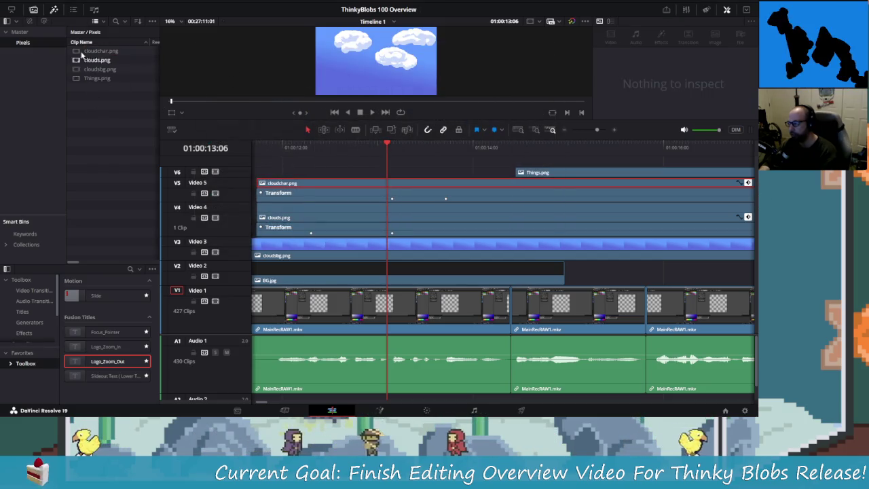
pyautogui.doubleClick(95, 51)
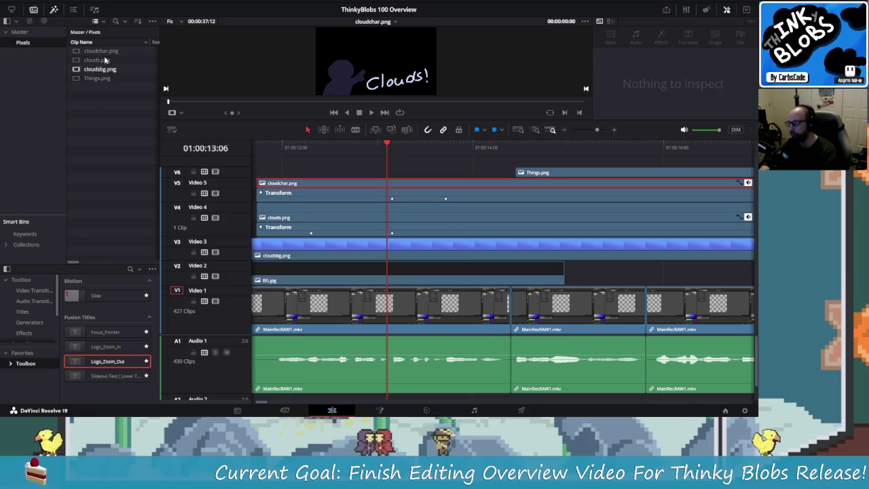
# Check the cloudchar.png clip's name and options, leaving it unchanged.
pyautogui.click(100, 51)
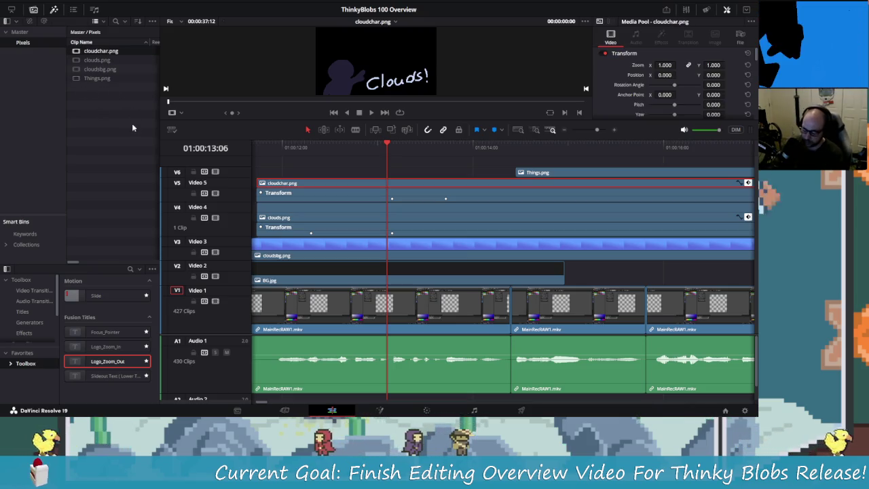
pyautogui.click(102, 52)
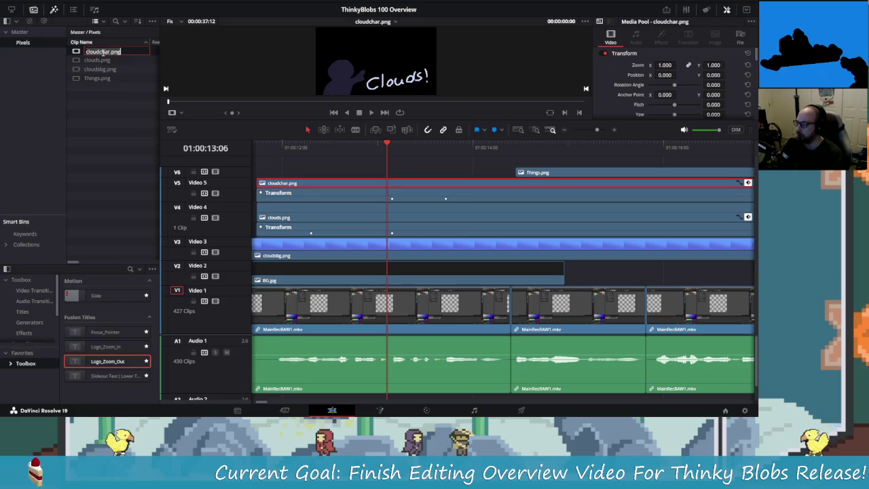
pyautogui.click(77, 53)
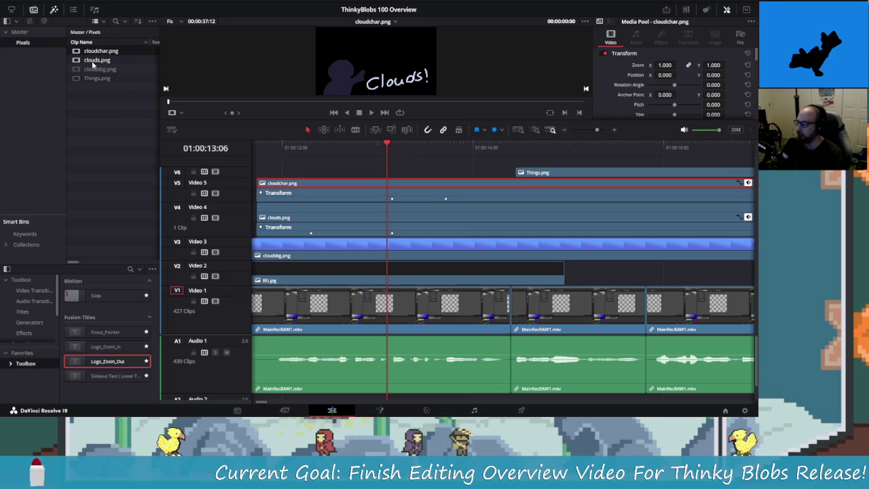
pyautogui.rightClick(94, 53)
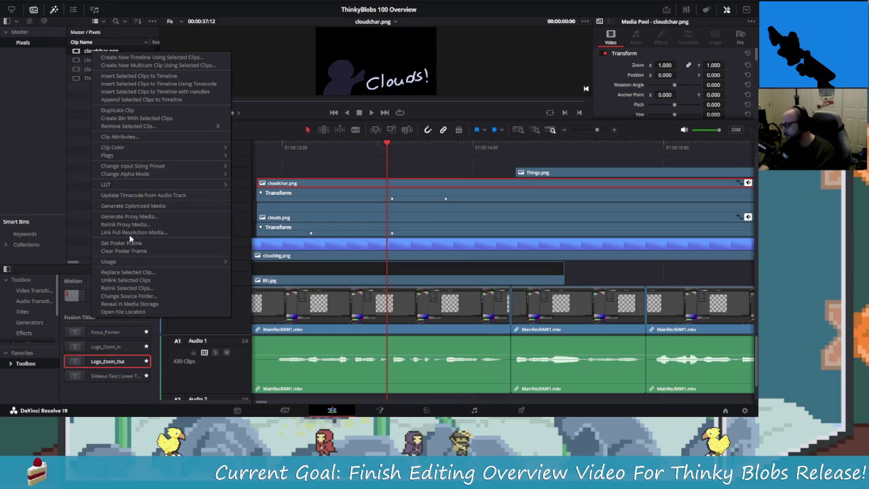
pyautogui.click(82, 110)
# Import cloudchar2.png into the media pool and show Timeline 1 again.
pyautogui.rightClick(83, 111)
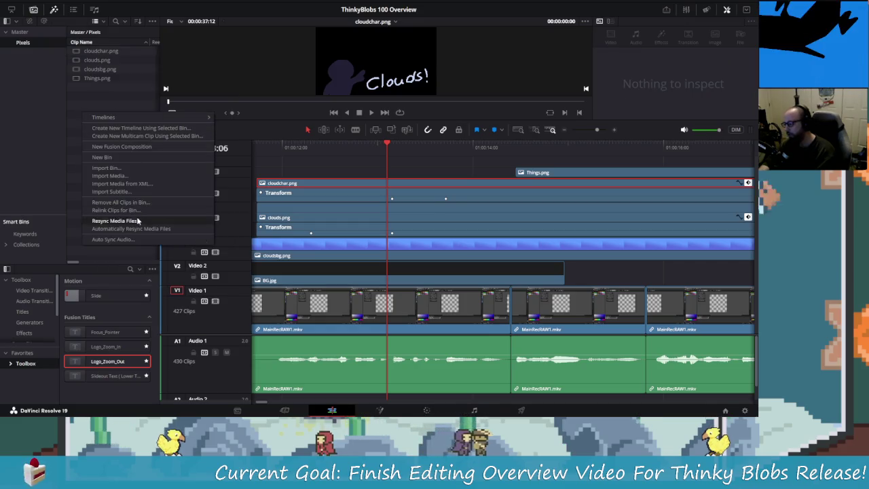
pyautogui.click(136, 175)
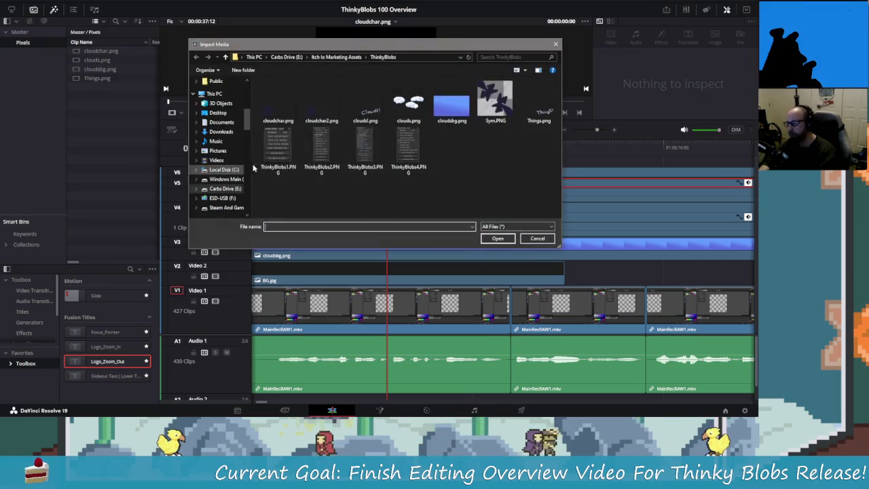
pyautogui.click(321, 102)
pyautogui.click(497, 238)
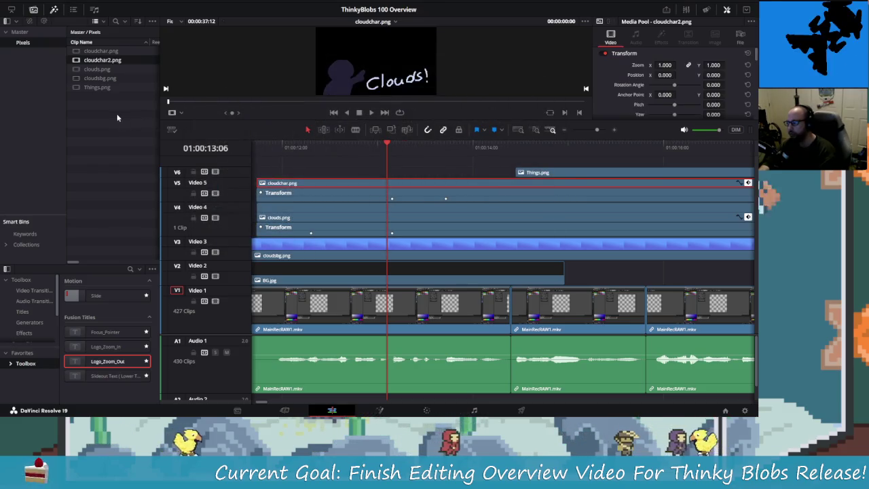
pyautogui.click(303, 186)
# Replace the selected clip's file with cloudchar2.png.
pyautogui.rightClick(118, 64)
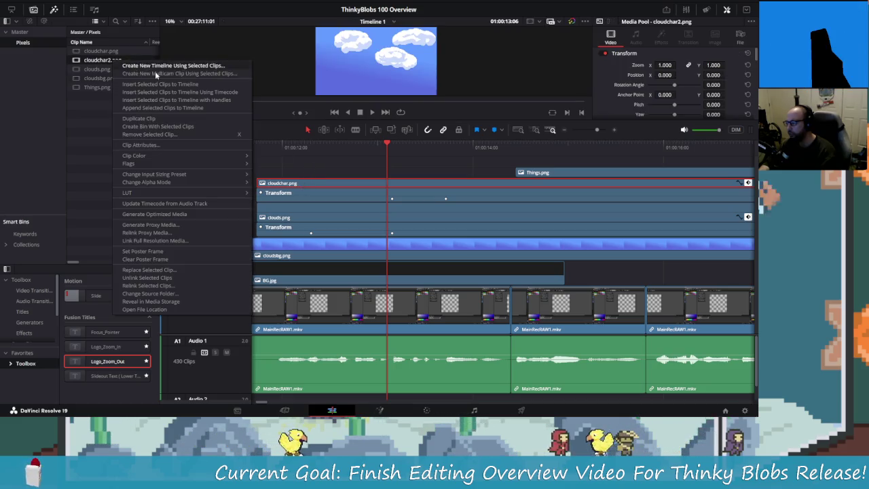
pyautogui.click(184, 271)
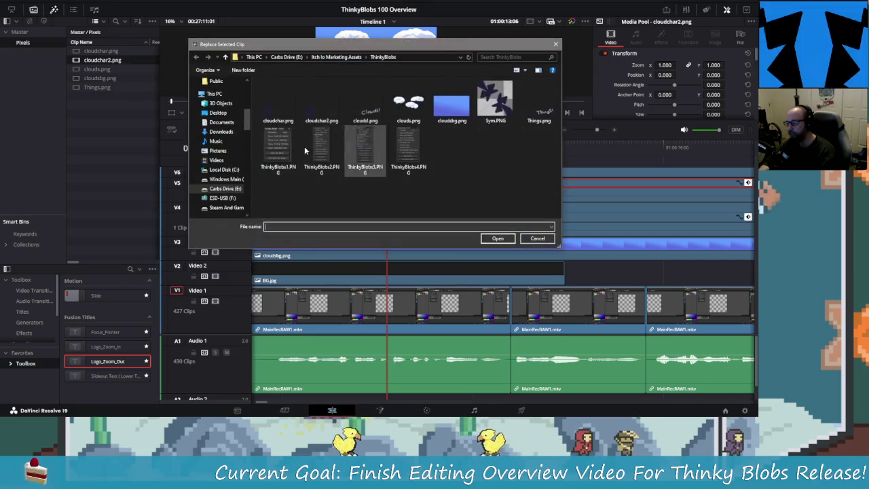
pyautogui.doubleClick(322, 105)
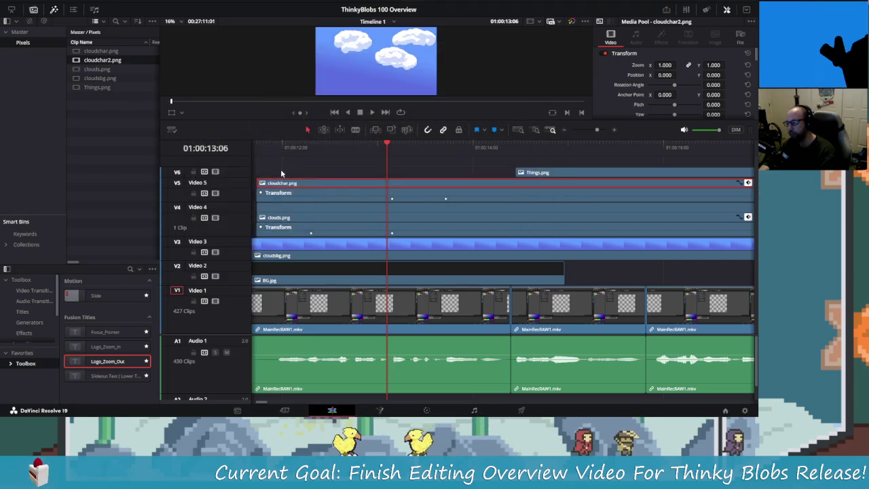
pyautogui.click(306, 183)
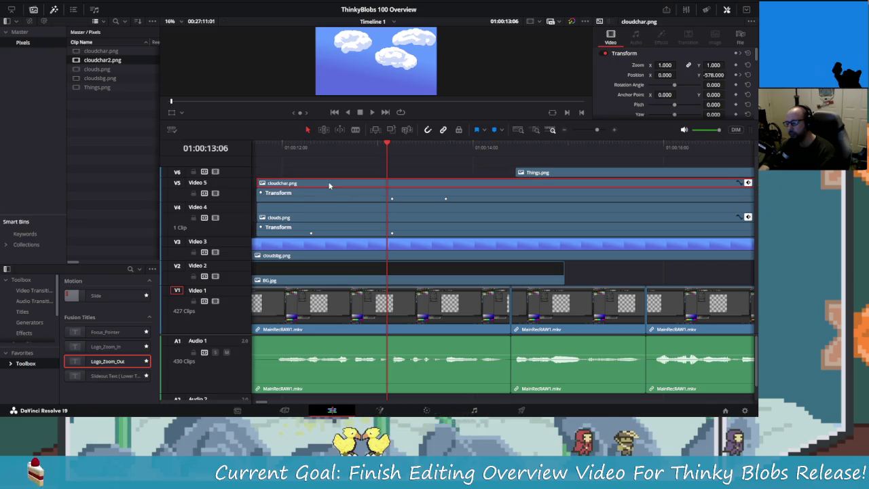
# Delete the keyframed cloudchar.png clip from Video 5, leaving the track empty.
pyautogui.rightClick(329, 185)
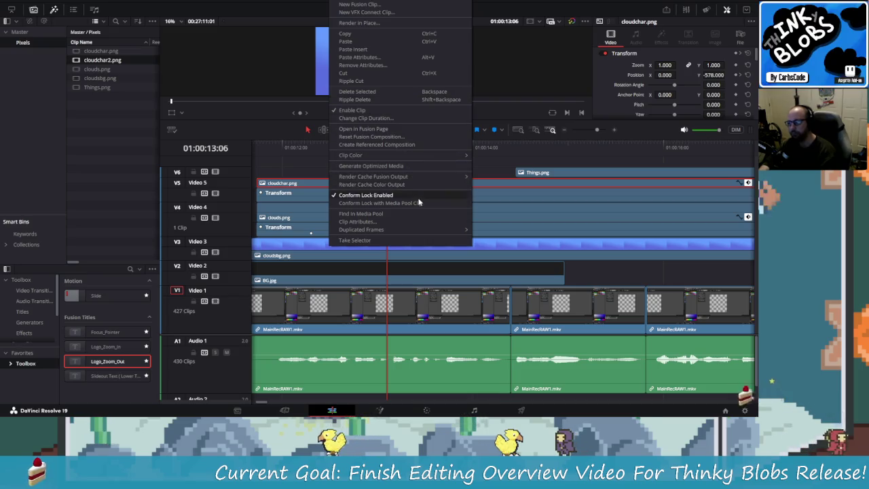
pyautogui.press('Escape')
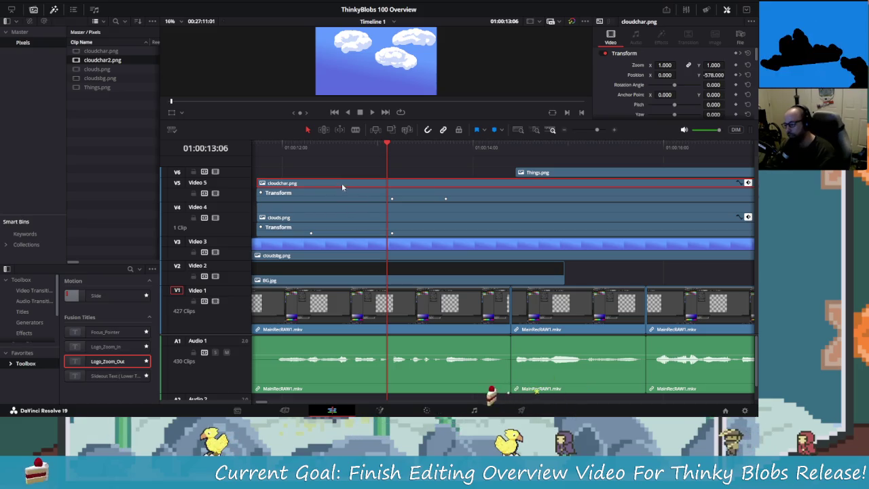
pyautogui.rightClick(340, 183)
pyautogui.press('Escape')
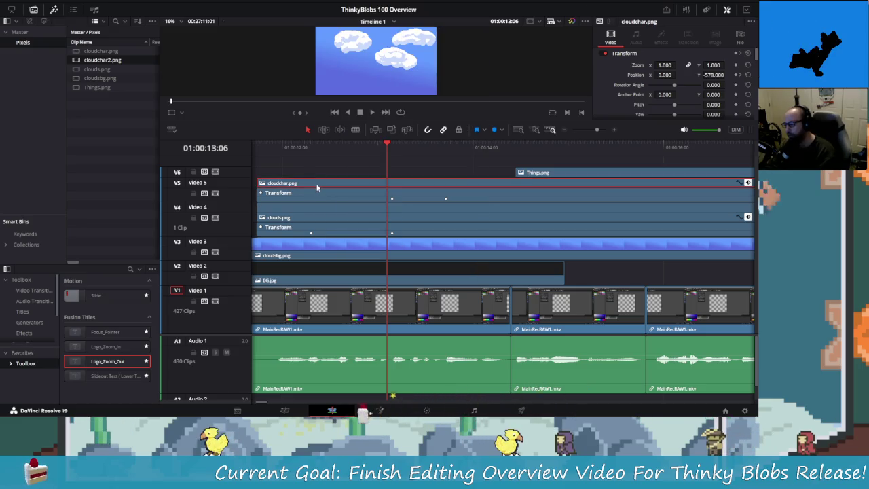
pyautogui.press('Delete')
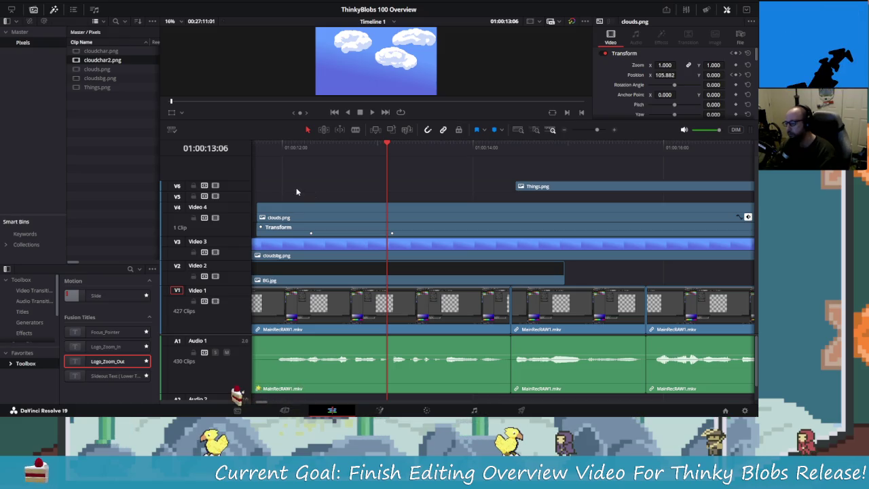
pyautogui.click(97, 70)
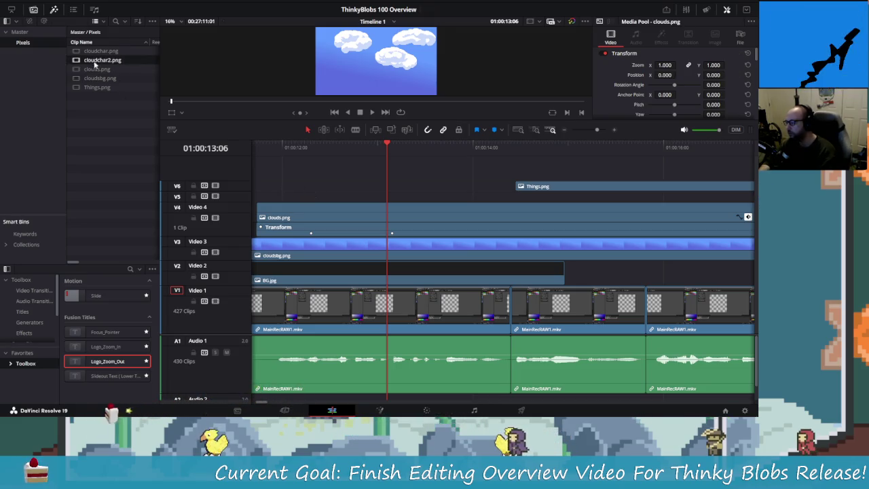
# Place cloudchar2.png on Video 5 and scrub through it between 11:44 and 14:14.
pyautogui.moveTo(270, 177); pyautogui.dragTo(294, 196)
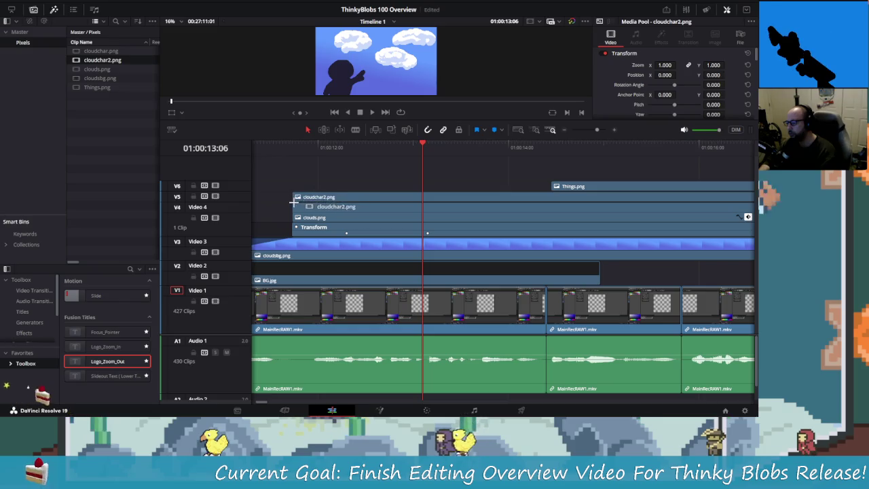
pyautogui.moveTo(374, 145)
pyautogui.mouseDown()
pyautogui.moveTo(541, 189)
pyautogui.moveTo(275, 173)
pyautogui.mouseUp()
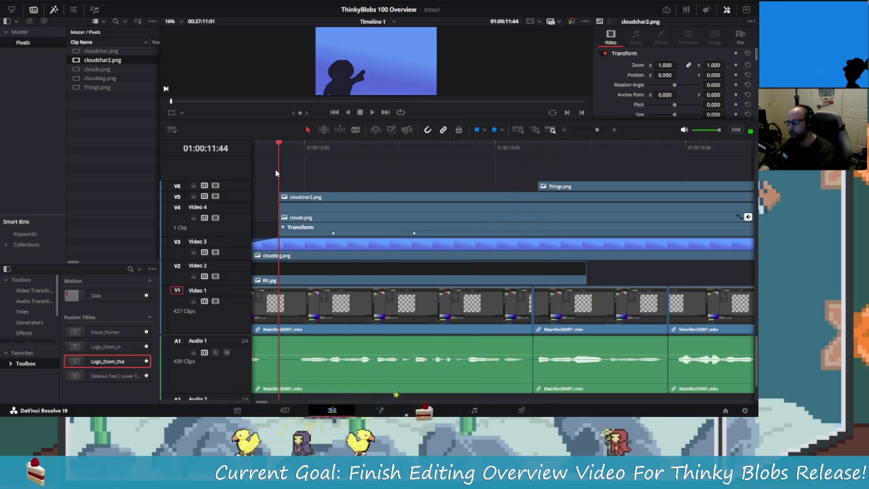
pyautogui.moveTo(275, 173)
pyautogui.mouseDown()
pyautogui.moveTo(327, 161)
pyautogui.moveTo(484, 206)
pyautogui.moveTo(470, 204)
pyautogui.mouseUp()
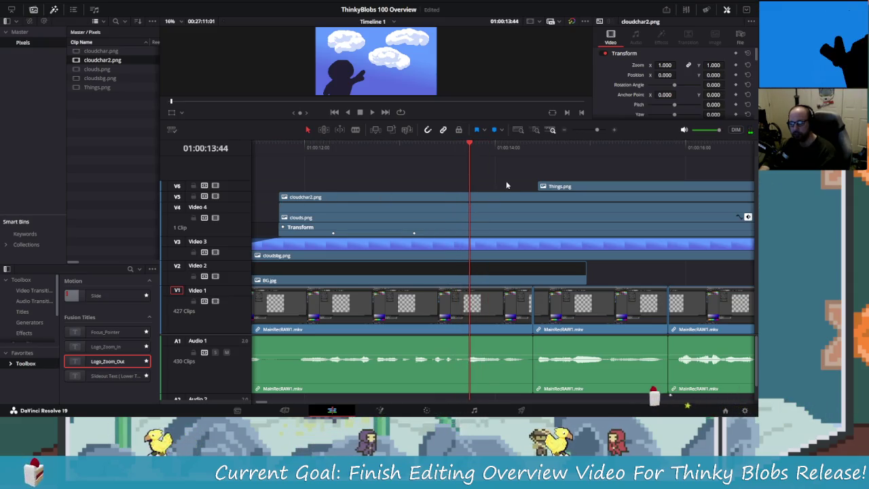
pyautogui.hscroll(3, 506, 181)
pyautogui.hscroll(-3, 414, 189)
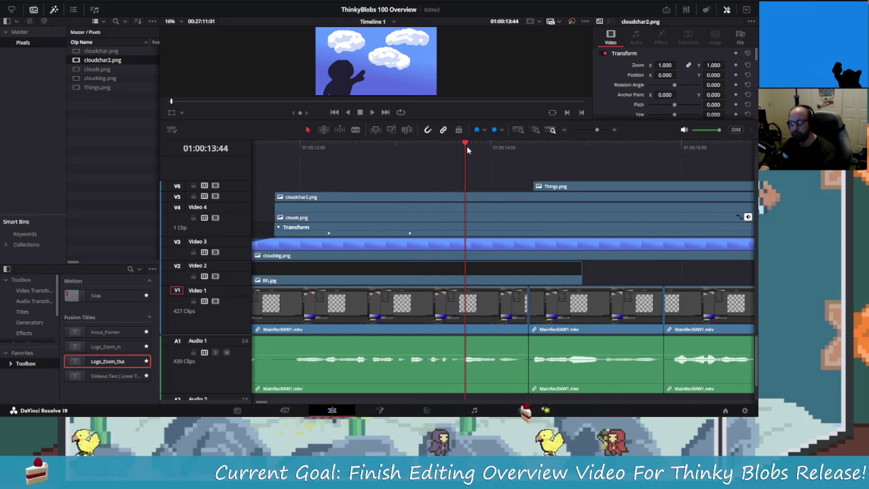
pyautogui.moveTo(467, 152)
pyautogui.mouseDown()
pyautogui.moveTo(523, 165)
pyautogui.moveTo(357, 170)
pyautogui.moveTo(464, 191)
pyautogui.mouseUp()
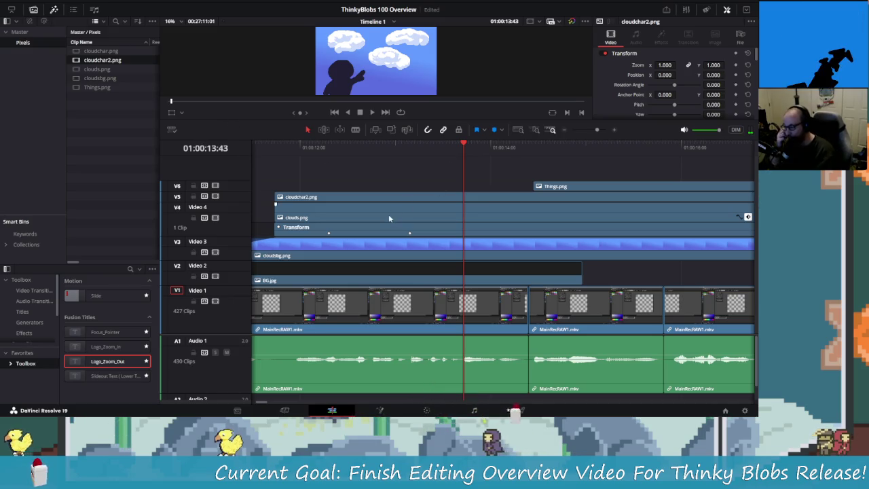
pyautogui.hscroll(2, 489, 166)
pyautogui.hscroll(-3, 435, 168)
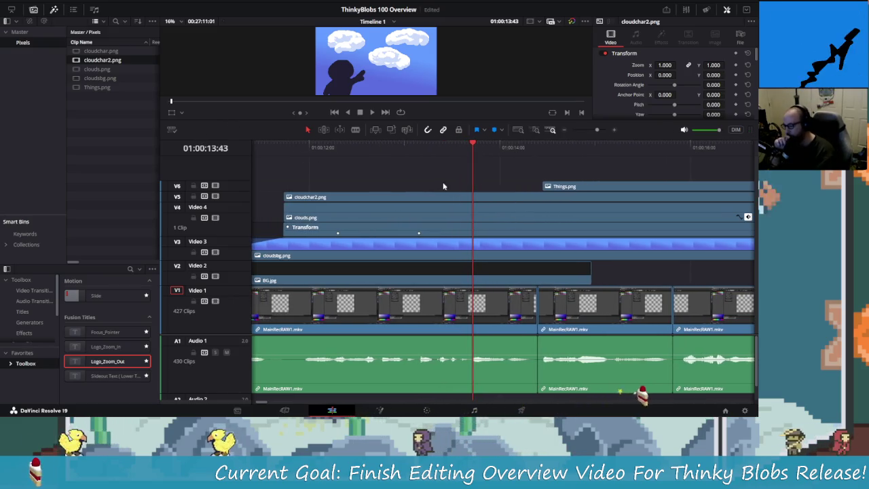
pyautogui.hscroll(2, 367, 171)
# Add clouds.png on a new Video 7 track starting at 01:00:13:43.
pyautogui.click(95, 70)
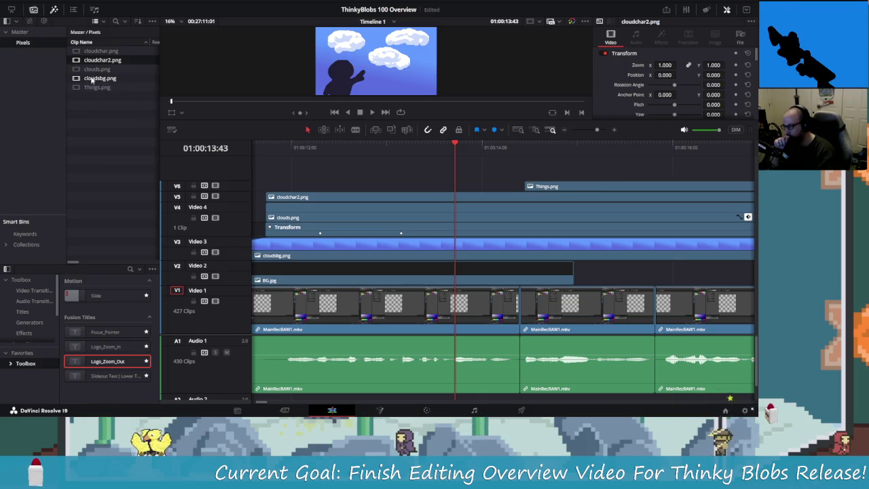
pyautogui.moveTo(78, 73); pyautogui.dragTo(469, 180)
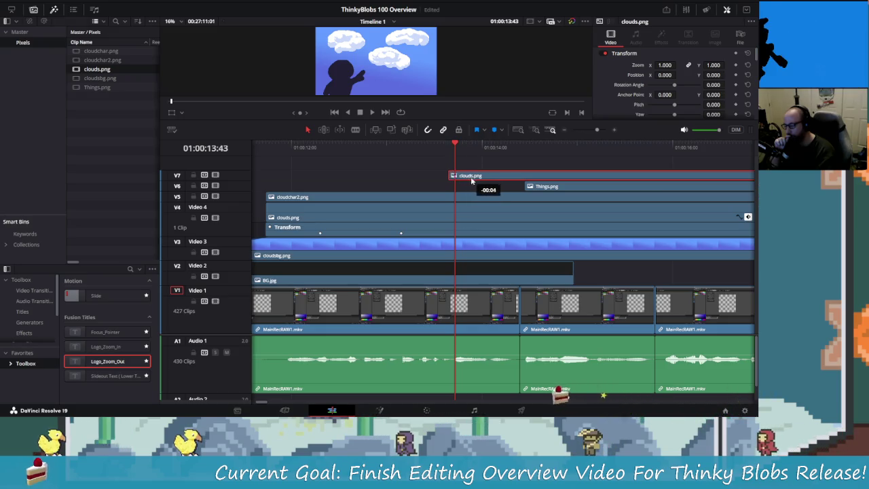
pyautogui.moveTo(460, 145); pyautogui.dragTo(457, 161)
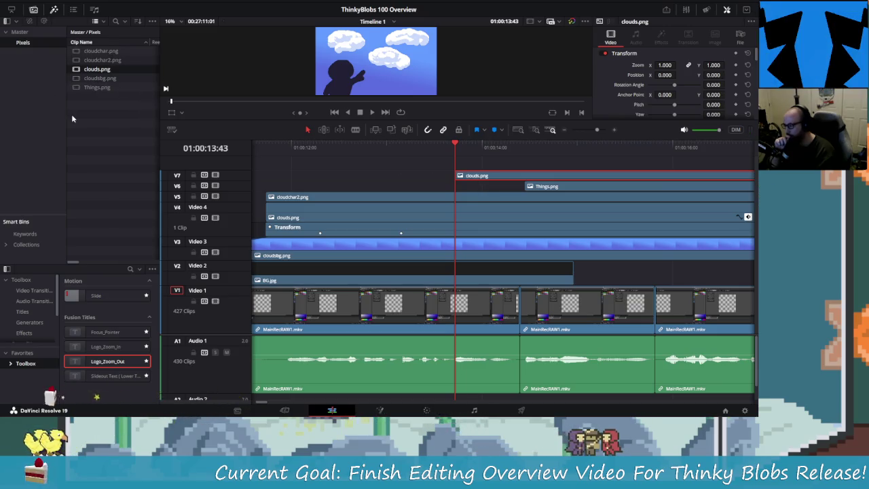
# Import the Clouds! text image into the media pool.
pyautogui.rightClick(101, 119)
pyautogui.click(174, 182)
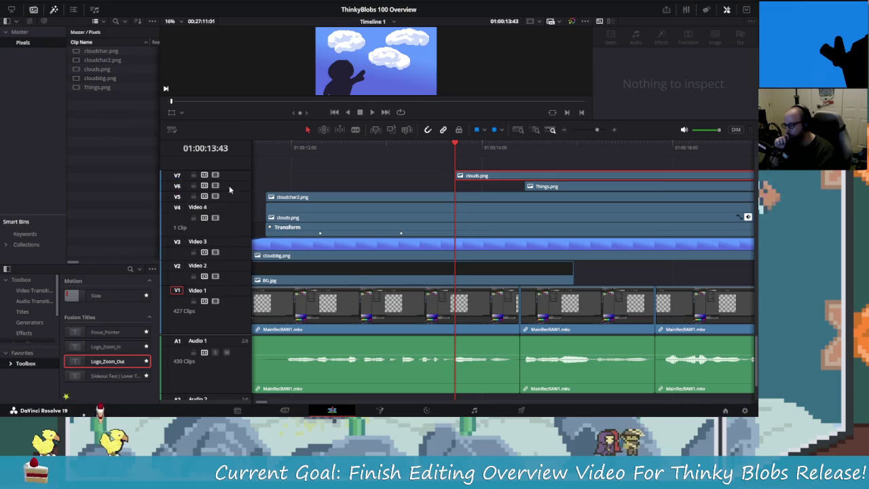
pyautogui.click(366, 102)
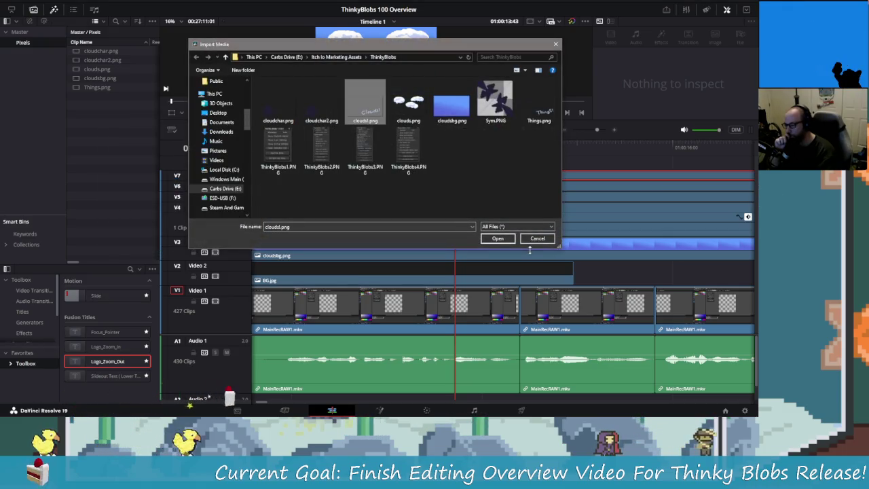
pyautogui.click(499, 239)
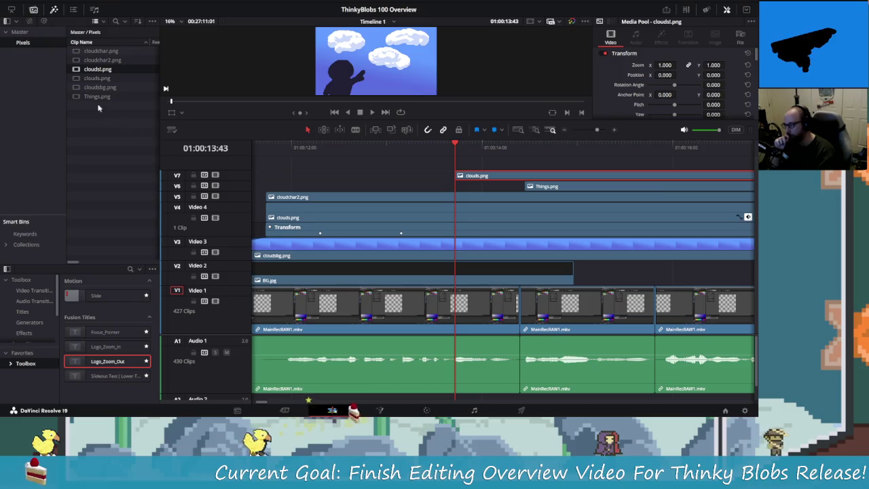
# Swap the V7 clouds.png clip for the Clouds! image at 13:43 and play it back.
pyautogui.click(475, 178)
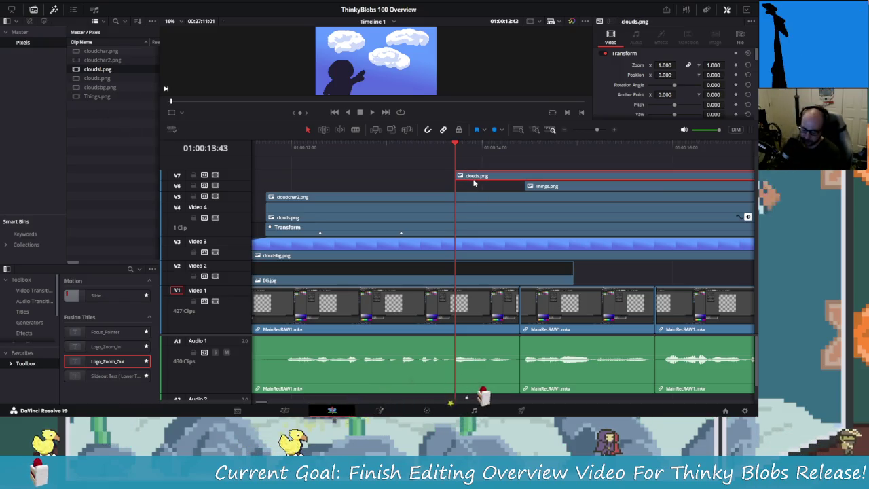
pyautogui.press('Delete')
pyautogui.moveTo(97, 68)
pyautogui.mouseDown()
pyautogui.moveTo(274, 96)
pyautogui.moveTo(460, 178)
pyautogui.mouseUp()
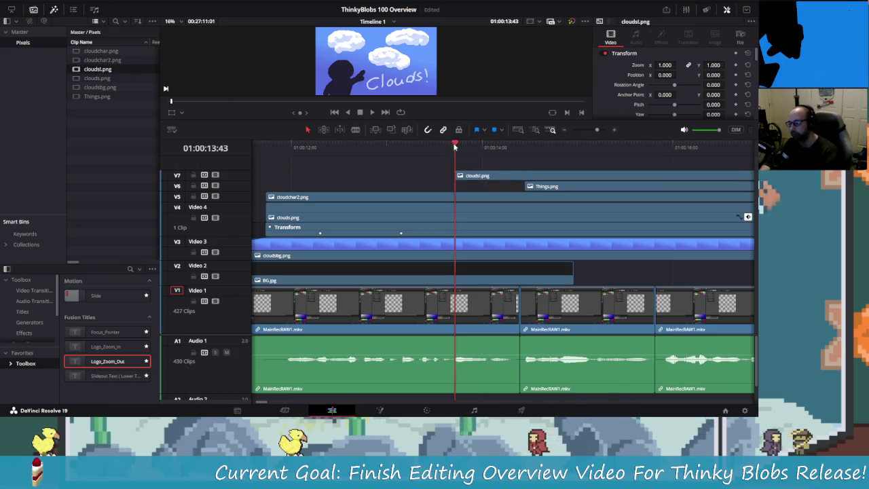
pyautogui.click(375, 147)
pyautogui.moveTo(375, 148)
pyautogui.mouseDown()
pyautogui.moveTo(504, 144)
pyautogui.moveTo(285, 145)
pyautogui.mouseUp()
pyautogui.press('space')
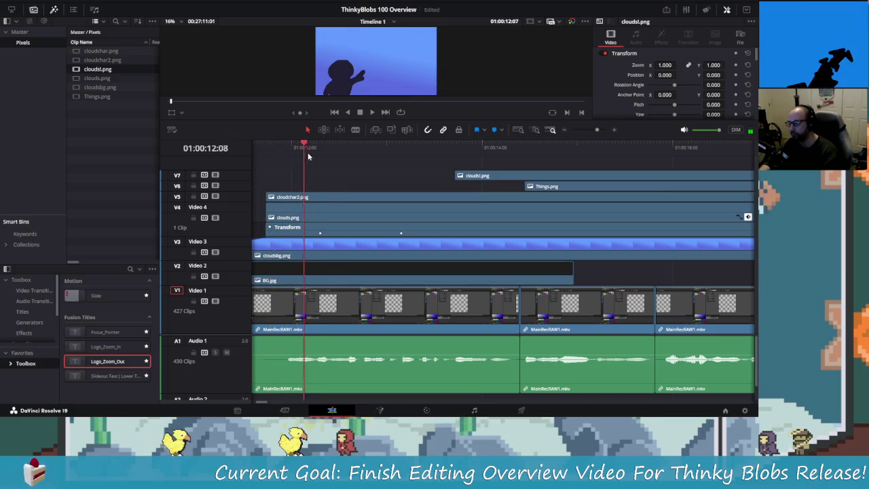
pyautogui.press('space')
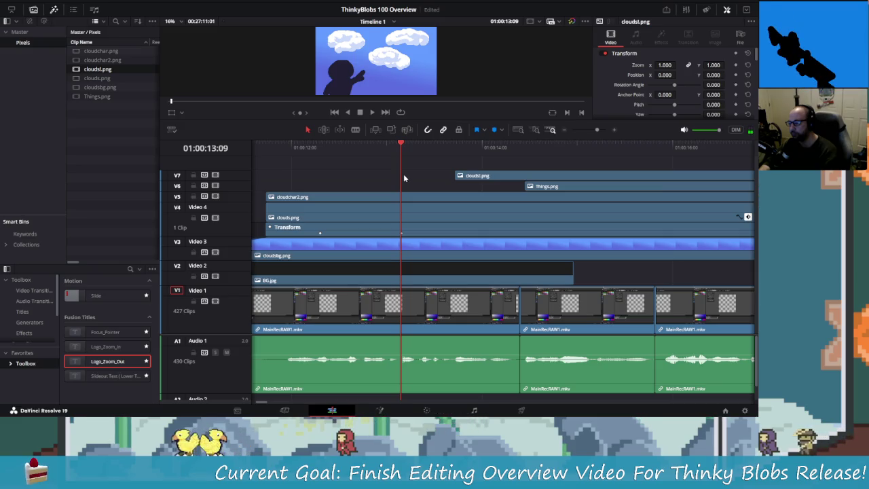
# Add a Position keyframe at 13:32 and try Y positions of -525 and -575 earlier.
pyautogui.click(417, 182)
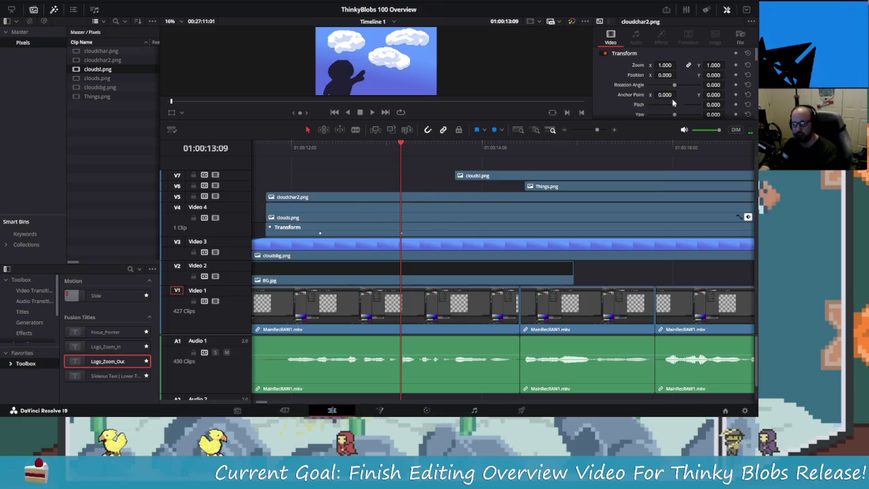
pyautogui.moveTo(407, 144)
pyautogui.mouseDown()
pyautogui.moveTo(437, 155)
pyautogui.moveTo(455, 146)
pyautogui.mouseUp()
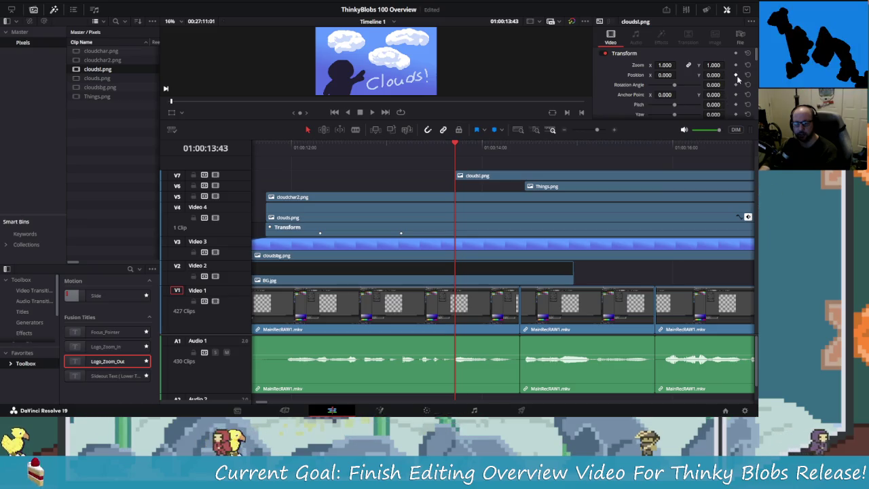
pyautogui.click(736, 75)
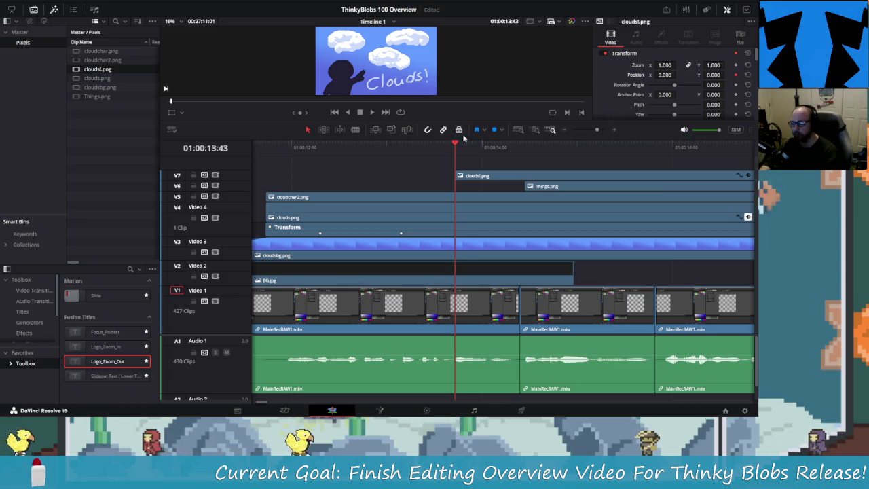
pyautogui.moveTo(452, 145); pyautogui.dragTo(400, 148)
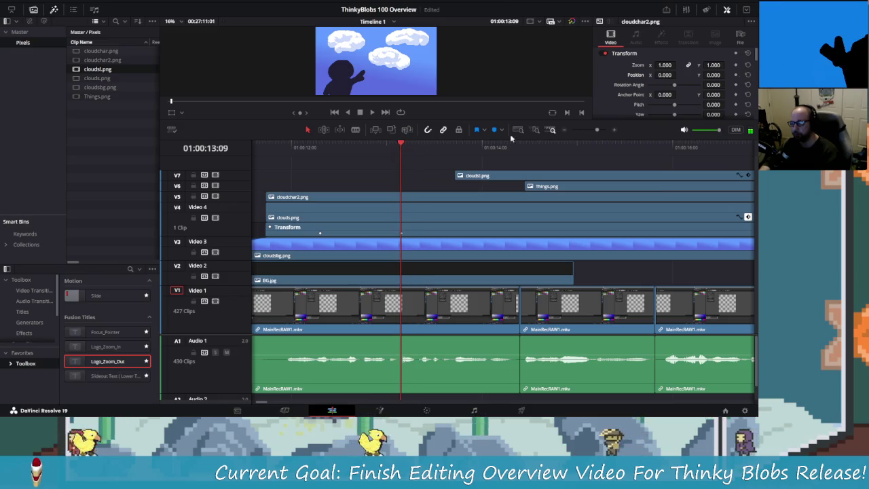
pyautogui.click(713, 74)
pyautogui.write('-525')
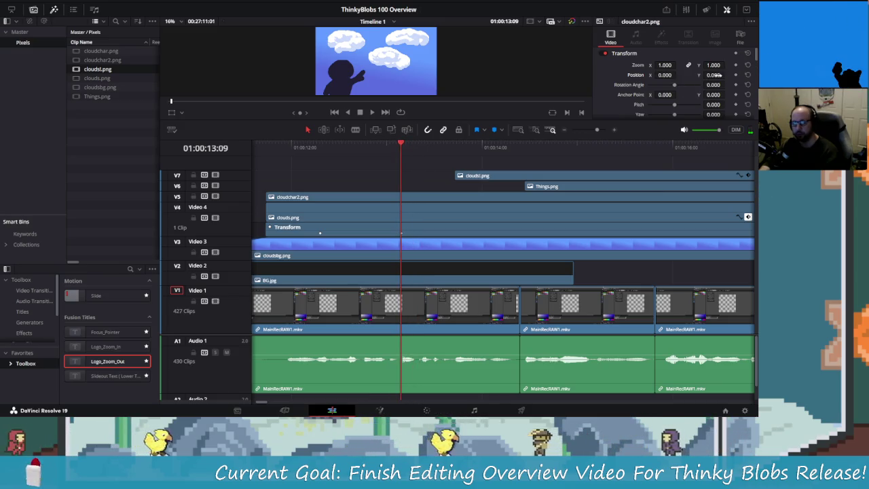
pyautogui.press('Return')
pyautogui.write('-575')
pyautogui.press('Return')
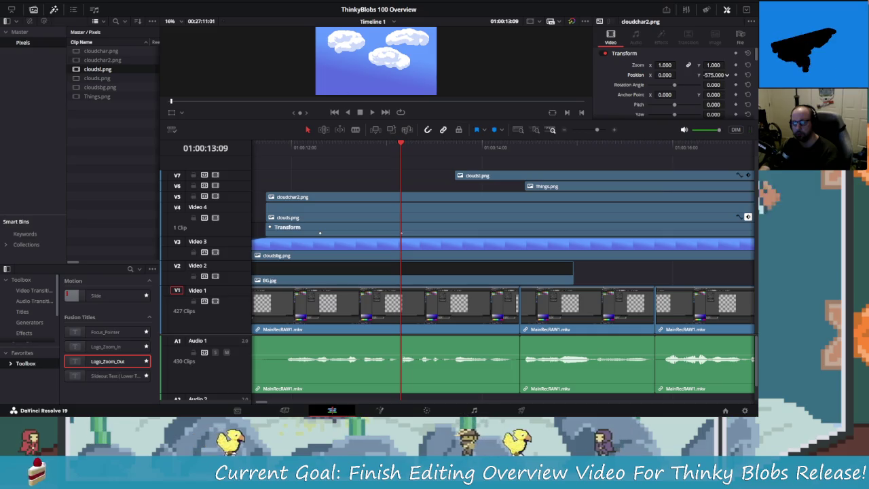
# Play back from 11:53 to 14:15 to review, then return to about 13:06.
pyautogui.click(280, 146)
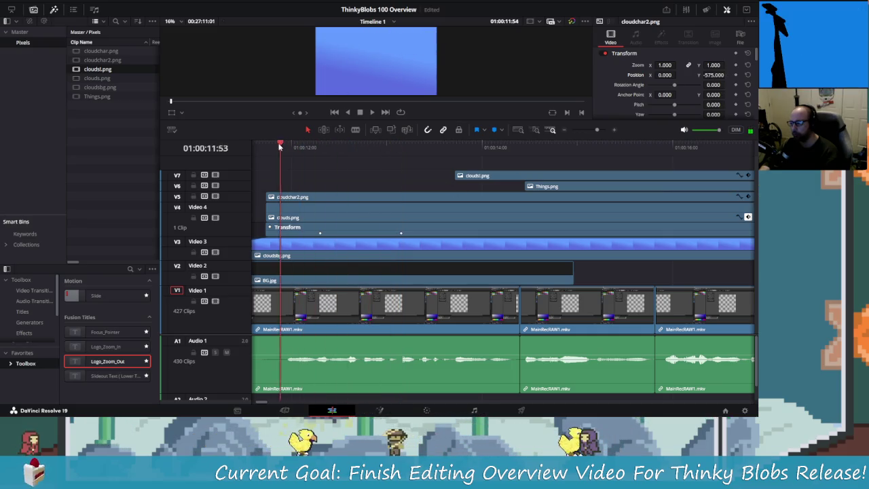
pyautogui.press('space')
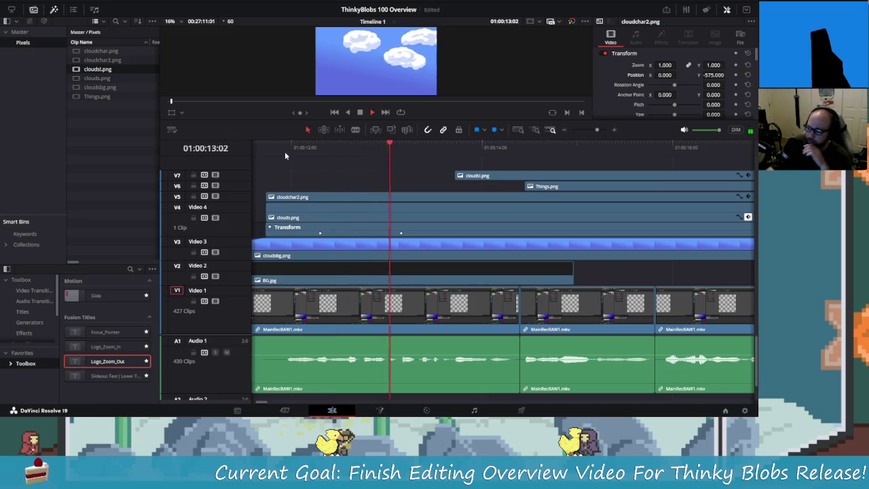
pyautogui.press('space')
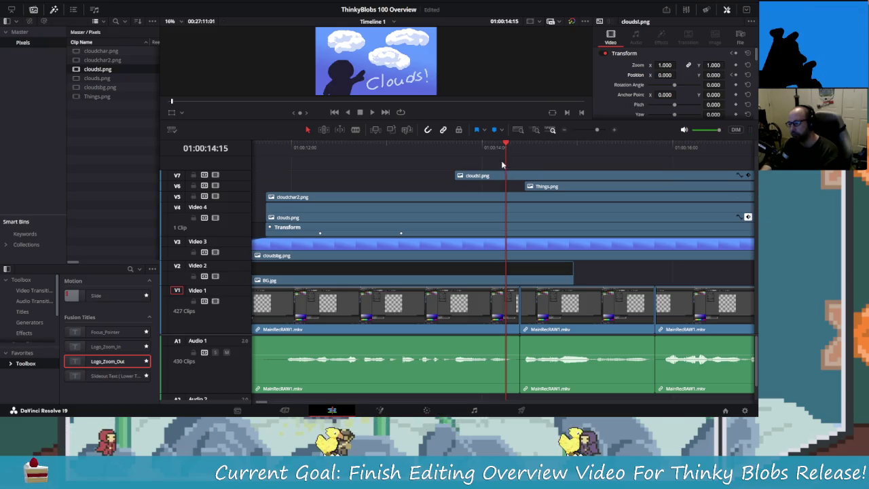
pyautogui.moveTo(503, 148); pyautogui.dragTo(389, 167)
# Keyframe cloudchar2.png's resting position, set Y to -610 at 13:09, and play the rise.
pyautogui.click(406, 199)
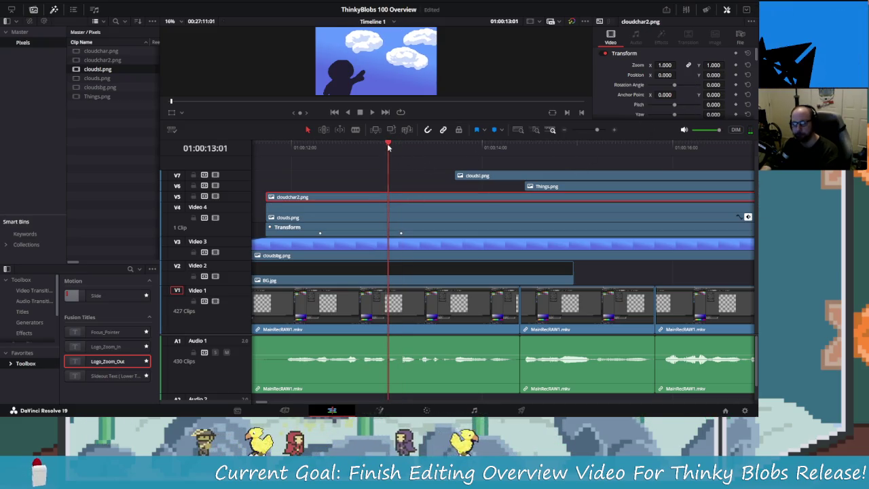
pyautogui.moveTo(389, 147); pyautogui.dragTo(401, 148)
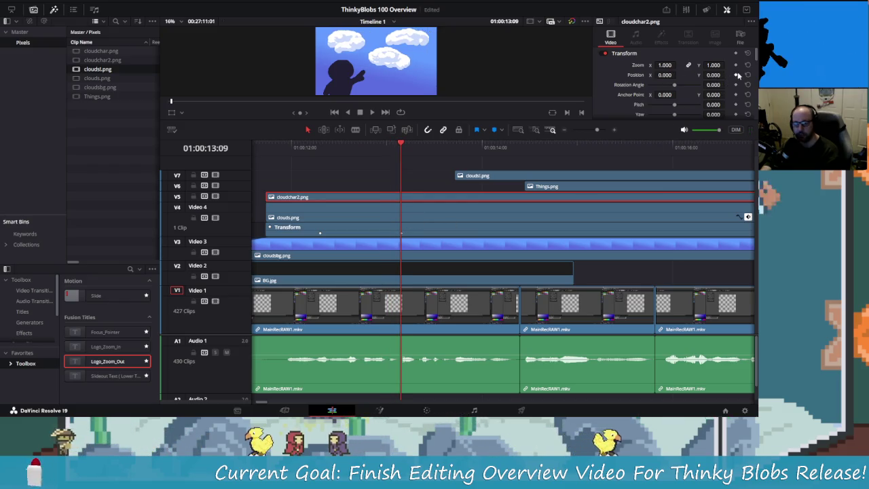
pyautogui.moveTo(401, 147); pyautogui.dragTo(454, 157)
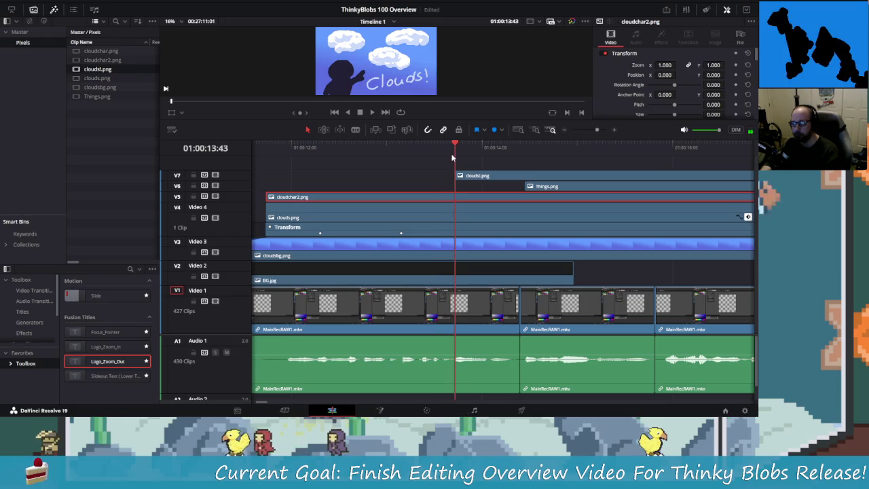
pyautogui.click(737, 74)
pyautogui.moveTo(448, 146); pyautogui.dragTo(400, 148)
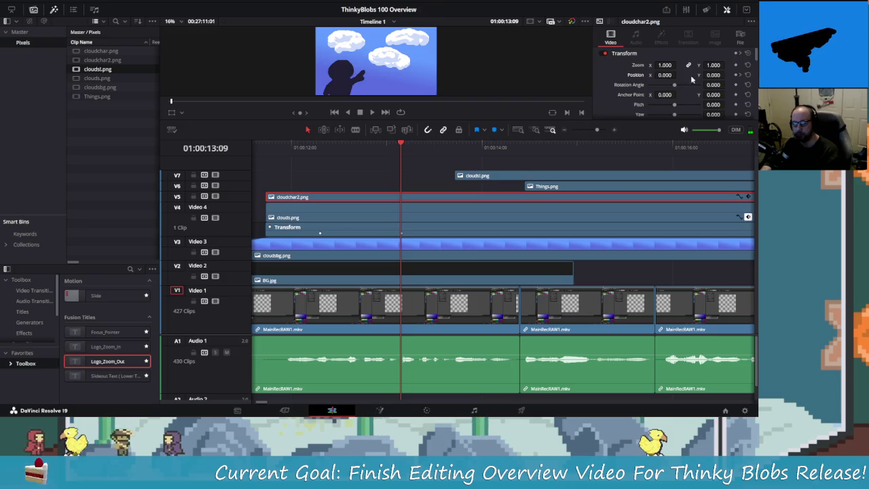
pyautogui.moveTo(713, 75); pyautogui.dragTo(645, 75)
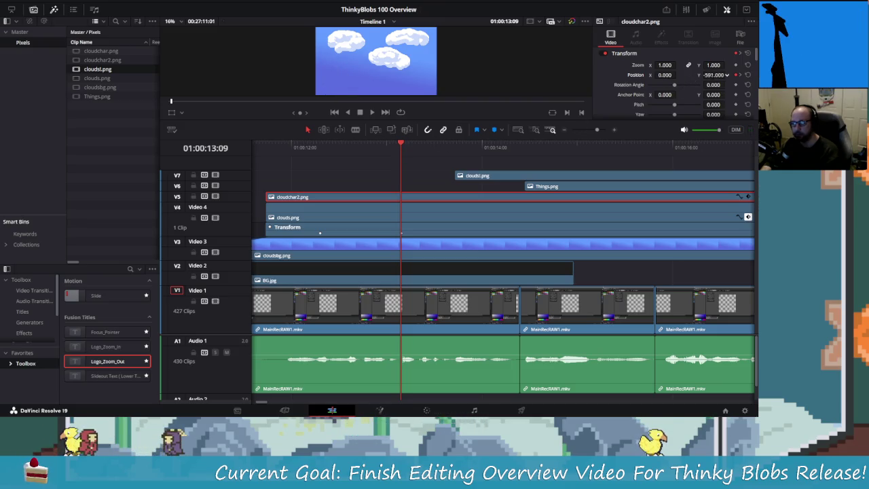
pyautogui.moveTo(401, 144); pyautogui.dragTo(292, 148)
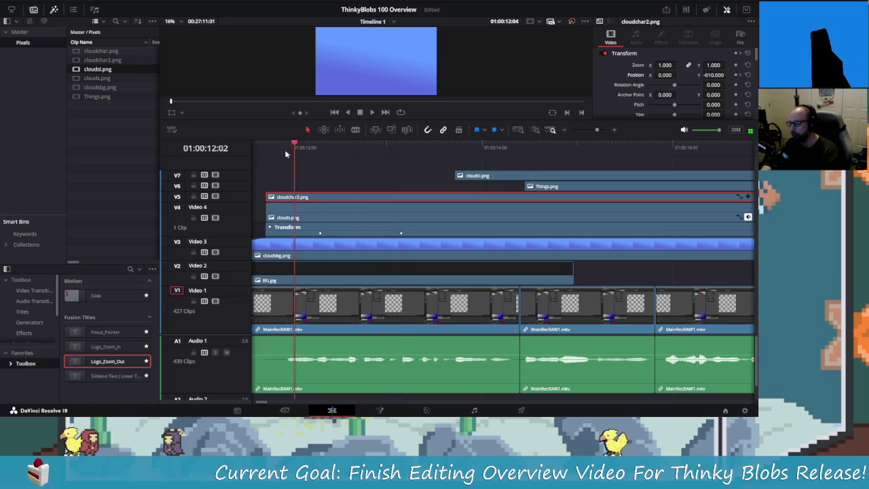
pyautogui.press('space')
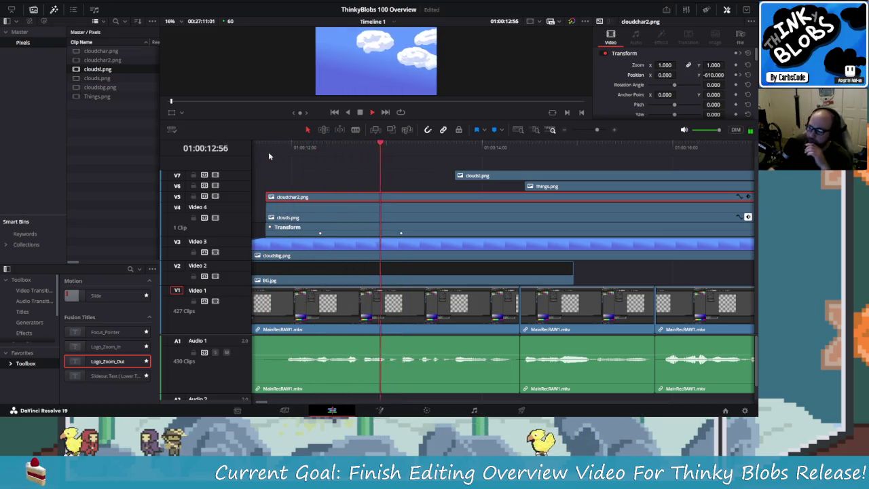
pyautogui.press('space')
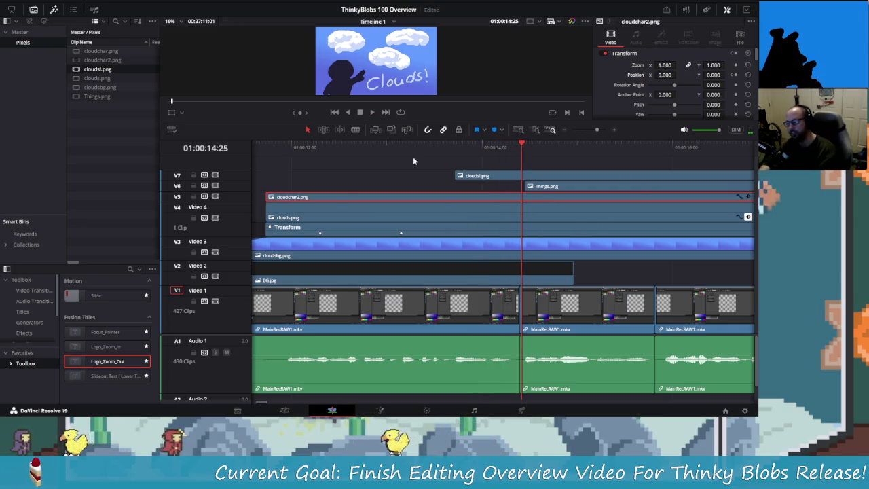
# Trim cloudsl.png shorter and place it on V6 just before Things.png.
pyautogui.hscroll(3, 475, 203)
pyautogui.hscroll(3, 488, 224)
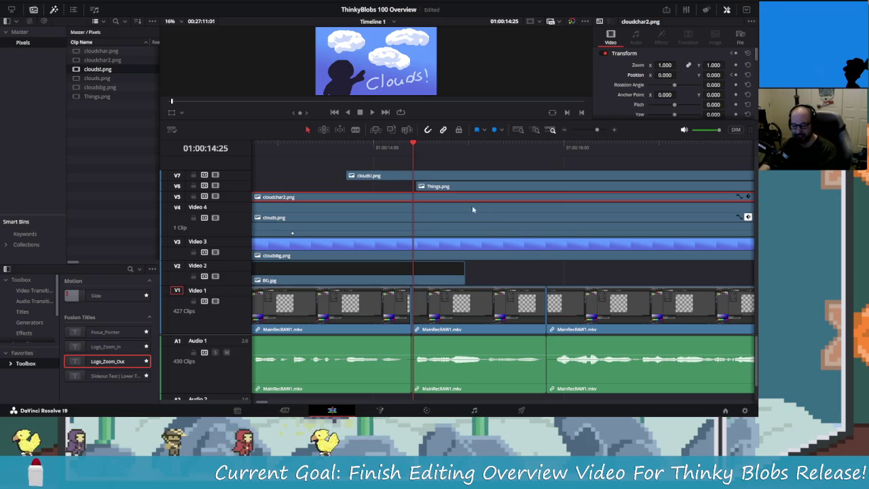
pyautogui.hscroll(3, 503, 178)
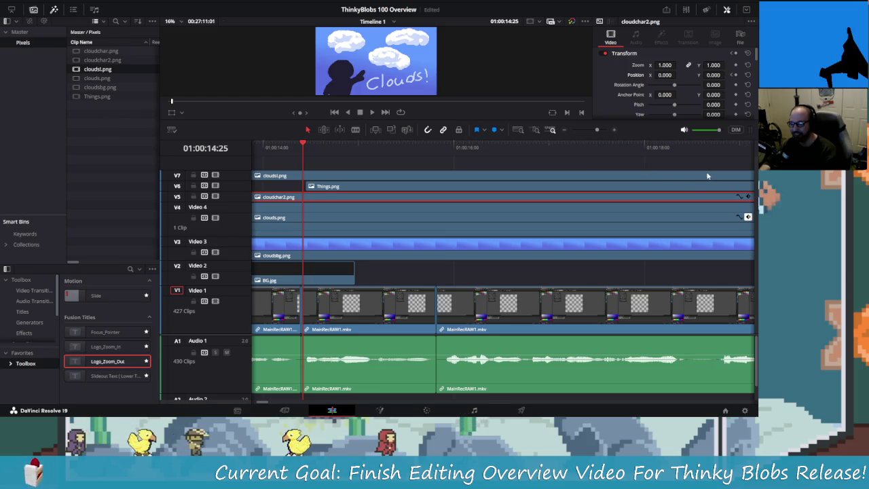
pyautogui.hscroll(3, 679, 173)
pyautogui.hscroll(3, 611, 170)
pyautogui.hscroll(3, 631, 169)
pyautogui.hscroll(2, 638, 167)
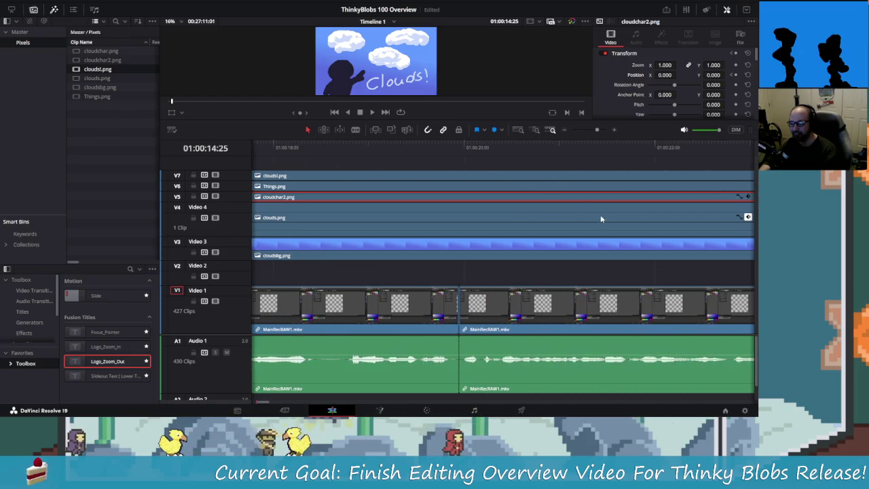
pyautogui.scroll(-3, 601, 217)
pyautogui.scroll(-3, 602, 216)
pyautogui.scroll(-3, 602, 218)
pyautogui.moveTo(675, 176)
pyautogui.mouseDown()
pyautogui.moveTo(411, 194)
pyautogui.moveTo(381, 179)
pyautogui.moveTo(382, 187)
pyautogui.mouseUp()
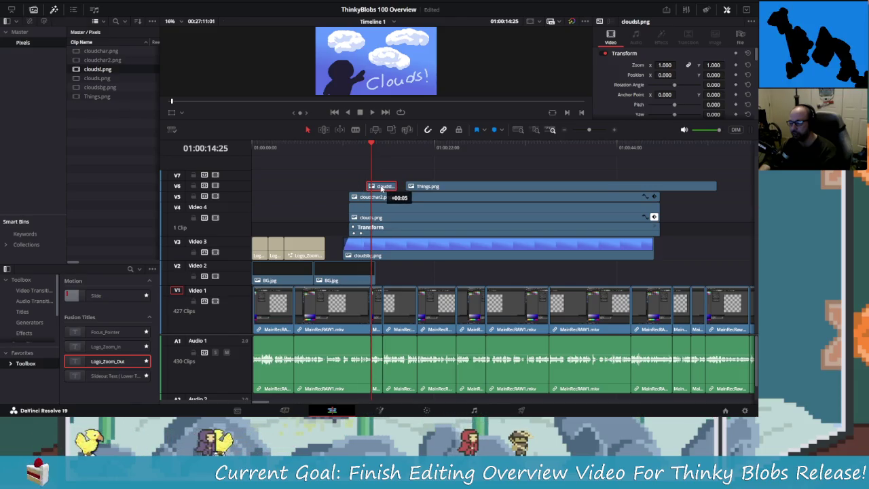
pyautogui.moveTo(381, 188); pyautogui.dragTo(383, 188)
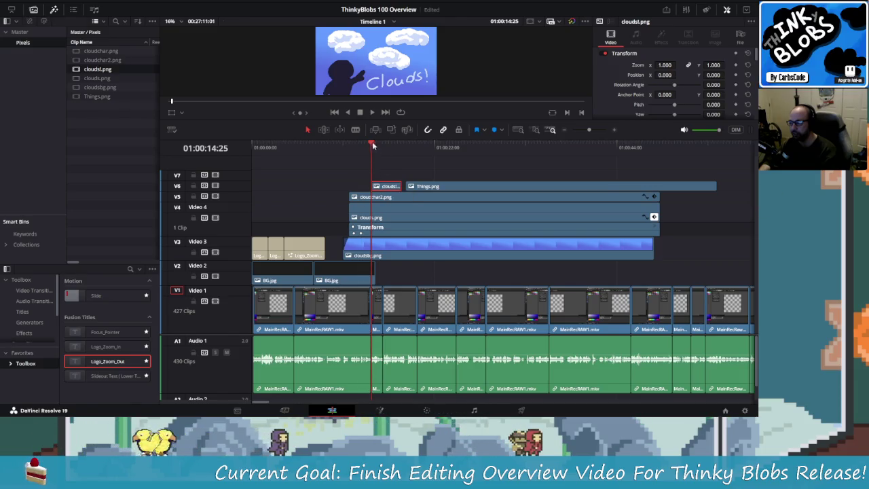
# Preview the clouds section to check its timing.
pyautogui.press('/')
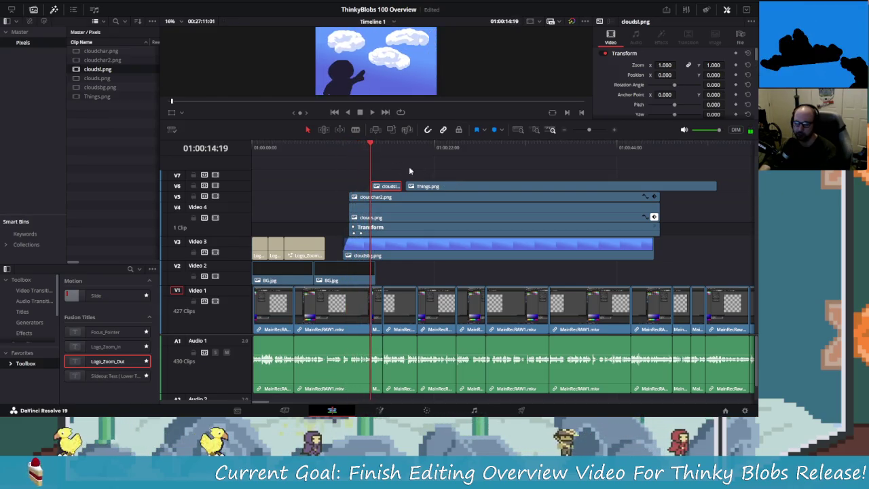
pyautogui.hotkey('ctrl', '=')
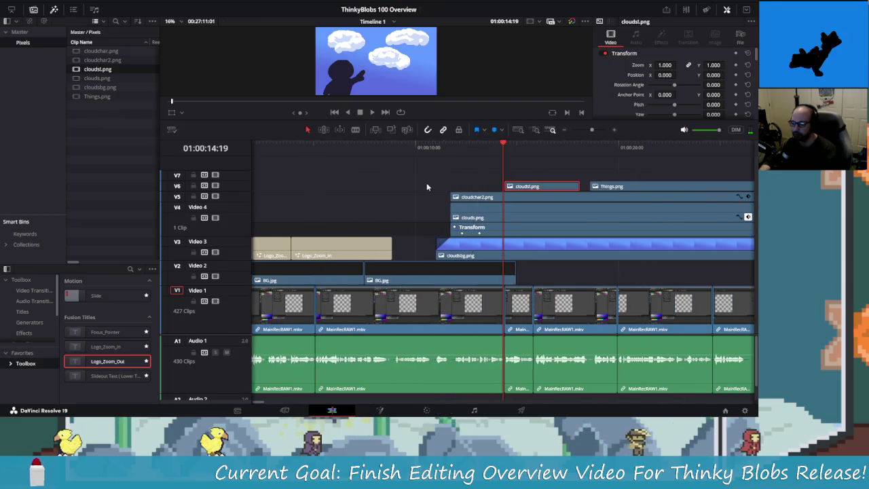
pyautogui.press('space')
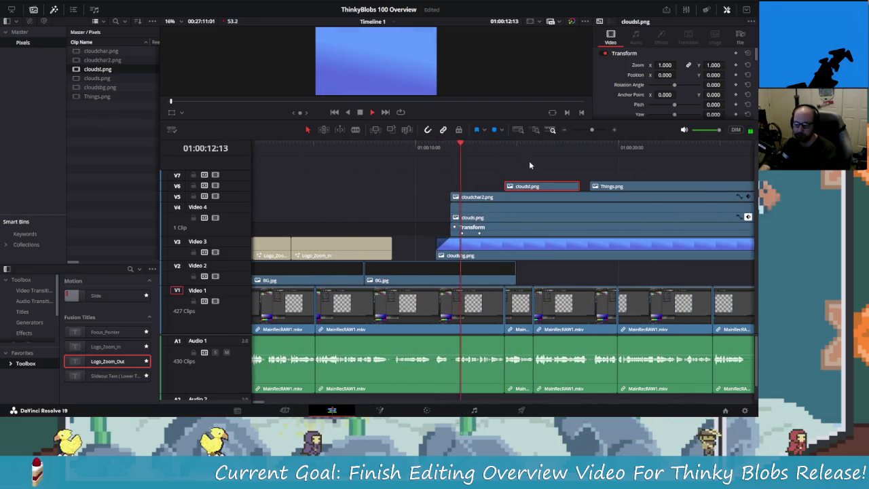
pyautogui.press('space')
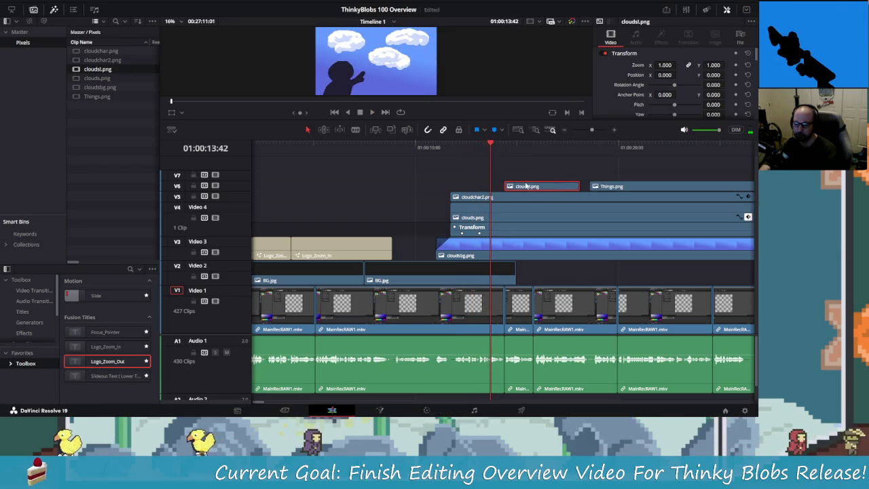
# Nudge cloudsl.png earlier, butt Things.png against it, and replay around 01:00:14.
pyautogui.moveTo(531, 188); pyautogui.dragTo(517, 188)
pyautogui.moveTo(631, 187); pyautogui.dragTo(607, 188)
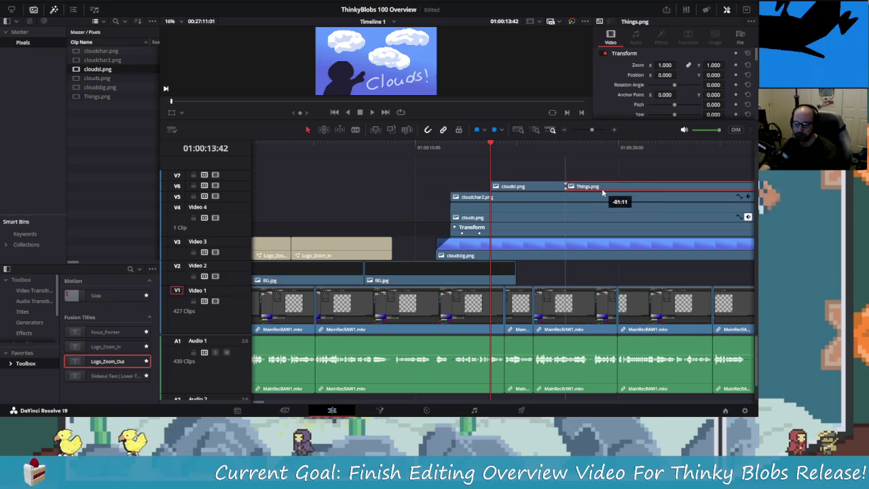
pyautogui.press('space')
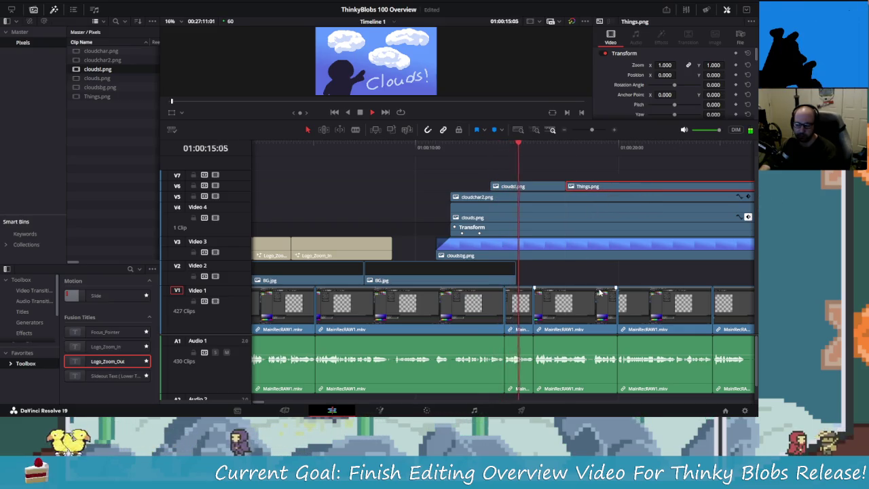
pyautogui.press('space')
pyautogui.moveTo(534, 150); pyautogui.dragTo(509, 167)
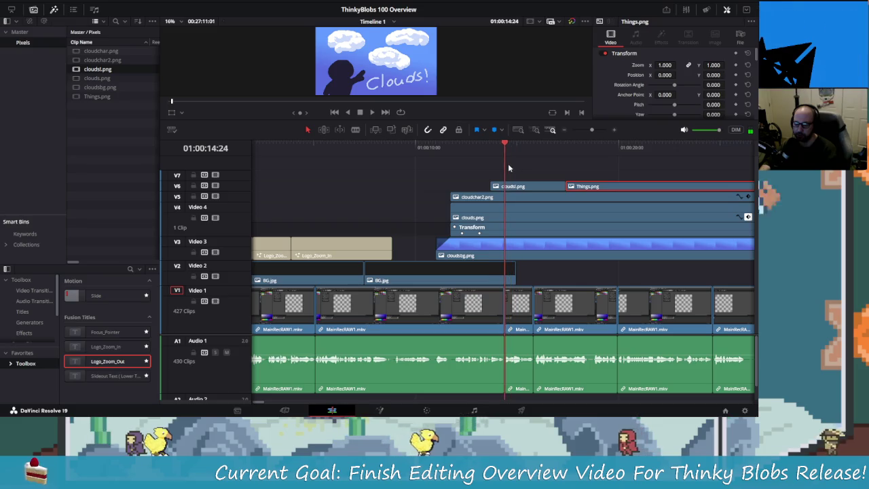
# Add a Position keyframe to Things.png at about 01:00:14:40.
pyautogui.scroll(2, 522, 174)
pyautogui.scroll(1, 523, 173)
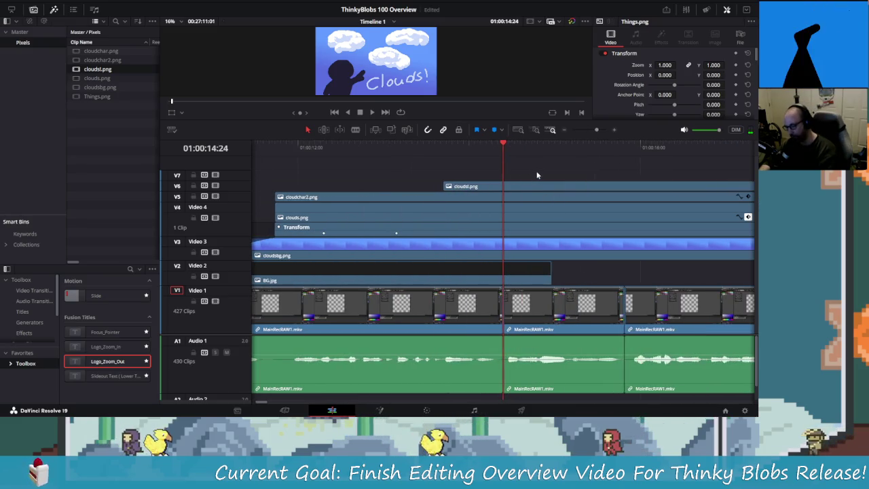
pyautogui.click(510, 148)
pyautogui.moveTo(510, 146); pyautogui.dragTo(539, 156)
pyautogui.hscroll(3, 559, 162)
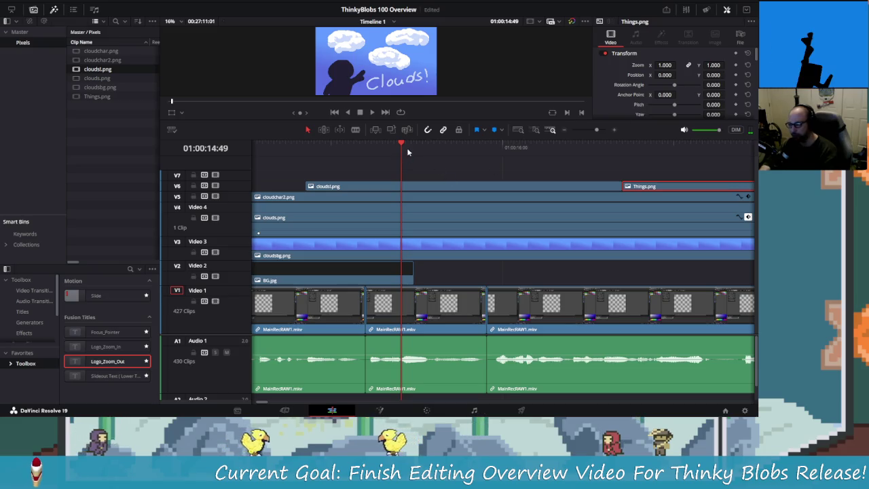
pyautogui.moveTo(390, 151); pyautogui.dragTo(353, 176)
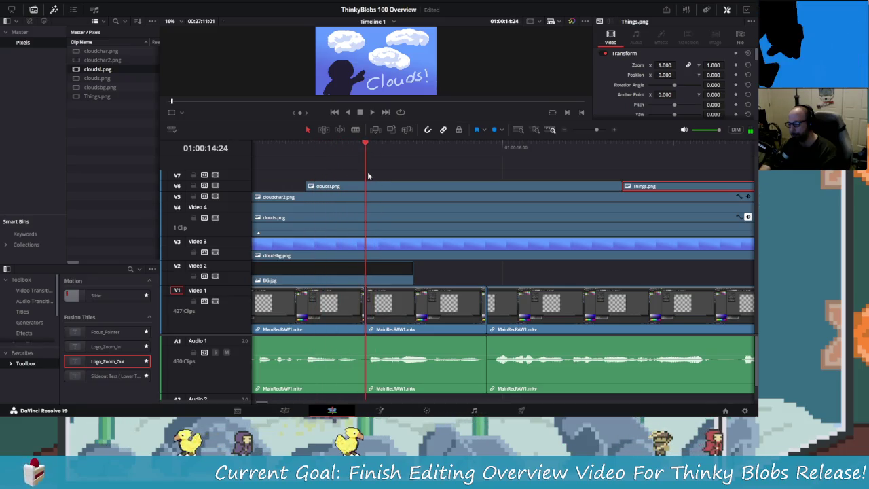
pyautogui.moveTo(353, 176); pyautogui.dragTo(401, 175)
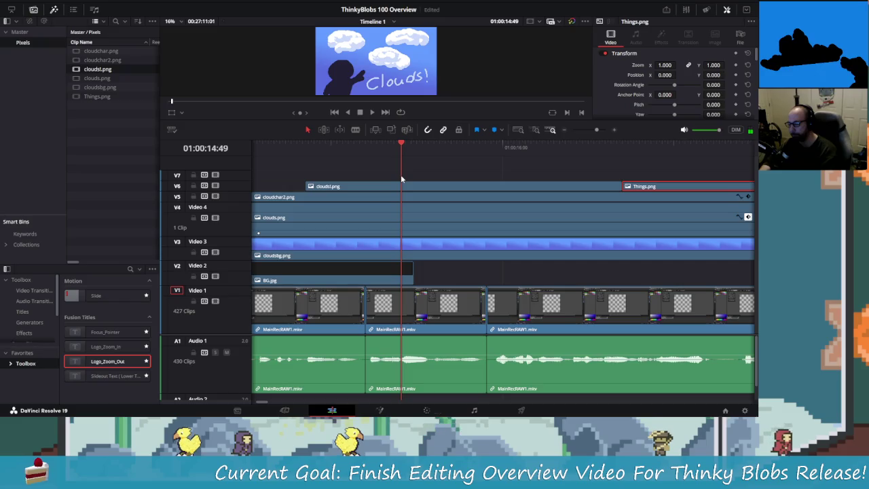
pyautogui.click(736, 75)
# Add a second Things.png Position keyframe at 01:00:15:11 with Y reset to 0, then select cloudsl.png.
pyautogui.moveTo(401, 143); pyautogui.dragTo(433, 145)
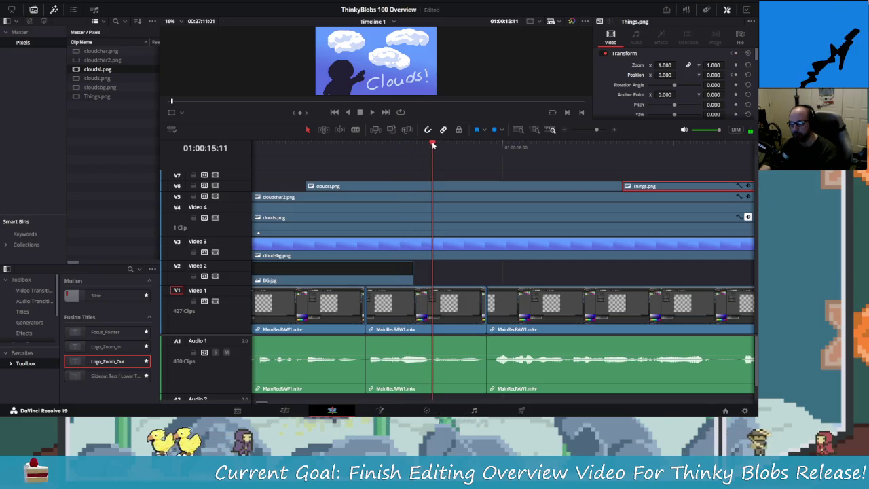
pyautogui.moveTo(432, 144); pyautogui.dragTo(432, 144)
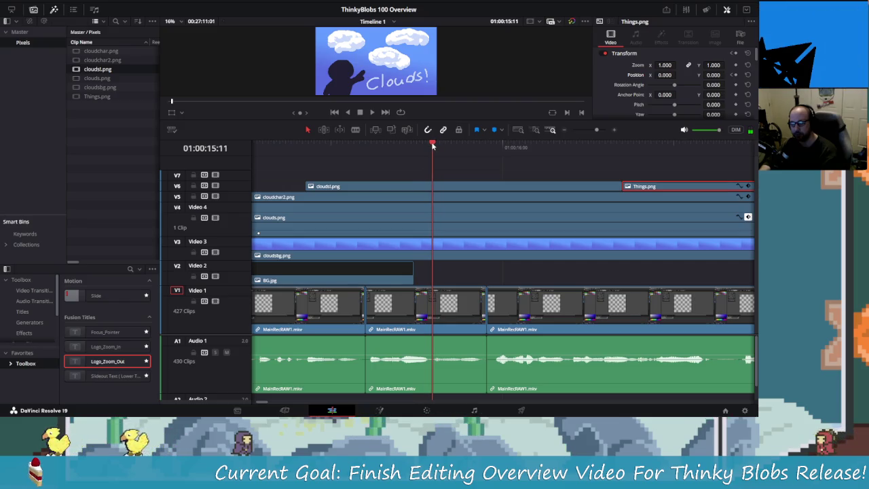
pyautogui.click(737, 75)
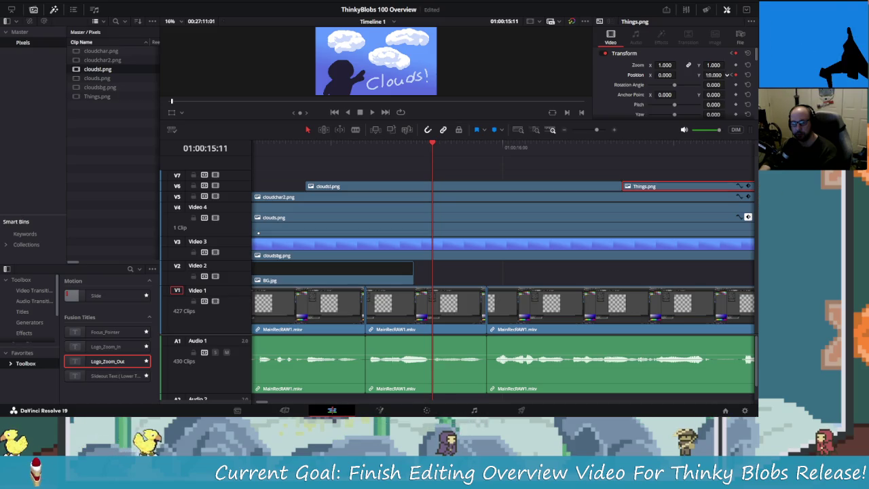
pyautogui.moveTo(727, 75); pyautogui.dragTo(711, 84)
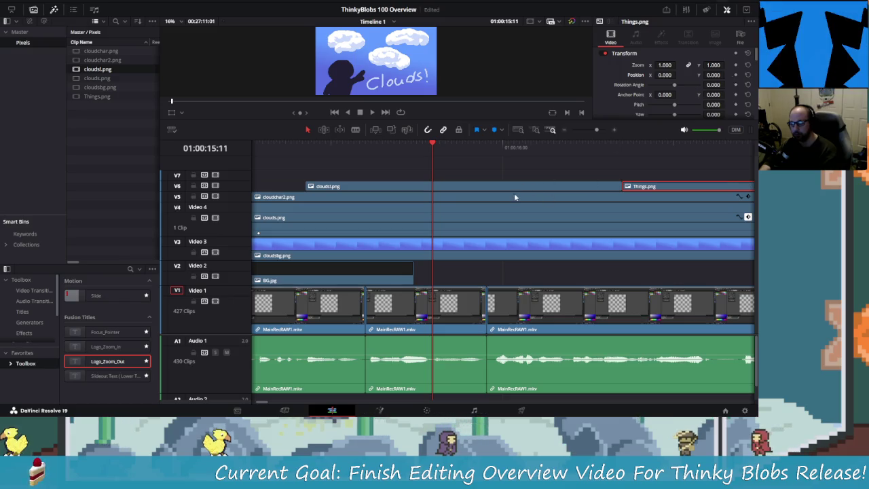
pyautogui.moveTo(623, 186); pyautogui.dragTo(725, 186)
pyautogui.hotkey('ctrl', 'z')
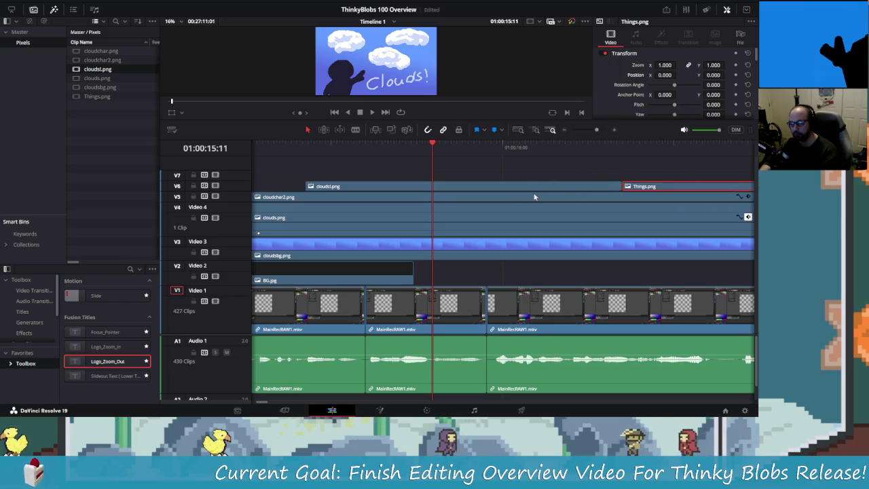
pyautogui.click(448, 186)
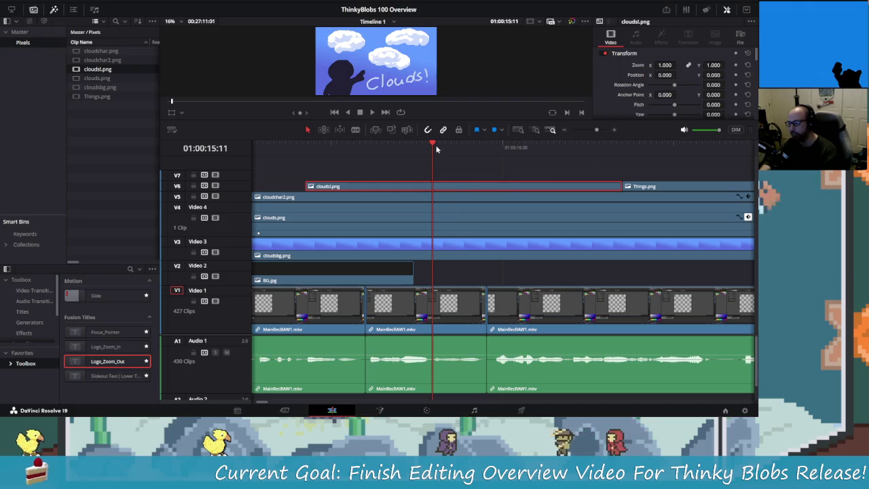
# Keyframe cloudsl.png to drop to Position Y -512 at 01:00:15:09, and start Things.png on V7 there.
pyautogui.moveTo(429, 145)
pyautogui.mouseDown()
pyautogui.moveTo(379, 165)
pyautogui.moveTo(383, 174)
pyautogui.moveTo(380, 146)
pyautogui.mouseUp()
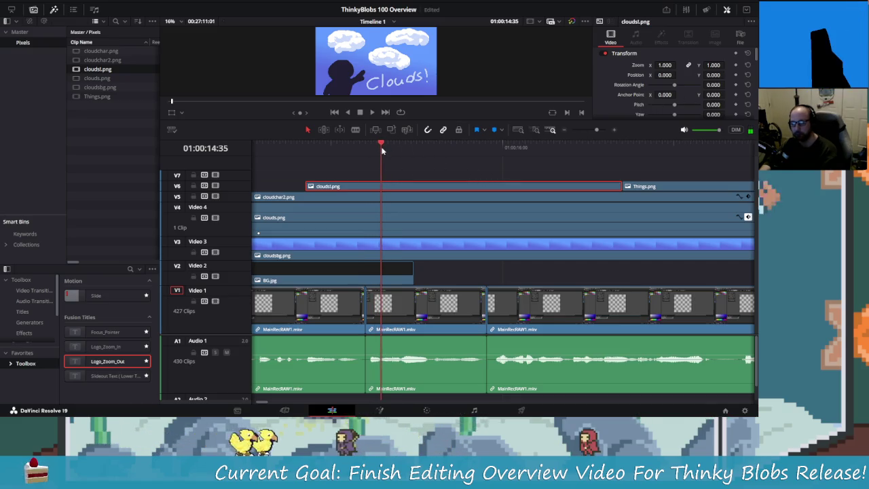
pyautogui.click(736, 76)
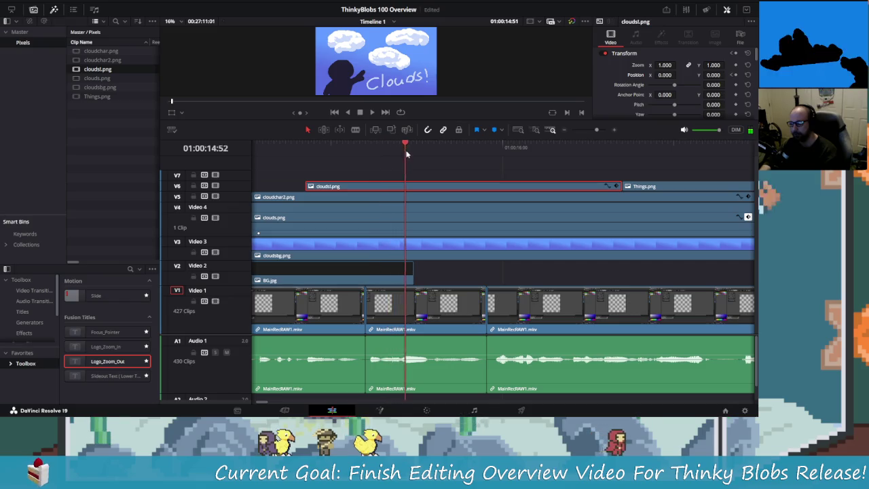
pyautogui.moveTo(393, 148); pyautogui.dragTo(427, 163)
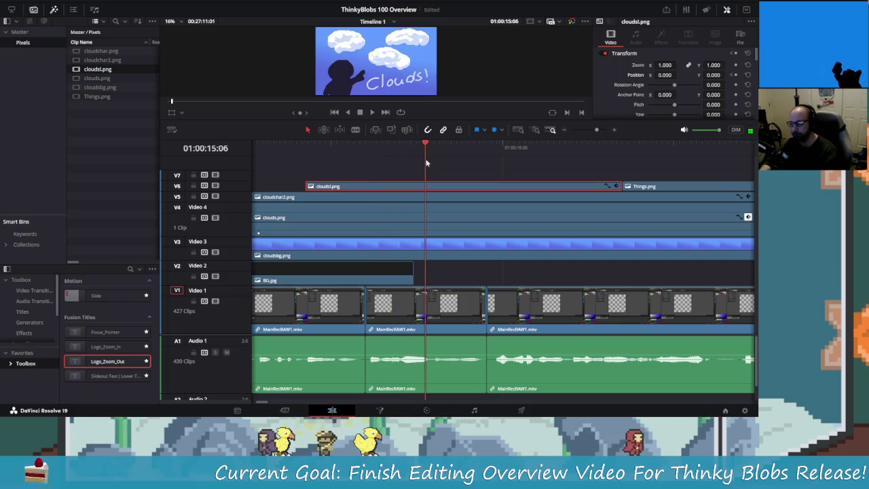
pyautogui.click(736, 74)
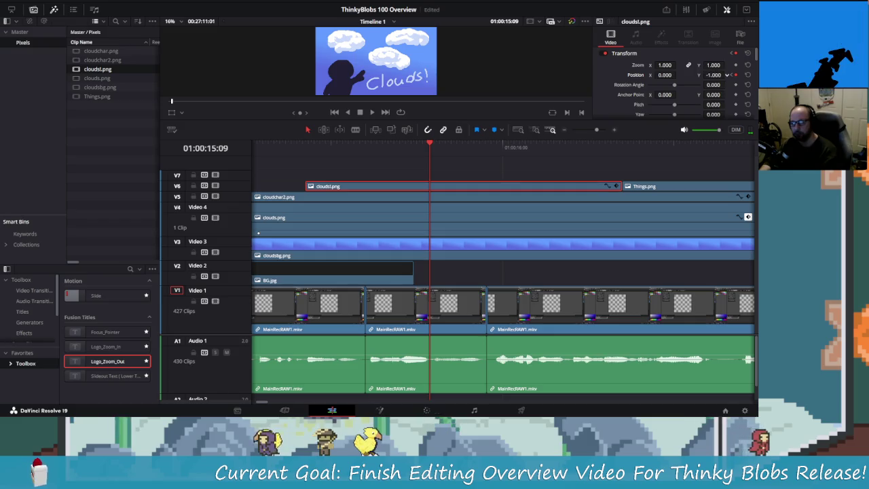
pyautogui.moveTo(713, 75); pyautogui.dragTo(679, 75)
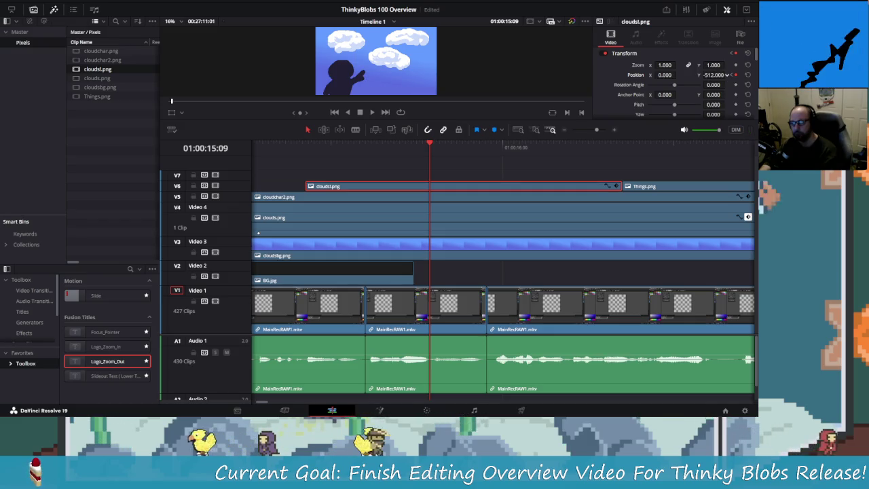
pyautogui.moveTo(662, 187); pyautogui.dragTo(470, 177)
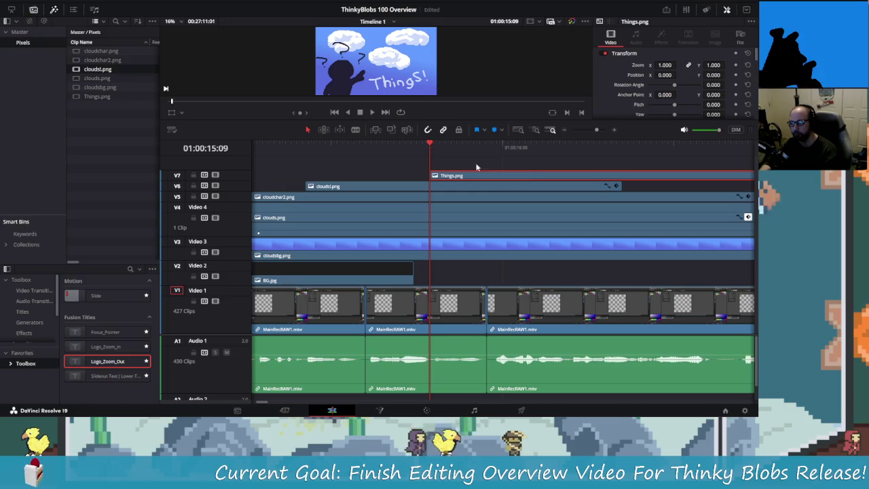
# Scrub the transition and keyframe Things.png's resting position at 01:00:15:13.
pyautogui.hscroll(2, 514, 159)
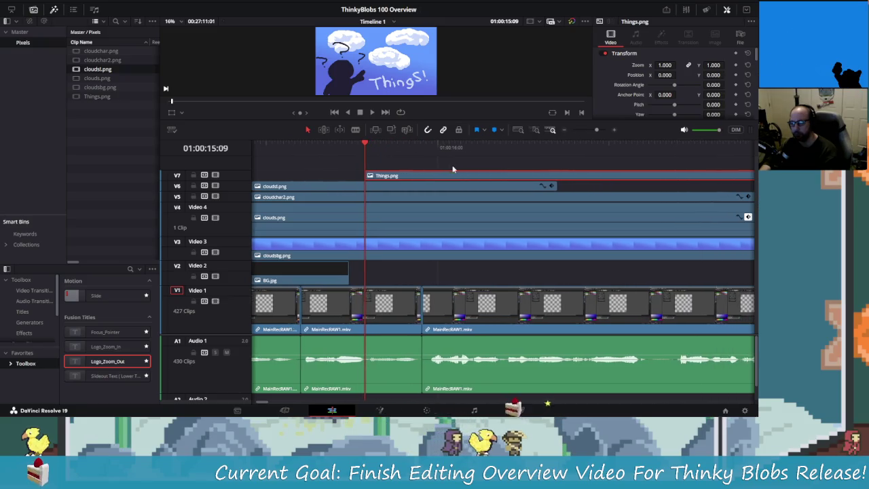
pyautogui.click(384, 150)
pyautogui.moveTo(384, 151)
pyautogui.mouseDown()
pyautogui.moveTo(400, 157)
pyautogui.moveTo(365, 153)
pyautogui.moveTo(382, 177)
pyautogui.mouseUp()
pyautogui.moveTo(361, 146)
pyautogui.mouseDown()
pyautogui.moveTo(310, 151)
pyautogui.moveTo(368, 154)
pyautogui.moveTo(390, 178)
pyautogui.mouseUp()
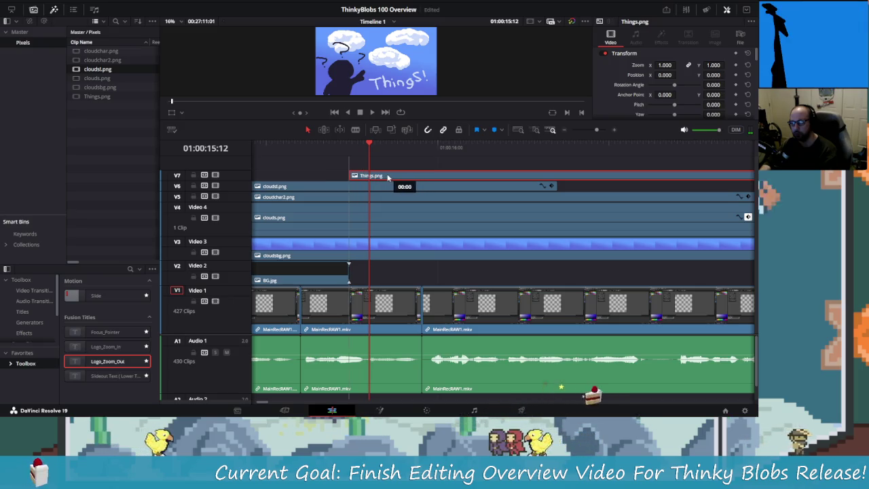
pyautogui.moveTo(370, 145); pyautogui.dragTo(349, 145)
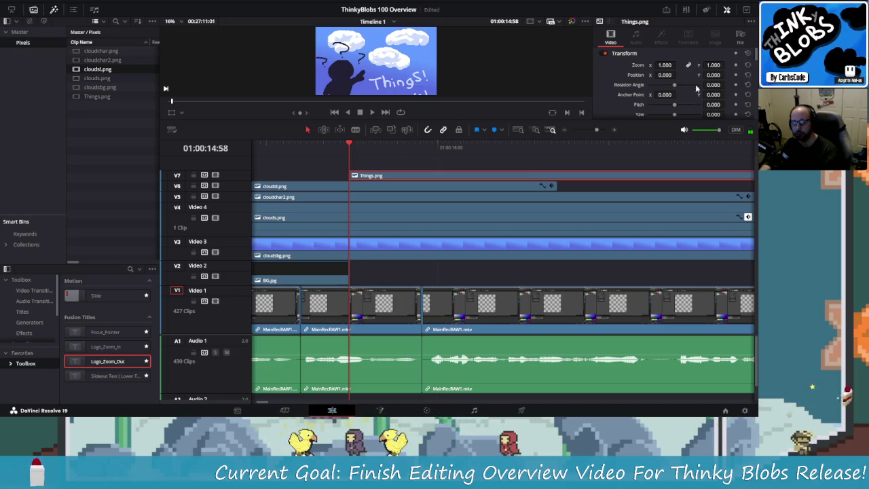
pyautogui.click(354, 145)
pyautogui.moveTo(354, 145); pyautogui.dragTo(388, 156)
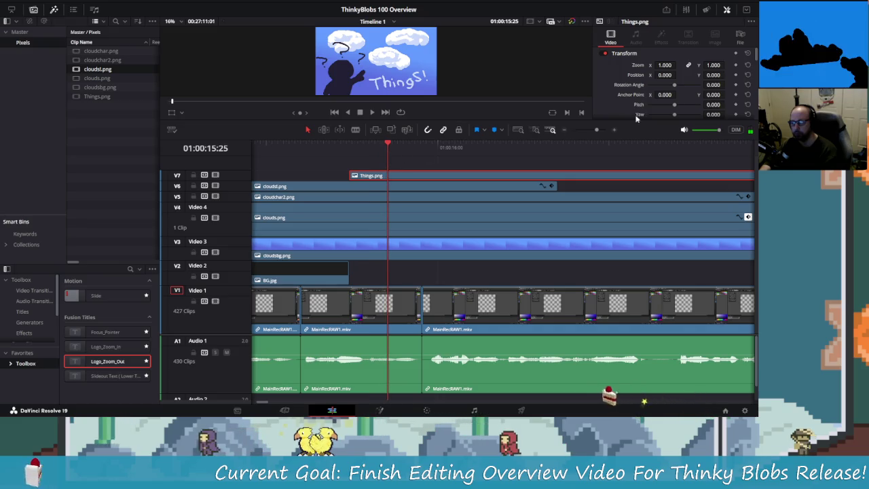
pyautogui.press('Left')
pyautogui.press('Left')
pyautogui.press('Left')
pyautogui.press('Left')
pyautogui.press('Right')
pyautogui.press('Right')
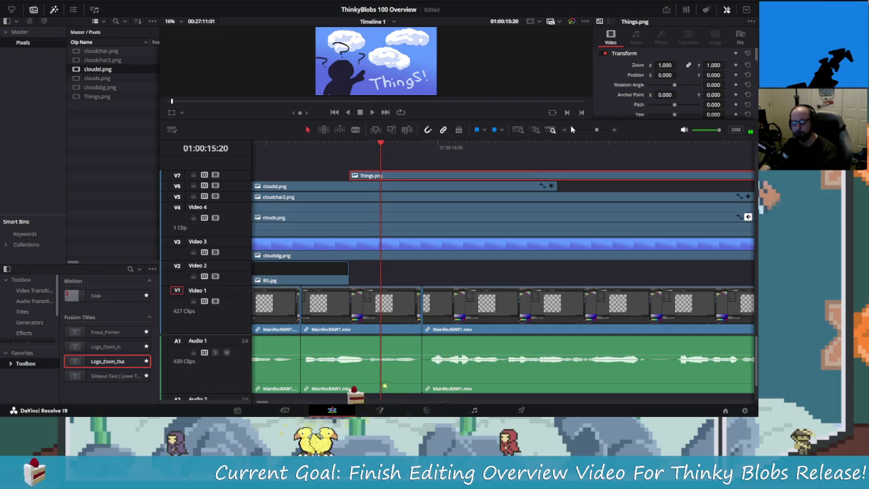
pyautogui.moveTo(376, 147); pyautogui.dragTo(371, 149)
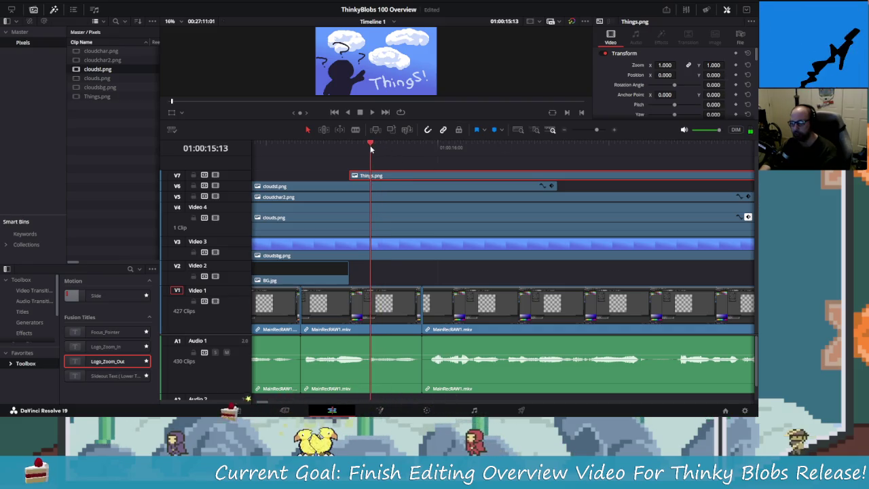
pyautogui.click(735, 74)
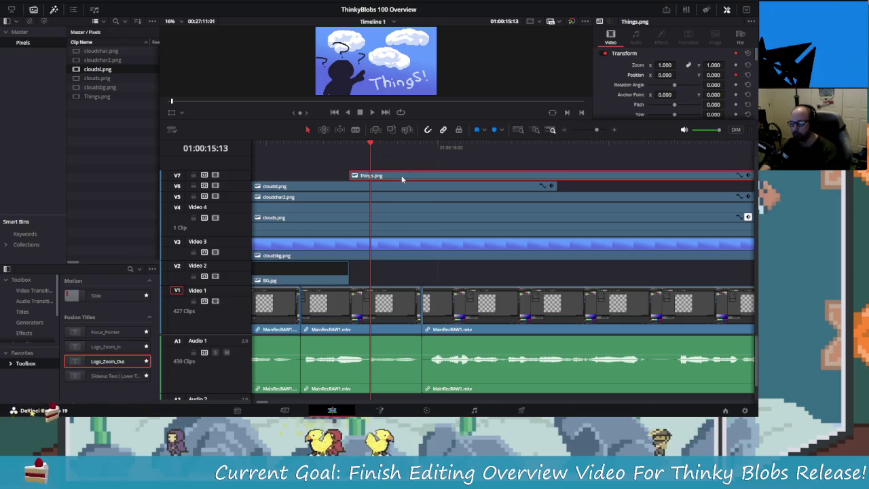
# Start Things.png slightly earlier and set its Position Y to -707 at 01:00:14:48.
pyautogui.moveTo(400, 176); pyautogui.dragTo(385, 177)
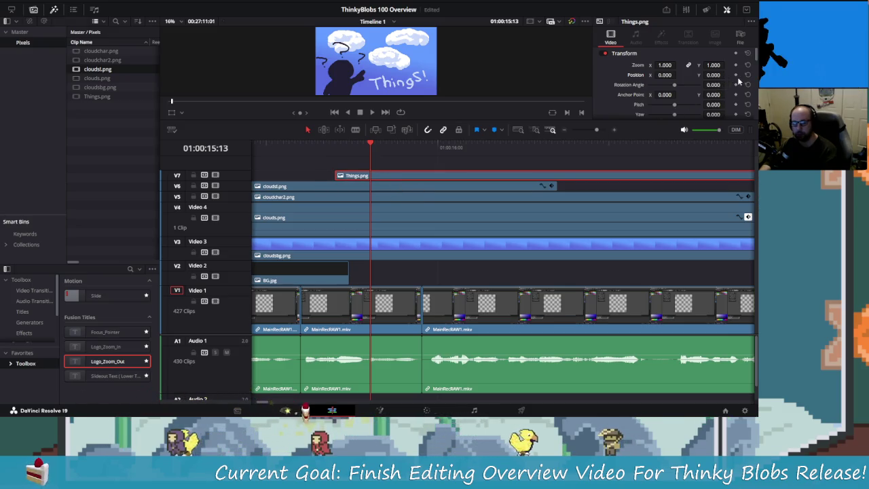
pyautogui.moveTo(370, 148); pyautogui.dragTo(334, 148)
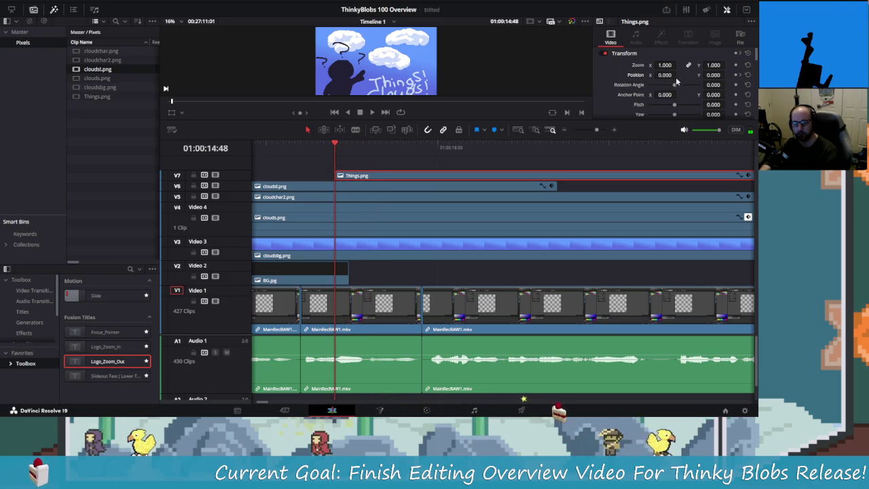
pyautogui.doubleClick(714, 75)
pyautogui.write('-65')
pyautogui.press('Return')
pyautogui.moveTo(714, 75); pyautogui.dragTo(710, 74)
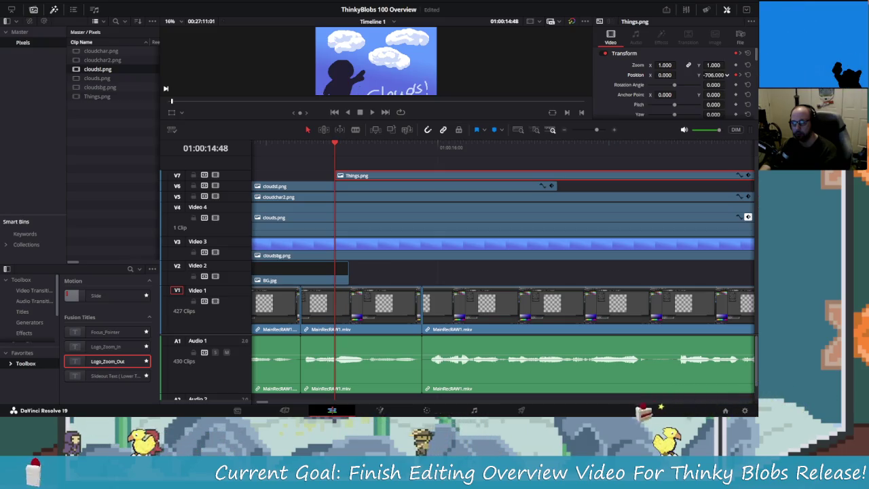
# Play back and scrub through the Things! rise-in transition.
pyautogui.press('j')
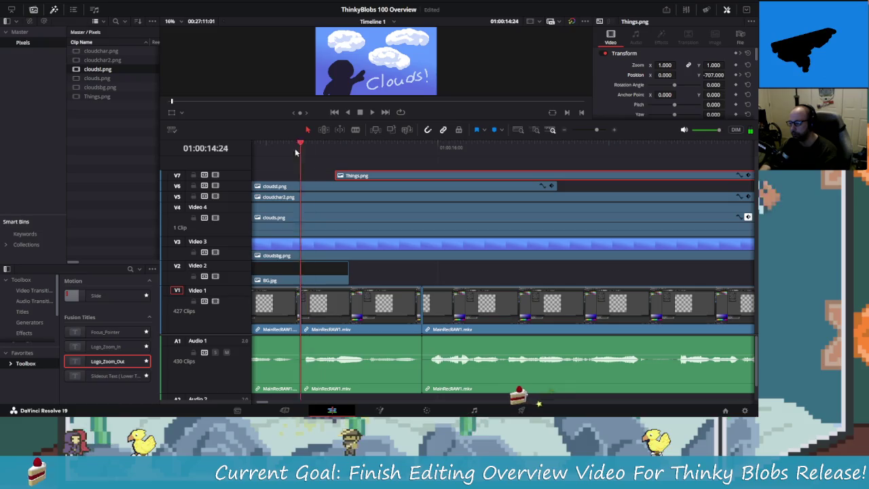
pyautogui.press('space')
pyautogui.press('space')
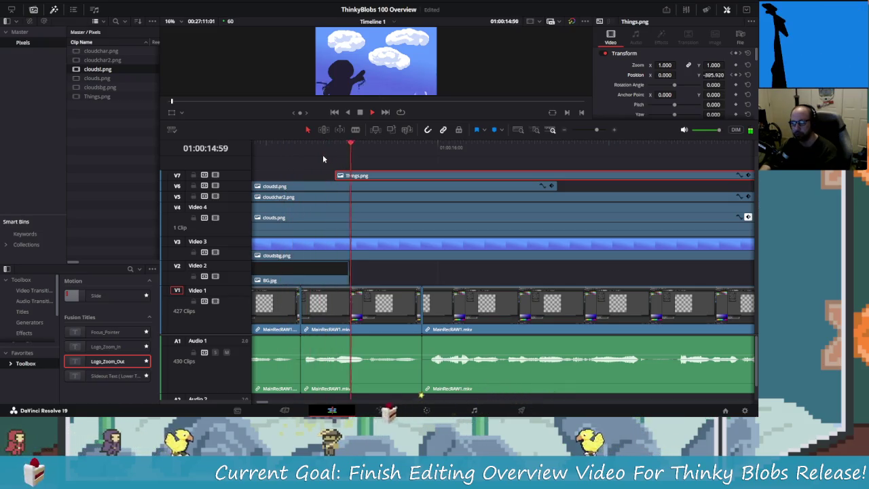
pyautogui.click(421, 145)
pyautogui.moveTo(421, 144)
pyautogui.mouseDown()
pyautogui.moveTo(301, 151)
pyautogui.moveTo(357, 148)
pyautogui.moveTo(334, 148)
pyautogui.mouseUp()
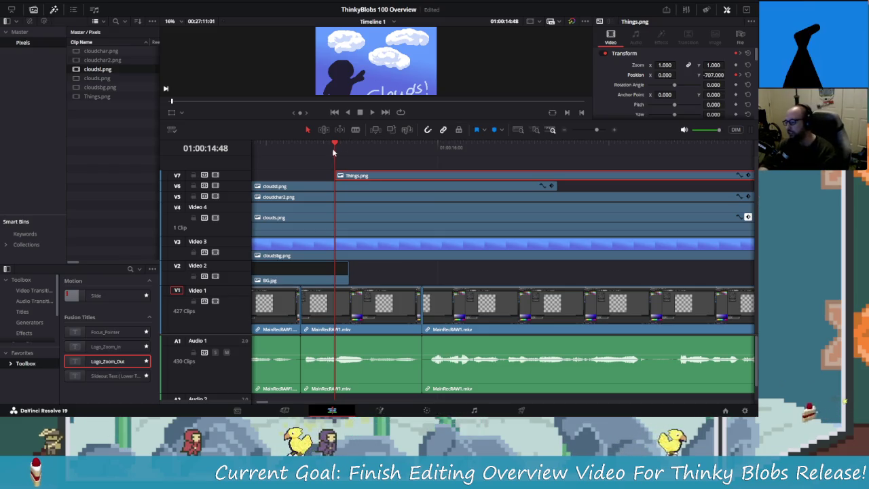
# Play the edit from the beginning and zoom the timeline out to review the opening.
pyautogui.moveTo(332, 148); pyautogui.dragTo(263, 148)
pyautogui.press('Home')
pyautogui.press('space')
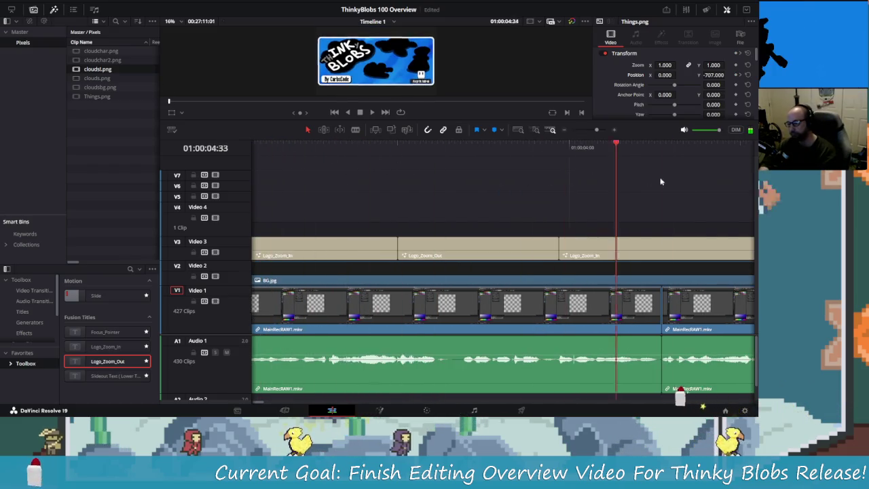
pyautogui.hotkey('ctrl', '-')
pyautogui.press('space')
pyautogui.hotkey('ctrl', '-')
pyautogui.hotkey('ctrl', '-')
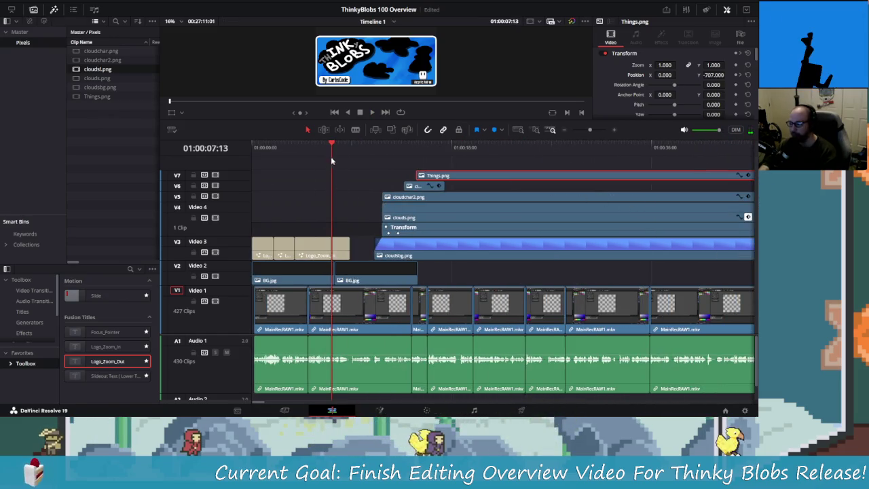
pyautogui.moveTo(325, 148); pyautogui.dragTo(342, 156)
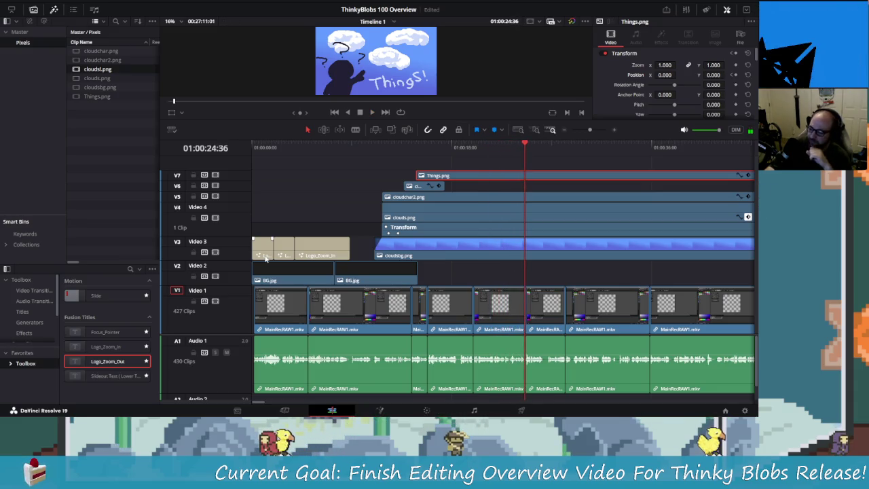
# In Aseprite, show the Timeline panel with Layer 3 visible and Layer 4 hidden.
pyautogui.hotkey('alt', 'Tab')
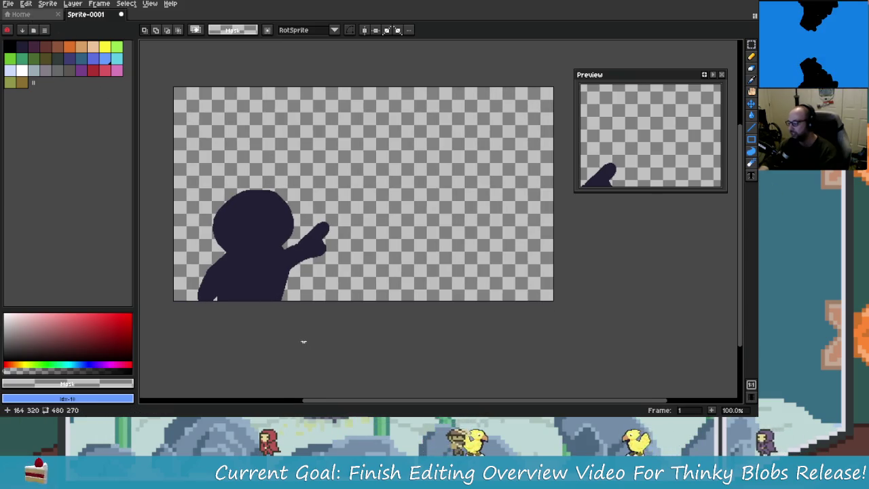
pyautogui.press('Tab')
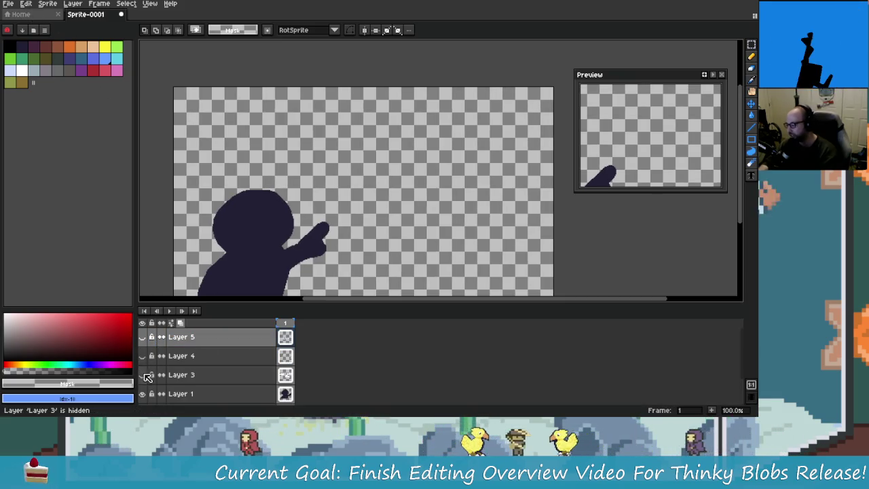
pyautogui.moveTo(142, 375); pyautogui.dragTo(143, 356)
pyautogui.click(141, 356)
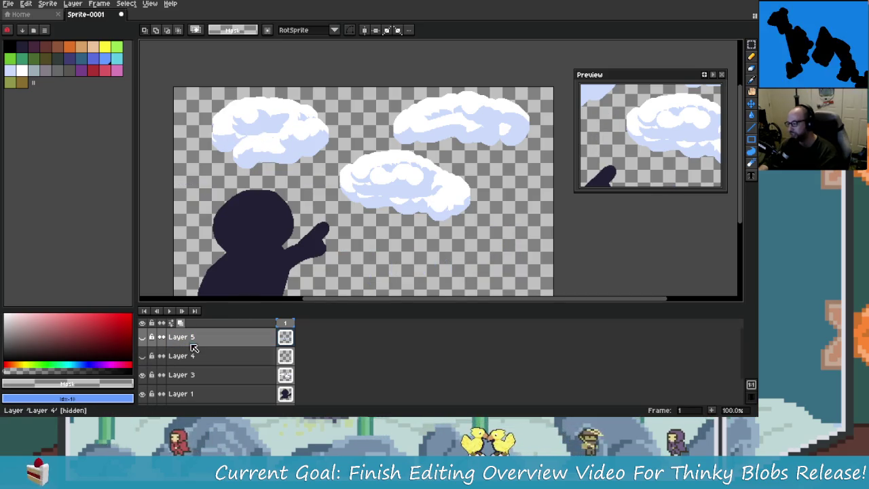
pyautogui.moveTo(252, 269); pyautogui.dragTo(262, 252)
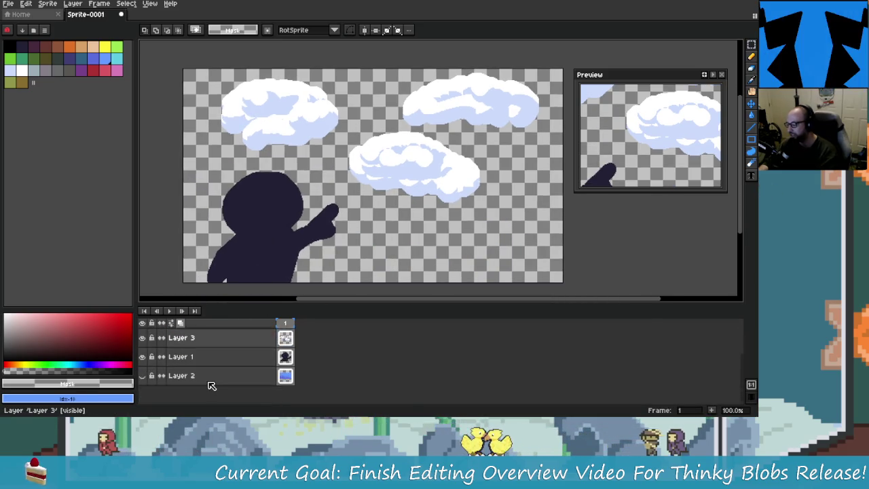
# Add a new Layer 6 and select it for drawing.
pyautogui.rightClick(208, 338)
pyautogui.moveTo(224, 354)
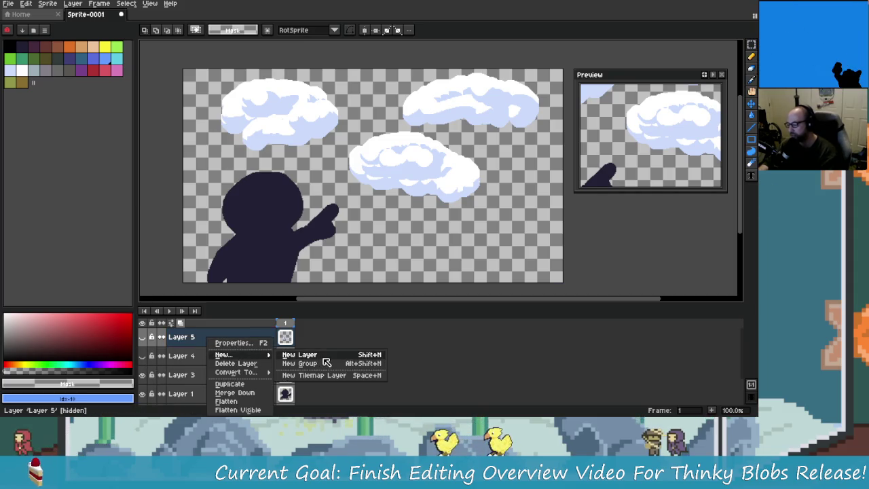
pyautogui.click(305, 354)
pyautogui.click(185, 342)
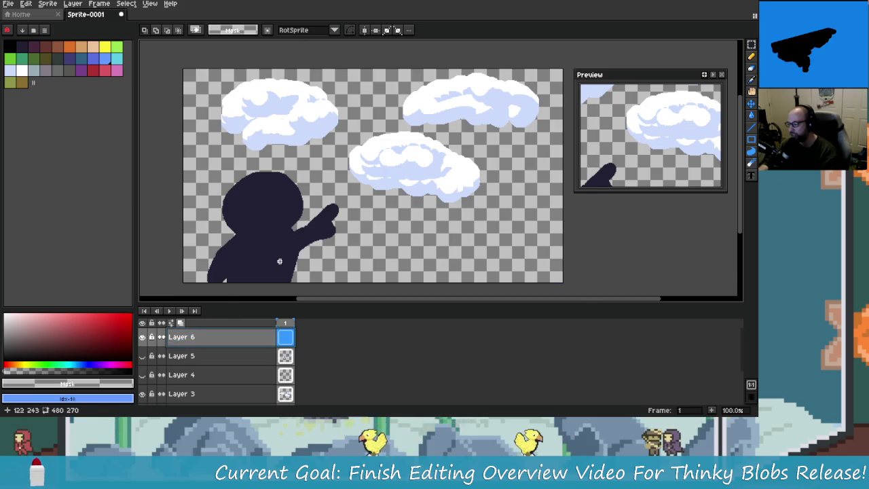
pyautogui.moveTo(279, 262); pyautogui.dragTo(226, 193)
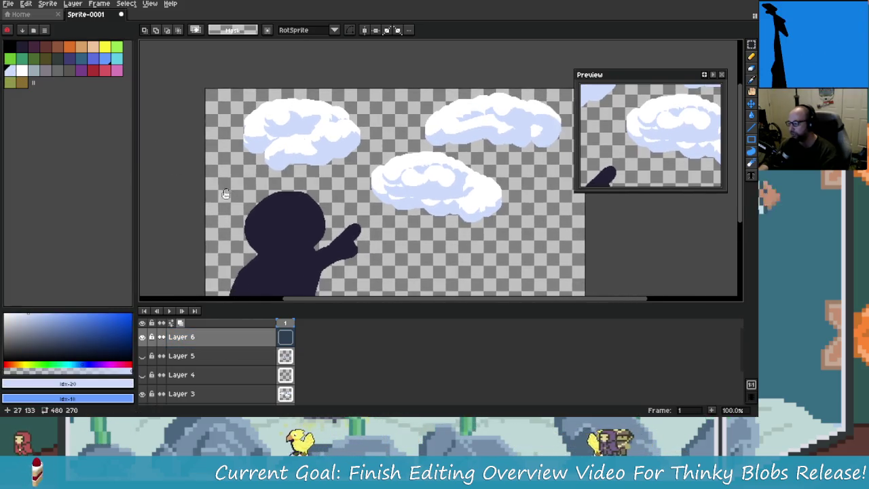
pyautogui.scroll(1, 226, 194)
pyautogui.scroll(1, 226, 193)
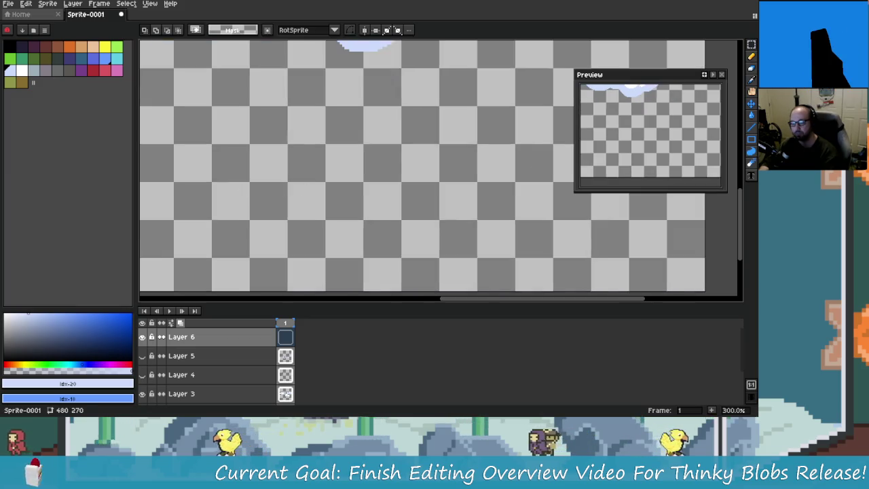
# Draw a light-blue blob stretched into a capsule shape on Layer 6.
pyautogui.hotkey('shift', 'b')
pyautogui.click(399, 152)
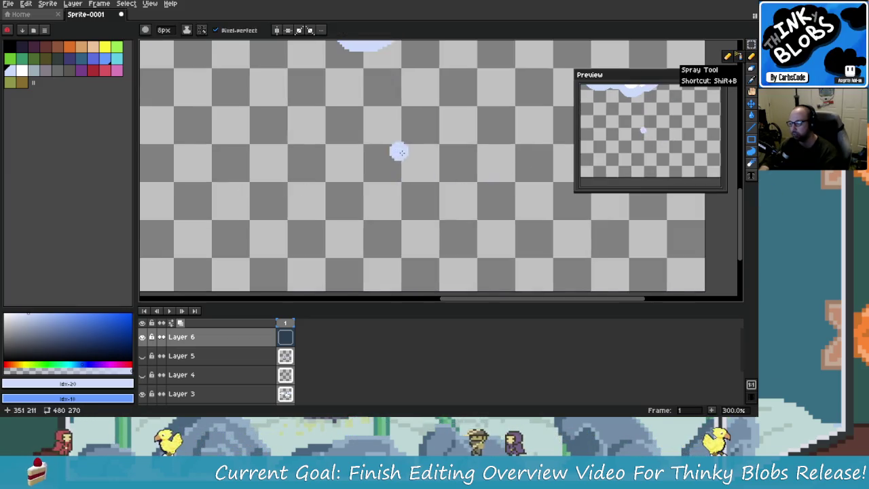
pyautogui.press('+')
pyautogui.press('+')
pyautogui.click(408, 126)
pyautogui.hotkey('ctrl', 'z')
pyautogui.click(412, 124)
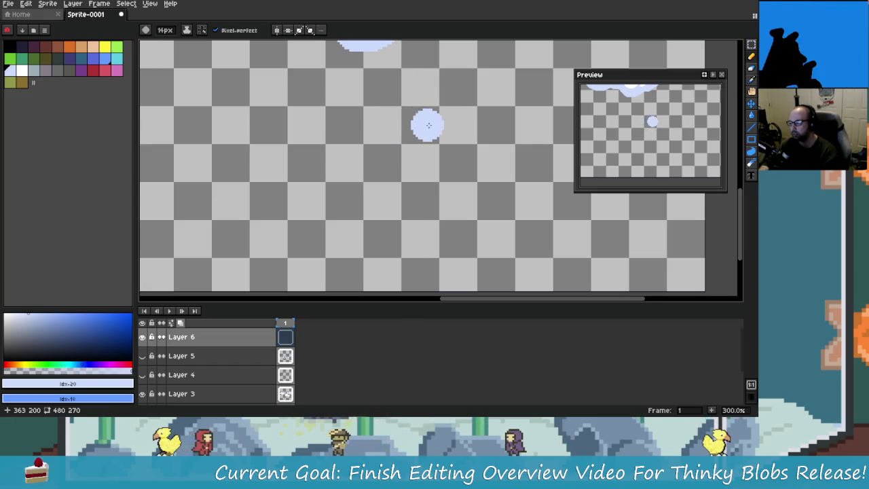
pyautogui.moveTo(424, 141); pyautogui.dragTo(421, 147)
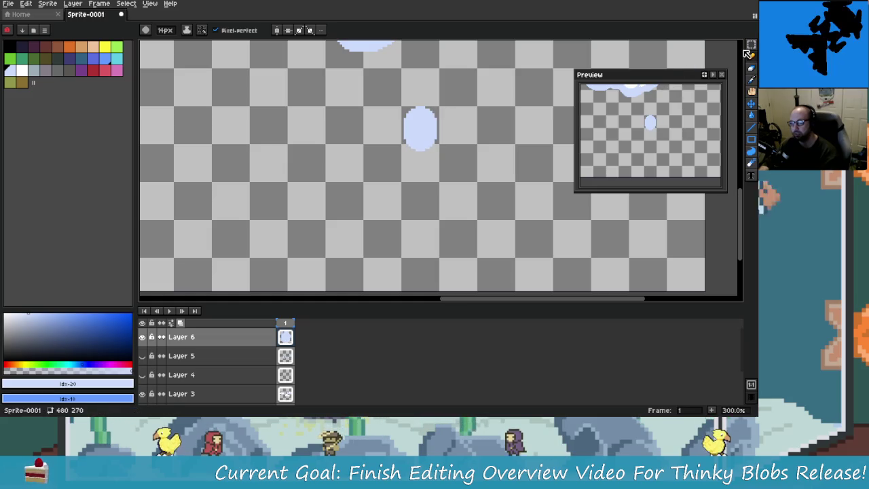
# Paint white over the top of the blob to form the cloud puff.
pyautogui.click(751, 44)
pyautogui.click(752, 56)
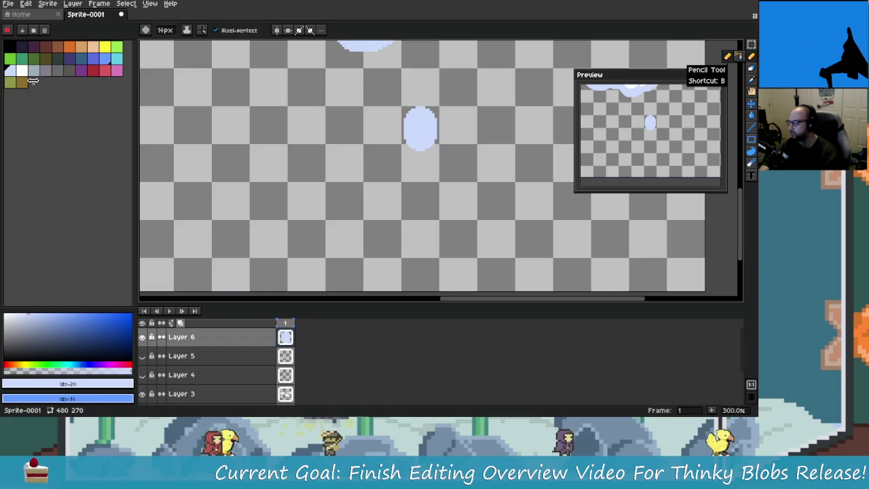
pyautogui.click(22, 70)
pyautogui.scroll(2, 428, 105)
pyautogui.click(425, 108)
pyautogui.scroll(2, 424, 108)
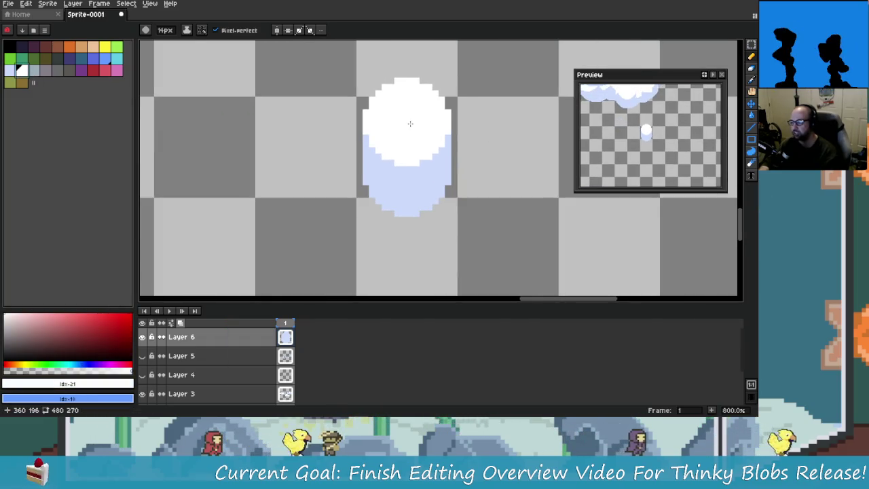
pyautogui.click(483, 174)
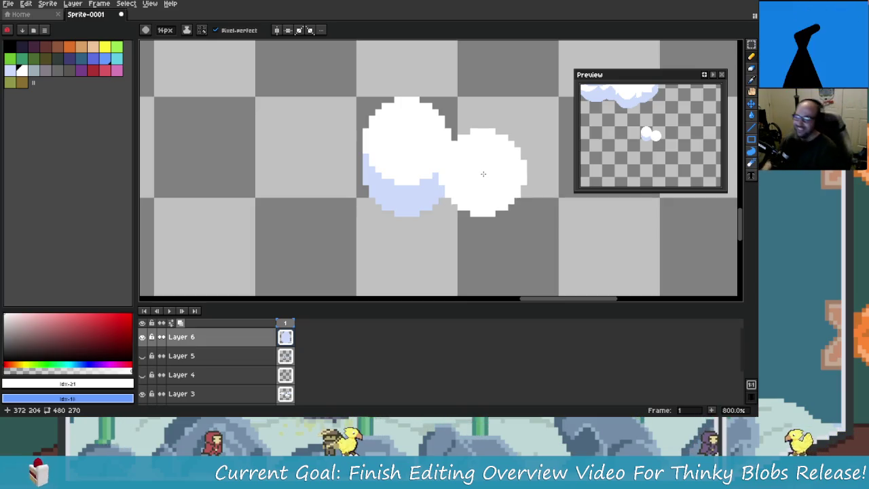
# Select the finished puff with the Rectangular Marquee.
pyautogui.scroll(-3, 465, 148)
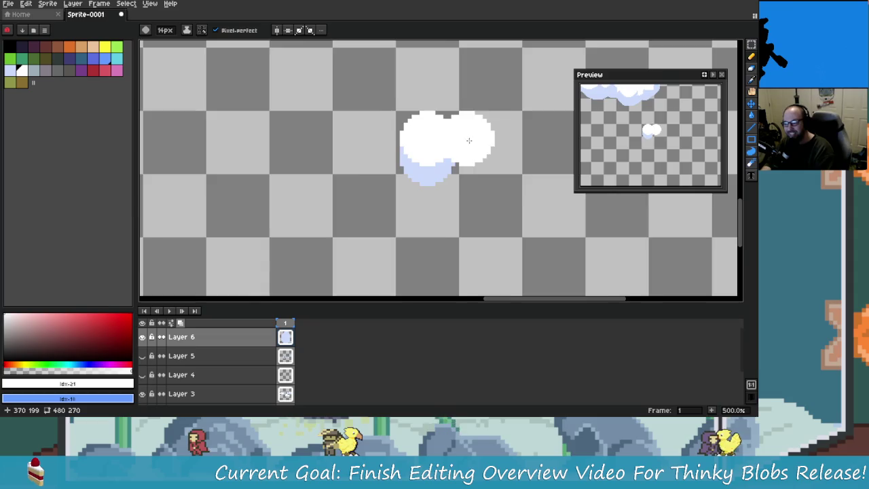
pyautogui.click(752, 44)
pyautogui.moveTo(385, 112); pyautogui.dragTo(449, 181)
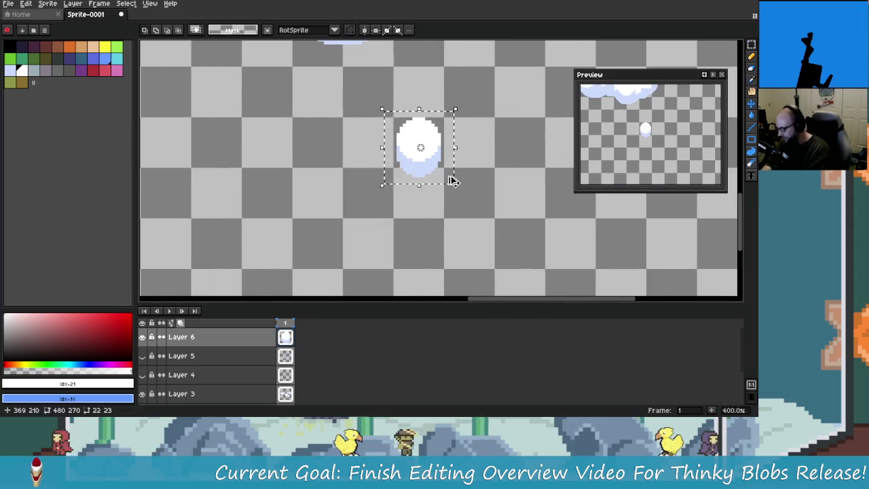
# Make the puff a custom brush and stamp trial puffs below the middle cloud.
pyautogui.hotkey('ctrl', 'b')
pyautogui.scroll(-2, 336, 100)
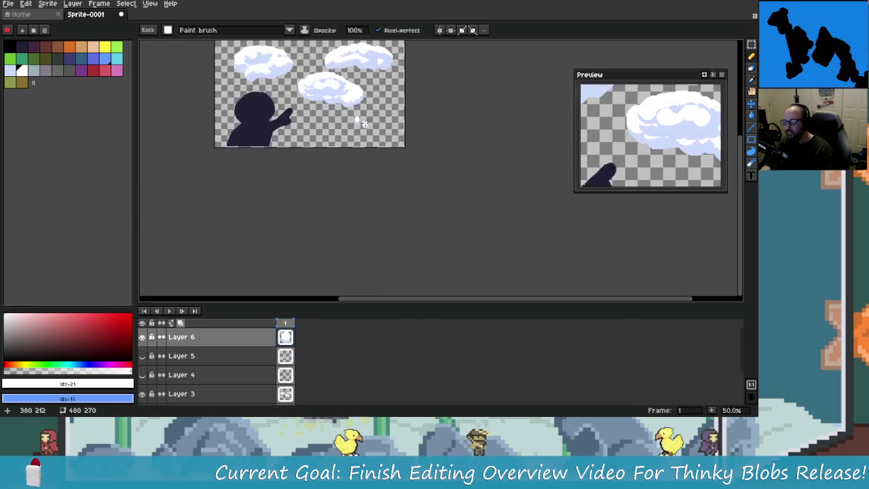
pyautogui.moveTo(345, 115); pyautogui.dragTo(360, 203)
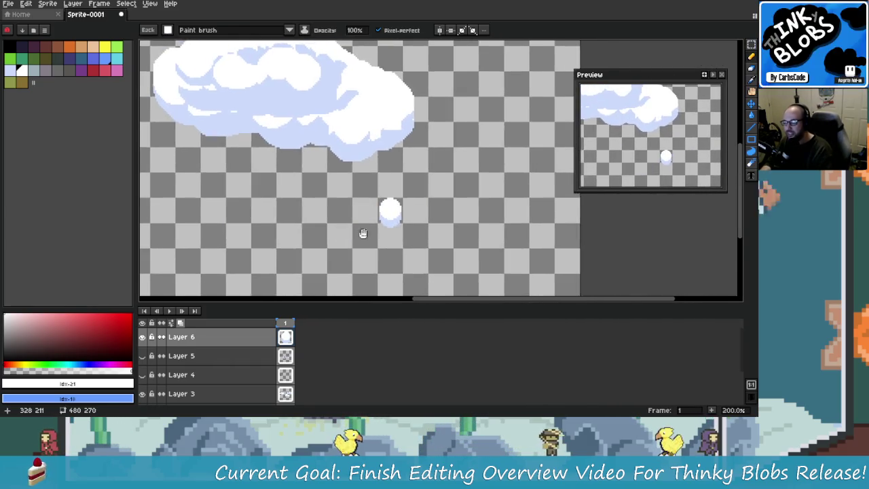
pyautogui.moveTo(361, 235); pyautogui.dragTo(410, 248)
pyautogui.click(384, 232)
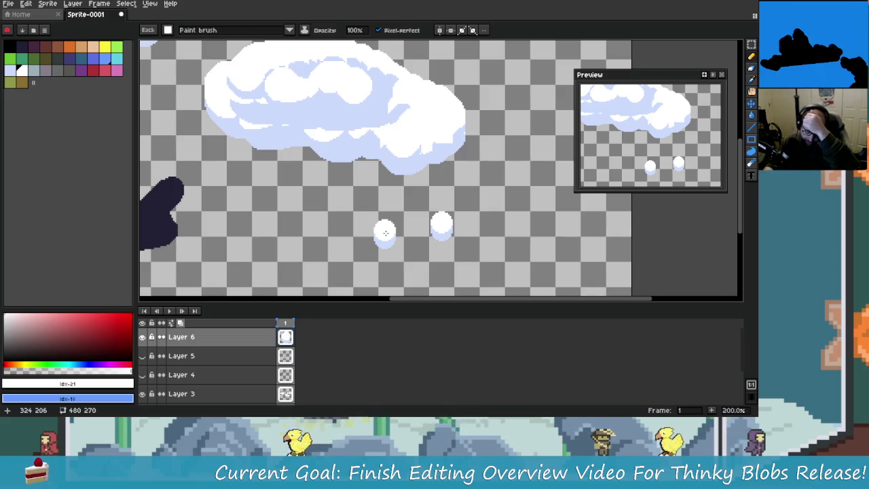
pyautogui.hotkey('ctrl', 'z')
pyautogui.click(390, 251)
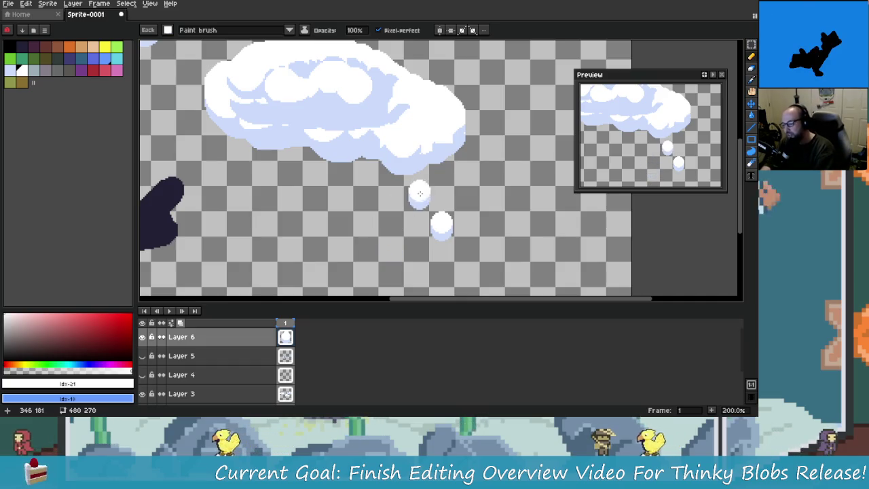
# Look over the scene and hide the layer holding the big clouds.
pyautogui.scroll(-1, 390, 250)
pyautogui.scroll(-1, 401, 241)
pyautogui.scroll(1, 415, 233)
pyautogui.moveTo(415, 233); pyautogui.dragTo(420, 201)
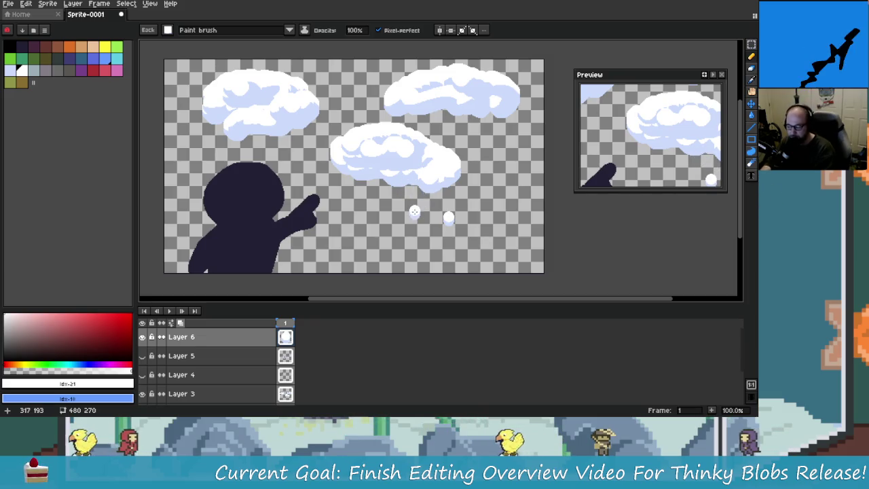
pyautogui.moveTo(390, 179); pyautogui.dragTo(408, 191)
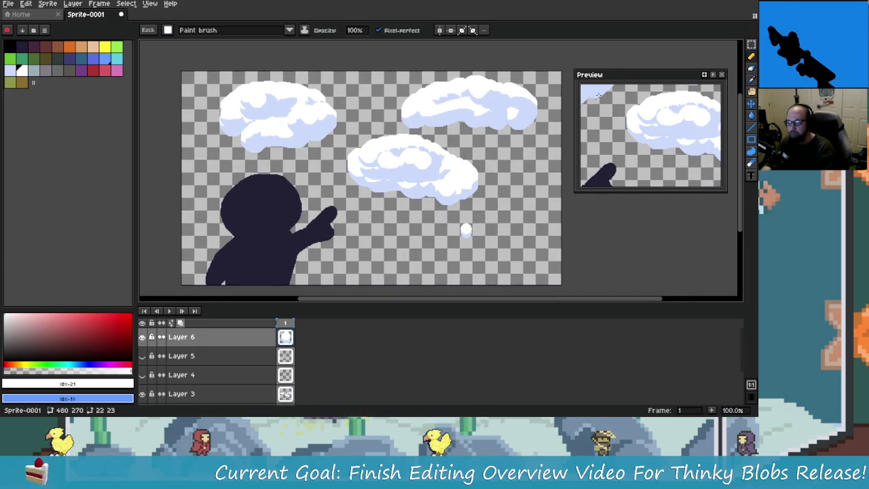
pyautogui.moveTo(433, 144); pyautogui.dragTo(451, 149)
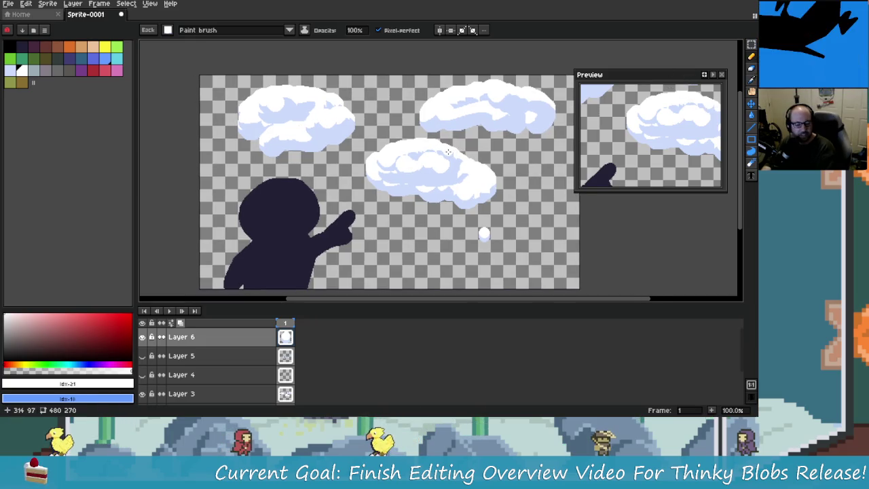
pyautogui.moveTo(260, 100); pyautogui.dragTo(233, 100)
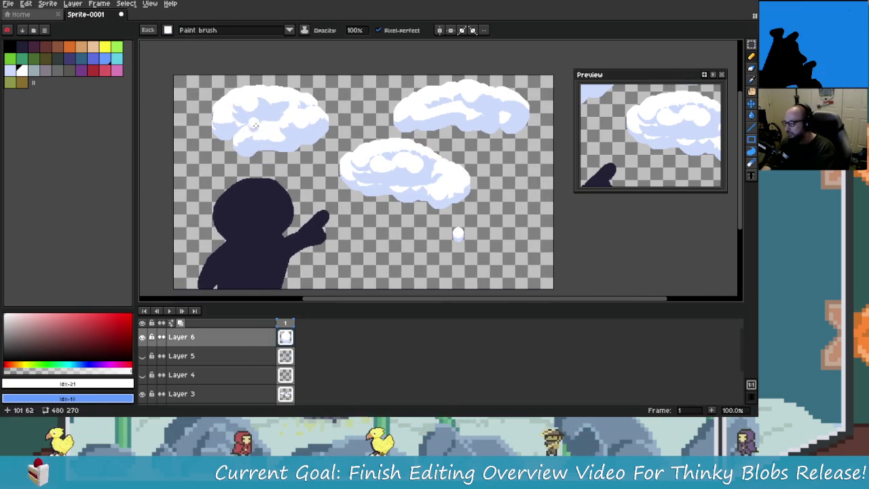
pyautogui.moveTo(201, 249); pyautogui.dragTo(219, 248)
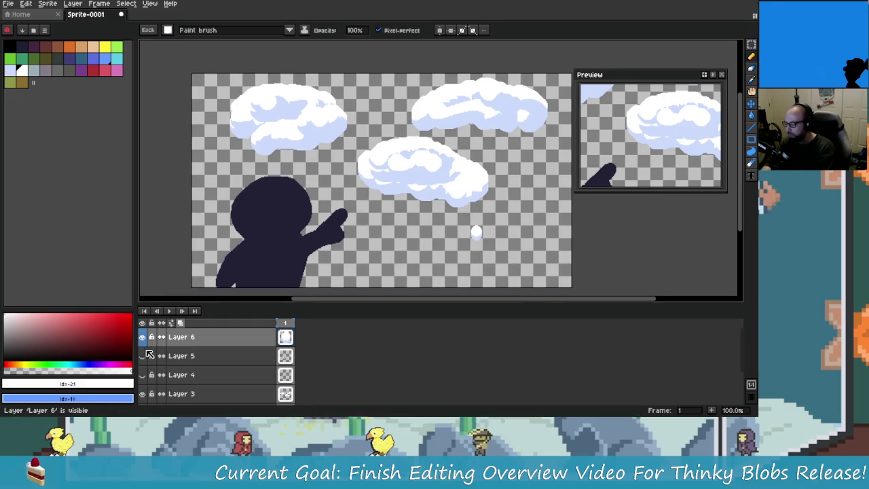
pyautogui.click(141, 394)
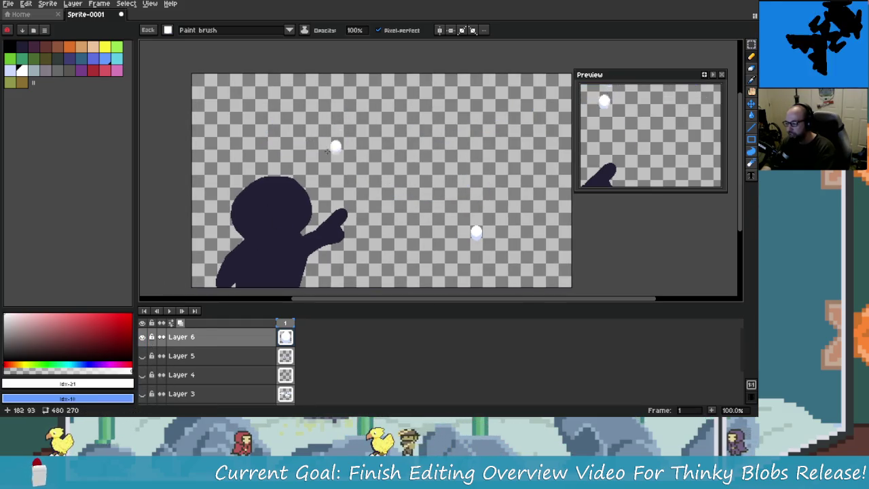
pyautogui.moveTo(470, 145); pyautogui.dragTo(430, 134)
# Magic Wand the remaining puff on Layer 6 and delete it.
pyautogui.press('m')
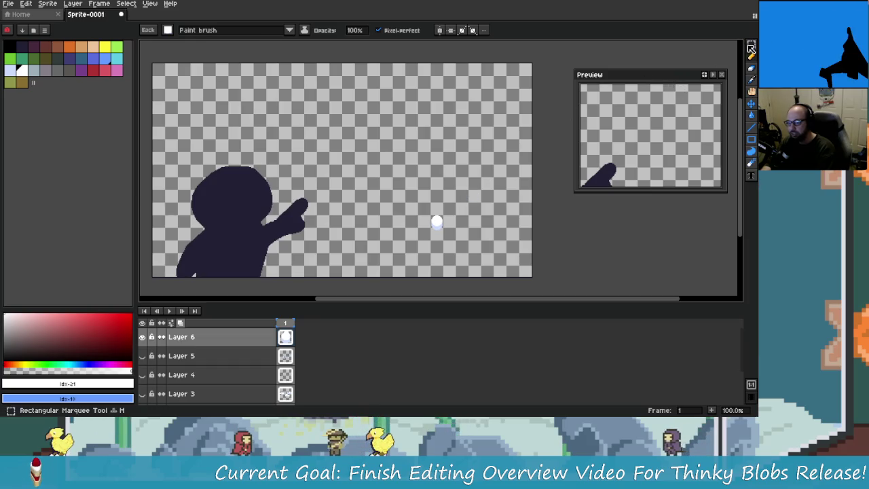
pyautogui.press('w')
pyautogui.click(437, 222)
pyautogui.press('Delete')
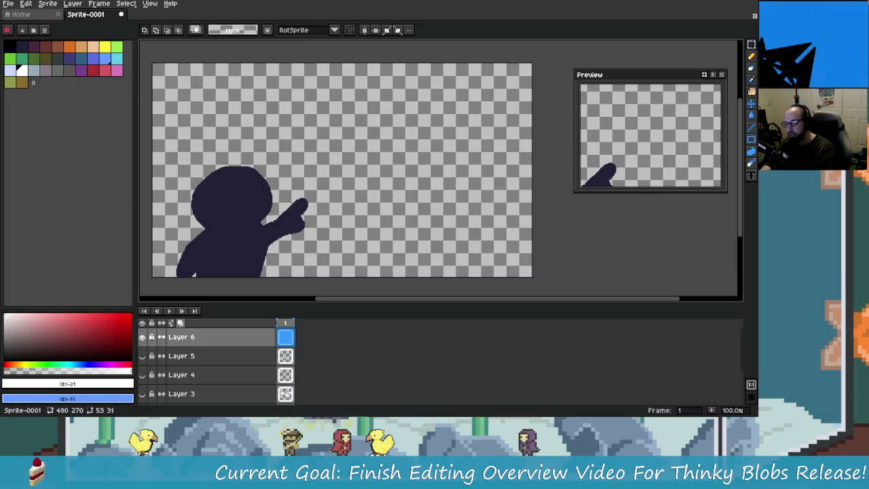
# Stamp a white cloud puff near the top of the canvas on Layer 6.
pyautogui.click(751, 55)
pyautogui.scroll(1, 261, 105)
pyautogui.scroll(-1, 271, 108)
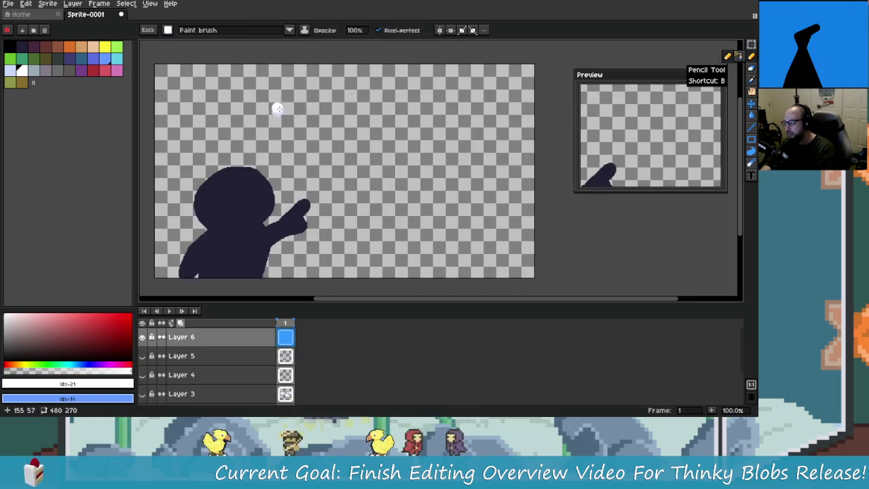
pyautogui.scroll(1, 356, 126)
pyautogui.click(349, 91)
pyautogui.scroll(-1, 361, 129)
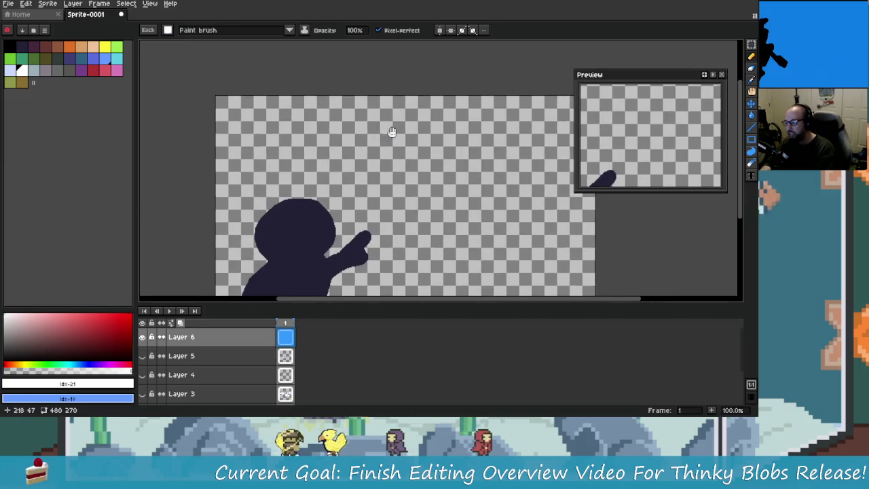
pyautogui.scroll(1, 385, 125)
pyautogui.scroll(1, 387, 126)
pyautogui.scroll(-1, 388, 125)
pyautogui.moveTo(351, 129); pyautogui.dragTo(342, 117)
pyautogui.scroll(1, 373, 136)
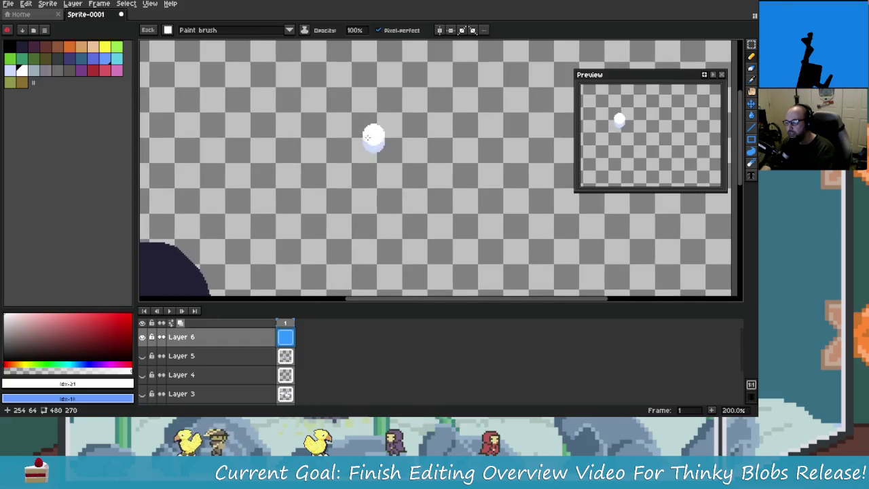
pyautogui.scroll(-1, 398, 140)
pyautogui.scroll(1, 351, 151)
pyautogui.scroll(-2, 370, 153)
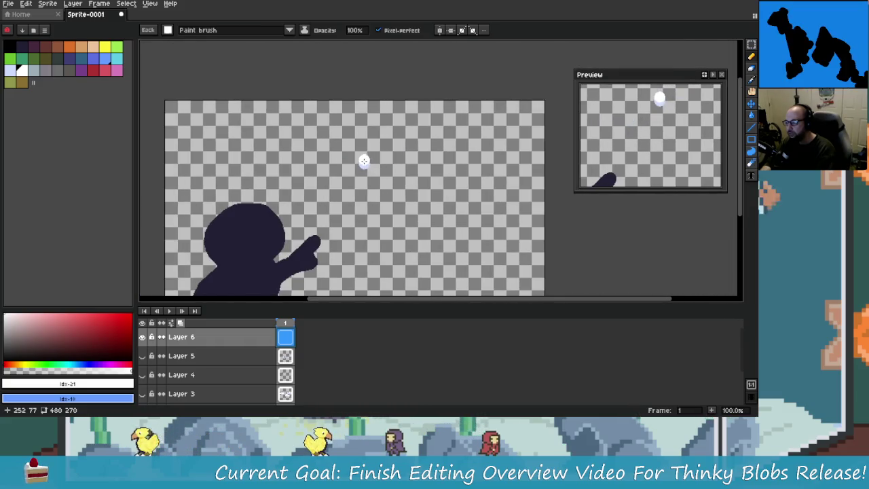
# Paint a horizontal white cloud with a rounded top-left bump, undoing stray strokes.
pyautogui.moveTo(354, 159)
pyautogui.mouseDown()
pyautogui.moveTo(412, 161)
pyautogui.moveTo(439, 182)
pyautogui.mouseUp()
pyautogui.hotkey('ctrl', 'z')
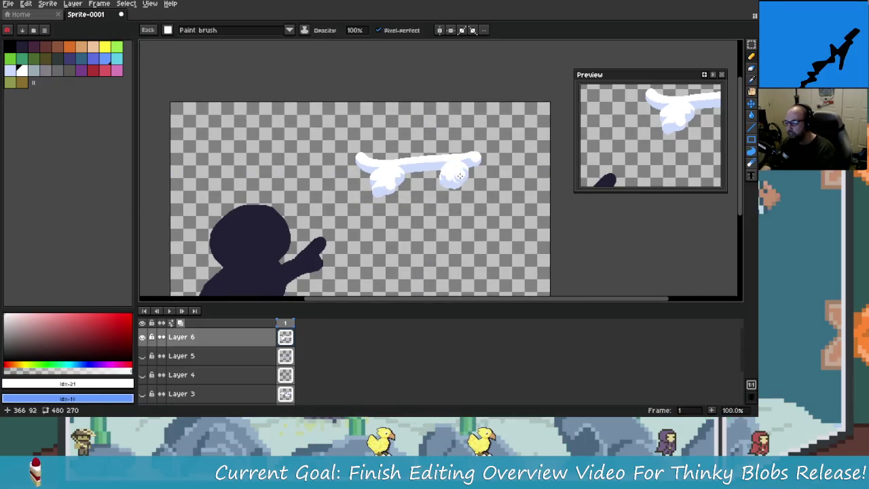
pyautogui.moveTo(427, 185); pyautogui.dragTo(468, 178)
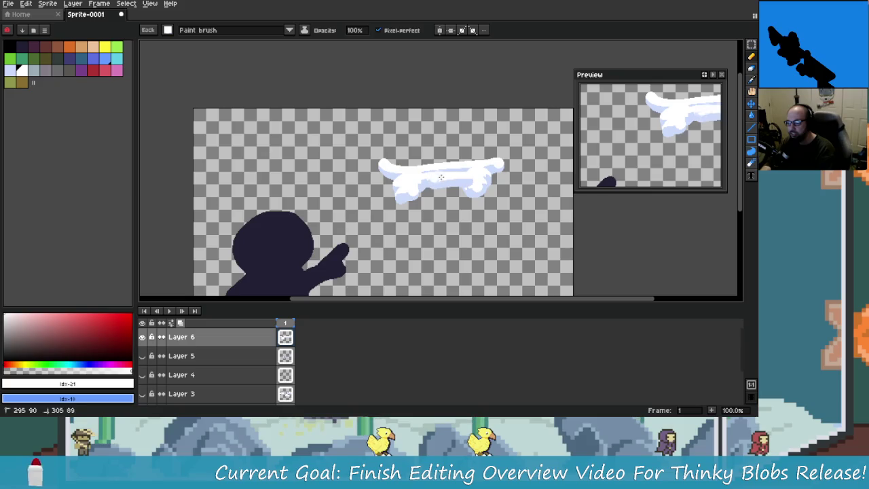
pyautogui.click(420, 161)
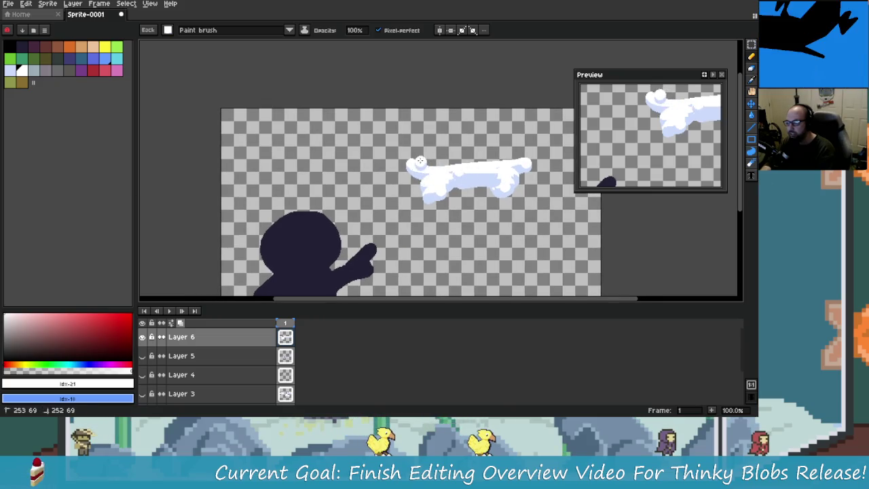
pyautogui.moveTo(425, 150); pyautogui.dragTo(421, 158)
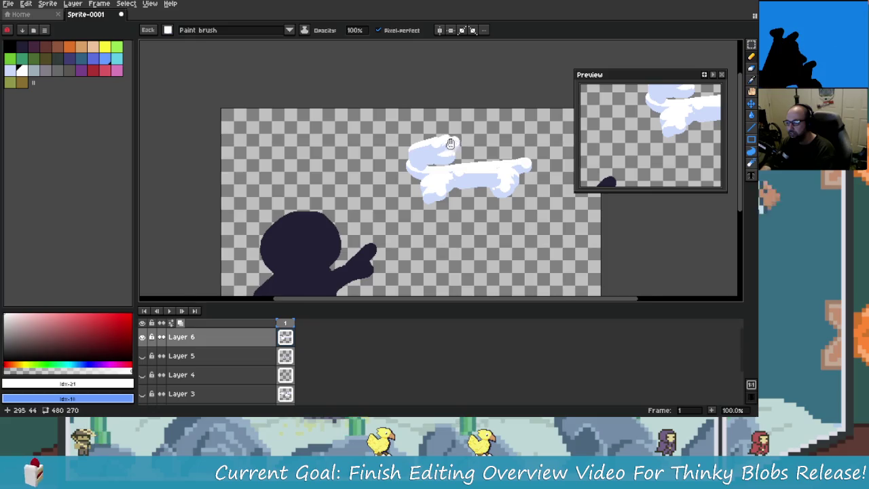
pyautogui.hscroll(2, 454, 142)
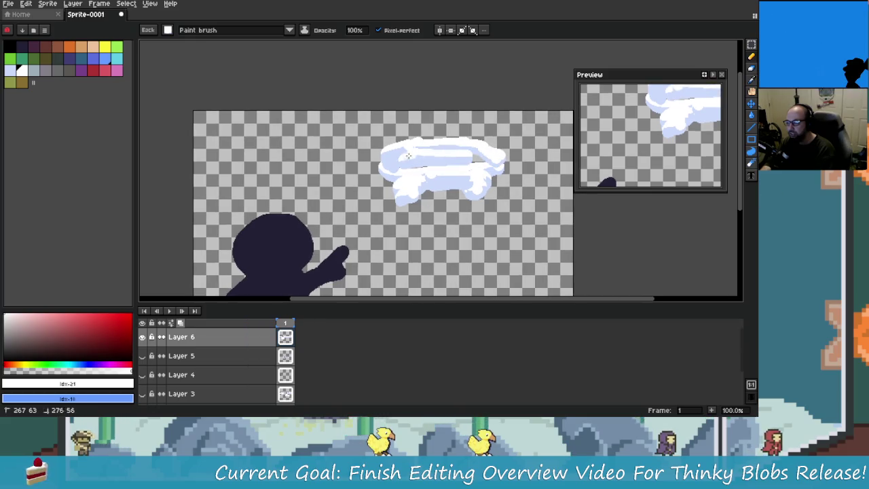
pyautogui.moveTo(409, 156); pyautogui.dragTo(419, 169)
pyautogui.hscroll(2, 472, 164)
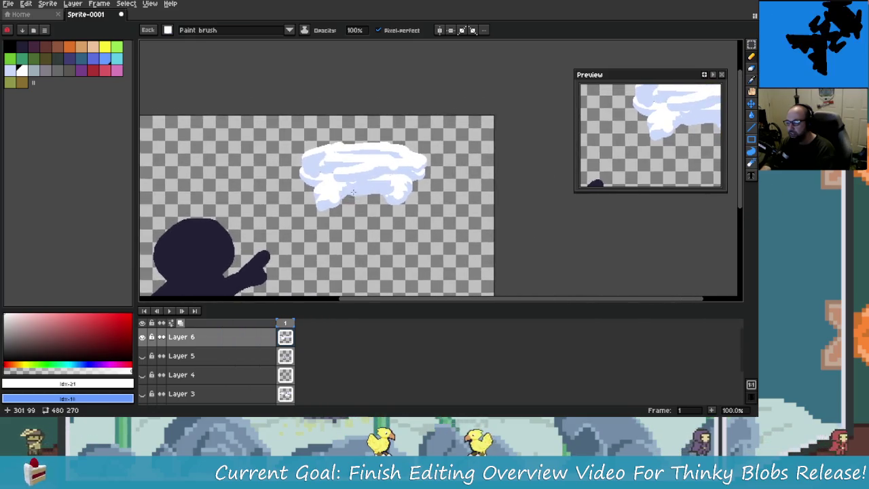
pyautogui.hotkey('ctrl', 'z')
pyautogui.hotkey('ctrl', 'z')
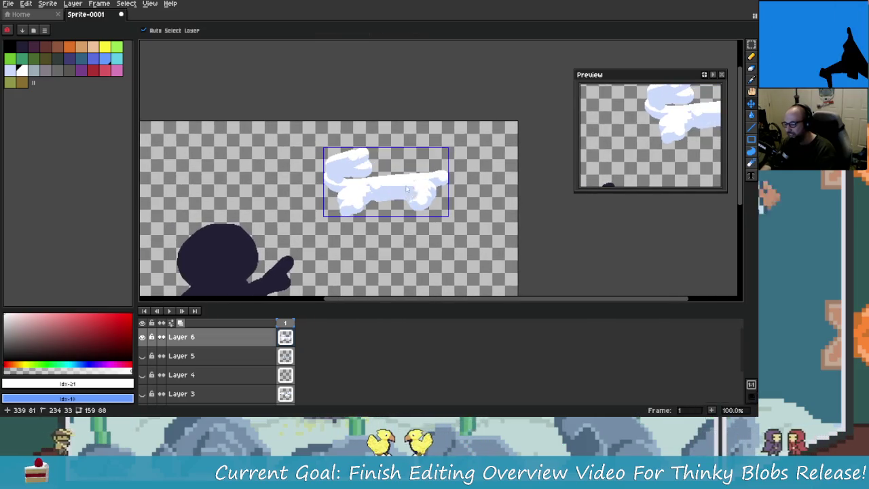
pyautogui.hotkey('ctrl', 'z')
pyautogui.hotkey('ctrl', 'z')
pyautogui.hotkey('ctrl', 'z')
pyautogui.hotkey('ctrl', 'z')
pyautogui.hotkey('ctrl', 'z')
pyautogui.hotkey('ctrl', 'z')
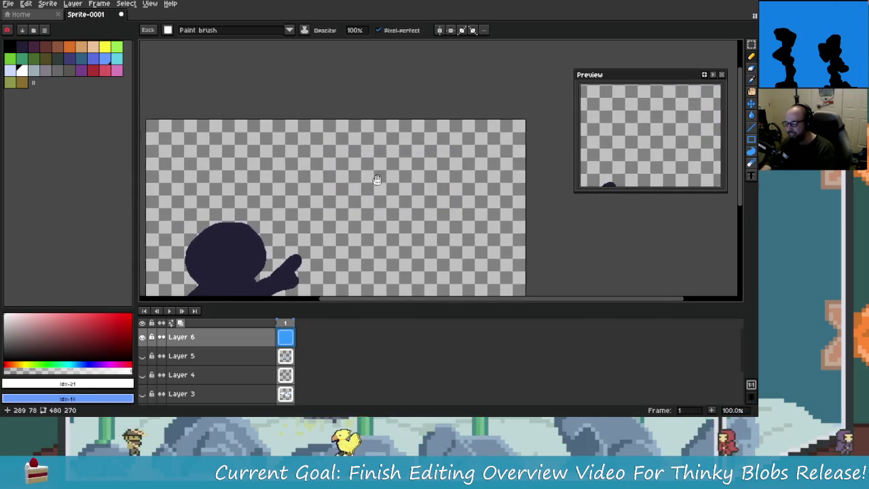
# Paint a long flat white cloud stroke, fill its right end, and smooth its top edge.
pyautogui.moveTo(355, 158)
pyautogui.mouseDown()
pyautogui.moveTo(480, 148)
pyautogui.moveTo(370, 167)
pyautogui.mouseUp()
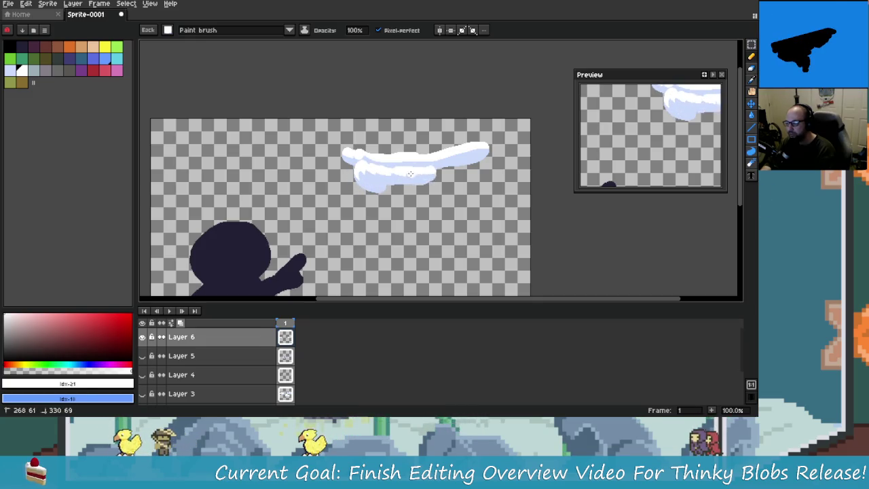
pyautogui.moveTo(463, 167); pyautogui.dragTo(428, 181)
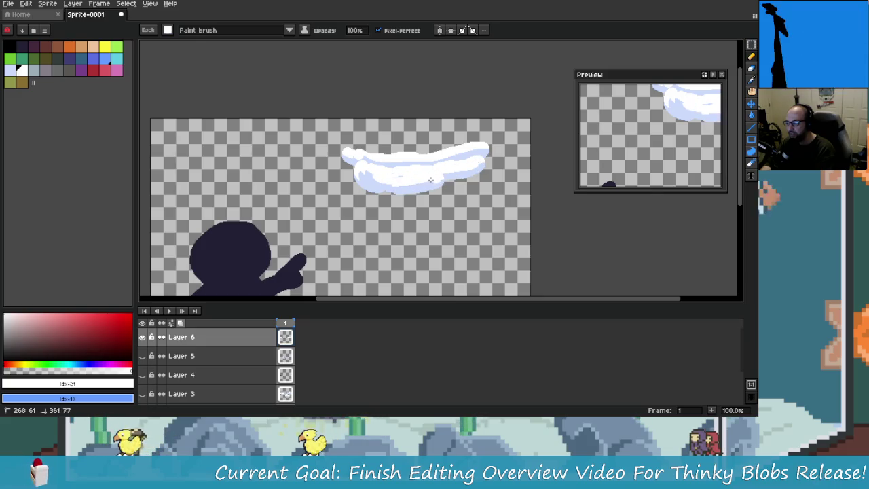
pyautogui.hscroll(-1, 401, 175)
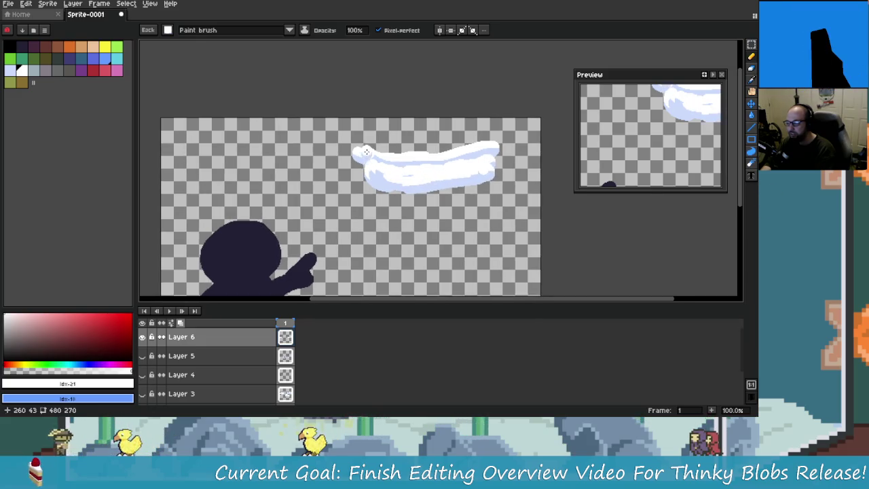
pyautogui.hscroll(-2, 366, 151)
pyautogui.hscroll(-3, 380, 151)
pyautogui.hscroll(3, 402, 151)
pyautogui.moveTo(403, 151); pyautogui.dragTo(518, 141)
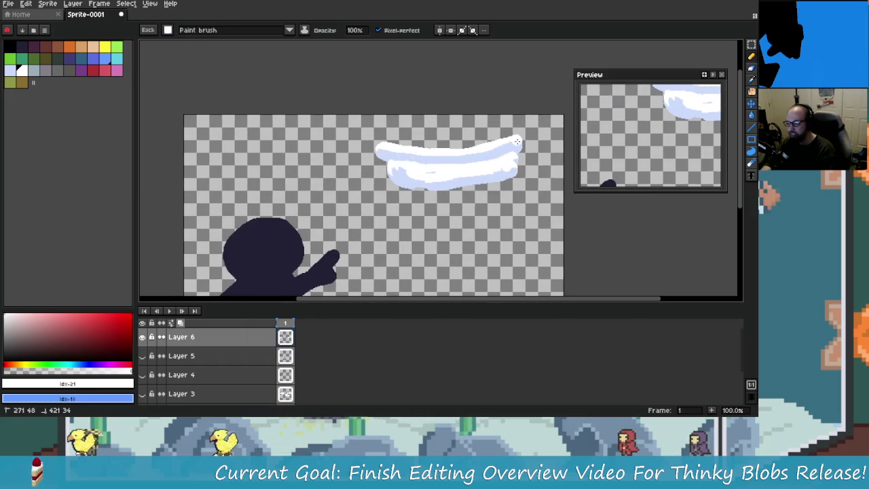
pyautogui.hscroll(-2, 441, 162)
pyautogui.scroll(-1, 442, 162)
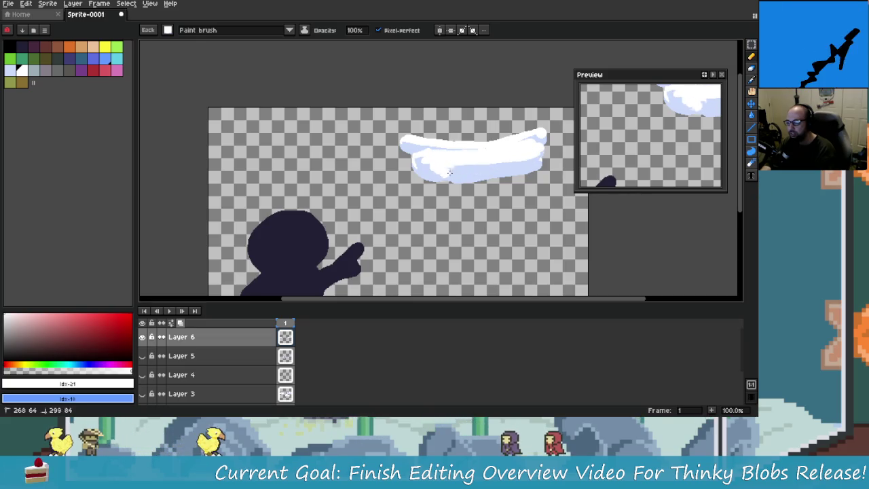
# Paint a diagonal white streak at upper left with cloud puffs at both ends.
pyautogui.moveTo(522, 168)
pyautogui.mouseDown()
pyautogui.moveTo(333, 160)
pyautogui.moveTo(396, 170)
pyautogui.mouseUp()
pyautogui.moveTo(333, 171); pyautogui.dragTo(350, 158)
pyautogui.scroll(2, 351, 158)
pyautogui.scroll(-2, 344, 151)
pyautogui.scroll(1, 326, 156)
pyautogui.scroll(-1, 333, 168)
pyautogui.scroll(1, 320, 176)
pyautogui.moveTo(231, 207); pyautogui.dragTo(317, 136)
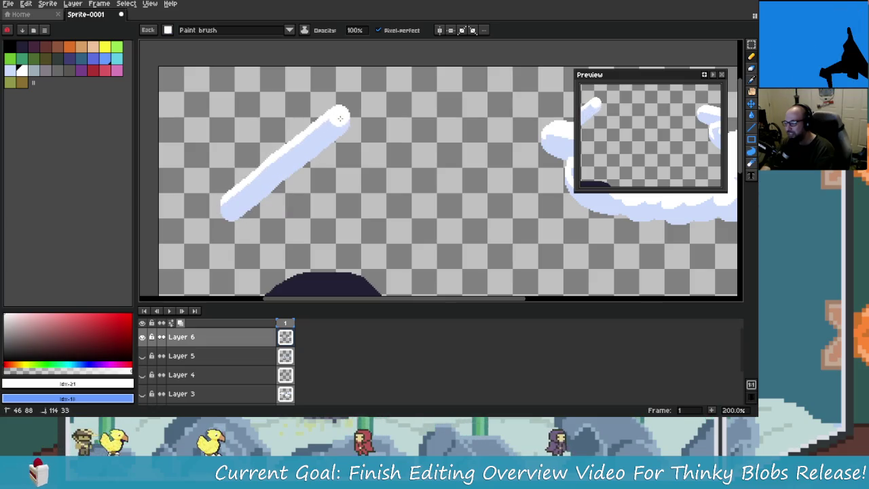
pyautogui.moveTo(269, 201); pyautogui.dragTo(286, 186)
pyautogui.moveTo(336, 140)
pyautogui.mouseDown()
pyautogui.moveTo(353, 132)
pyautogui.moveTo(354, 83)
pyautogui.mouseUp()
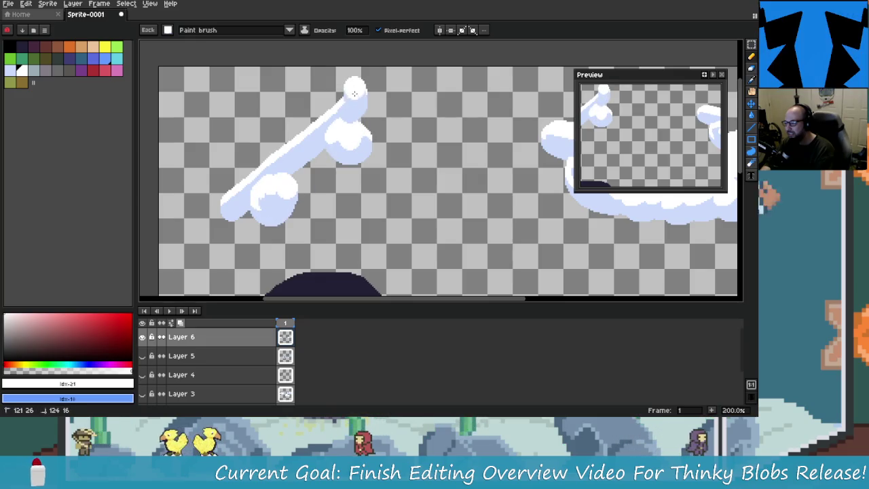
# Start a cloud below the long cloud, with light-blue shading and an upper-right puff.
pyautogui.scroll(-3, 329, 192)
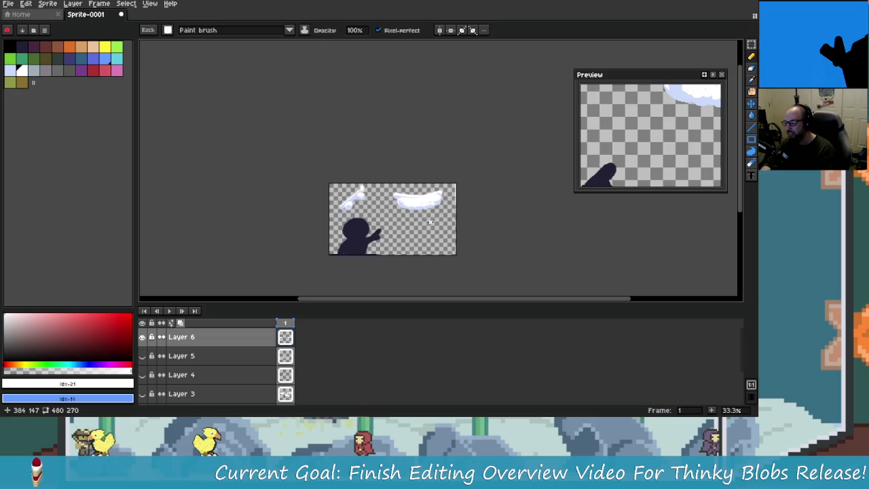
pyautogui.scroll(1, 346, 197)
pyautogui.scroll(1, 364, 205)
pyautogui.moveTo(364, 204)
pyautogui.mouseDown()
pyautogui.moveTo(311, 188)
pyautogui.moveTo(292, 171)
pyautogui.mouseUp()
pyautogui.scroll(1, 292, 170)
pyautogui.scroll(-1, 322, 167)
pyautogui.scroll(1, 328, 170)
pyautogui.moveTo(356, 170)
pyautogui.mouseDown()
pyautogui.moveTo(387, 153)
pyautogui.moveTo(394, 163)
pyautogui.moveTo(371, 189)
pyautogui.mouseUp()
pyautogui.moveTo(404, 221)
pyautogui.mouseDown()
pyautogui.moveTo(475, 216)
pyautogui.moveTo(468, 183)
pyautogui.moveTo(403, 189)
pyautogui.moveTo(428, 144)
pyautogui.moveTo(482, 173)
pyautogui.moveTo(414, 170)
pyautogui.moveTo(429, 148)
pyautogui.moveTo(383, 190)
pyautogui.mouseUp()
pyautogui.moveTo(349, 166)
pyautogui.mouseDown()
pyautogui.moveTo(421, 214)
pyautogui.moveTo(490, 195)
pyautogui.moveTo(447, 208)
pyautogui.mouseUp()
pyautogui.moveTo(452, 119); pyautogui.dragTo(472, 159)
pyautogui.moveTo(476, 109)
pyautogui.mouseDown()
pyautogui.moveTo(486, 136)
pyautogui.moveTo(447, 161)
pyautogui.mouseUp()
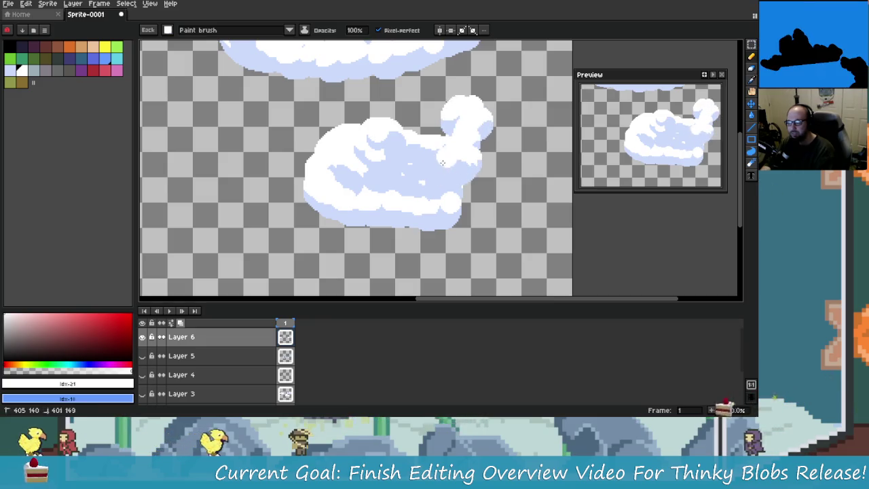
pyautogui.moveTo(445, 123)
pyautogui.mouseDown()
pyautogui.moveTo(476, 166)
pyautogui.moveTo(479, 156)
pyautogui.mouseUp()
# Add a white swirl on the lower cloud's left and white along its lower edge and right side.
pyautogui.moveTo(353, 156); pyautogui.dragTo(387, 161)
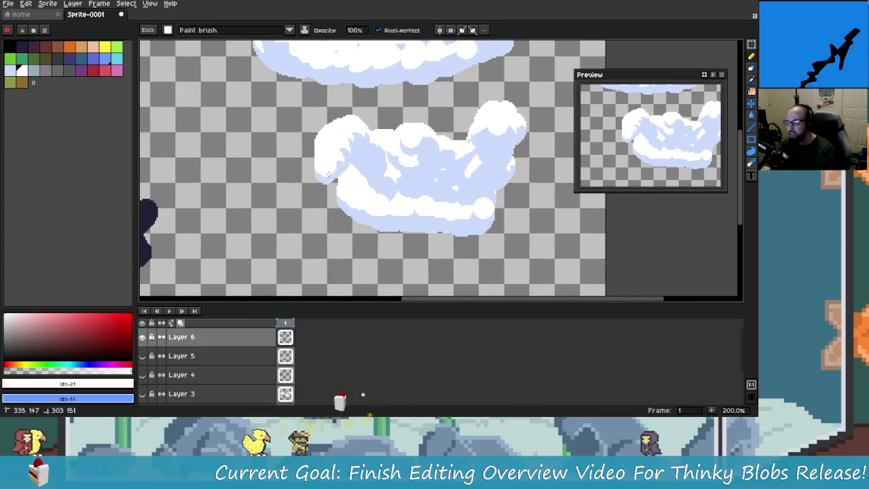
pyautogui.moveTo(336, 182)
pyautogui.mouseDown()
pyautogui.moveTo(362, 188)
pyautogui.moveTo(373, 146)
pyautogui.mouseUp()
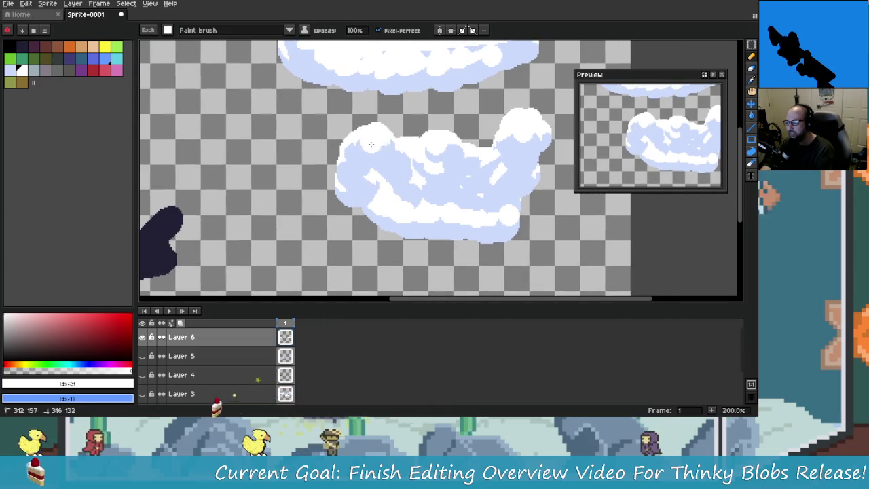
pyautogui.scroll(-2, 500, 197)
pyautogui.scroll(1, 384, 193)
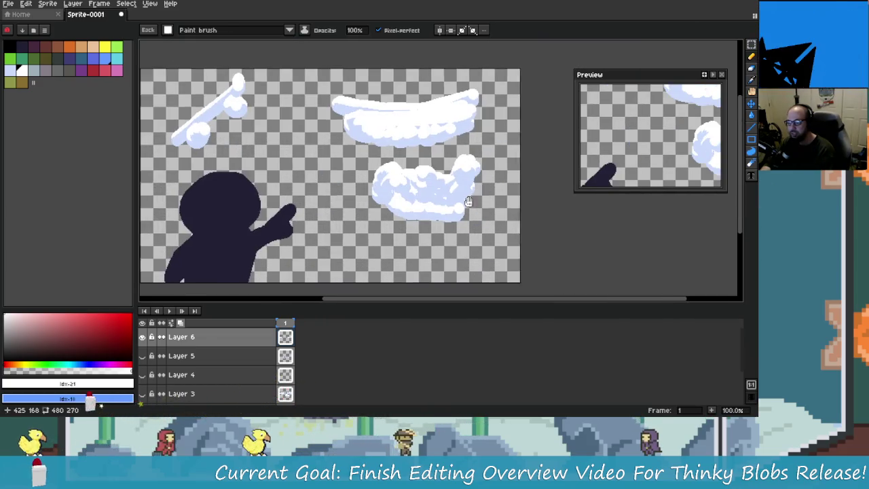
pyautogui.scroll(2, 383, 193)
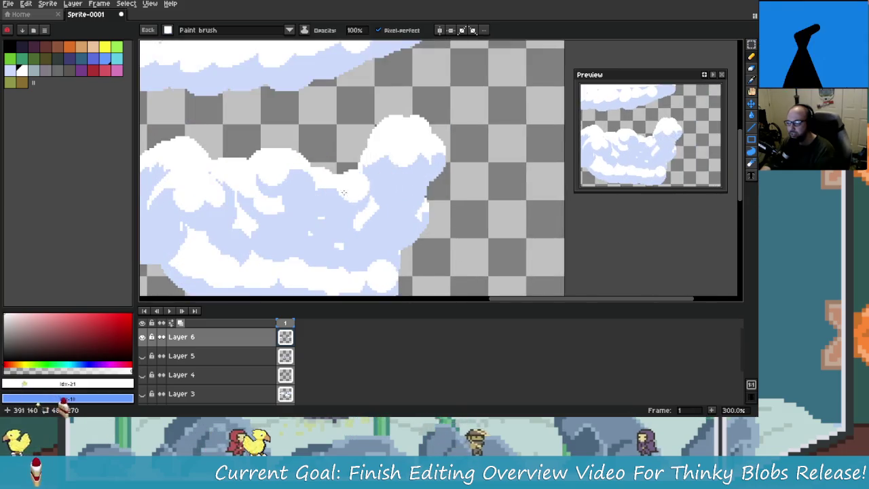
pyautogui.scroll(-1, 375, 175)
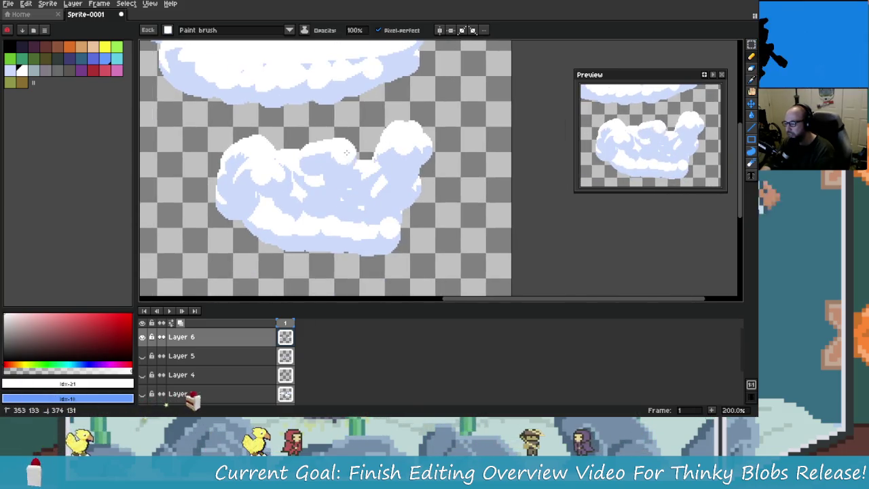
pyautogui.moveTo(378, 213); pyautogui.dragTo(394, 153)
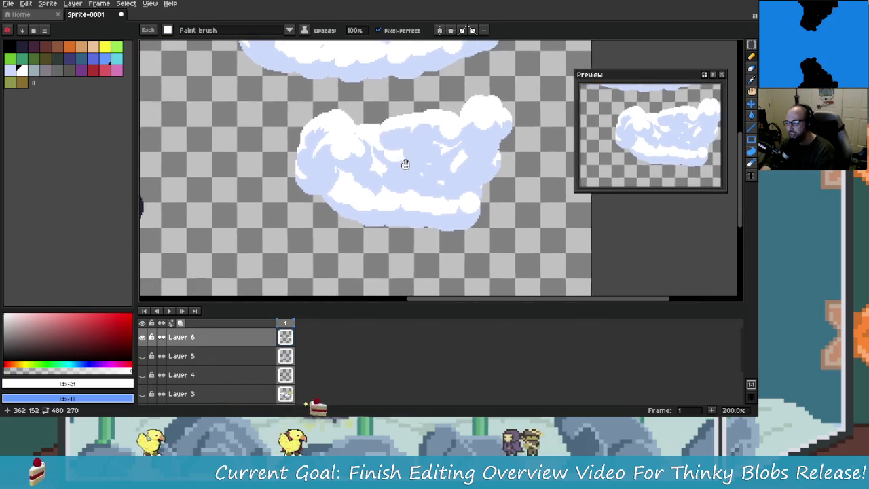
pyautogui.moveTo(299, 200)
pyautogui.mouseDown()
pyautogui.moveTo(448, 194)
pyautogui.moveTo(404, 207)
pyautogui.moveTo(443, 175)
pyautogui.moveTo(431, 204)
pyautogui.moveTo(448, 190)
pyautogui.mouseUp()
pyautogui.moveTo(478, 132); pyautogui.dragTo(479, 102)
pyautogui.moveTo(375, 126)
pyautogui.mouseDown()
pyautogui.moveTo(400, 127)
pyautogui.moveTo(404, 148)
pyautogui.moveTo(415, 102)
pyautogui.mouseUp()
pyautogui.scroll(-1, 434, 120)
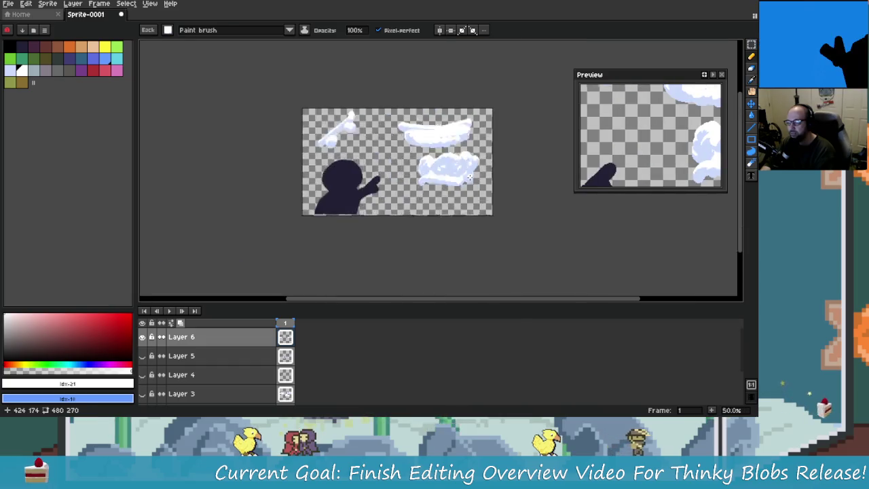
pyautogui.scroll(-1, 415, 162)
pyautogui.scroll(1, 407, 177)
pyautogui.scroll(1, 392, 199)
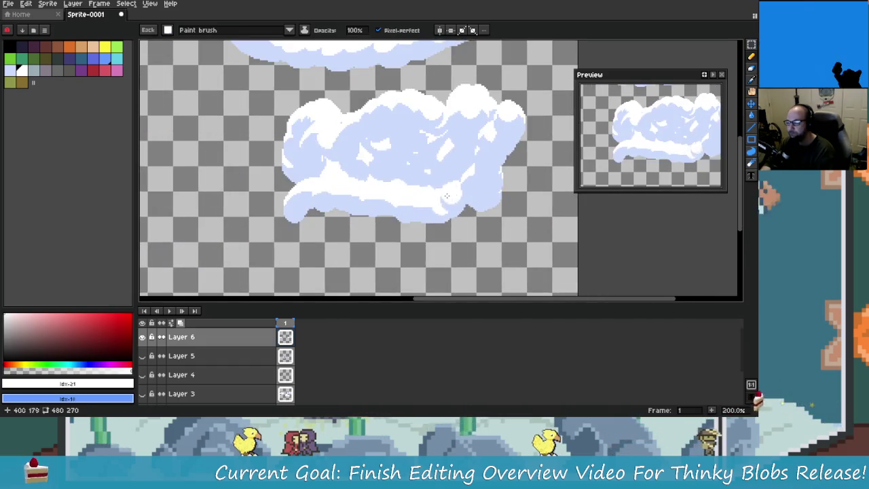
pyautogui.scroll(-1, 459, 150)
pyautogui.scroll(1, 459, 151)
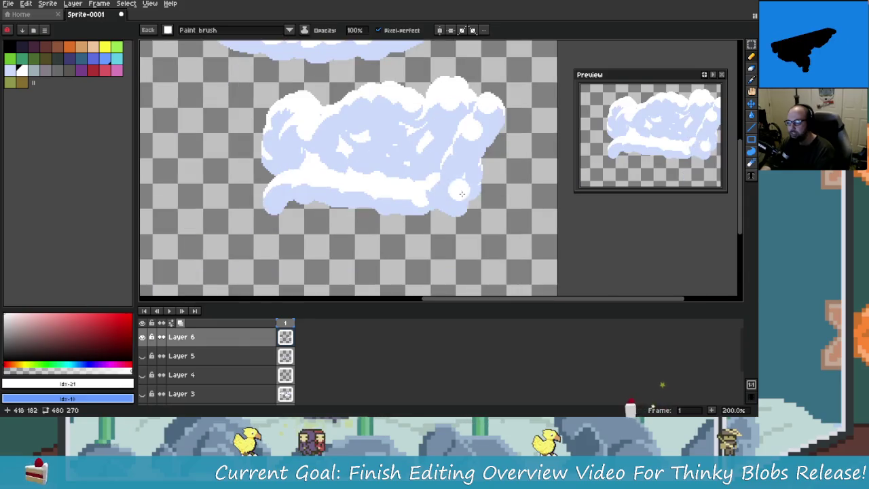
# Undo the most recent strokes to simplify the lower cloud.
pyautogui.press('v')
pyautogui.hotkey('ctrl', 'z')
pyautogui.hotkey('ctrl', 'z')
pyautogui.hotkey('ctrl', 'z')
pyautogui.hotkey('ctrl', 'z')
pyautogui.hotkey('ctrl', 'z')
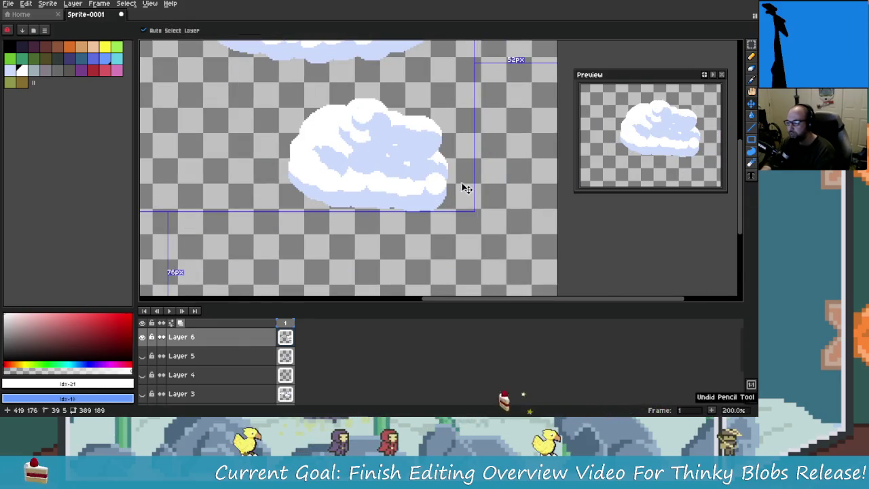
pyautogui.hotkey('ctrl', 'z')
pyautogui.hotkey('ctrl', 'z')
pyautogui.hotkey('ctrl', 'z')
pyautogui.hotkey('ctrl', 'z')
# Paint a long cloud stroke with an upward puff, then clear it from the layer.
pyautogui.hotkey('ctrl', 'b')
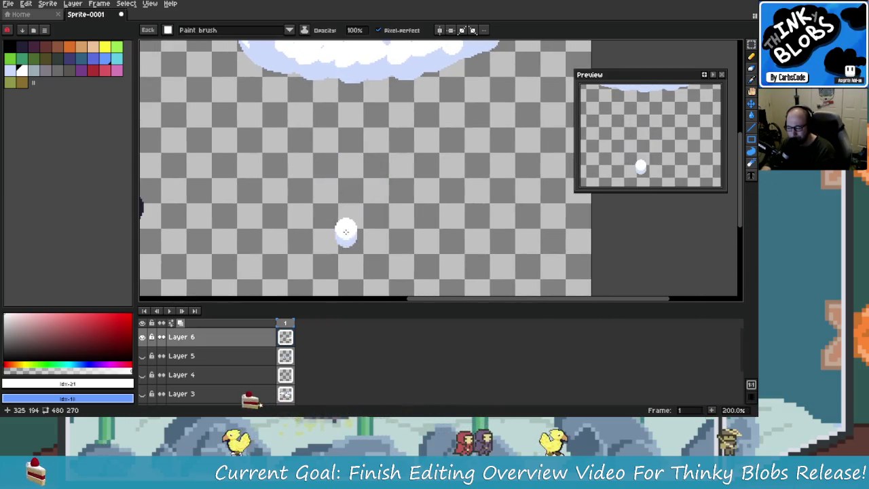
pyautogui.moveTo(334, 231)
pyautogui.mouseDown()
pyautogui.moveTo(455, 211)
pyautogui.moveTo(475, 185)
pyautogui.mouseUp()
pyautogui.moveTo(470, 131); pyautogui.dragTo(453, 97)
pyautogui.moveTo(449, 177)
pyautogui.mouseDown()
pyautogui.moveTo(434, 180)
pyautogui.moveTo(403, 153)
pyautogui.moveTo(388, 177)
pyautogui.moveTo(376, 159)
pyautogui.moveTo(314, 139)
pyautogui.moveTo(327, 114)
pyautogui.moveTo(326, 204)
pyautogui.moveTo(397, 126)
pyautogui.moveTo(406, 104)
pyautogui.moveTo(399, 154)
pyautogui.mouseUp()
pyautogui.hotkey('ctrl', 'a')
pyautogui.press('Delete')
# Repaint the cloud from a small white dab, adding curls and a light-blue-curled upper-left bump.
pyautogui.click(436, 181)
pyautogui.scroll(1, 378, 175)
pyautogui.moveTo(465, 188)
pyautogui.mouseDown()
pyautogui.moveTo(469, 121)
pyautogui.moveTo(482, 107)
pyautogui.moveTo(485, 153)
pyautogui.moveTo(463, 218)
pyautogui.moveTo(397, 187)
pyautogui.moveTo(435, 173)
pyautogui.mouseUp()
pyautogui.moveTo(421, 204)
pyautogui.mouseDown()
pyautogui.moveTo(342, 192)
pyautogui.moveTo(329, 207)
pyautogui.moveTo(387, 231)
pyautogui.moveTo(448, 214)
pyautogui.moveTo(440, 203)
pyautogui.moveTo(319, 217)
pyautogui.moveTo(326, 178)
pyautogui.moveTo(420, 224)
pyautogui.mouseUp()
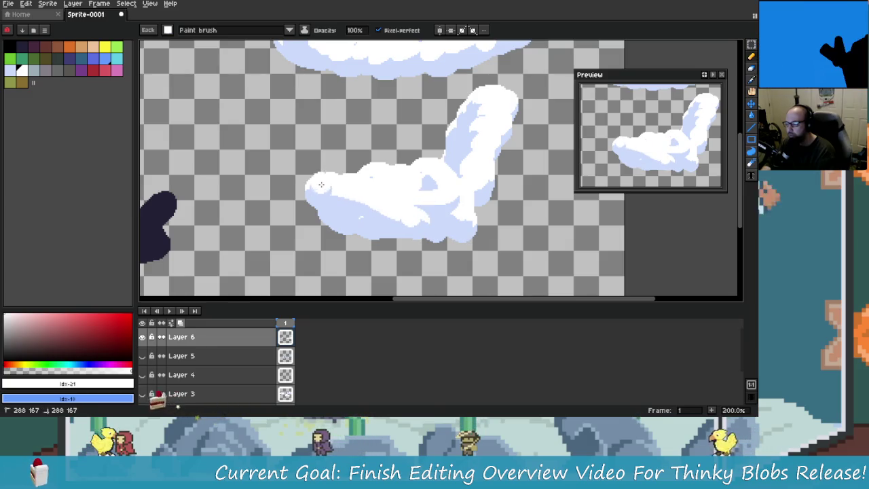
pyautogui.moveTo(324, 167); pyautogui.dragTo(333, 178)
pyautogui.moveTo(363, 204)
pyautogui.mouseDown()
pyautogui.moveTo(319, 160)
pyautogui.moveTo(332, 181)
pyautogui.moveTo(293, 148)
pyautogui.mouseUp()
pyautogui.moveTo(325, 218); pyautogui.dragTo(406, 206)
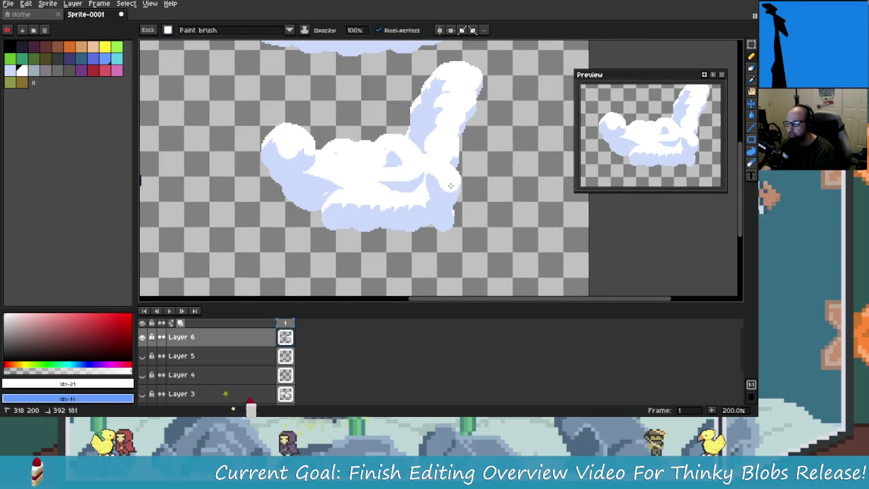
pyautogui.hotkey('ctrl', 'z')
pyautogui.hotkey('ctrl', 'z')
pyautogui.hotkey('ctrl', 'z')
# Paint new bumps along the cloud's lower right.
pyautogui.moveTo(388, 192); pyautogui.dragTo(441, 204)
pyautogui.scroll(-1, 421, 190)
pyautogui.moveTo(359, 197); pyautogui.dragTo(419, 199)
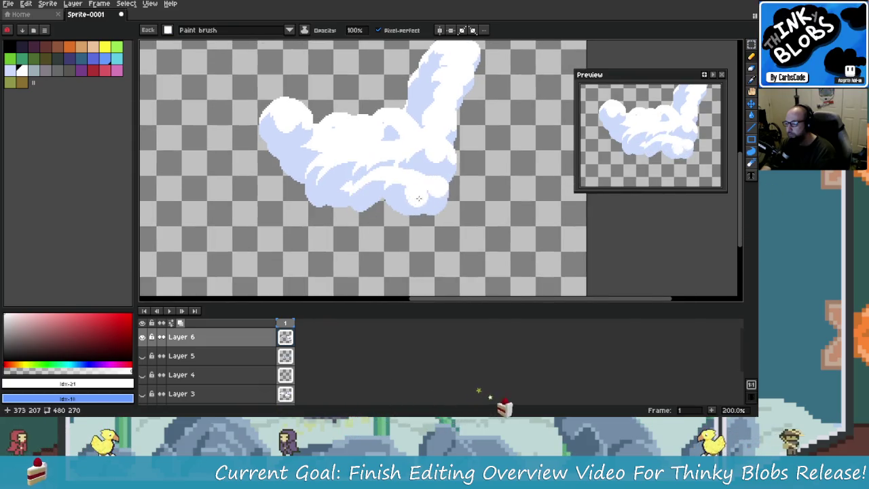
pyautogui.scroll(-1, 456, 182)
pyautogui.scroll(-1, 457, 182)
pyautogui.scroll(2, 456, 182)
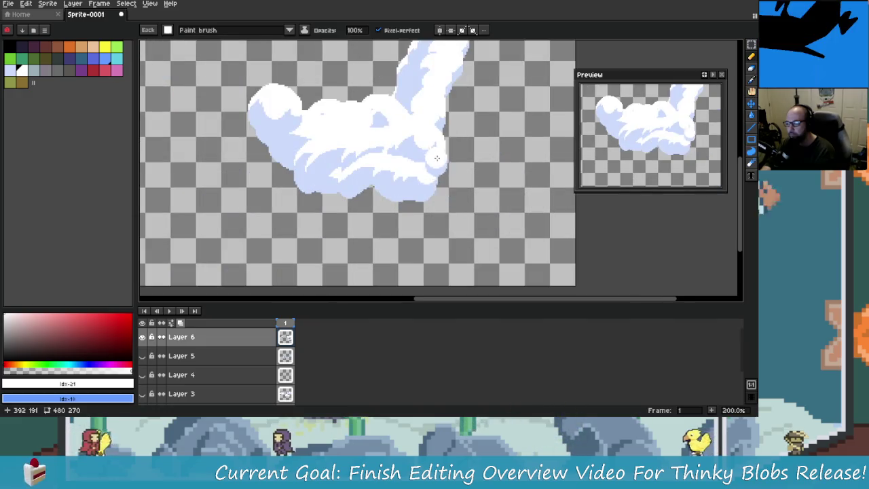
pyautogui.moveTo(442, 143); pyautogui.dragTo(434, 204)
# Try erasing the arm's top and a hole with the Eraser, then undo the erasing.
pyautogui.press('e')
pyautogui.moveTo(466, 117)
pyautogui.mouseDown()
pyautogui.moveTo(427, 102)
pyautogui.moveTo(377, 122)
pyautogui.mouseUp()
pyautogui.moveTo(391, 221); pyautogui.dragTo(408, 201)
pyautogui.click(409, 201)
pyautogui.hotkey('ctrl', 'z')
pyautogui.hotkey('ctrl', 'z')
pyautogui.scroll(2, 428, 146)
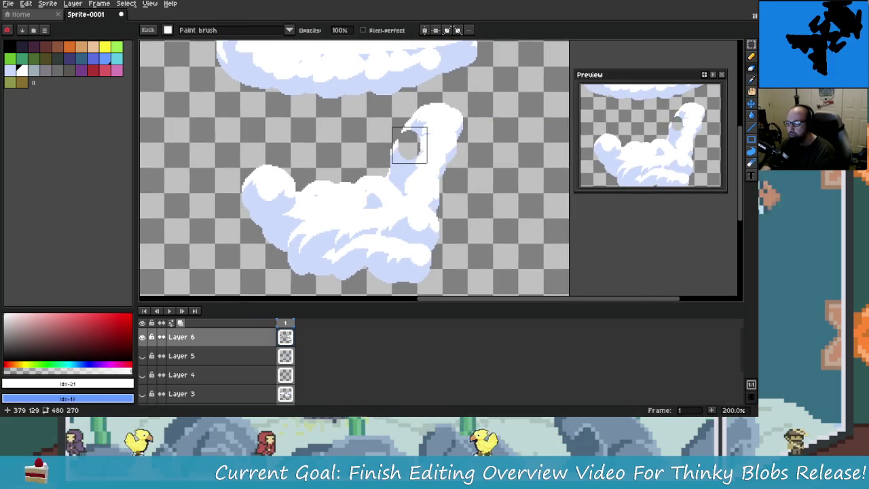
# Add white paint along the cloud's lower edge with the brush.
pyautogui.scroll(-2, 477, 129)
pyautogui.scroll(2, 477, 186)
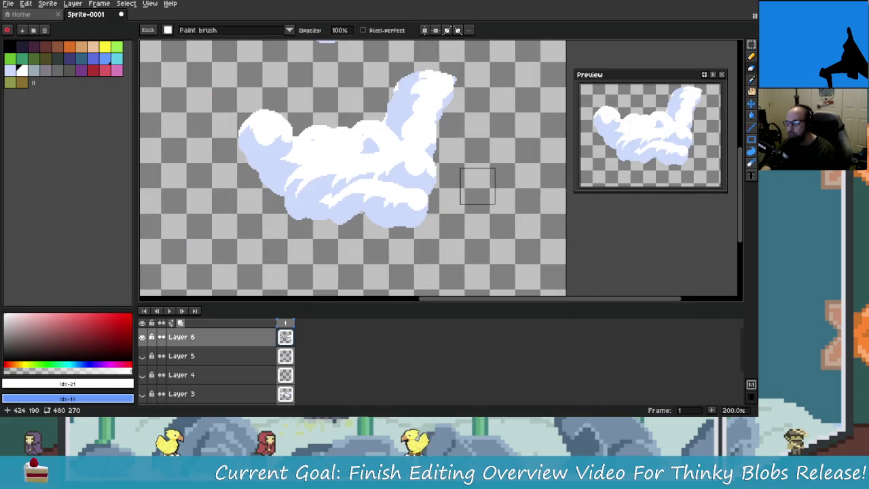
pyautogui.moveTo(482, 197); pyautogui.dragTo(525, 214)
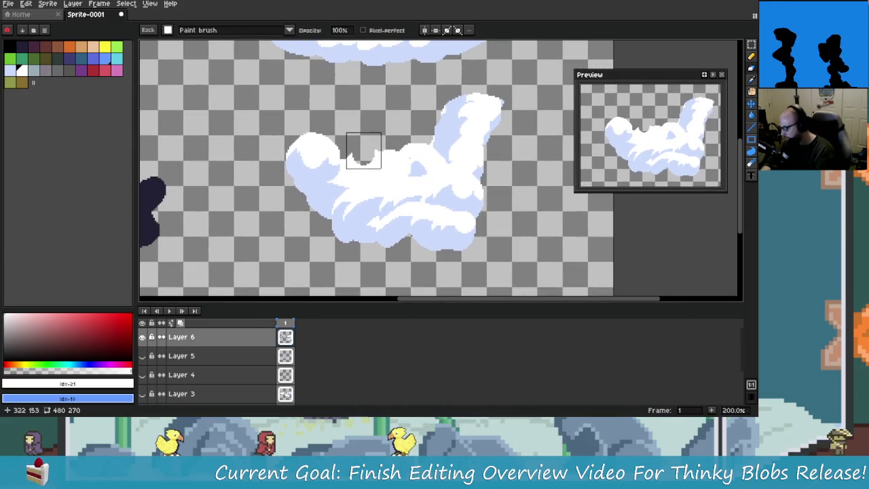
pyautogui.press('b')
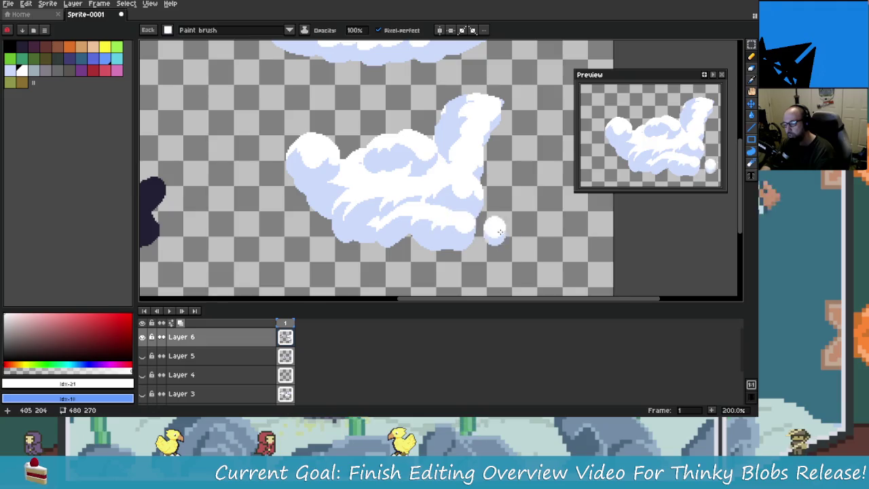
pyautogui.scroll(-1, 494, 226)
pyautogui.scroll(1, 495, 226)
pyautogui.scroll(-1, 434, 229)
pyautogui.scroll(1, 431, 229)
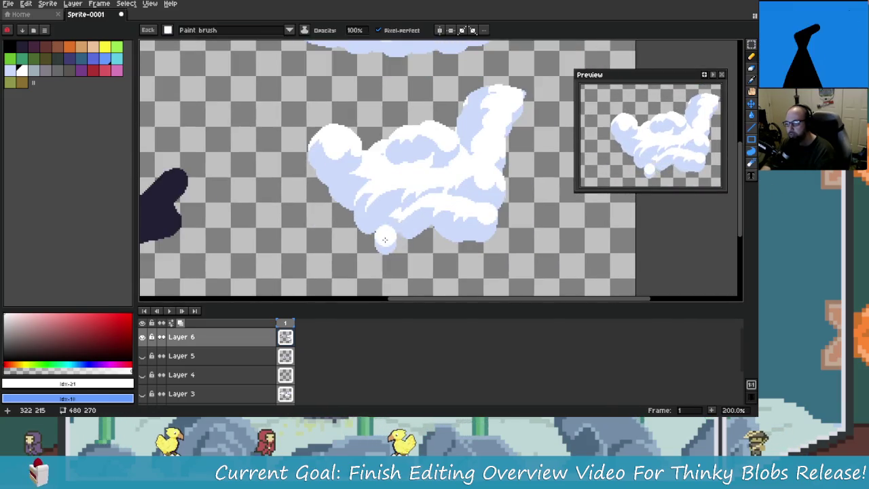
pyautogui.moveTo(431, 229); pyautogui.dragTo(463, 231)
pyautogui.scroll(-1, 450, 217)
pyautogui.scroll(1, 452, 207)
pyautogui.scroll(-1, 454, 200)
pyautogui.scroll(1, 454, 200)
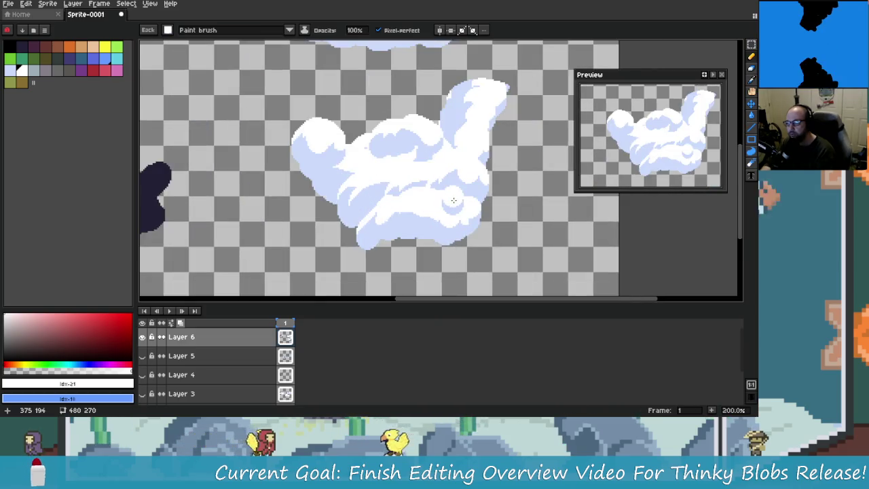
pyautogui.scroll(-1, 434, 198)
pyautogui.scroll(1, 428, 196)
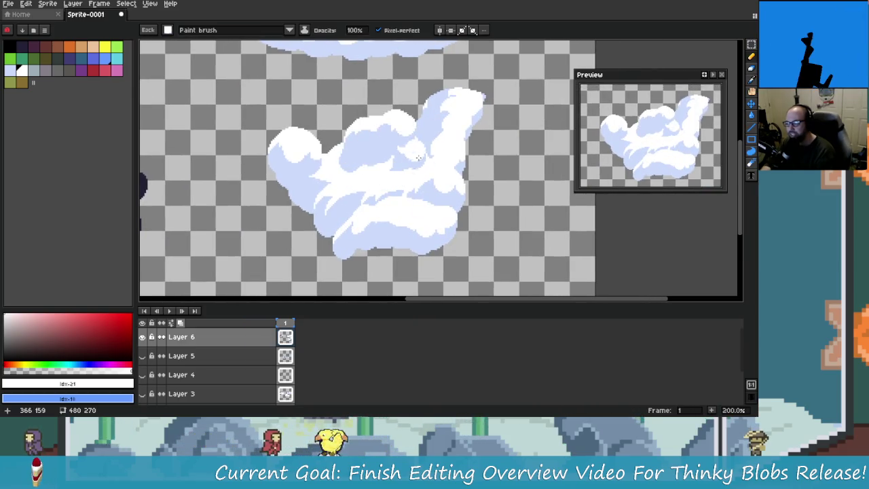
pyautogui.scroll(-1, 412, 152)
pyautogui.scroll(1, 435, 170)
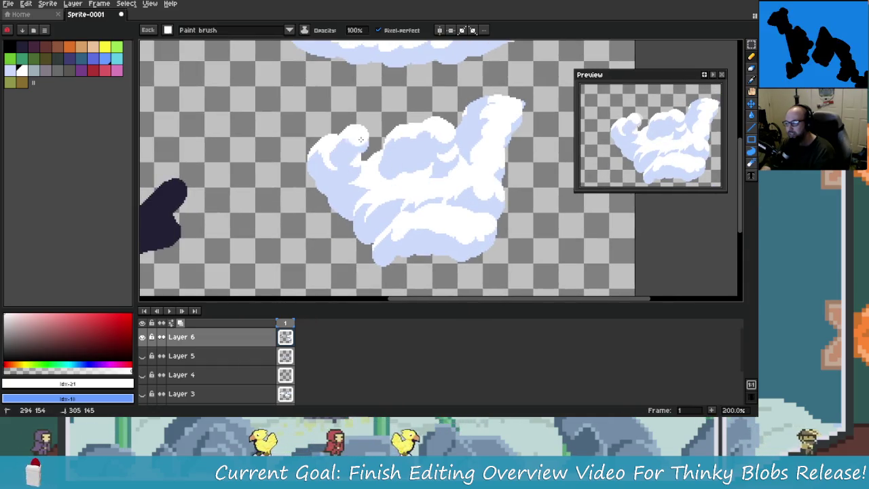
pyautogui.scroll(-1, 421, 170)
pyautogui.scroll(-1, 475, 197)
pyautogui.scroll(2, 520, 212)
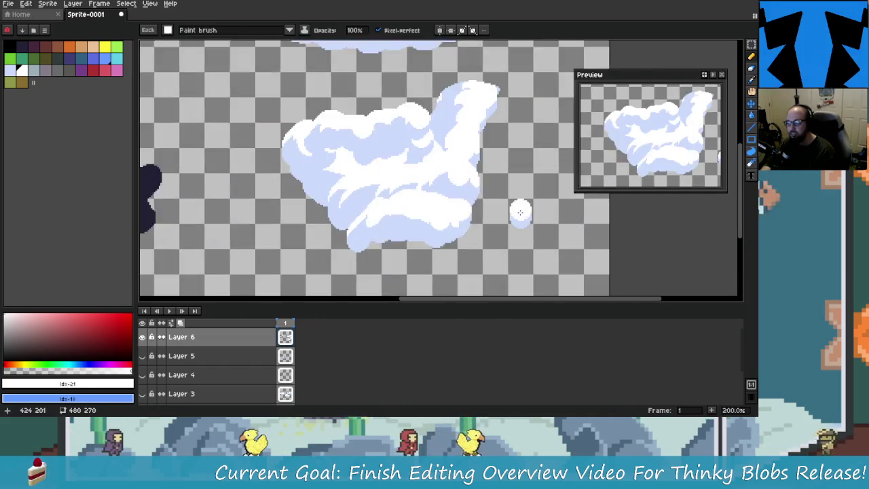
pyautogui.scroll(-1, 509, 210)
# Undo the stray lower-right cloud strokes.
pyautogui.press('v')
pyautogui.hotkey('ctrl', 'z')
pyautogui.hotkey('ctrl', 'z')
pyautogui.press('b')
pyautogui.hotkey('ctrl', 'y')
pyautogui.scroll(3, 473, 191)
pyautogui.scroll(-2, 384, 158)
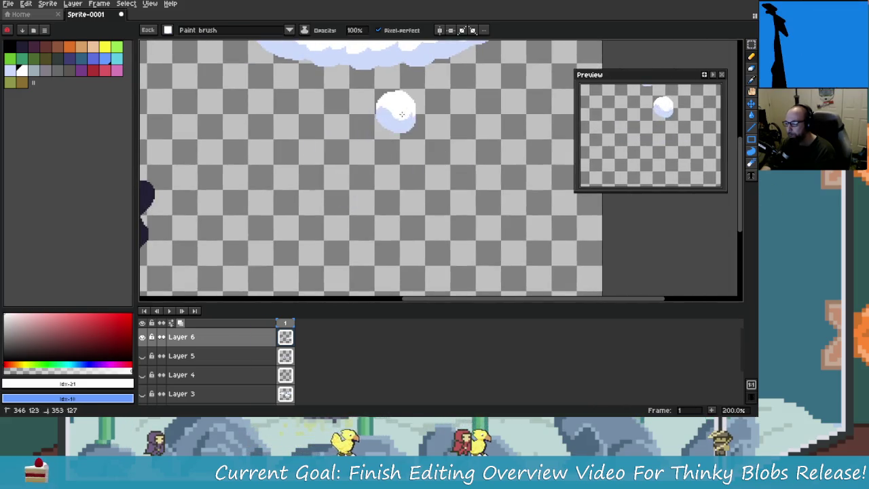
# Paint a small white puff shaded light blue along its bottom and left side.
pyautogui.moveTo(396, 166)
pyautogui.mouseDown()
pyautogui.moveTo(408, 194)
pyautogui.moveTo(398, 184)
pyautogui.mouseUp()
pyautogui.moveTo(390, 144); pyautogui.dragTo(428, 163)
pyautogui.moveTo(377, 189)
pyautogui.mouseDown()
pyautogui.moveTo(413, 194)
pyautogui.moveTo(407, 217)
pyautogui.moveTo(434, 228)
pyautogui.mouseUp()
pyautogui.moveTo(407, 163); pyautogui.dragTo(469, 177)
pyautogui.moveTo(499, 204)
pyautogui.mouseDown()
pyautogui.moveTo(449, 202)
pyautogui.moveTo(475, 227)
pyautogui.mouseUp()
pyautogui.moveTo(414, 177)
pyautogui.mouseDown()
pyautogui.moveTo(468, 210)
pyautogui.moveTo(396, 222)
pyautogui.mouseUp()
pyautogui.moveTo(395, 209)
pyautogui.mouseDown()
pyautogui.moveTo(370, 160)
pyautogui.moveTo(376, 117)
pyautogui.mouseUp()
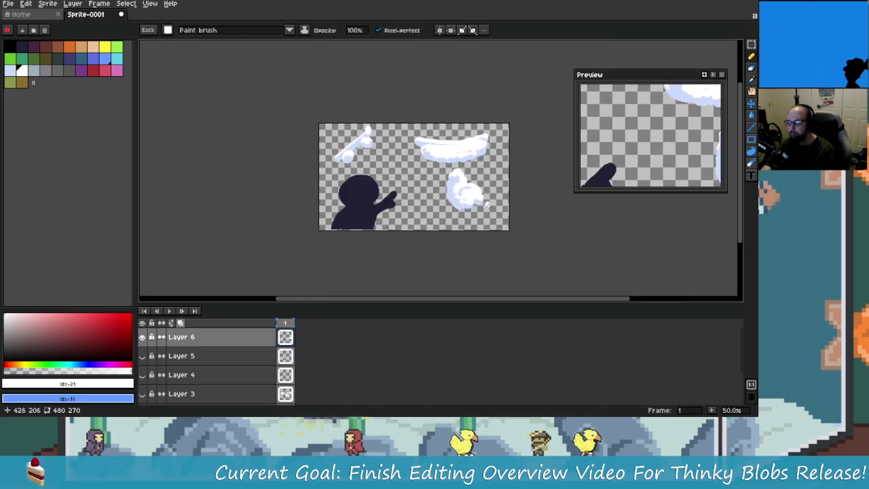
# Undo the latest cloud strokes and adjust the canvas zoom.
pyautogui.hotkey('ctrl', 'z')
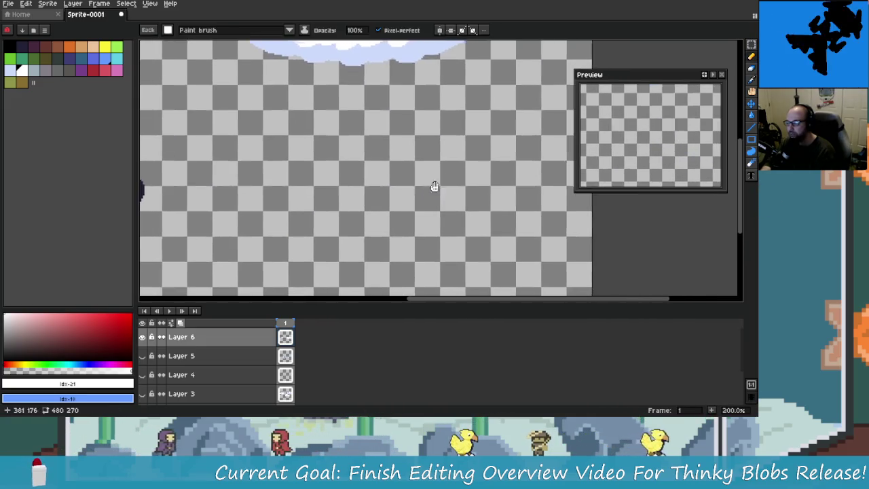
pyautogui.scroll(-2, 407, 163)
pyautogui.scroll(2, 446, 185)
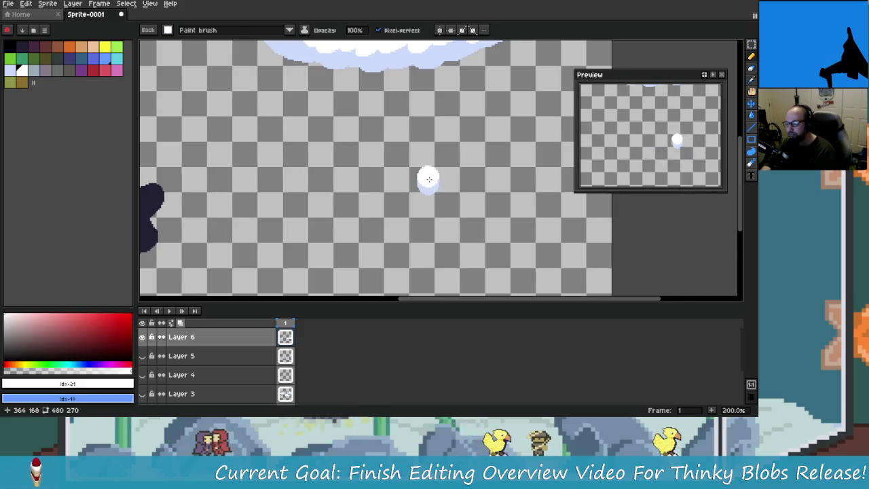
pyautogui.scroll(-2, 429, 179)
pyautogui.scroll(1, 427, 190)
pyautogui.scroll(1, 426, 204)
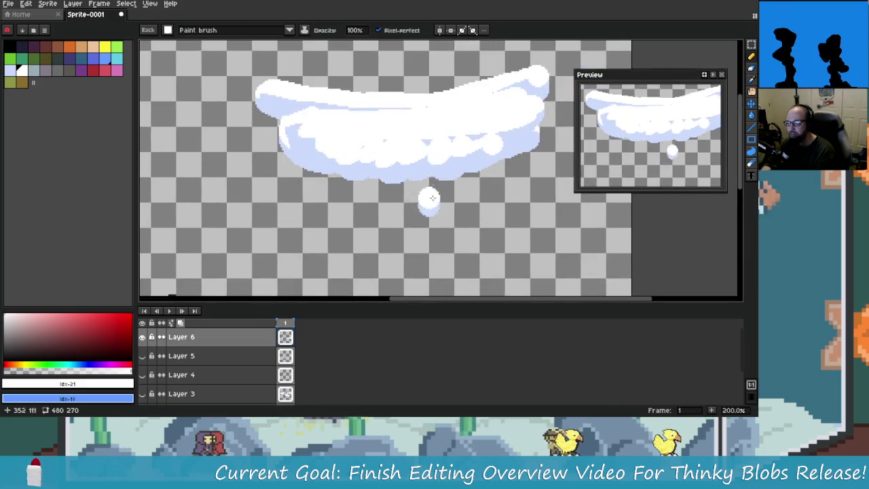
pyautogui.scroll(-1, 427, 204)
pyautogui.scroll(1, 421, 196)
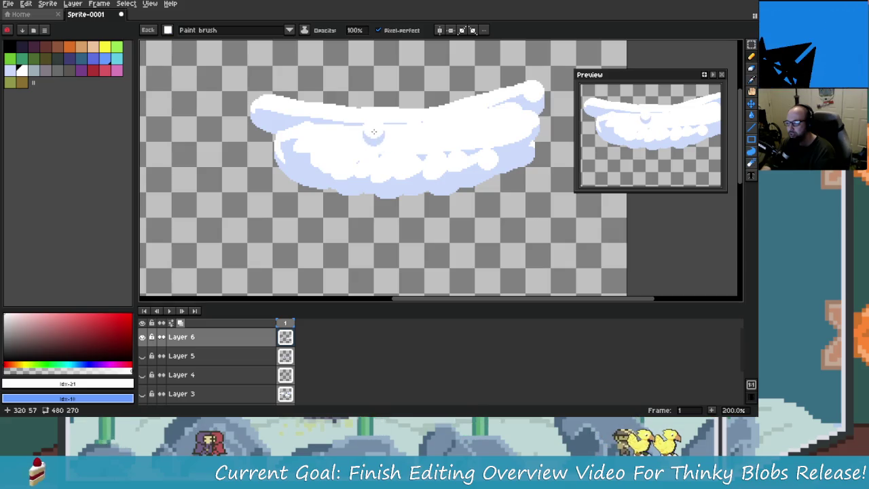
# Try light-blue shading across the long cloud, then undo those strokes.
pyautogui.moveTo(373, 131); pyautogui.dragTo(401, 133)
pyautogui.moveTo(475, 129); pyautogui.dragTo(522, 102)
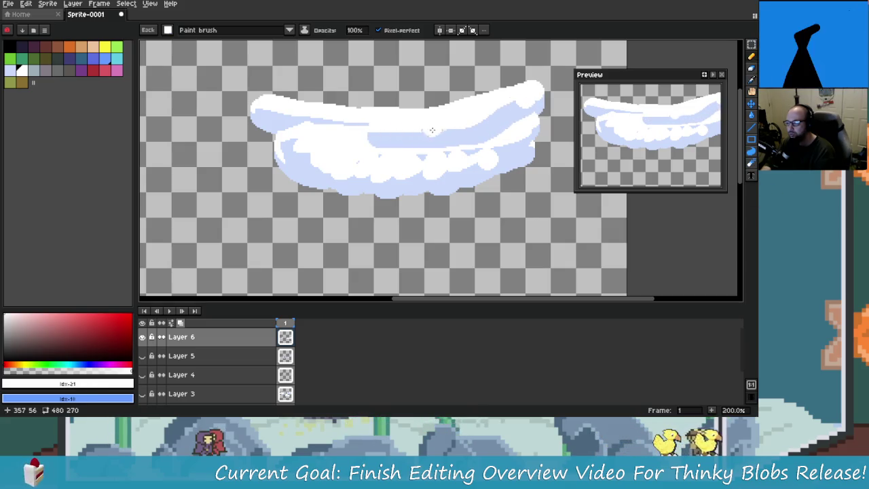
pyautogui.moveTo(346, 137); pyautogui.dragTo(308, 133)
pyautogui.hotkey('ctrl', 'z')
pyautogui.scroll(-1, 427, 171)
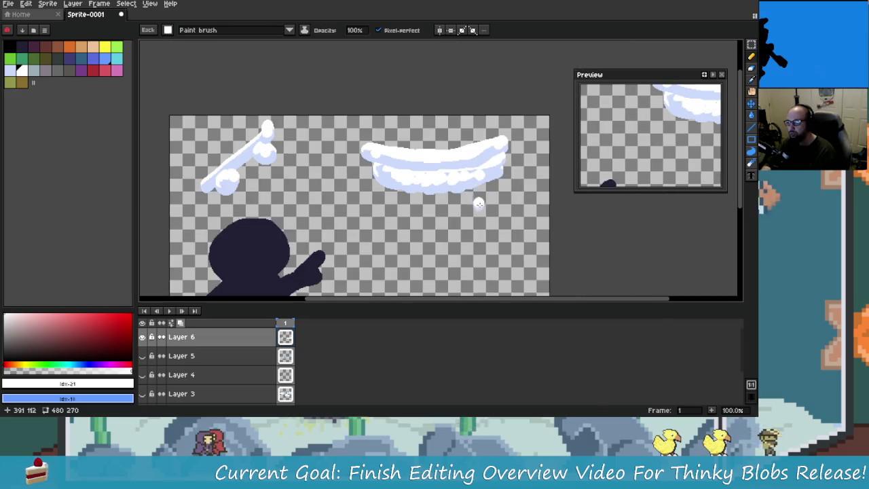
pyautogui.press('v')
# Return to the brush and dab white below the long cloud.
pyautogui.press('b')
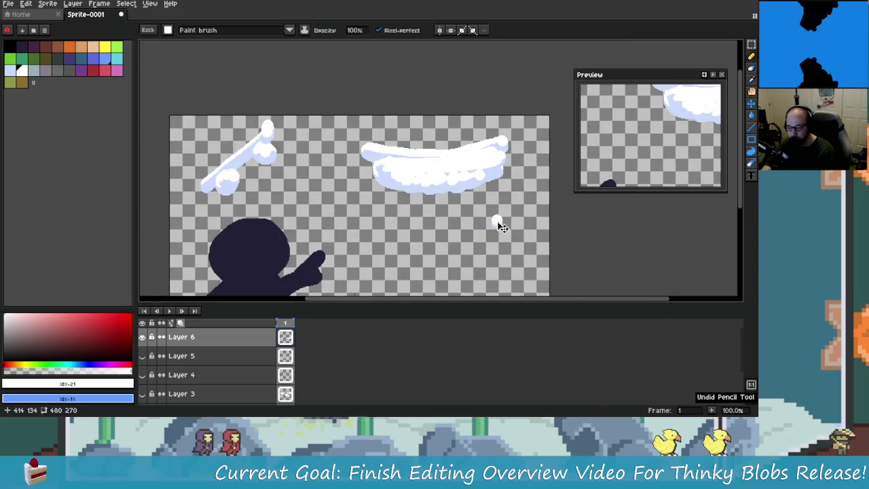
pyautogui.scroll(-1, 500, 224)
pyautogui.scroll(1, 434, 224)
pyautogui.click(408, 236)
pyautogui.scroll(-1, 408, 211)
pyautogui.scroll(1, 412, 187)
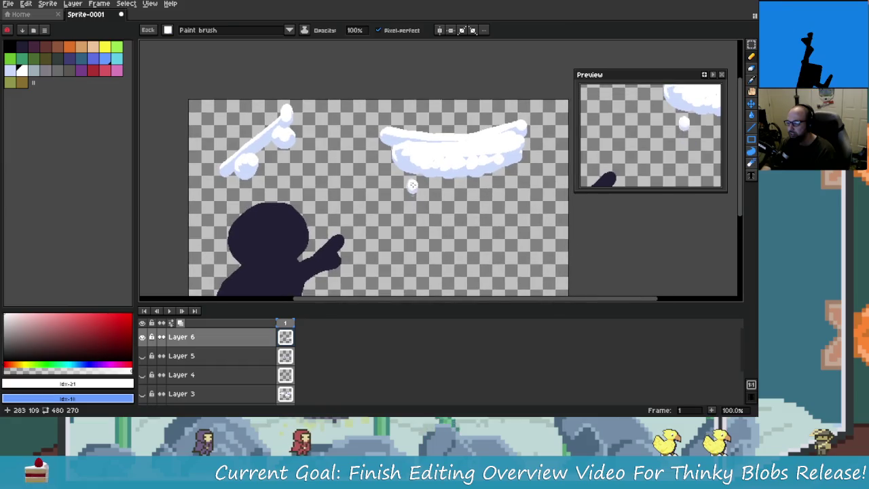
pyautogui.scroll(1, 422, 187)
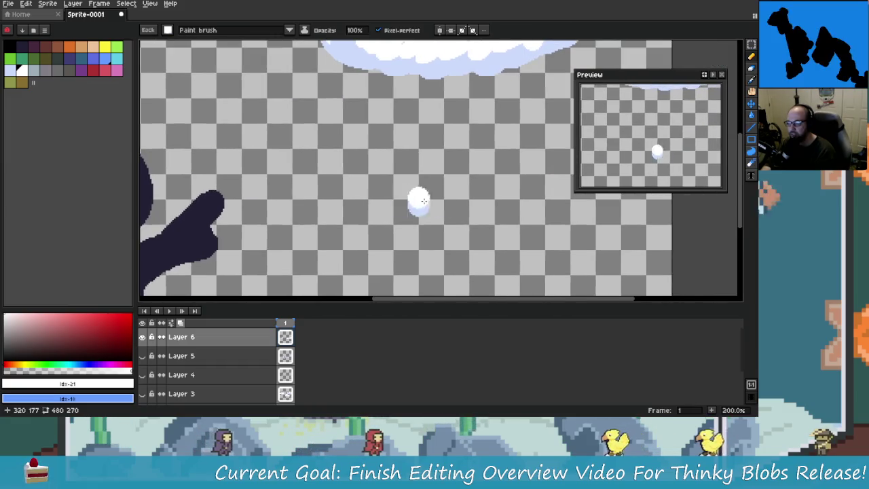
# Paint a wide white cloud body with light-blue shading stretching to the right.
pyautogui.moveTo(399, 188)
pyautogui.mouseDown()
pyautogui.moveTo(398, 141)
pyautogui.moveTo(406, 166)
pyautogui.mouseUp()
pyautogui.click(543, 146)
pyautogui.moveTo(543, 146)
pyautogui.mouseDown()
pyautogui.moveTo(478, 158)
pyautogui.moveTo(519, 144)
pyautogui.mouseUp()
pyautogui.moveTo(374, 148)
pyautogui.mouseDown()
pyautogui.moveTo(403, 158)
pyautogui.moveTo(545, 144)
pyautogui.mouseUp()
pyautogui.click(399, 162)
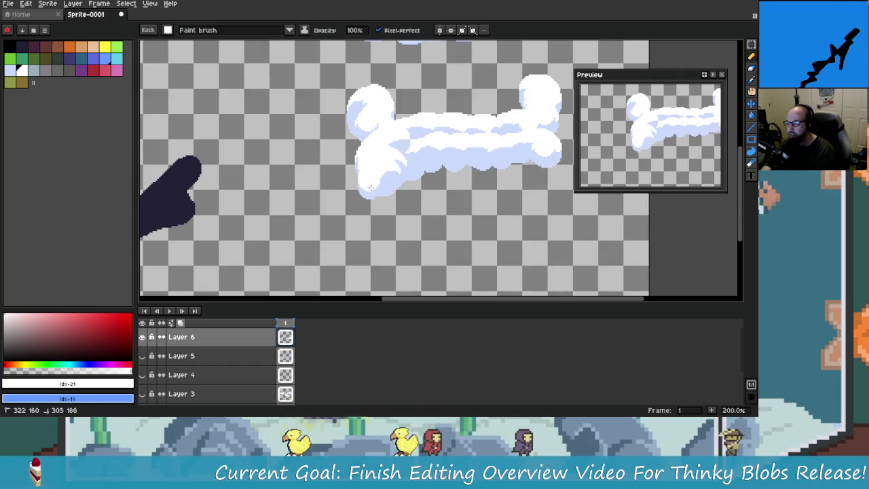
pyautogui.moveTo(435, 196)
pyautogui.mouseDown()
pyautogui.moveTo(486, 204)
pyautogui.moveTo(536, 197)
pyautogui.moveTo(529, 146)
pyautogui.moveTo(440, 136)
pyautogui.moveTo(506, 190)
pyautogui.mouseUp()
pyautogui.moveTo(435, 161)
pyautogui.mouseDown()
pyautogui.moveTo(417, 125)
pyautogui.moveTo(472, 151)
pyautogui.moveTo(421, 161)
pyautogui.moveTo(407, 122)
pyautogui.moveTo(331, 143)
pyautogui.moveTo(455, 143)
pyautogui.mouseUp()
# Add white to the cloud's top-right bumps, then undo the last strokes.
pyautogui.scroll(1, 405, 150)
pyautogui.click(435, 183)
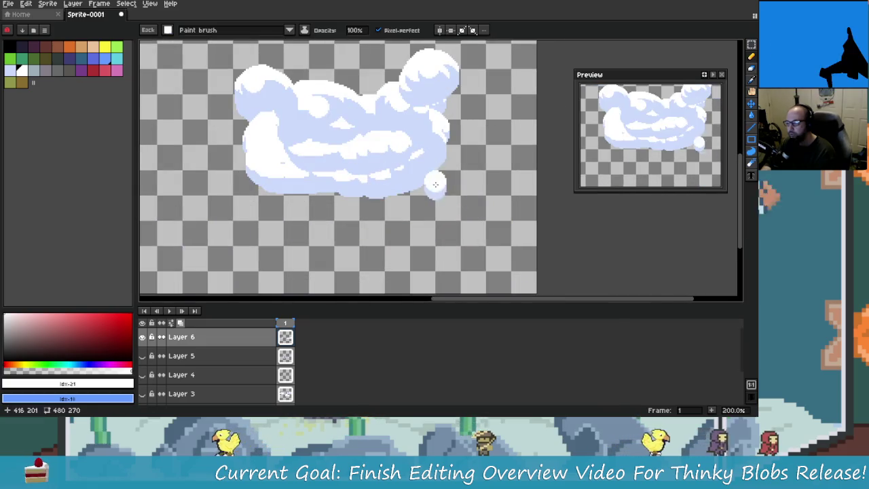
pyautogui.hotkey('ctrl', 'z')
pyautogui.hotkey('ctrl', 'z')
pyautogui.hotkey('ctrl', 'z')
pyautogui.hotkey('ctrl', 'z')
pyautogui.hotkey('ctrl', 'z')
pyautogui.hotkey('ctrl', 'z')
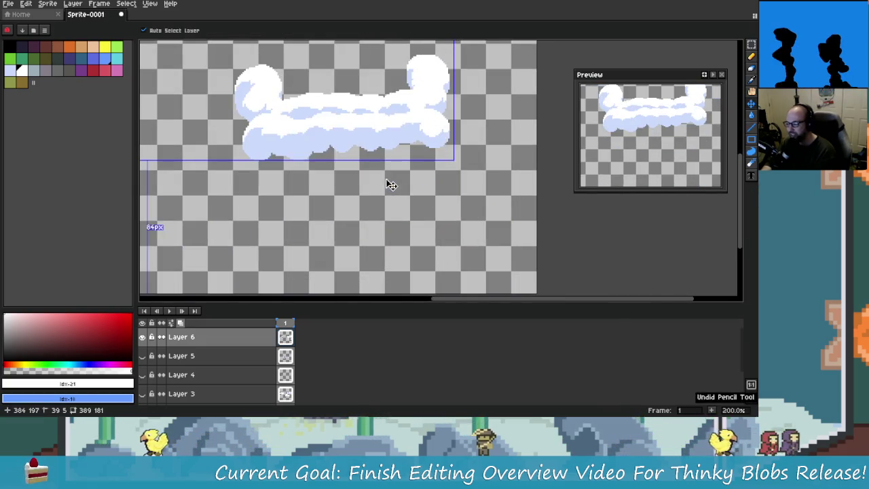
pyautogui.hotkey('ctrl', 'z')
pyautogui.hotkey('ctrl', 'z')
pyautogui.hotkey('ctrl', 'z')
pyautogui.hotkey('ctrl', 'z')
# Clear the old cloud and paint two white puffs, one left and one right.
pyautogui.press('b')
pyautogui.moveTo(337, 148)
pyautogui.mouseDown()
pyautogui.moveTo(321, 126)
pyautogui.moveTo(304, 129)
pyautogui.mouseUp()
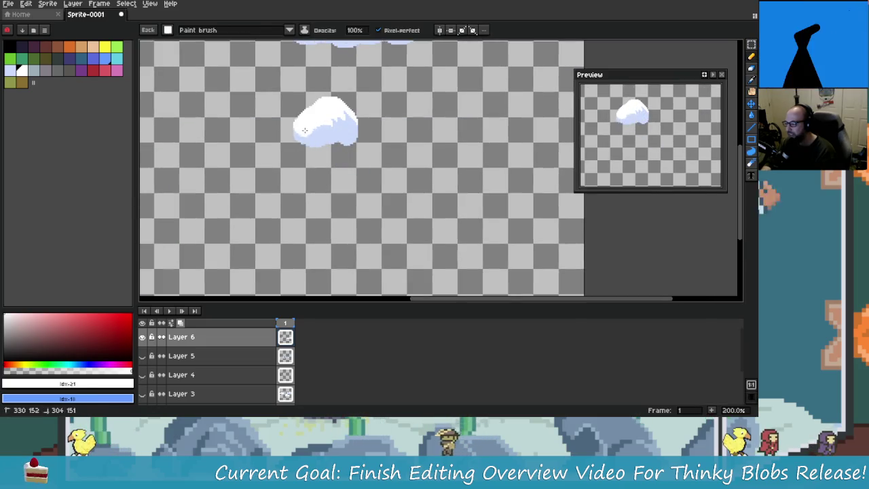
pyautogui.hscroll(2, 336, 134)
pyautogui.click(449, 151)
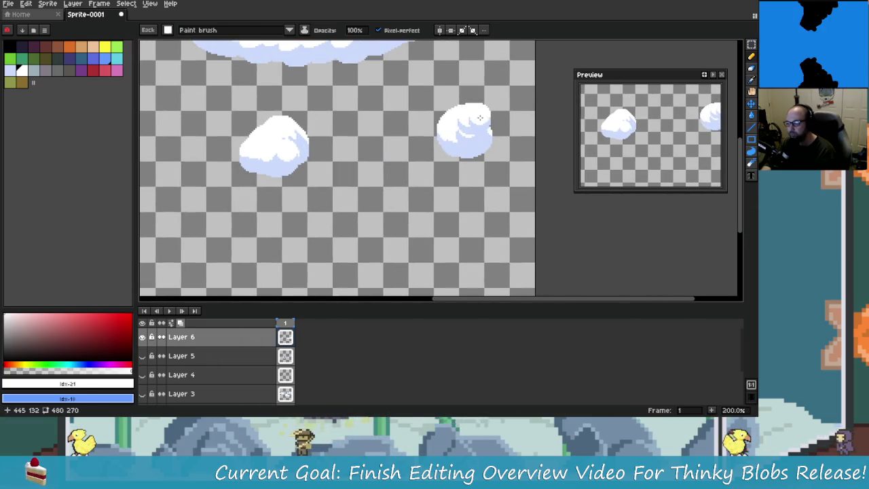
pyautogui.hscroll(-2, 450, 129)
# Join the puffs with a long curved white stroke and raise both ends vertically.
pyautogui.click(362, 144)
pyautogui.moveTo(360, 139); pyautogui.dragTo(496, 125)
pyautogui.moveTo(419, 163); pyautogui.dragTo(435, 151)
pyautogui.moveTo(351, 110); pyautogui.dragTo(355, 148)
pyautogui.moveTo(316, 102)
pyautogui.mouseDown()
pyautogui.moveTo(314, 161)
pyautogui.moveTo(367, 140)
pyautogui.mouseUp()
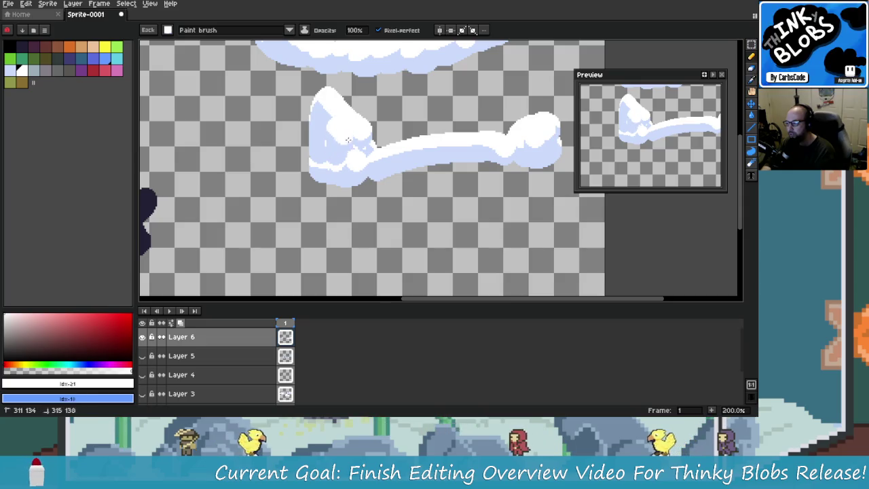
pyautogui.moveTo(434, 145); pyautogui.dragTo(390, 162)
pyautogui.moveTo(493, 102); pyautogui.dragTo(507, 134)
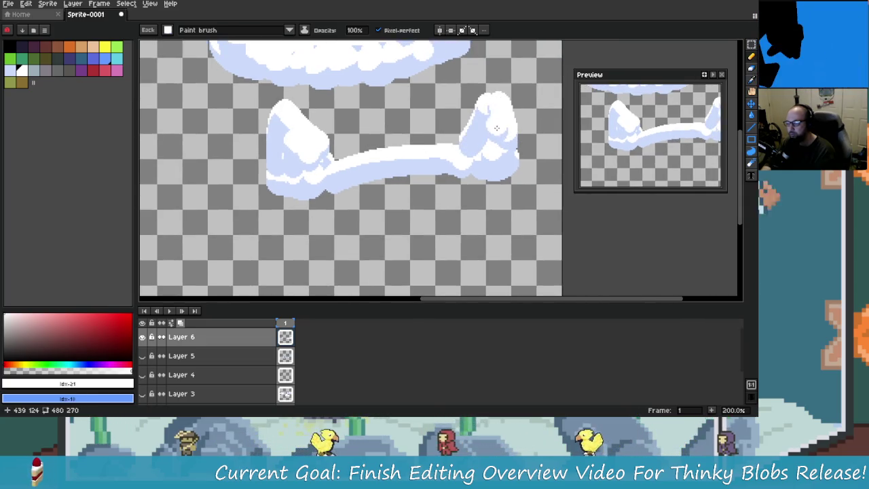
pyautogui.scroll(-1, 475, 207)
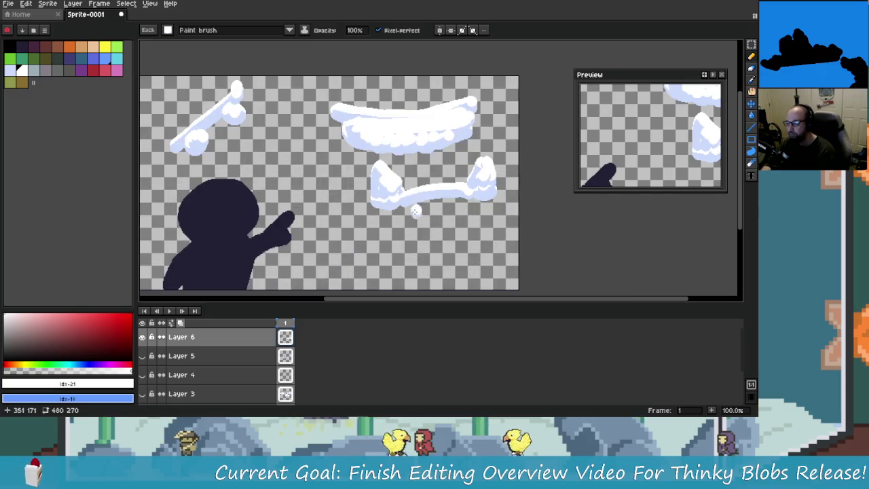
# Shade the cloud's upper middle, upper right and left with light-blue scallops.
pyautogui.moveTo(427, 212)
pyautogui.mouseDown()
pyautogui.moveTo(437, 198)
pyautogui.moveTo(437, 239)
pyautogui.moveTo(476, 197)
pyautogui.moveTo(448, 203)
pyautogui.moveTo(510, 191)
pyautogui.mouseUp()
pyautogui.scroll(2, 474, 197)
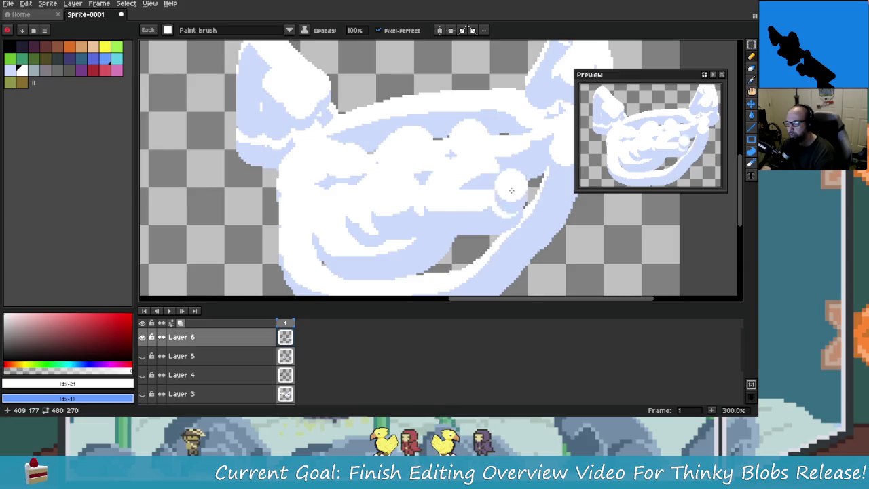
pyautogui.hscroll(2, 510, 192)
pyautogui.moveTo(475, 156)
pyautogui.mouseDown()
pyautogui.moveTo(435, 139)
pyautogui.moveTo(370, 160)
pyautogui.moveTo(396, 143)
pyautogui.moveTo(475, 170)
pyautogui.moveTo(502, 203)
pyautogui.mouseUp()
pyautogui.moveTo(441, 149); pyautogui.dragTo(489, 176)
pyautogui.hscroll(-1, 463, 168)
pyautogui.moveTo(380, 153); pyautogui.dragTo(292, 192)
pyautogui.moveTo(319, 197)
pyautogui.mouseDown()
pyautogui.moveTo(387, 214)
pyautogui.moveTo(346, 156)
pyautogui.mouseUp()
# Continue the left scallops and paint over the hole in the lower middle.
pyautogui.scroll(-2, 339, 176)
pyautogui.moveTo(336, 162); pyautogui.dragTo(370, 142)
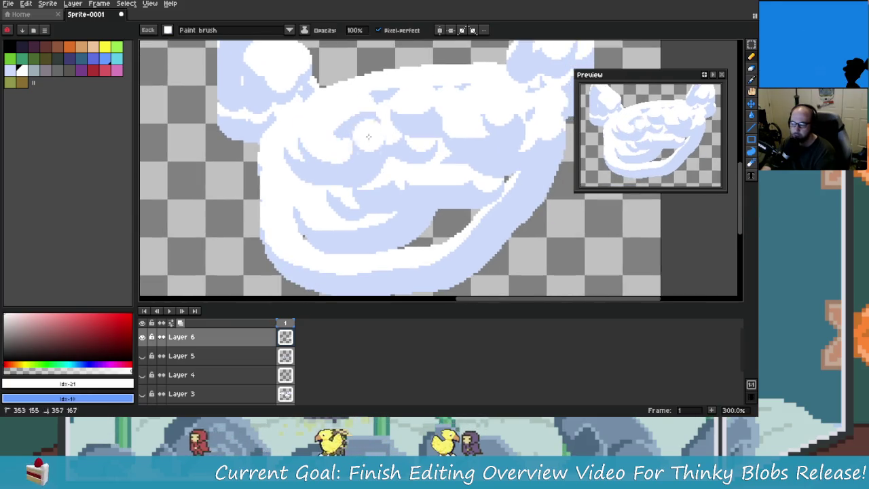
pyautogui.hscroll(2, 380, 156)
pyautogui.moveTo(434, 163)
pyautogui.mouseDown()
pyautogui.moveTo(353, 224)
pyautogui.moveTo(380, 229)
pyautogui.mouseUp()
pyautogui.moveTo(330, 246); pyautogui.dragTo(296, 239)
# Zoom and scroll around to inspect the finished cat-shaped cloud.
pyautogui.scroll(-1, 368, 250)
pyautogui.hscroll(1, 371, 216)
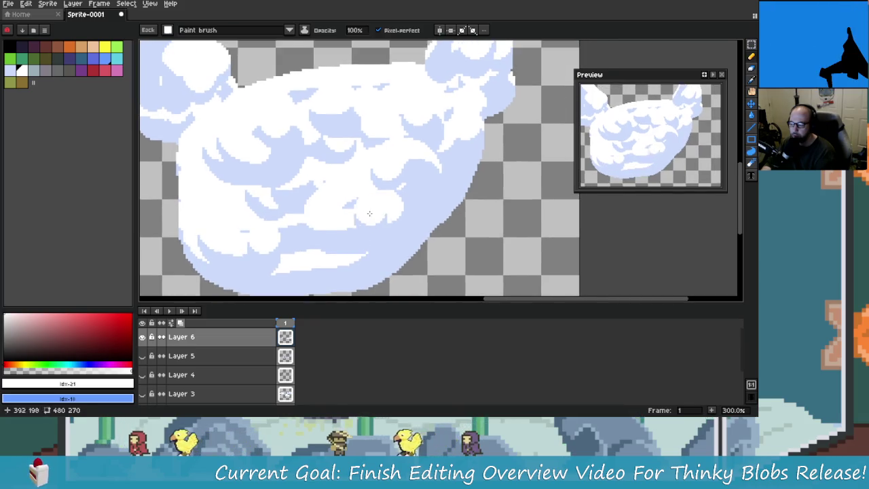
pyautogui.scroll(-1, 385, 232)
pyautogui.scroll(-2, 400, 224)
pyautogui.scroll(-1, 414, 218)
pyautogui.scroll(1, 420, 216)
pyautogui.scroll(3, 407, 224)
pyautogui.scroll(-1, 364, 237)
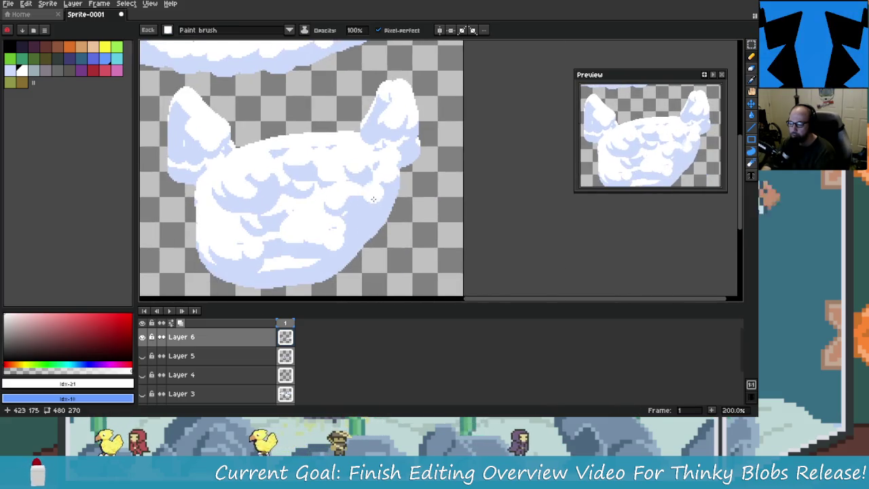
pyautogui.scroll(-1, 304, 171)
pyautogui.hscroll(-2, 304, 170)
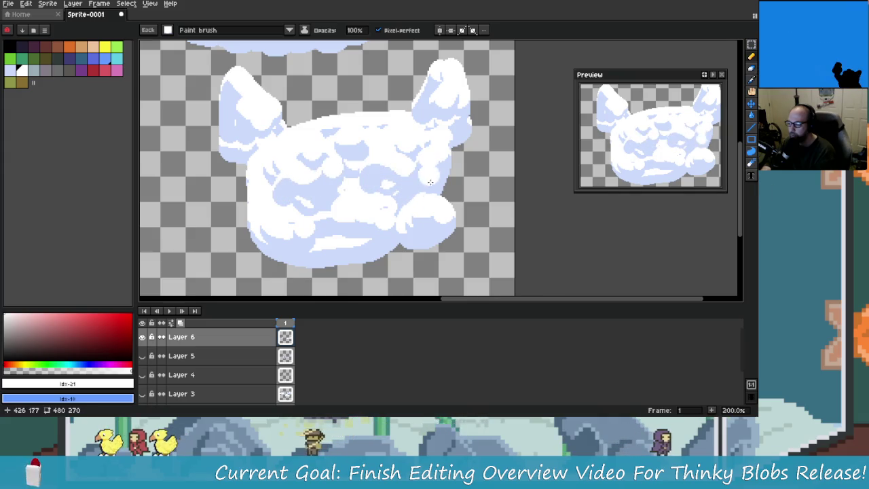
pyautogui.scroll(-2, 380, 166)
pyautogui.scroll(1, 432, 190)
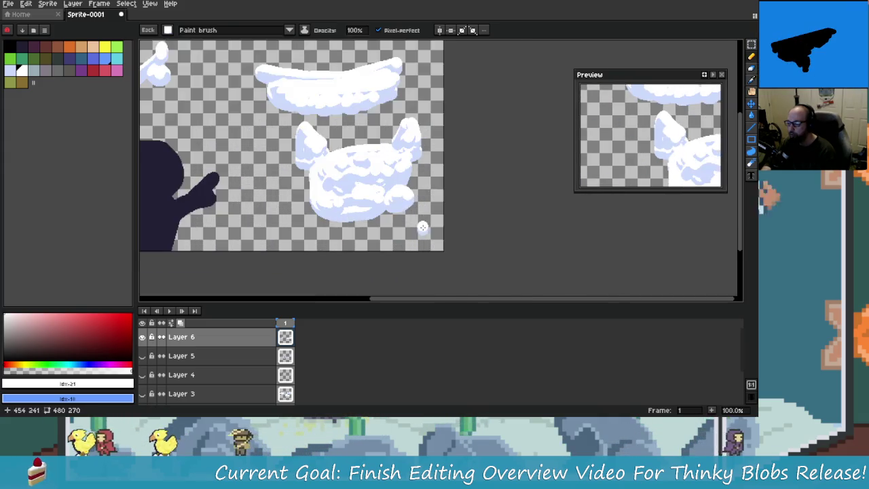
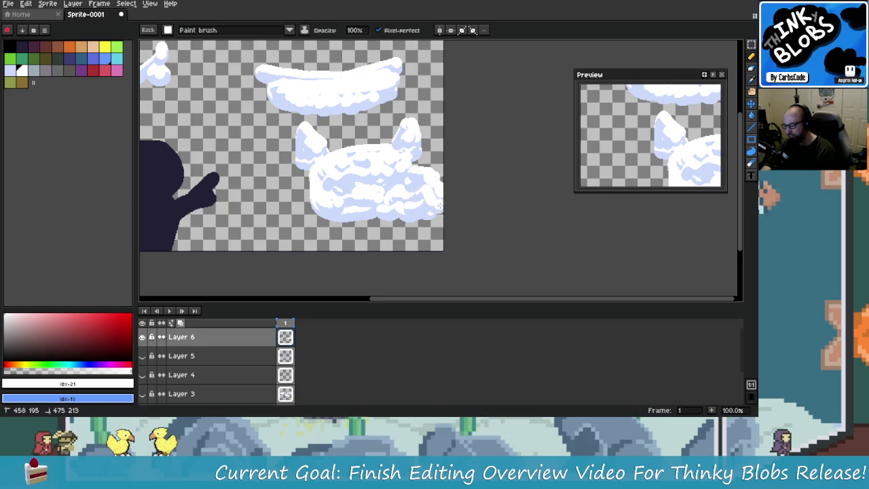
# Marquee-select and delete the stray white scrap at the canvas's top-left.
pyautogui.scroll(-1, 421, 224)
pyautogui.scroll(1, 388, 213)
pyautogui.scroll(1, 388, 213)
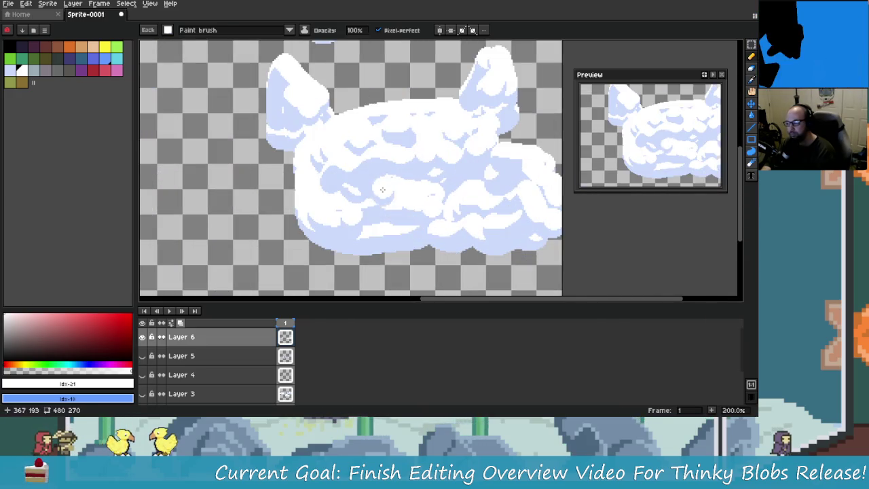
pyautogui.scroll(-1, 372, 157)
pyautogui.scroll(1, 372, 156)
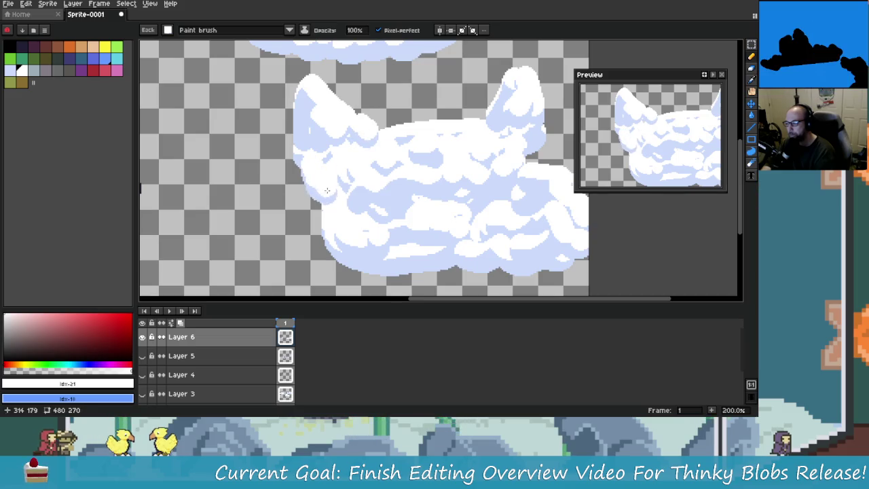
pyautogui.scroll(1, 419, 235)
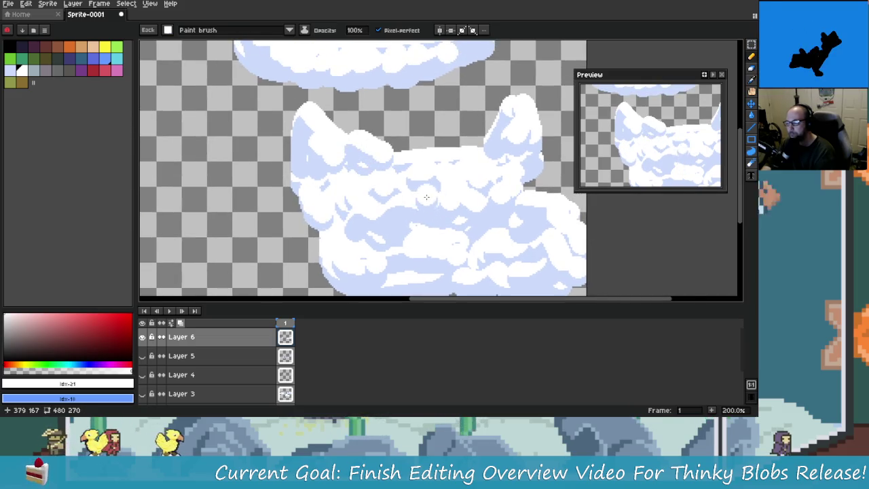
pyautogui.scroll(-3, 427, 197)
pyautogui.scroll(1, 407, 204)
pyautogui.scroll(1, 401, 211)
pyautogui.scroll(-1, 389, 220)
pyautogui.scroll(1, 389, 219)
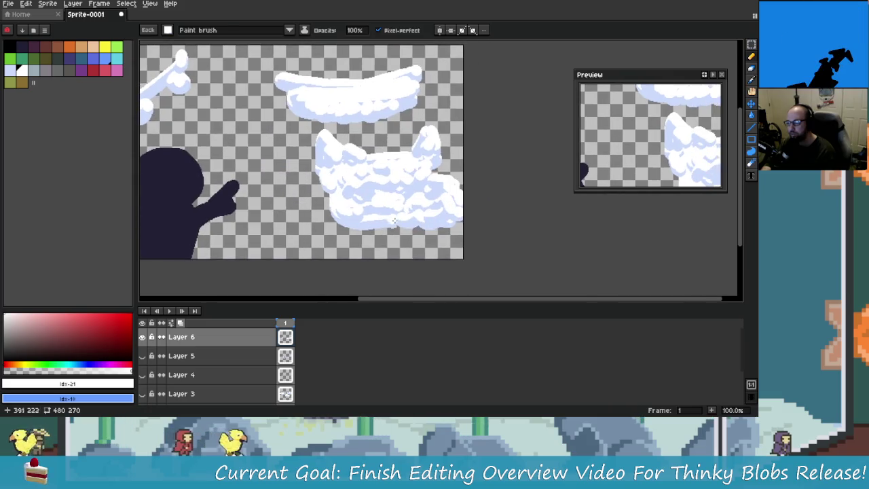
pyautogui.scroll(-1, 389, 220)
pyautogui.scroll(1, 380, 214)
pyautogui.scroll(-1, 380, 214)
pyautogui.scroll(1, 364, 209)
pyautogui.scroll(-1, 364, 208)
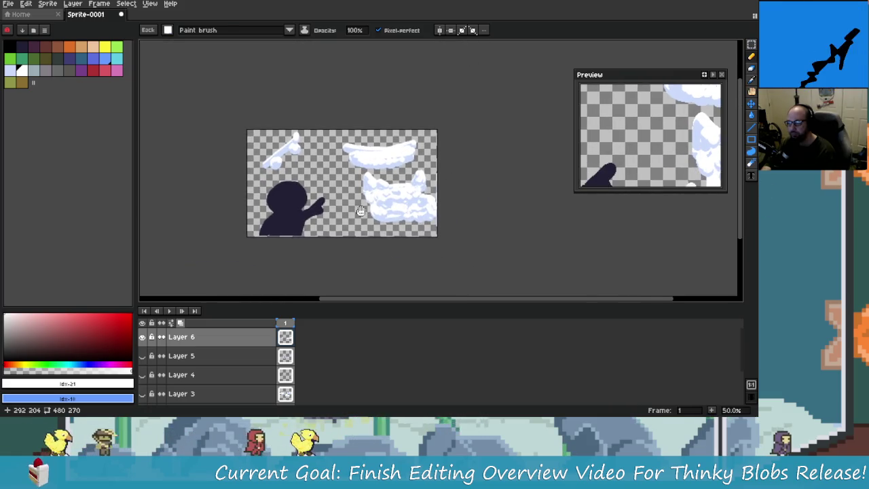
pyautogui.click(751, 44)
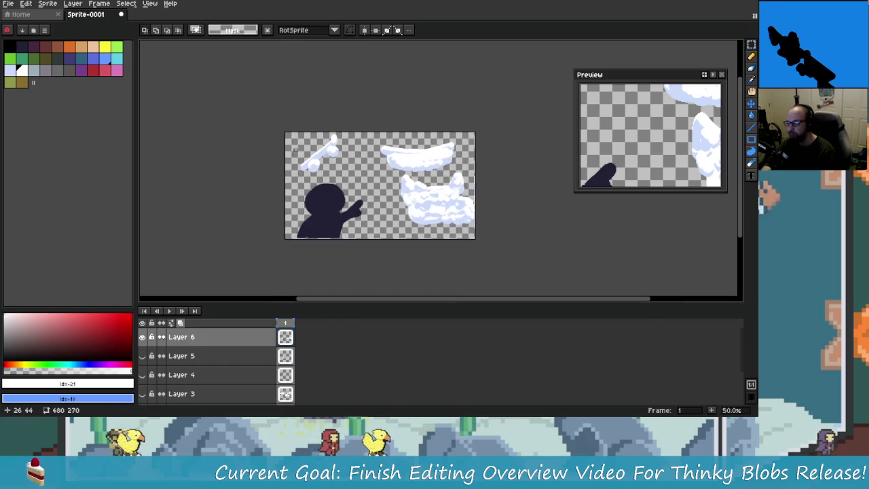
pyautogui.moveTo(293, 133); pyautogui.dragTo(350, 178)
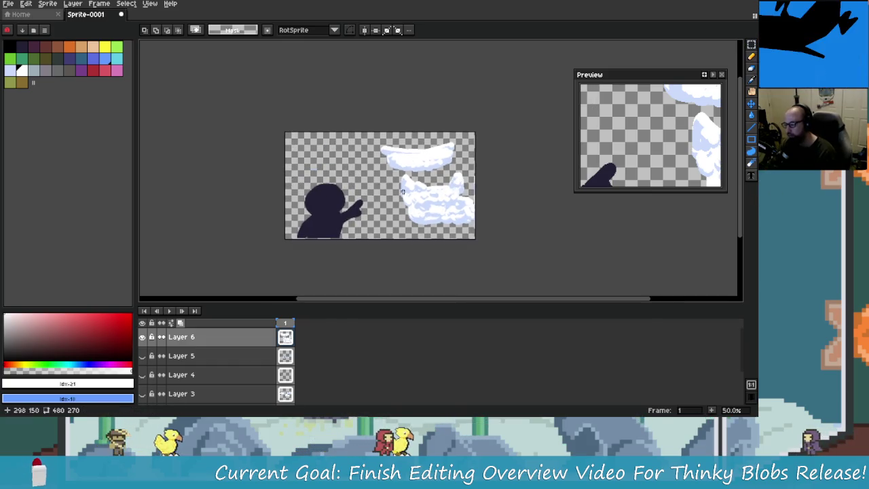
pyautogui.press('Delete')
# Move the big lower cloud up and left so it sits above the figure's head.
pyautogui.moveTo(371, 164)
pyautogui.mouseDown()
pyautogui.moveTo(454, 219)
pyautogui.moveTo(335, 168)
pyautogui.mouseUp()
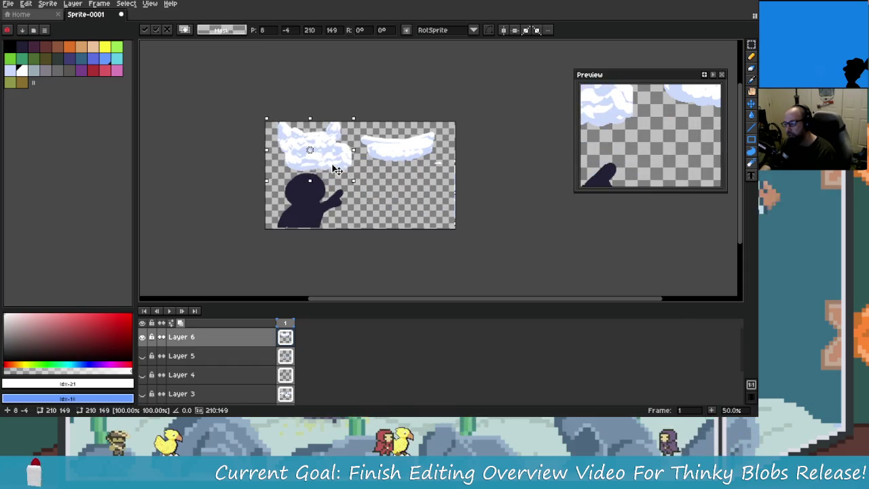
pyautogui.click(143, 393)
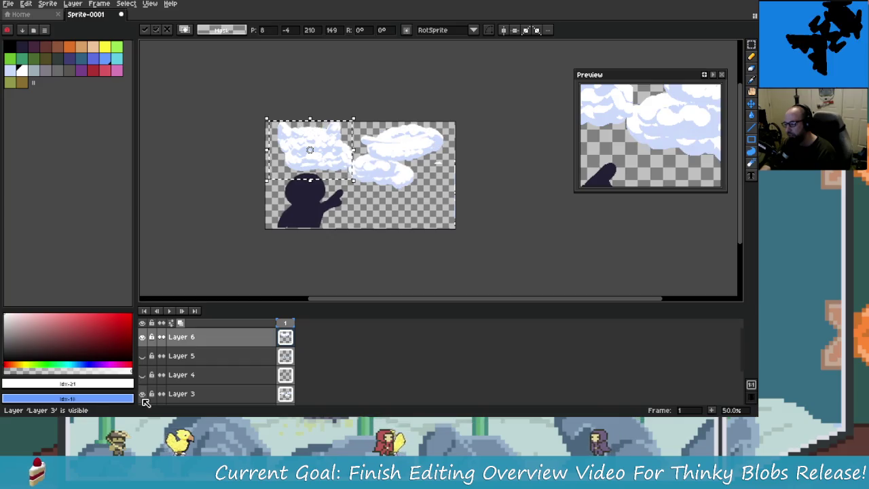
pyautogui.scroll(1, 345, 188)
pyautogui.scroll(1, 344, 171)
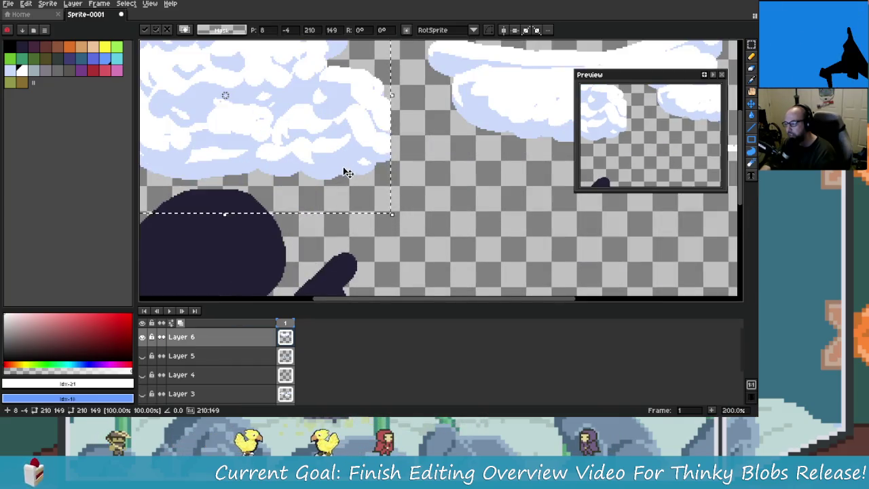
pyautogui.scroll(-1, 392, 198)
pyautogui.hotkey('ctrl', 'z')
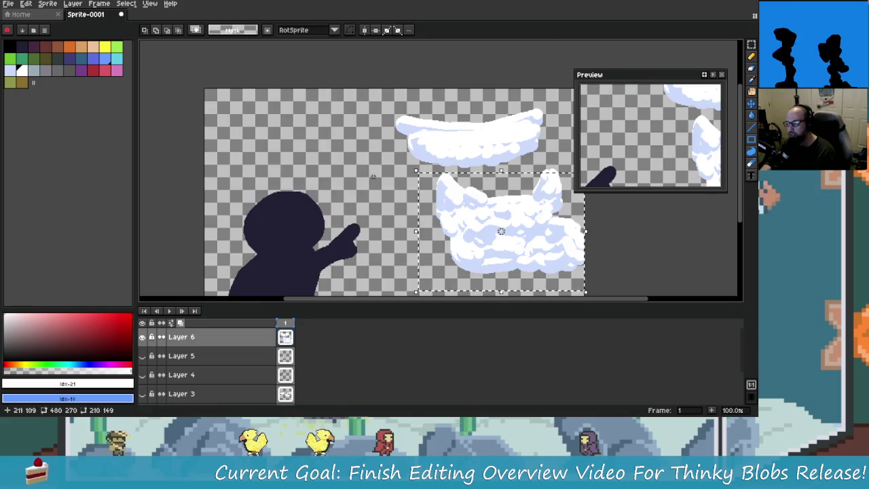
pyautogui.moveTo(377, 153); pyautogui.dragTo(535, 287)
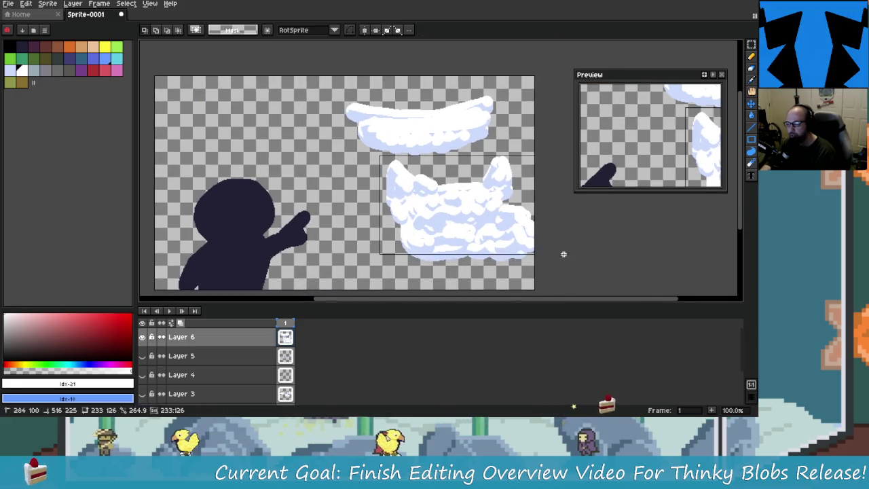
pyautogui.moveTo(506, 236); pyautogui.dragTo(291, 158)
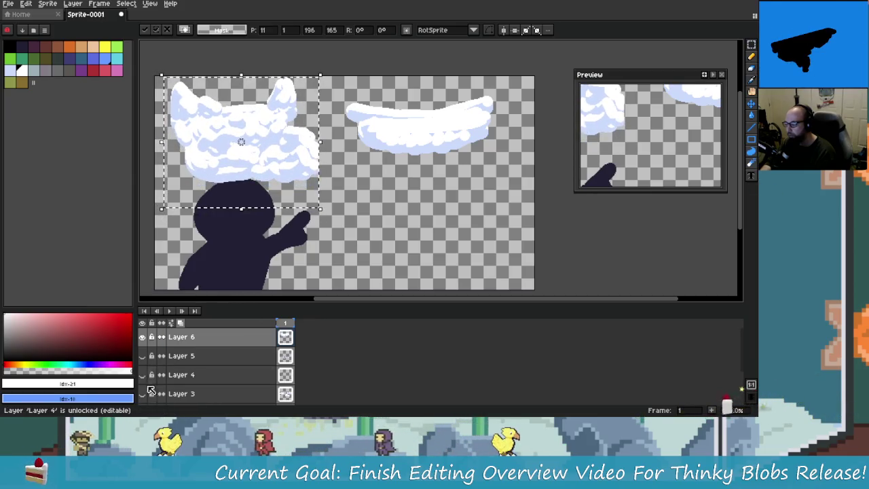
# Drag Layer 6 under Layer 1 and nudge the big left cloud about 8 px left.
pyautogui.scroll(-1, 164, 394)
pyautogui.scroll(1, 204, 360)
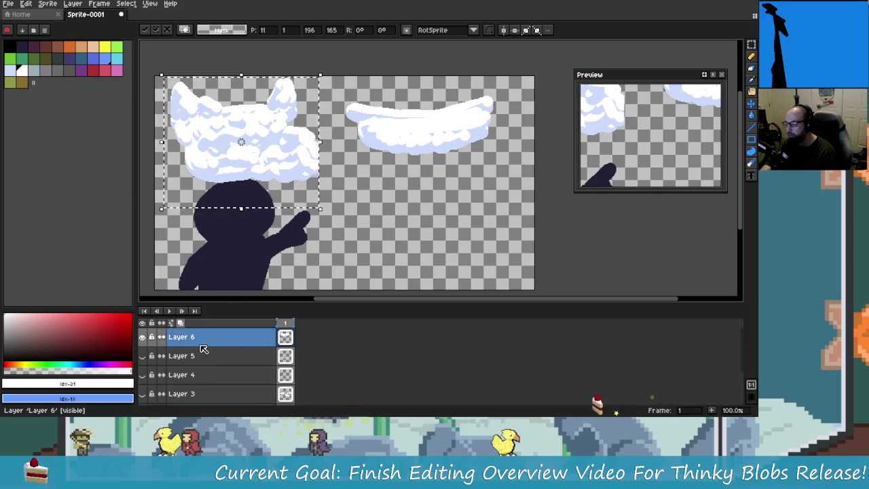
pyautogui.moveTo(211, 351); pyautogui.dragTo(225, 382)
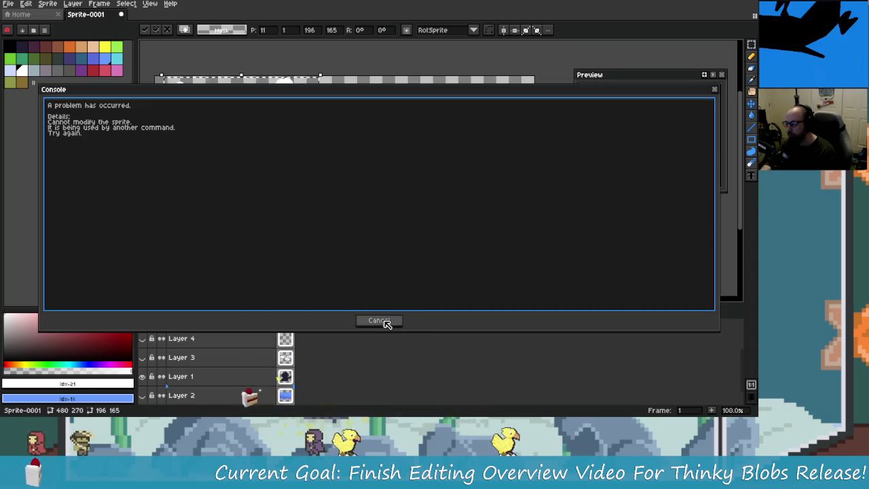
pyautogui.click(384, 320)
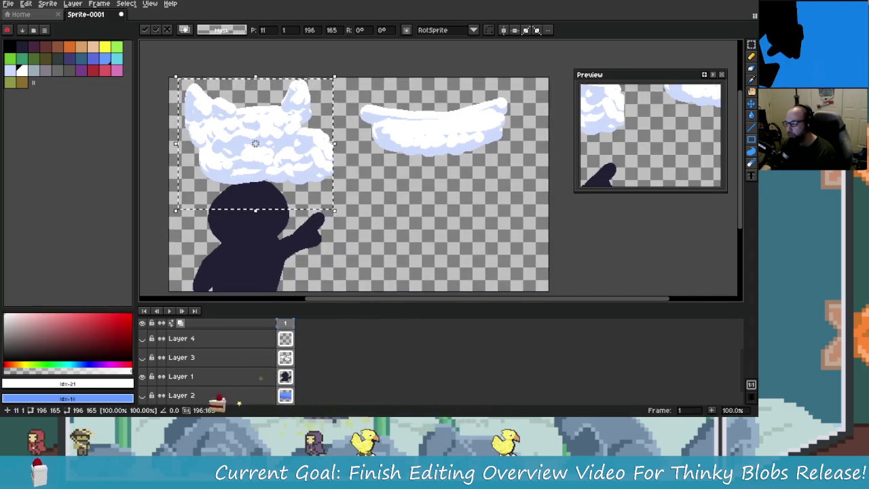
pyautogui.click(366, 226)
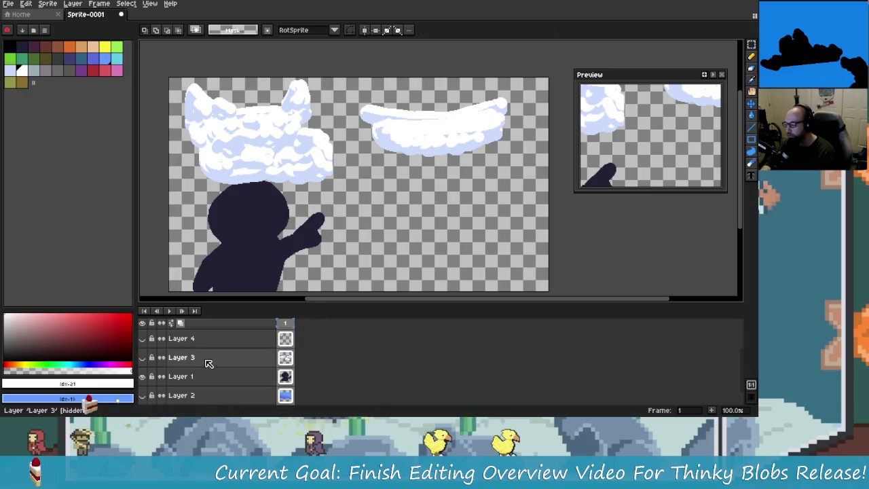
pyautogui.scroll(2, 208, 360)
pyautogui.moveTo(217, 353)
pyautogui.mouseDown()
pyautogui.moveTo(226, 394)
pyautogui.moveTo(227, 385)
pyautogui.mouseUp()
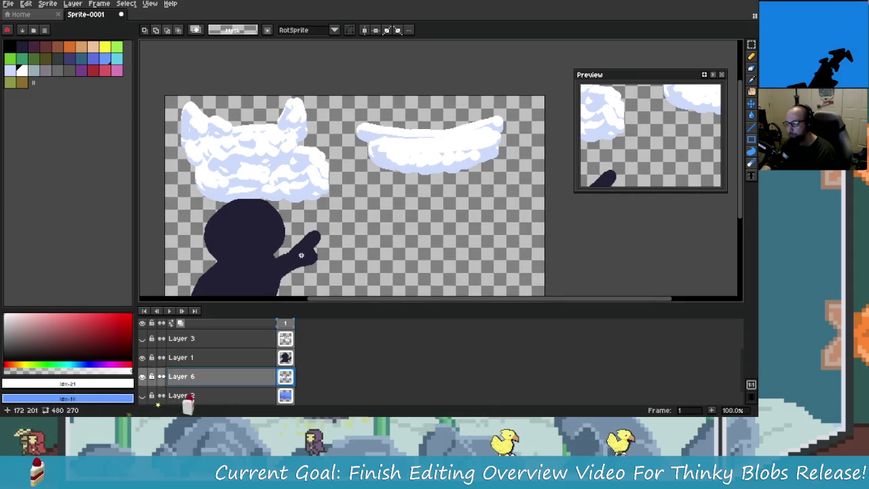
pyautogui.moveTo(182, 94); pyautogui.dragTo(342, 218)
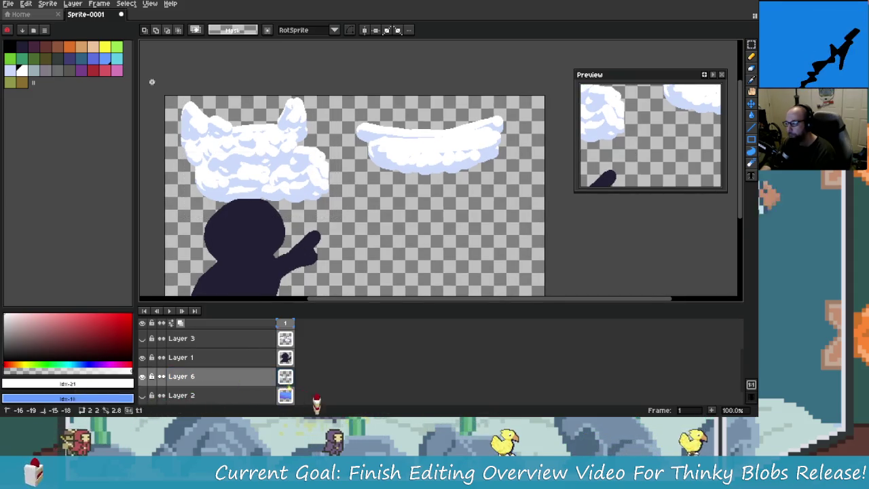
pyautogui.moveTo(311, 181); pyautogui.dragTo(306, 182)
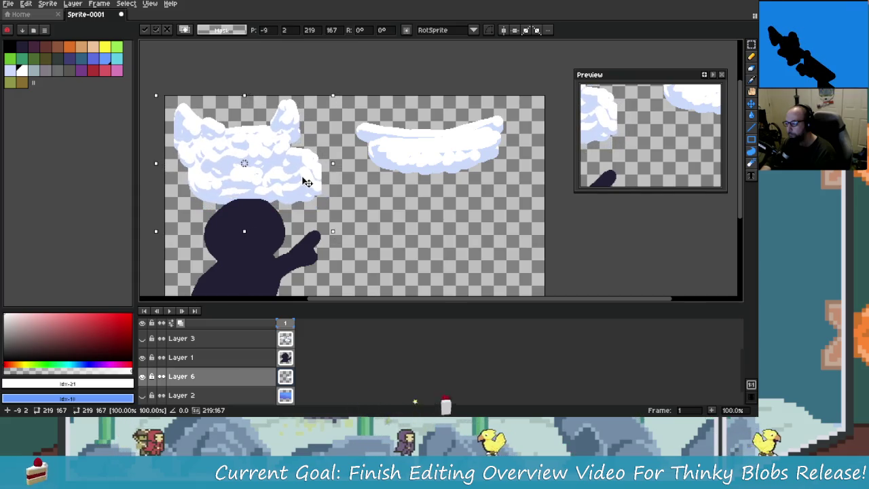
# Commit the left cloud's position, then shift the flatter right cloud slightly up-left, checking against Layer 3.
pyautogui.press('Return')
pyautogui.hscroll(3, 305, 182)
pyautogui.moveTo(257, 119)
pyautogui.mouseDown()
pyautogui.moveTo(343, 163)
pyautogui.moveTo(468, 189)
pyautogui.mouseUp()
pyautogui.moveTo(399, 165); pyautogui.dragTo(412, 165)
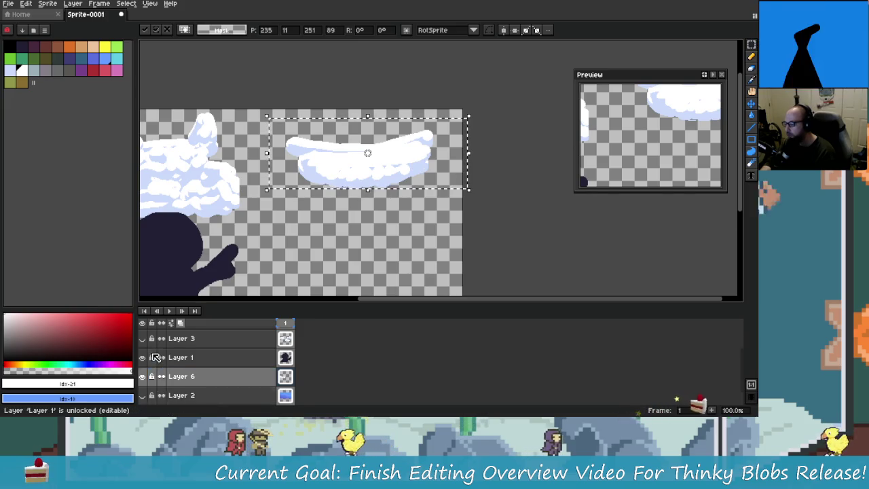
pyautogui.scroll(1, 155, 357)
pyautogui.click(142, 357)
pyautogui.click(142, 358)
pyautogui.hscroll(-2, 407, 183)
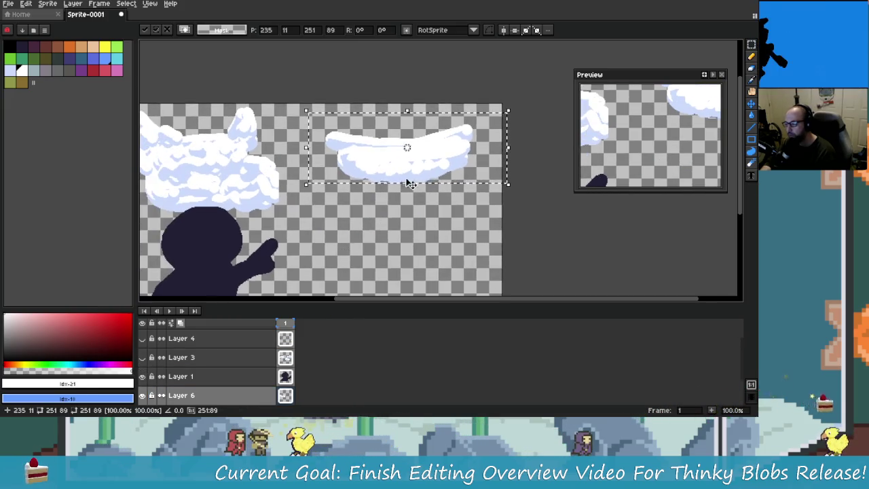
pyautogui.moveTo(408, 184); pyautogui.dragTo(392, 176)
pyautogui.hscroll(-2, 387, 204)
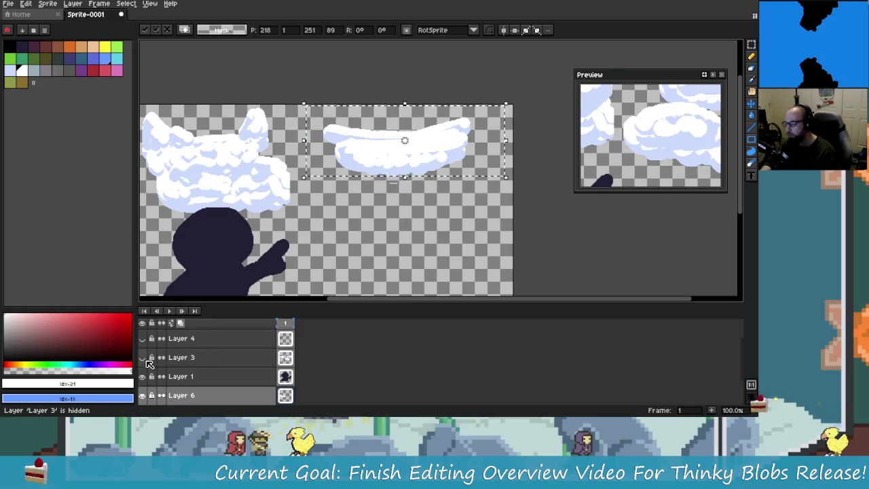
pyautogui.click(142, 358)
pyautogui.click(141, 357)
pyautogui.hscroll(-2, 340, 197)
pyautogui.press('Return')
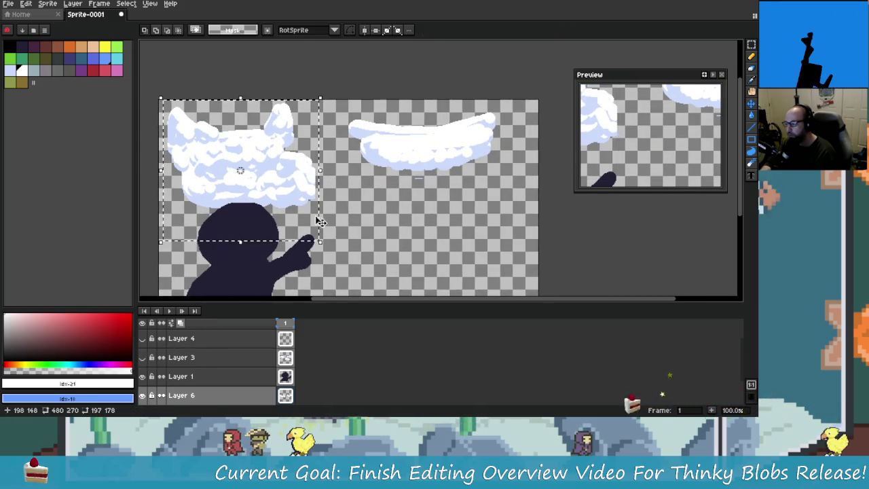
# Nudge the big left cloud upward and commit it, checking against Layer 3.
pyautogui.moveTo(320, 226); pyautogui.dragTo(320, 184)
pyautogui.press('Return')
pyautogui.hscroll(2, 313, 203)
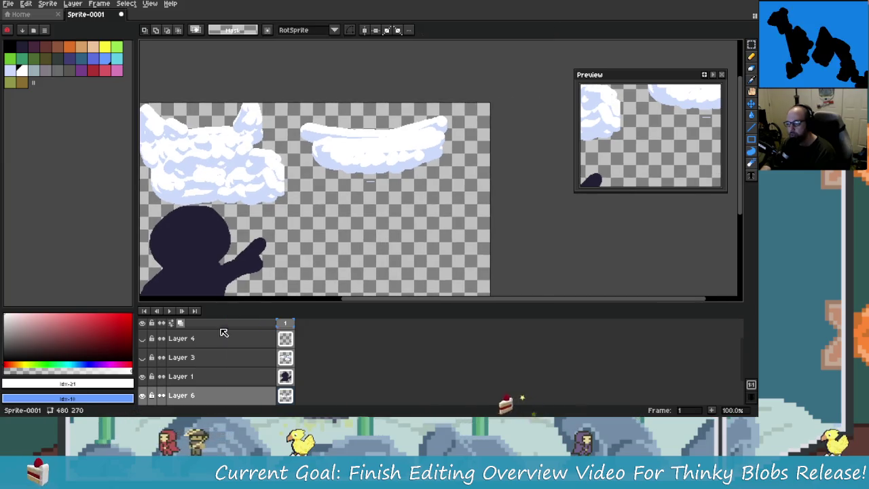
pyautogui.click(142, 357)
pyautogui.click(142, 357)
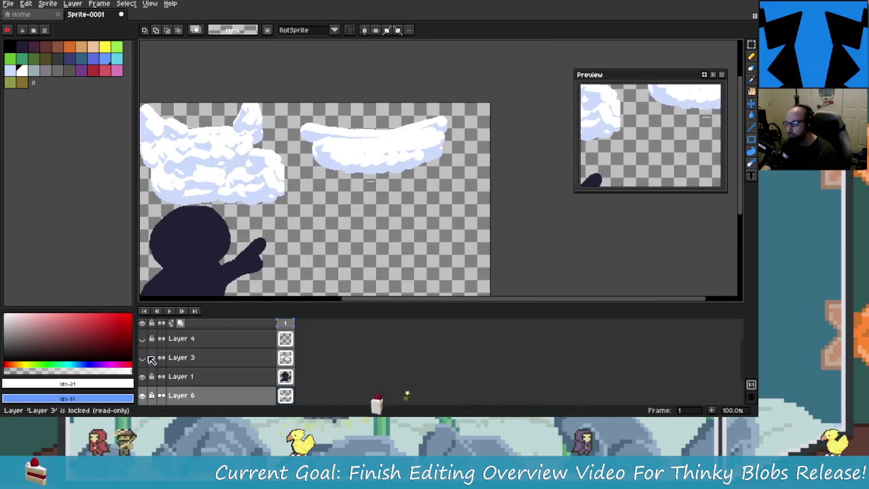
pyautogui.click(142, 357)
pyautogui.click(142, 358)
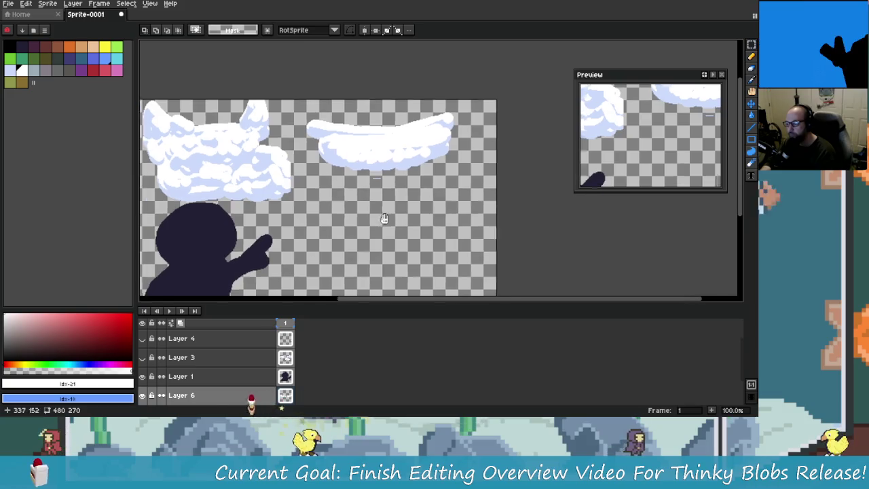
# Reselect the right cloud and commit its transform.
pyautogui.moveTo(381, 220); pyautogui.dragTo(374, 231)
pyautogui.moveTo(349, 183)
pyautogui.mouseDown()
pyautogui.moveTo(393, 210)
pyautogui.moveTo(351, 243)
pyautogui.mouseUp()
pyautogui.moveTo(277, 138); pyautogui.dragTo(440, 209)
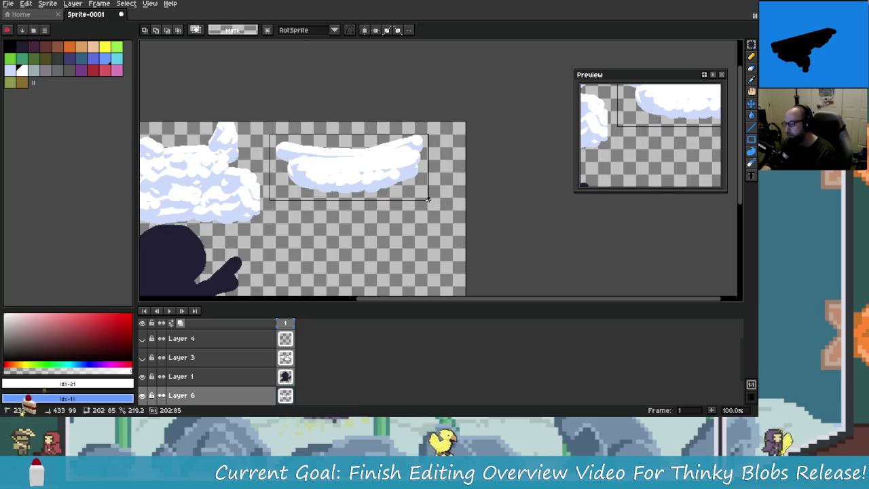
pyautogui.click(397, 242)
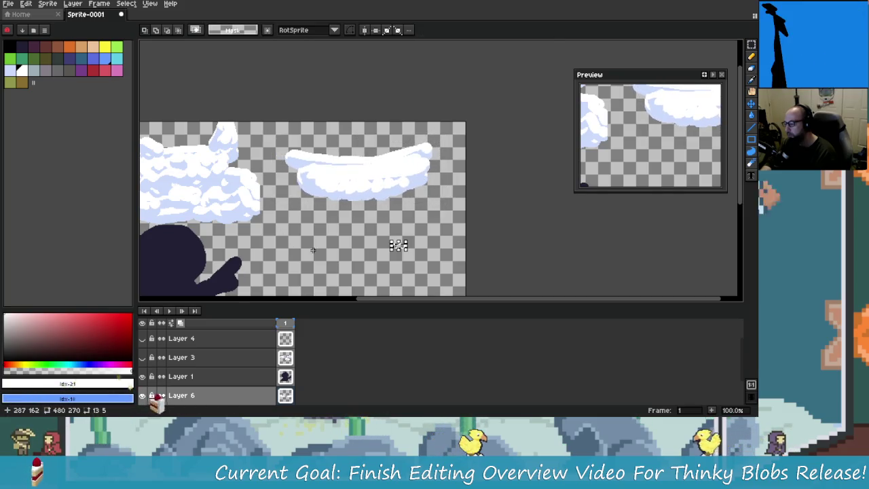
pyautogui.moveTo(397, 242); pyautogui.dragTo(471, 238)
# Reselect the big left cloud, deselect with Ctrl+D, and zoom the canvas back out.
pyautogui.moveTo(157, 117); pyautogui.dragTo(340, 231)
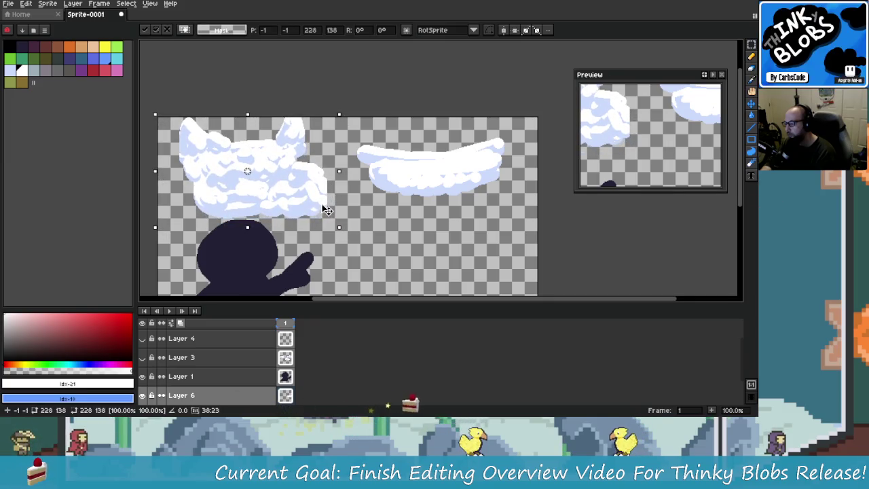
pyautogui.hotkey('ctrl', 'd')
pyautogui.scroll(-1, 375, 269)
pyautogui.scroll(1, 375, 270)
pyautogui.scroll(-1, 295, 192)
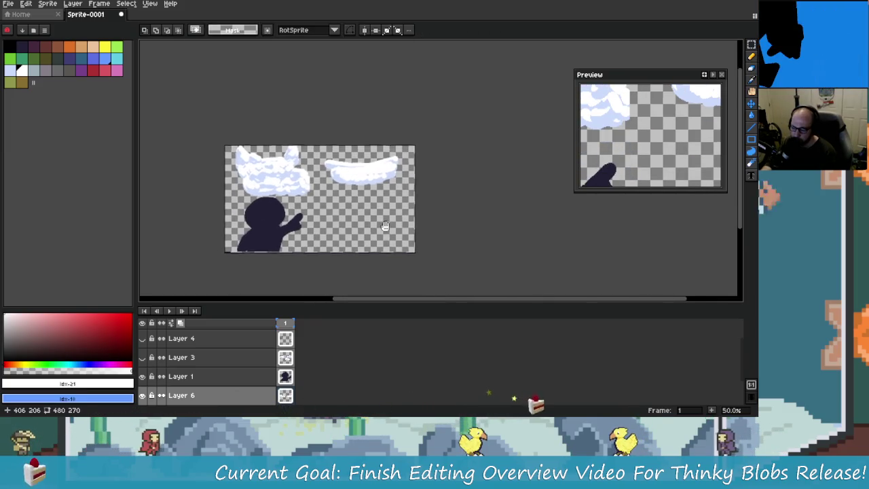
pyautogui.scroll(1, 327, 204)
pyautogui.scroll(-1, 326, 204)
pyautogui.scroll(1, 326, 204)
pyautogui.scroll(1, 314, 233)
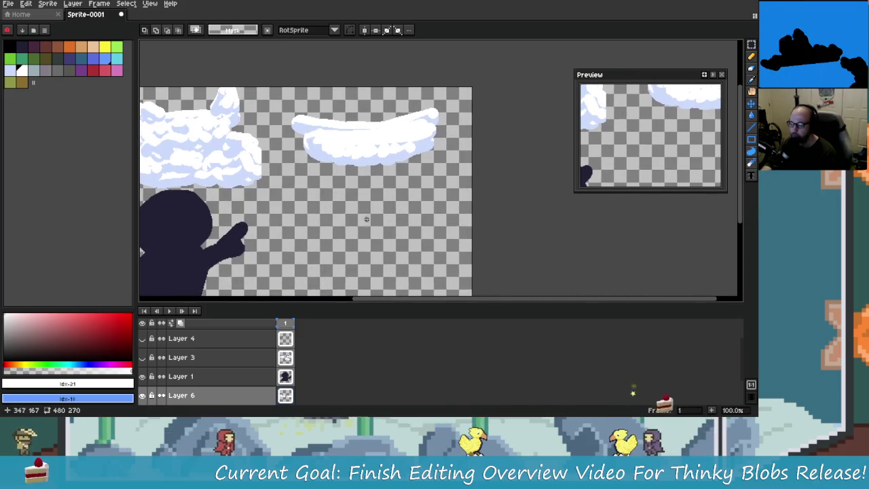
pyautogui.scroll(-1, 314, 233)
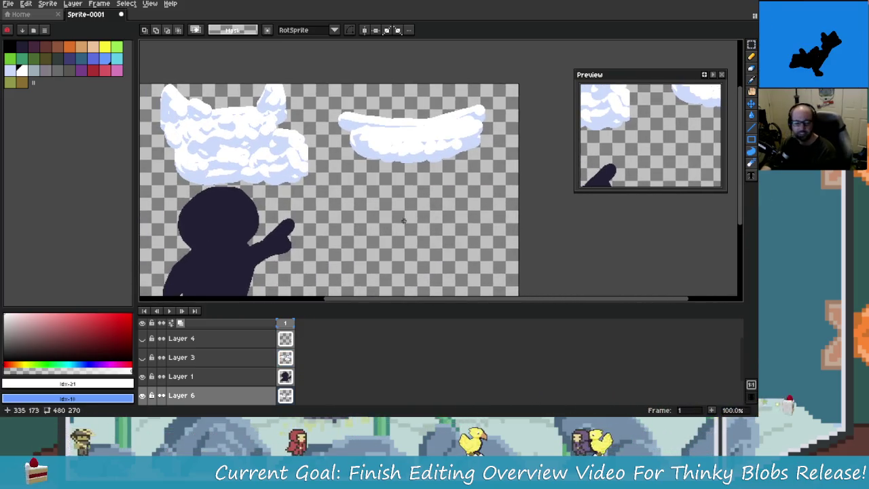
# Paint a small light-lavender oval topped with white as a sample cloud puff.
pyautogui.click(751, 56)
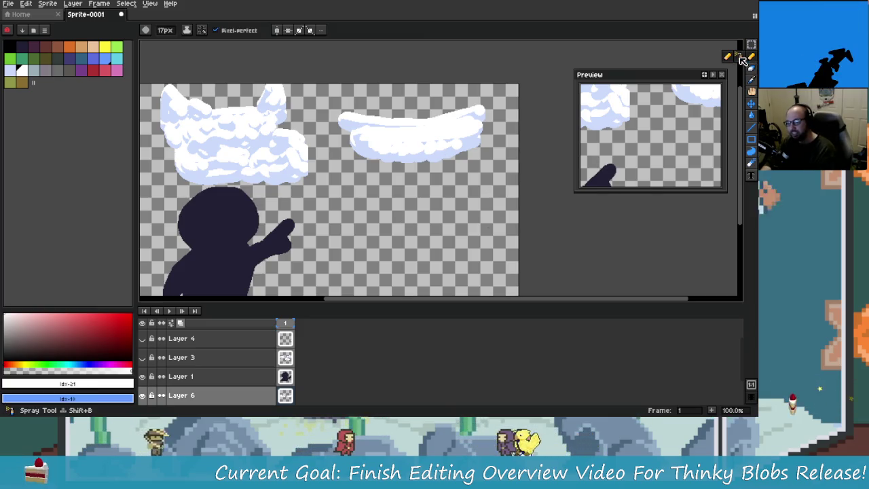
pyautogui.scroll(1, 437, 233)
pyautogui.scroll(-1, 436, 234)
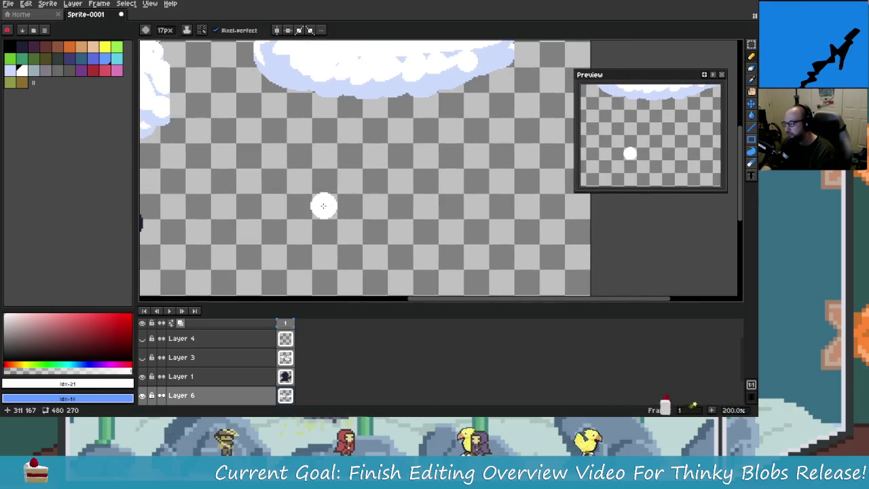
pyautogui.click(9, 70)
pyautogui.hscroll(1, 322, 208)
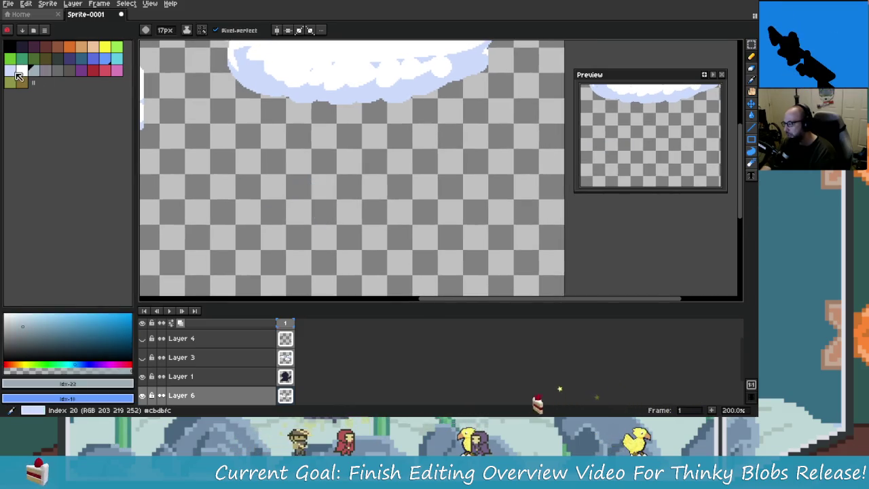
pyautogui.scroll(1, 319, 184)
pyautogui.moveTo(333, 175); pyautogui.dragTo(334, 191)
pyautogui.scroll(1, 282, 182)
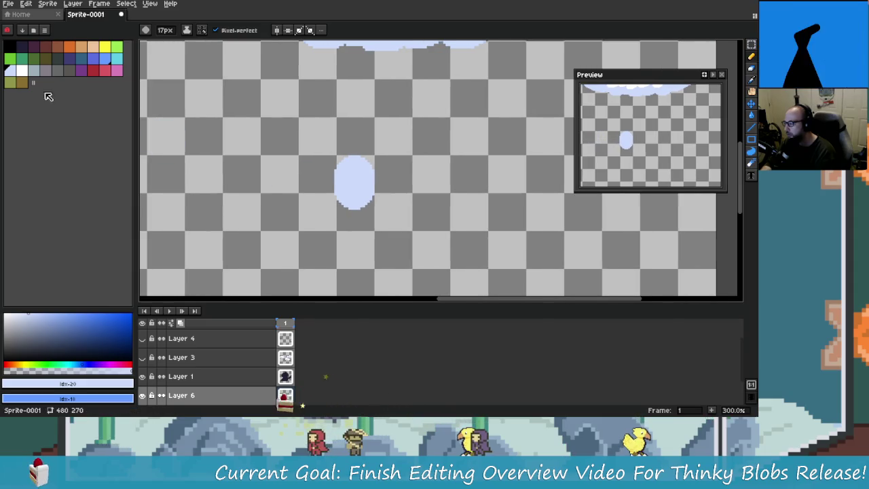
pyautogui.click(21, 70)
pyautogui.click(372, 194)
pyautogui.hscroll(1, 394, 198)
pyautogui.scroll(1, 342, 180)
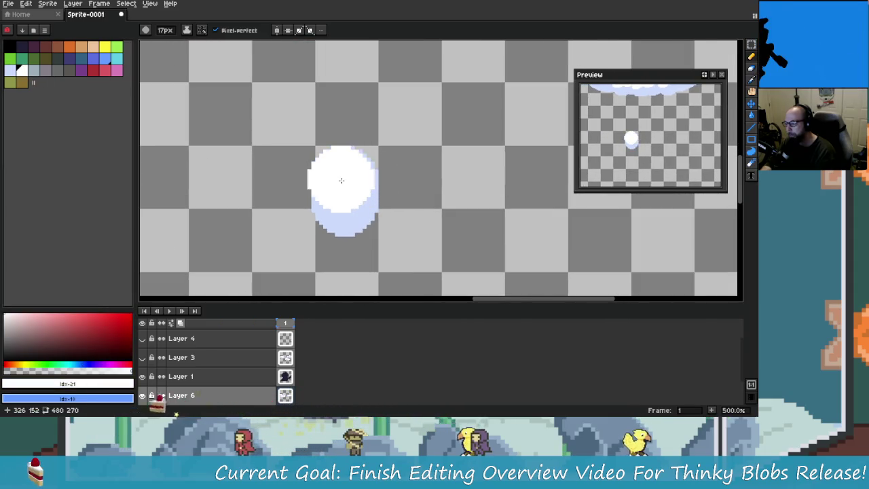
pyautogui.scroll(-1, 421, 187)
pyautogui.hscroll(1, 439, 194)
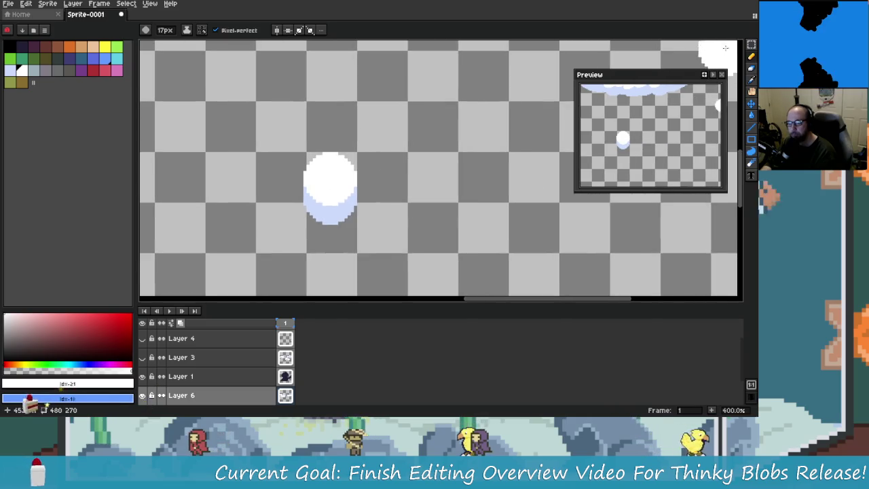
# Turn the small shaded puff into a custom brush with Ctrl+B.
pyautogui.press('m')
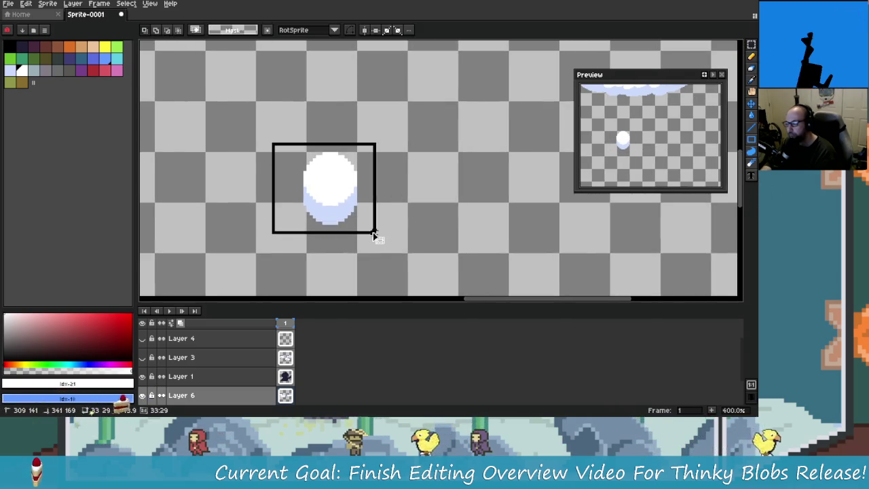
pyautogui.moveTo(367, 216); pyautogui.dragTo(374, 236)
pyautogui.hotkey('ctrl', 'b')
pyautogui.scroll(-3, 377, 198)
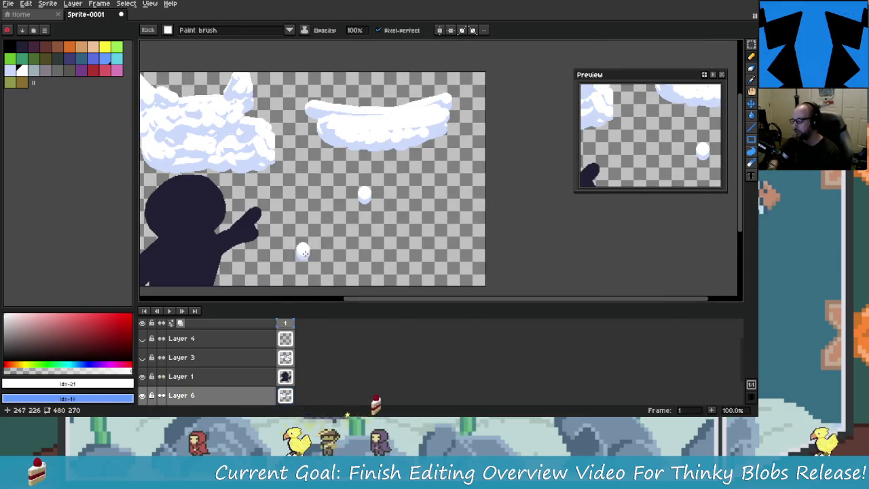
pyautogui.scroll(2, 408, 207)
pyautogui.scroll(-2, 374, 203)
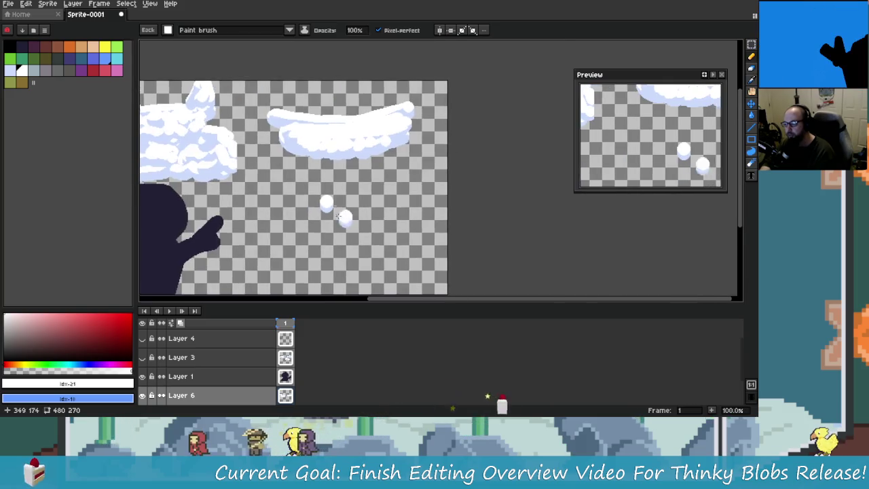
pyautogui.scroll(1, 339, 200)
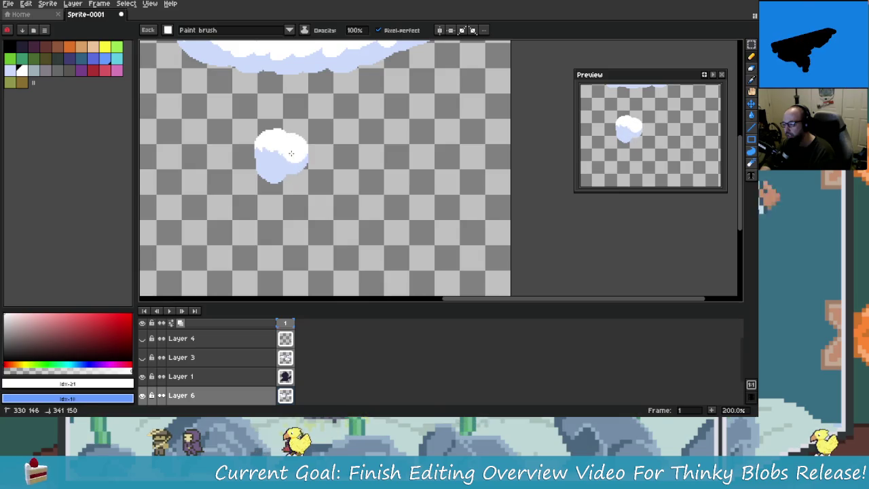
# Stamp a long diagonal cloud streak down-right, with extra puffs near the crossguard.
pyautogui.moveTo(311, 164)
pyautogui.mouseDown()
pyautogui.moveTo(359, 183)
pyautogui.moveTo(405, 226)
pyautogui.moveTo(391, 211)
pyautogui.moveTo(452, 194)
pyautogui.moveTo(465, 210)
pyautogui.moveTo(393, 251)
pyautogui.mouseUp()
pyautogui.moveTo(419, 210)
pyautogui.mouseDown()
pyautogui.moveTo(371, 200)
pyautogui.moveTo(451, 249)
pyautogui.mouseUp()
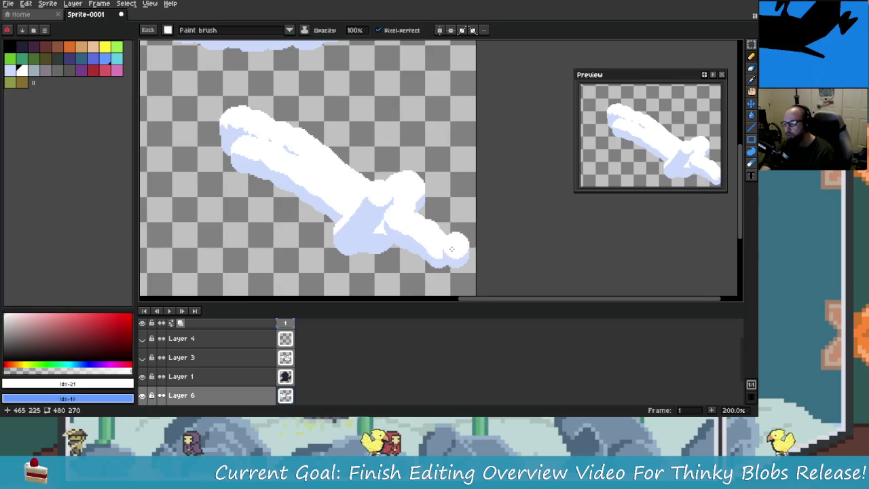
pyautogui.scroll(-1, 451, 249)
pyautogui.scroll(1, 413, 207)
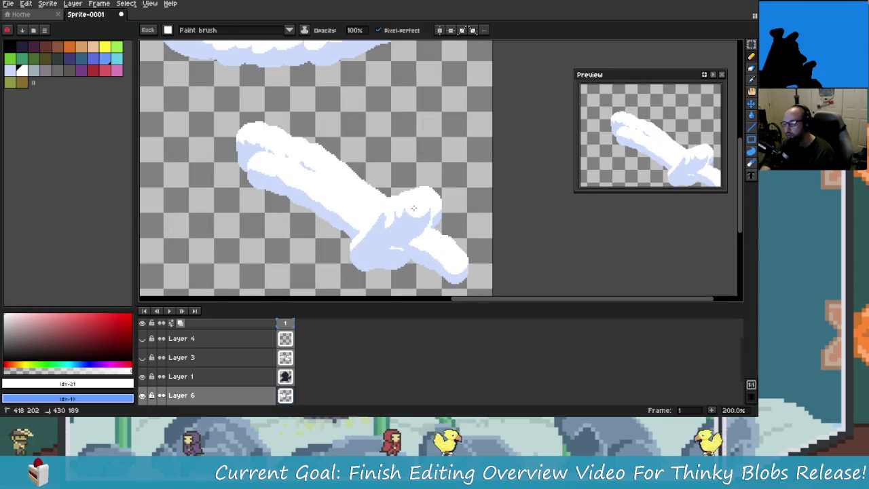
pyautogui.moveTo(413, 207); pyautogui.dragTo(392, 216)
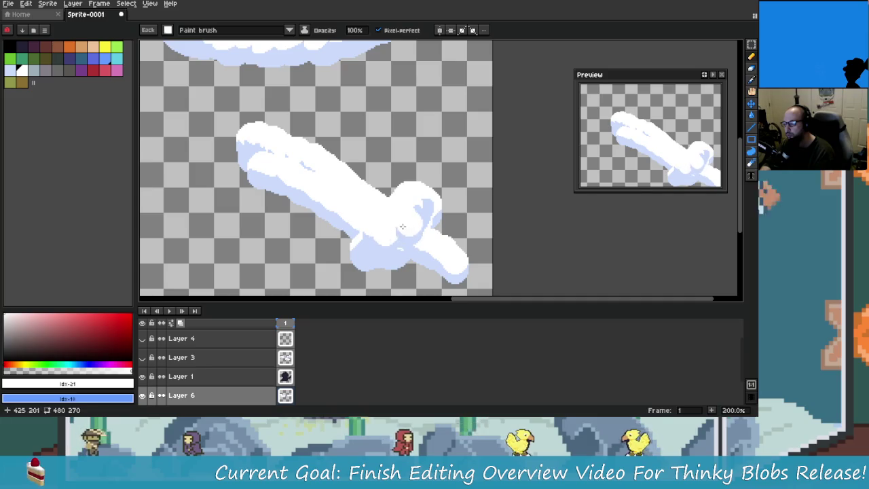
pyautogui.scroll(-1, 438, 244)
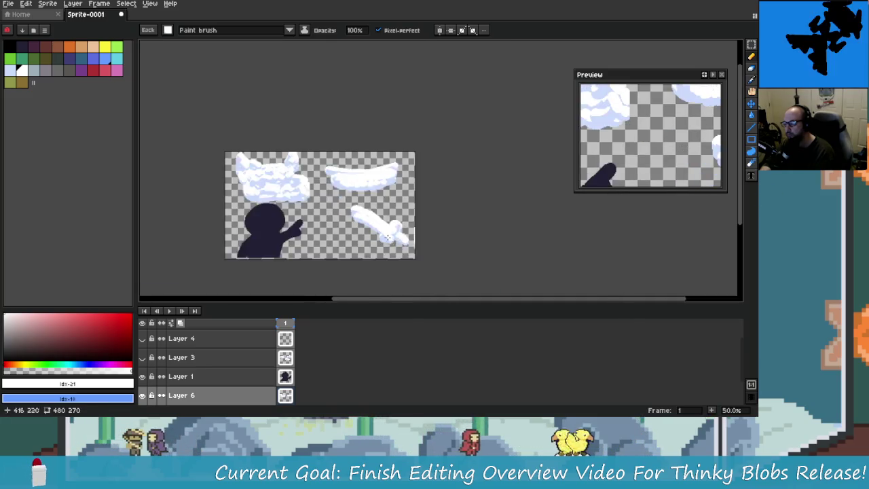
pyautogui.scroll(1, 347, 204)
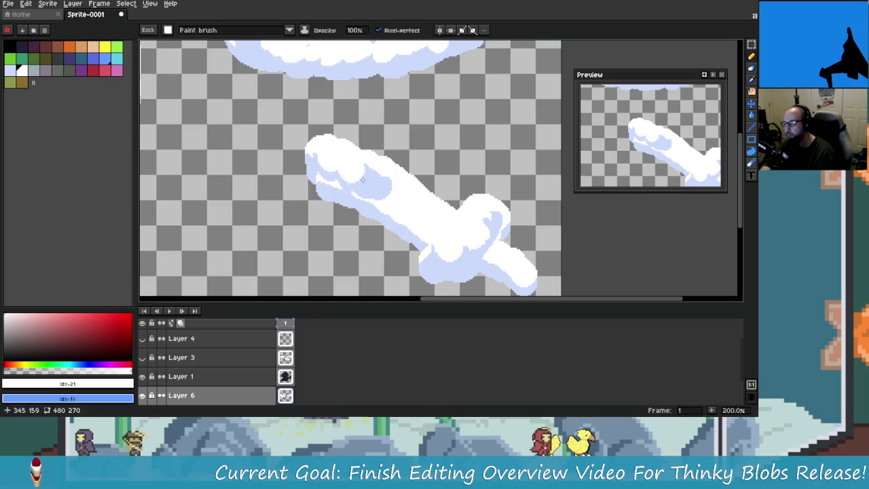
pyautogui.moveTo(340, 181); pyautogui.dragTo(404, 222)
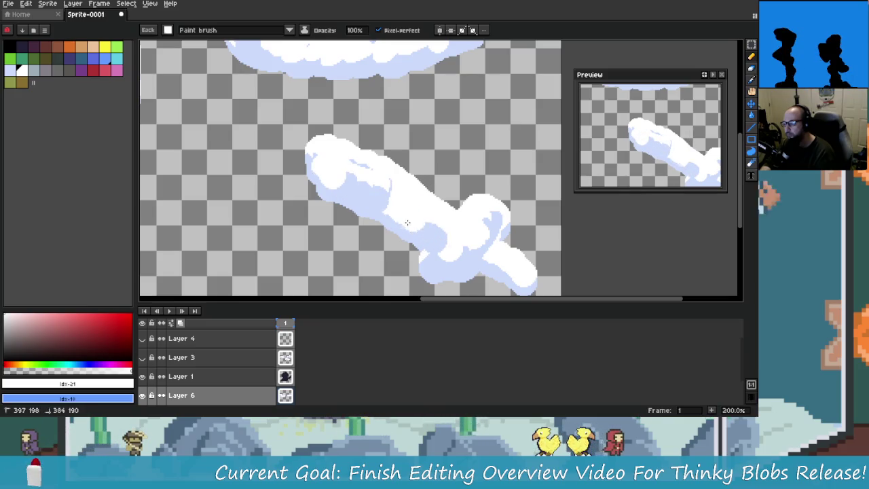
# Shade the cloud puffs light blue and dab white highlights onto the lower puff.
pyautogui.scroll(-2, 441, 238)
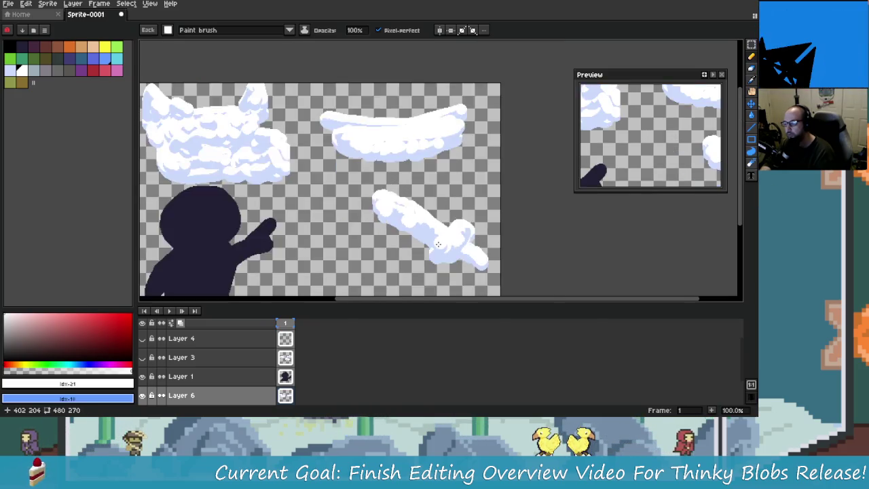
pyautogui.scroll(-1, 482, 265)
pyautogui.scroll(3, 475, 261)
pyautogui.scroll(-1, 441, 251)
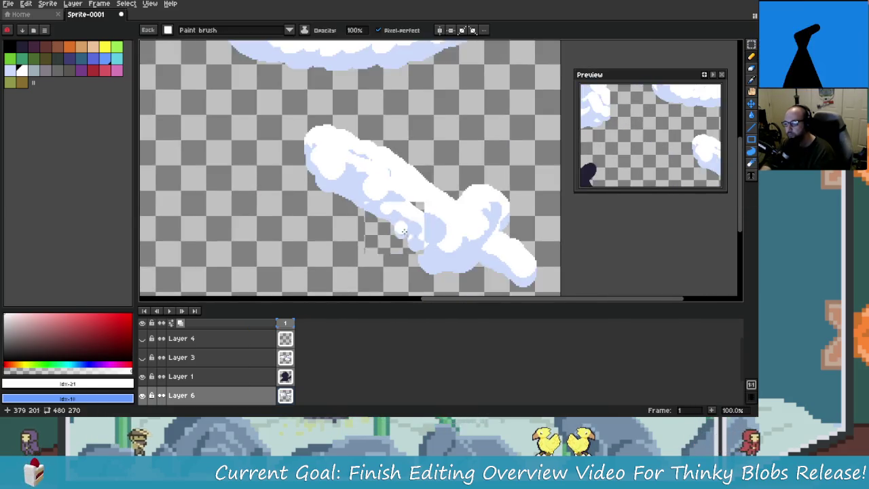
pyautogui.scroll(-2, 424, 241)
pyautogui.scroll(3, 425, 240)
pyautogui.scroll(-1, 414, 245)
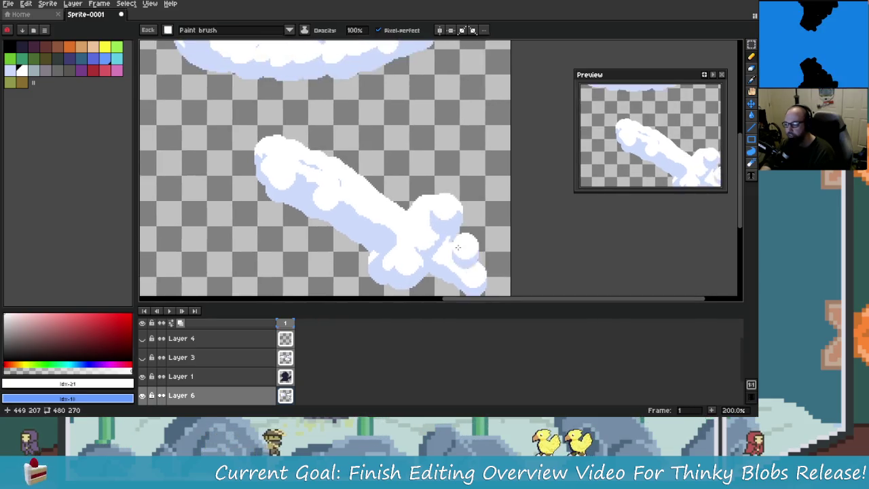
pyautogui.scroll(-2, 434, 217)
pyautogui.scroll(2, 471, 259)
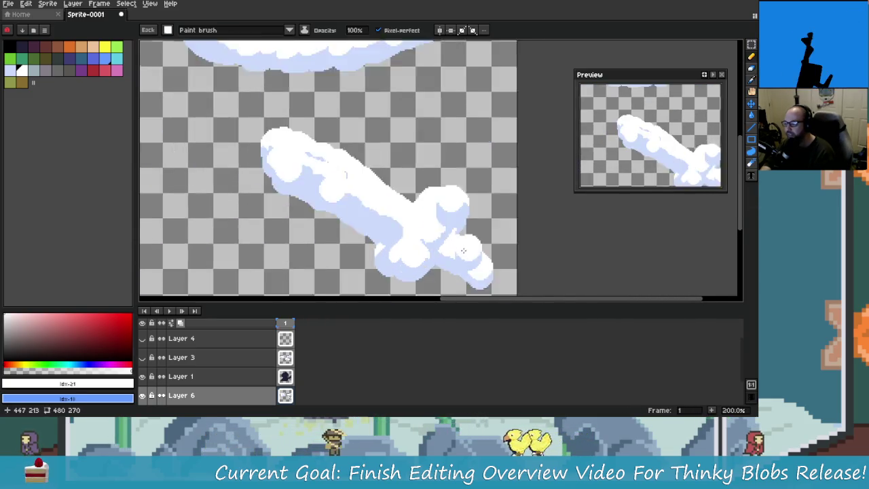
pyautogui.scroll(2, 448, 218)
pyautogui.scroll(-1, 414, 143)
pyautogui.scroll(1, 415, 142)
pyautogui.moveTo(415, 143)
pyautogui.mouseDown()
pyautogui.moveTo(394, 173)
pyautogui.moveTo(476, 162)
pyautogui.mouseUp()
pyautogui.moveTo(380, 251)
pyautogui.mouseDown()
pyautogui.moveTo(341, 245)
pyautogui.moveTo(336, 203)
pyautogui.mouseUp()
pyautogui.moveTo(383, 255)
pyautogui.mouseDown()
pyautogui.moveTo(414, 235)
pyautogui.moveTo(407, 199)
pyautogui.mouseUp()
pyautogui.click(408, 199)
pyautogui.scroll(-2, 414, 203)
pyautogui.scroll(-1, 421, 207)
pyautogui.scroll(2, 435, 211)
pyautogui.click(444, 213)
# Undo recent dabs and retry light-blue shading across the cloud, comparing before and after.
pyautogui.hotkey('ctrl', 'z')
pyautogui.scroll(-1, 444, 213)
pyautogui.scroll(-1, 448, 217)
pyautogui.scroll(2, 471, 243)
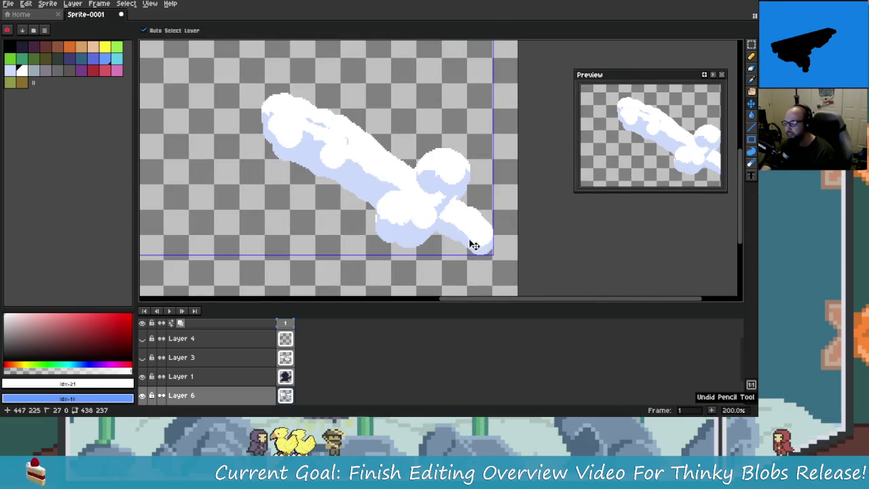
pyautogui.hotkey('ctrl', 'z')
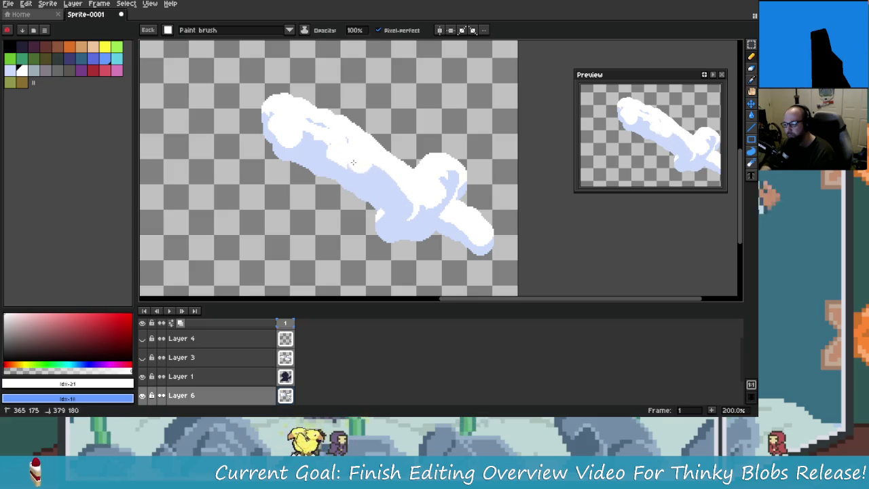
pyautogui.moveTo(291, 129); pyautogui.dragTo(304, 131)
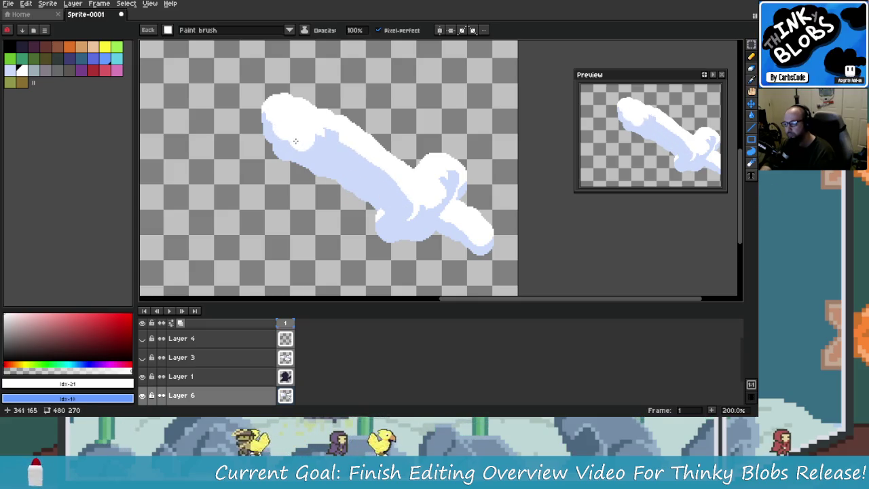
pyautogui.hotkey('ctrl', 'z')
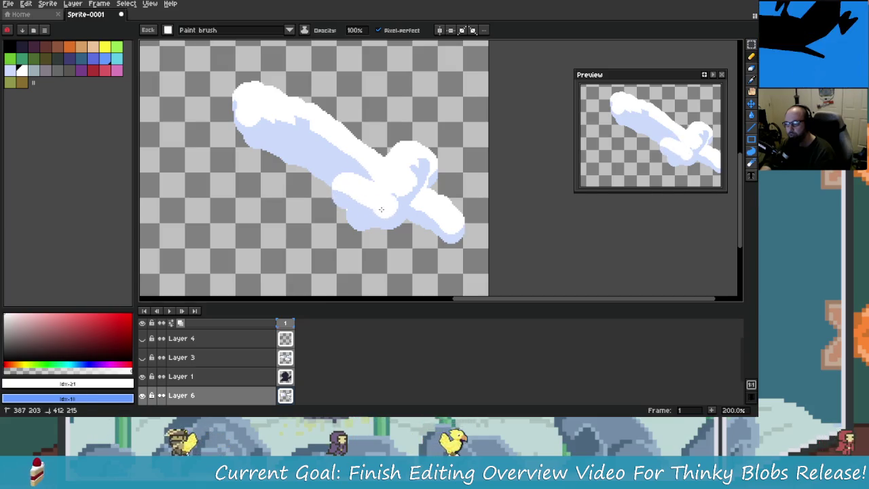
pyautogui.moveTo(381, 210); pyautogui.dragTo(258, 119)
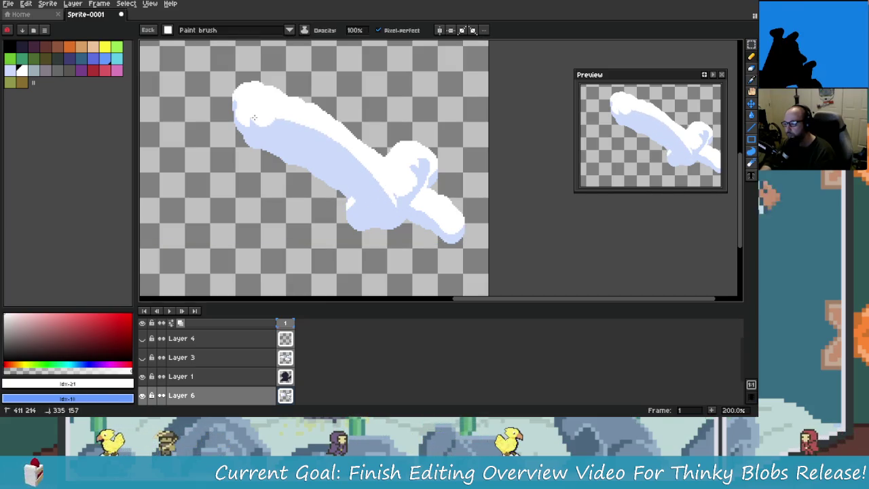
pyautogui.hotkey('ctrl', 'z')
pyautogui.hotkey('ctrl', 'y')
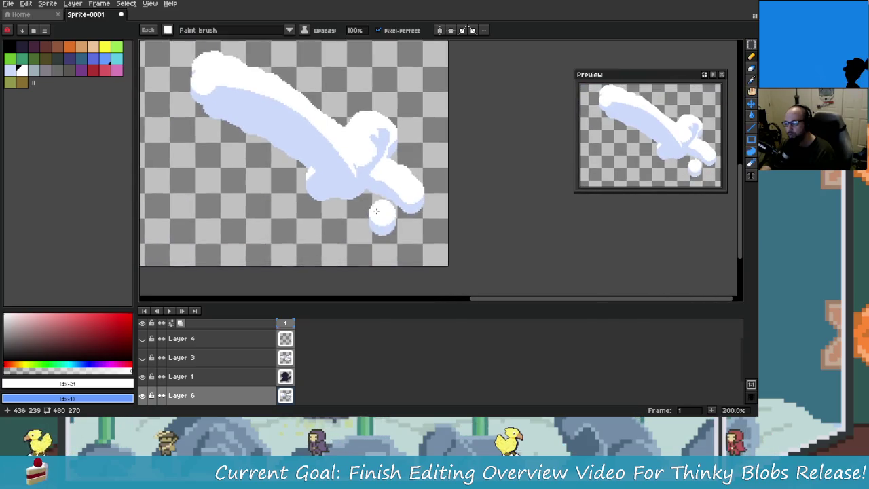
pyautogui.hotkey('ctrl', 'z')
pyautogui.hotkey('ctrl', 'y')
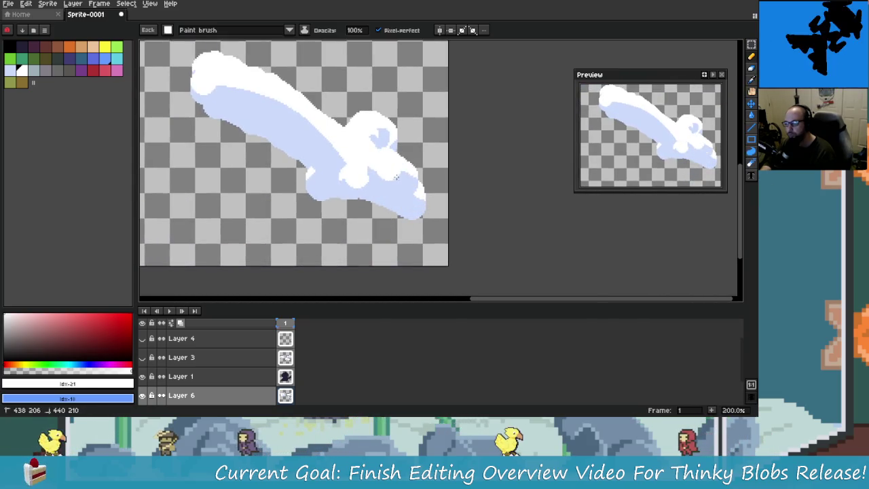
# Undo the last two cloud strokes.
pyautogui.scroll(1, 403, 224)
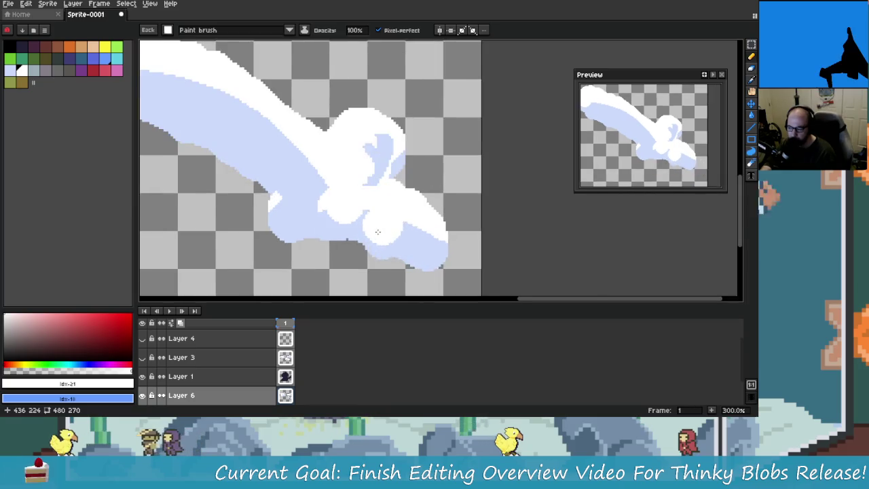
pyautogui.scroll(-2, 428, 251)
pyautogui.scroll(-1, 427, 248)
pyautogui.scroll(1, 423, 246)
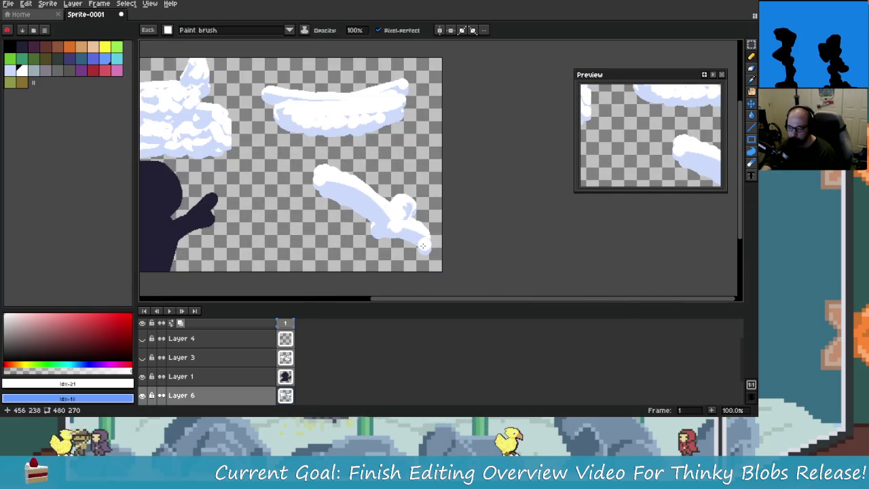
pyautogui.hotkey('ctrl', 'z')
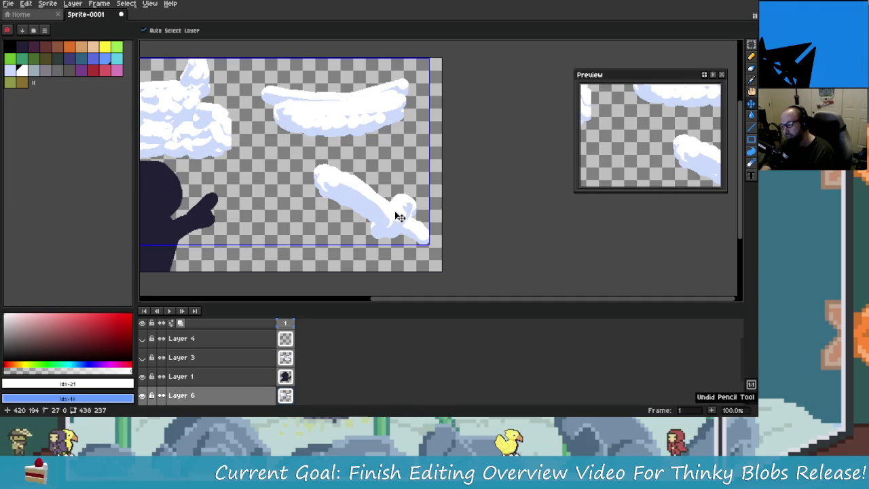
pyautogui.hotkey('ctrl', 'z')
pyautogui.hotkey('ctrl', 'z')
pyautogui.hotkey('ctrl', 'z')
pyautogui.hotkey('ctrl', 'z')
pyautogui.hotkey('ctrl', 'z')
pyautogui.hotkey('ctrl', 'z')
# Paint the white dot into a fluffy puff with white tails extending left and right.
pyautogui.press('b')
pyautogui.scroll(2, 339, 196)
pyautogui.scroll(-2, 339, 197)
pyautogui.moveTo(332, 196)
pyautogui.mouseDown()
pyautogui.moveTo(343, 198)
pyautogui.moveTo(349, 178)
pyautogui.moveTo(402, 173)
pyautogui.moveTo(370, 201)
pyautogui.moveTo(380, 235)
pyautogui.moveTo(353, 258)
pyautogui.moveTo(377, 241)
pyautogui.moveTo(391, 192)
pyautogui.moveTo(384, 208)
pyautogui.moveTo(289, 201)
pyautogui.moveTo(305, 170)
pyautogui.mouseUp()
pyautogui.scroll(1, 343, 201)
pyautogui.hscroll(2, 391, 192)
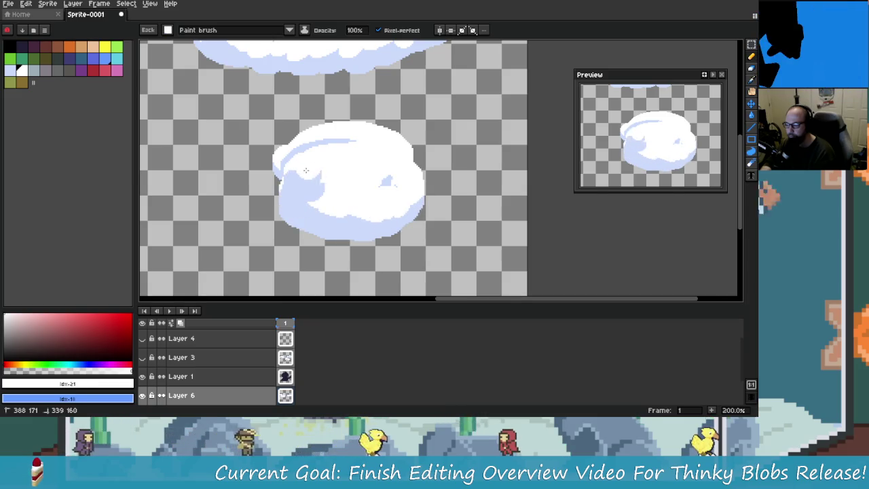
pyautogui.scroll(-2, 305, 176)
pyautogui.hscroll(-2, 304, 177)
pyautogui.moveTo(370, 167); pyautogui.dragTo(296, 180)
pyautogui.moveTo(430, 180)
pyautogui.mouseDown()
pyautogui.moveTo(567, 189)
pyautogui.moveTo(494, 183)
pyautogui.mouseUp()
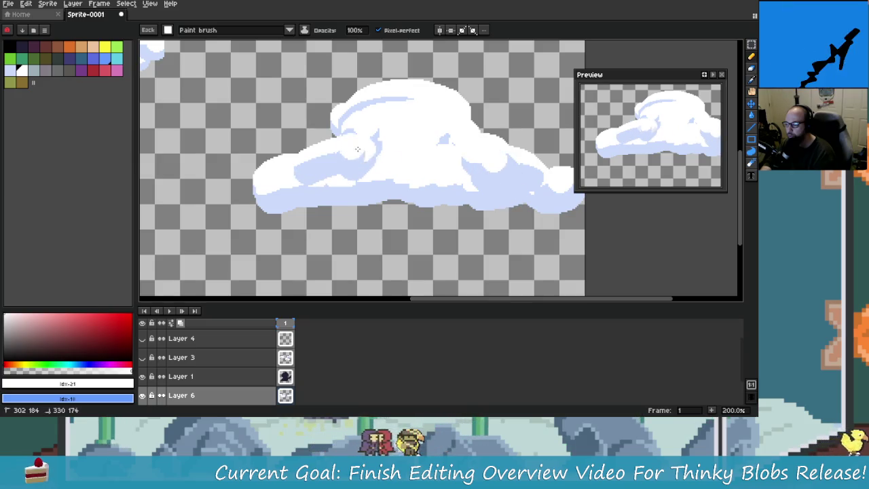
# Try white highlight strokes across the lower cloud's top, undoing each one.
pyautogui.scroll(-1, 349, 149)
pyautogui.scroll(-1, 349, 150)
pyautogui.scroll(2, 467, 176)
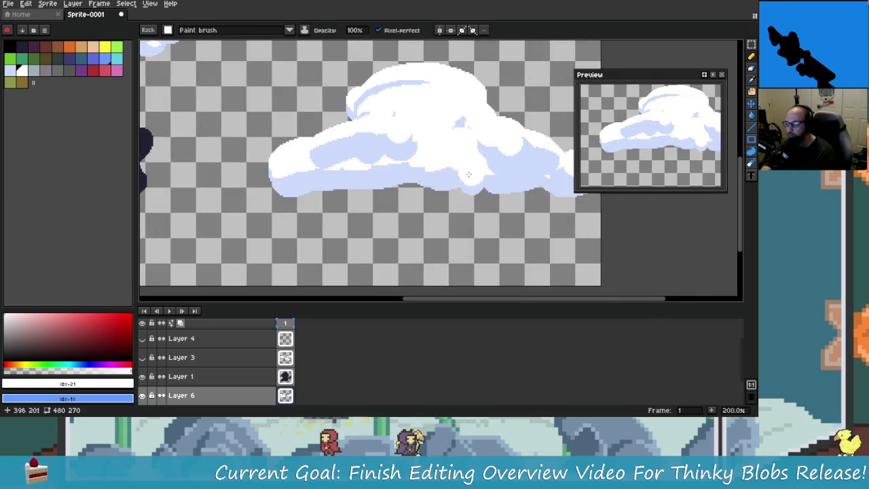
pyautogui.scroll(-1, 468, 176)
pyautogui.scroll(-1, 448, 203)
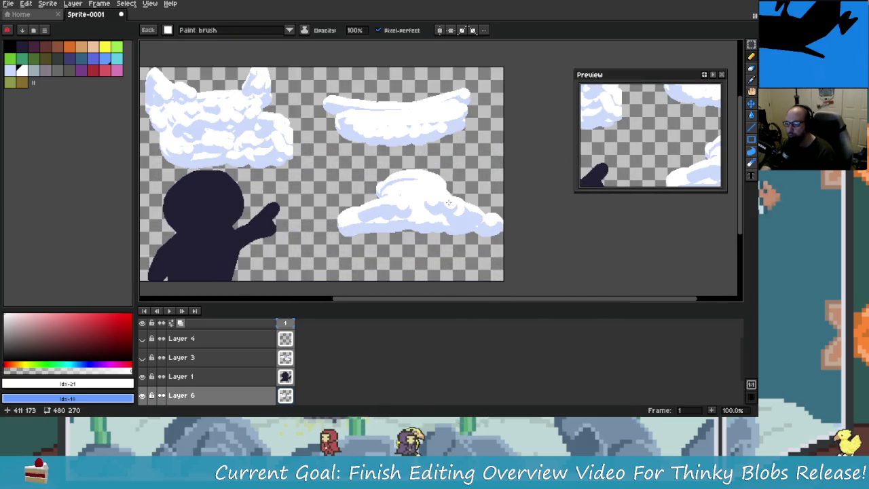
pyautogui.hscroll(1, 448, 203)
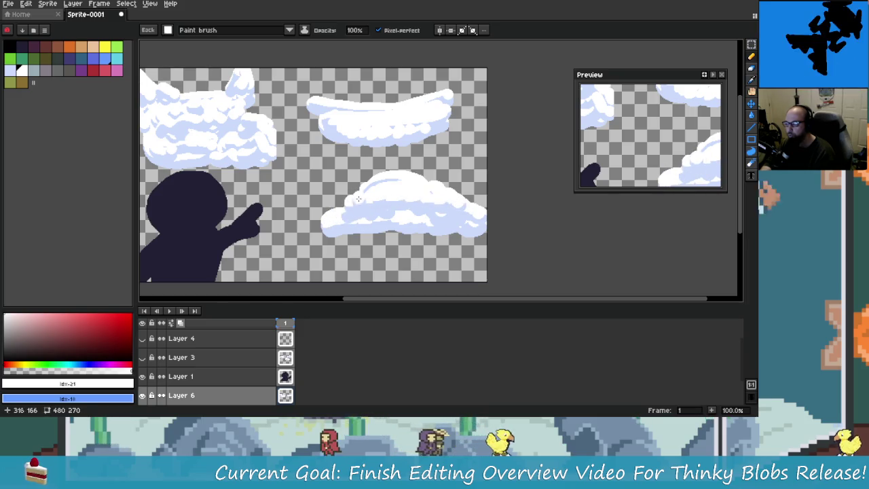
pyautogui.scroll(2, 426, 207)
pyautogui.moveTo(341, 211); pyautogui.dragTo(657, 211)
pyautogui.hotkey('ctrl', 'z')
pyautogui.moveTo(350, 203); pyautogui.dragTo(636, 196)
pyautogui.scroll(-1, 636, 196)
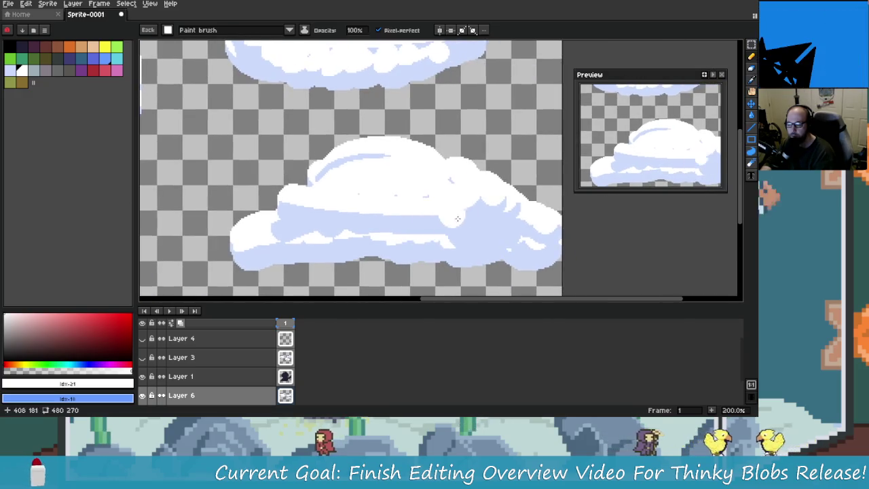
pyautogui.hotkey('ctrl', 'z')
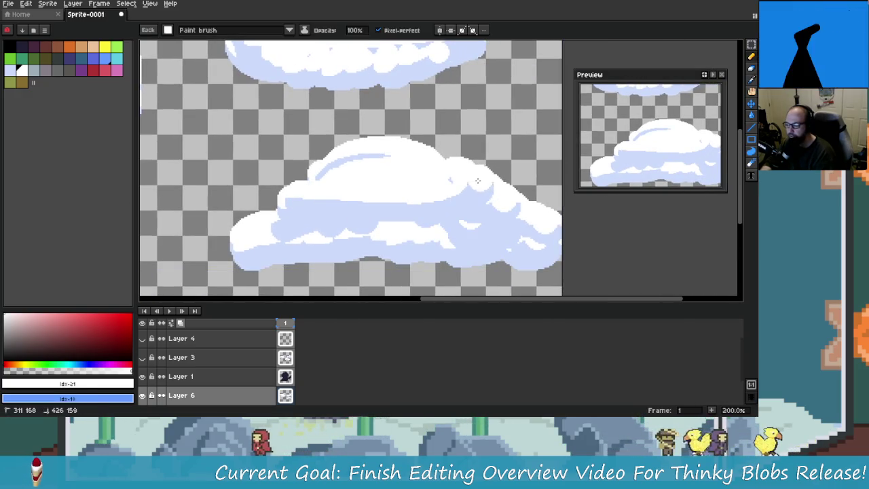
# Add and undo more highlights on the cloud's upper edge, ending with one across the lower middle.
pyautogui.moveTo(288, 198)
pyautogui.mouseDown()
pyautogui.moveTo(313, 197)
pyautogui.moveTo(266, 192)
pyautogui.mouseUp()
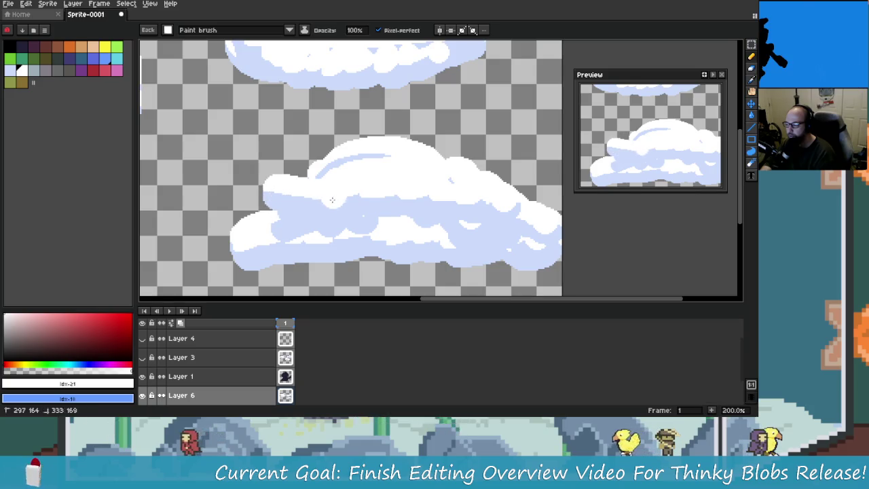
pyautogui.moveTo(340, 197); pyautogui.dragTo(463, 193)
pyautogui.hotkey('ctrl', 'z')
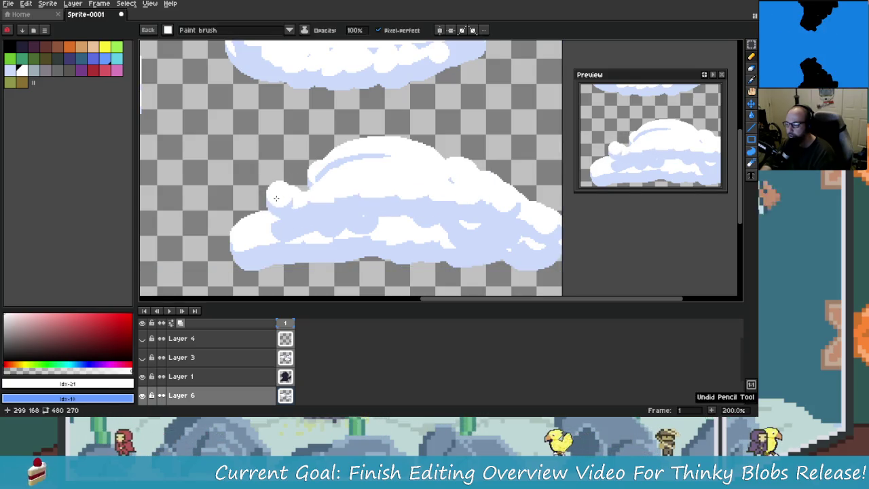
pyautogui.hotkey('ctrl', 'z')
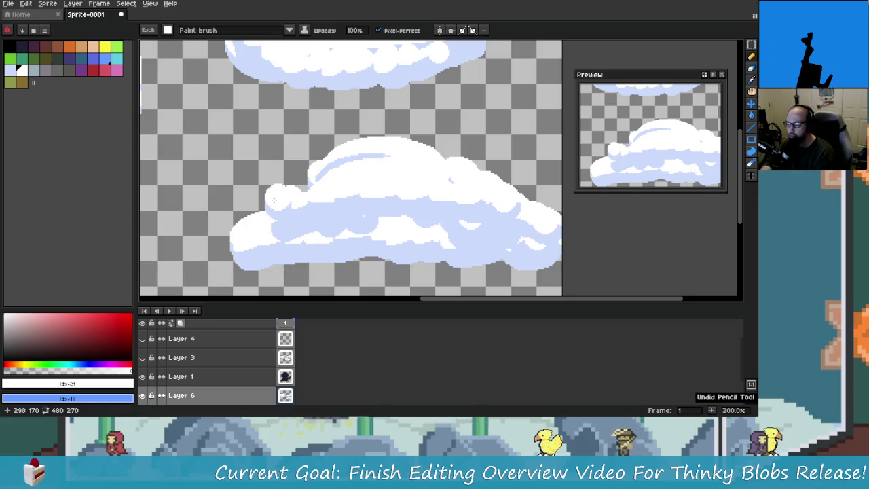
pyautogui.hotkey('ctrl', 'z')
pyautogui.hotkey('ctrl', 'z')
pyautogui.hotkey('ctrl', 'z')
pyautogui.hotkey('ctrl', 'z')
pyautogui.moveTo(344, 192)
pyautogui.mouseDown()
pyautogui.moveTo(469, 178)
pyautogui.moveTo(277, 198)
pyautogui.moveTo(460, 217)
pyautogui.mouseUp()
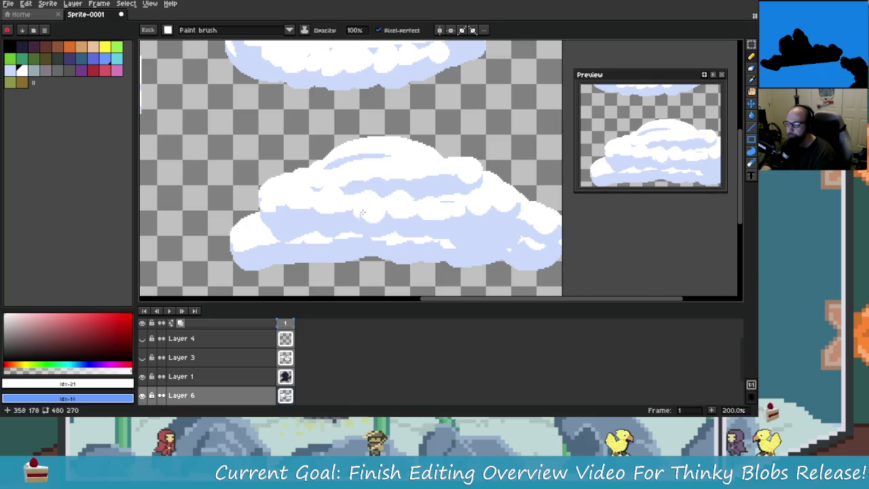
pyautogui.hotkey('ctrl', 'z')
pyautogui.hotkey('ctrl', 'z')
pyautogui.hotkey('ctrl', 'z')
pyautogui.hotkey('ctrl', 'z')
pyautogui.moveTo(259, 233)
pyautogui.mouseDown()
pyautogui.moveTo(502, 218)
pyautogui.moveTo(513, 239)
pyautogui.mouseUp()
# Paint a white bump arching over the cloud, then undo it.
pyautogui.scroll(-2, 512, 239)
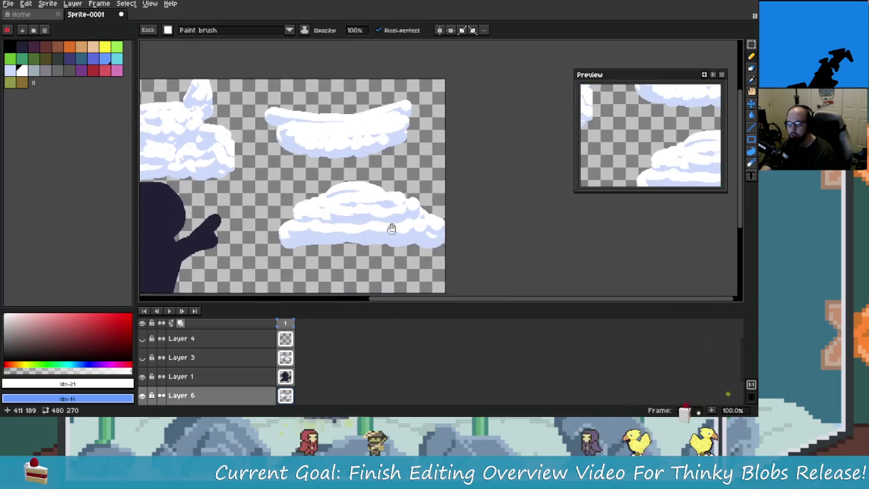
pyautogui.scroll(-3, 390, 227)
pyautogui.scroll(1, 394, 229)
pyautogui.scroll(-1, 397, 230)
pyautogui.scroll(1, 397, 231)
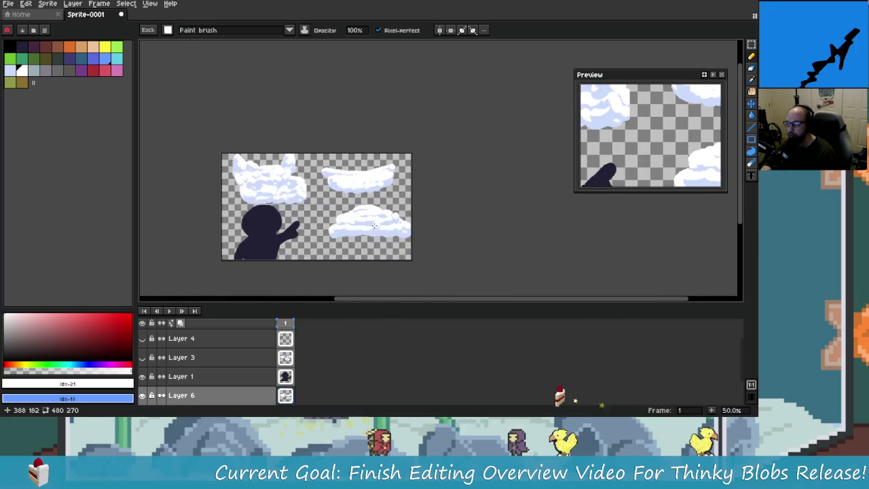
pyautogui.scroll(2, 384, 222)
pyautogui.hscroll(1, 384, 223)
pyautogui.moveTo(330, 204)
pyautogui.mouseDown()
pyautogui.moveTo(424, 178)
pyautogui.moveTo(401, 184)
pyautogui.mouseUp()
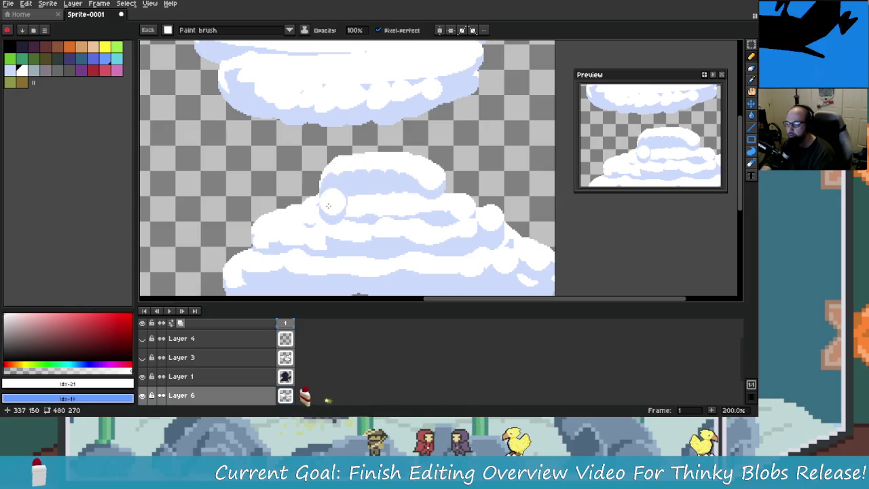
pyautogui.scroll(1, 400, 196)
pyautogui.scroll(-1, 399, 213)
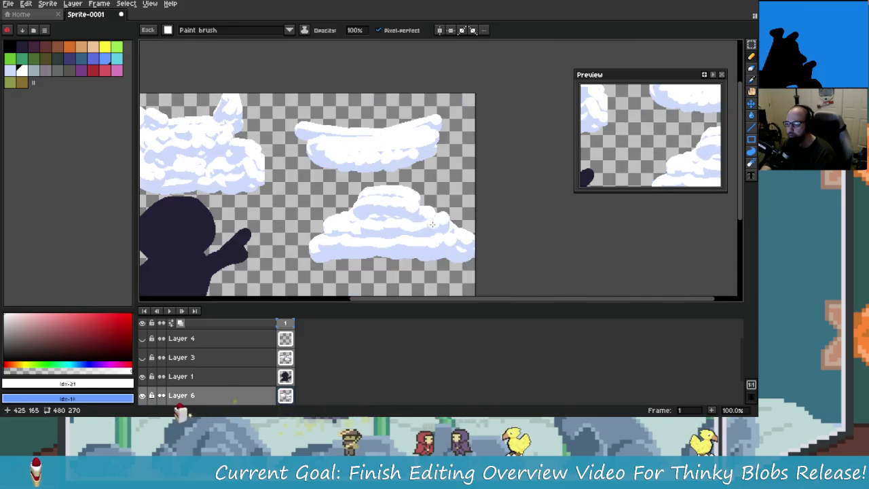
pyautogui.scroll(-1, 434, 231)
pyautogui.scroll(1, 448, 240)
pyautogui.hotkey('ctrl', 'z')
# Dab white onto the blob and undo the lower cloud back to a small puff.
pyautogui.hotkey('ctrl', 'z')
pyautogui.hotkey('ctrl', 'z')
pyautogui.hotkey('ctrl', 'z')
pyautogui.hotkey('ctrl', 'z')
pyautogui.hotkey('ctrl', 'z')
pyautogui.press('b')
pyautogui.click(346, 195)
pyautogui.click(339, 192)
pyautogui.hotkey('ctrl', 'z')
pyautogui.hotkey('ctrl', 'z')
# Paint a larger curved cloud body from the blob, then undo it back to the small blob.
pyautogui.moveTo(325, 175)
pyautogui.mouseDown()
pyautogui.moveTo(426, 158)
pyautogui.moveTo(406, 159)
pyautogui.mouseUp()
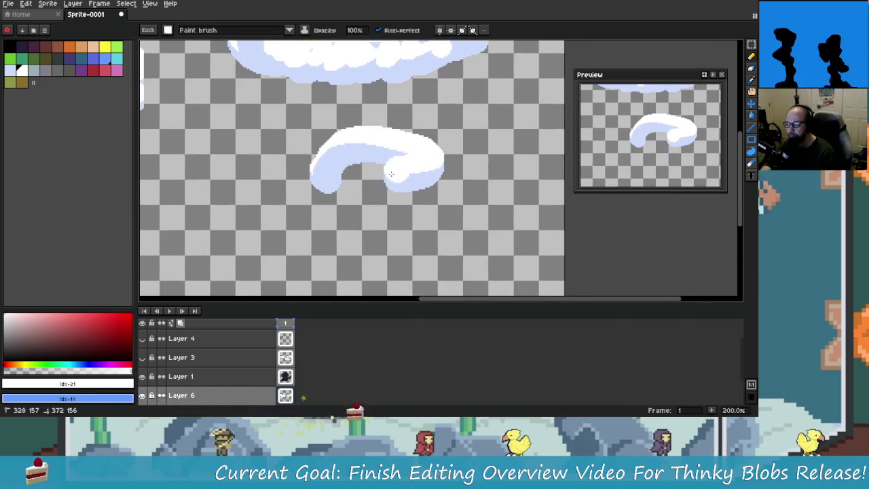
pyautogui.moveTo(368, 187)
pyautogui.mouseDown()
pyautogui.moveTo(319, 204)
pyautogui.moveTo(434, 203)
pyautogui.moveTo(326, 228)
pyautogui.moveTo(409, 218)
pyautogui.moveTo(306, 252)
pyautogui.moveTo(235, 231)
pyautogui.moveTo(326, 235)
pyautogui.moveTo(391, 209)
pyautogui.moveTo(475, 231)
pyautogui.moveTo(516, 204)
pyautogui.moveTo(484, 214)
pyautogui.mouseUp()
pyautogui.moveTo(434, 237)
pyautogui.mouseDown()
pyautogui.moveTo(319, 227)
pyautogui.moveTo(516, 217)
pyautogui.moveTo(231, 258)
pyautogui.moveTo(493, 218)
pyautogui.moveTo(553, 231)
pyautogui.moveTo(441, 275)
pyautogui.moveTo(398, 238)
pyautogui.moveTo(271, 244)
pyautogui.moveTo(504, 231)
pyautogui.mouseUp()
pyautogui.scroll(-4, 502, 232)
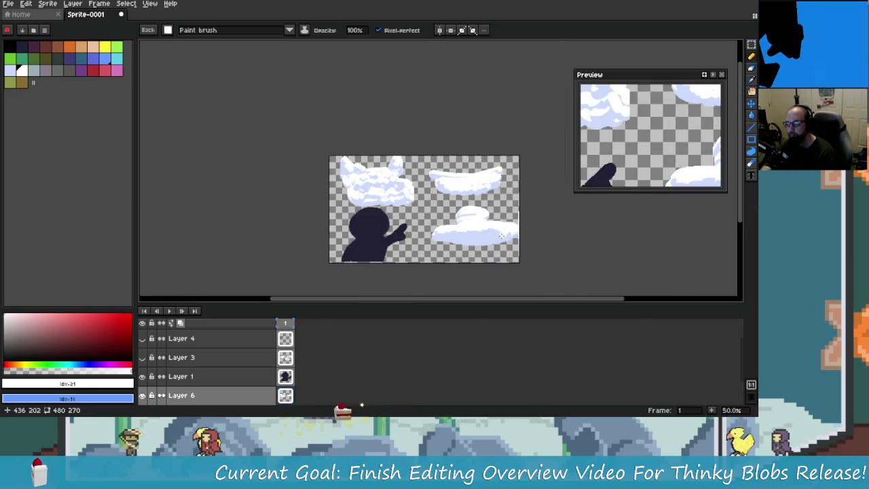
pyautogui.scroll(4, 499, 233)
pyautogui.scroll(-4, 492, 234)
pyautogui.scroll(4, 486, 236)
pyautogui.hotkey('ctrl', 'z')
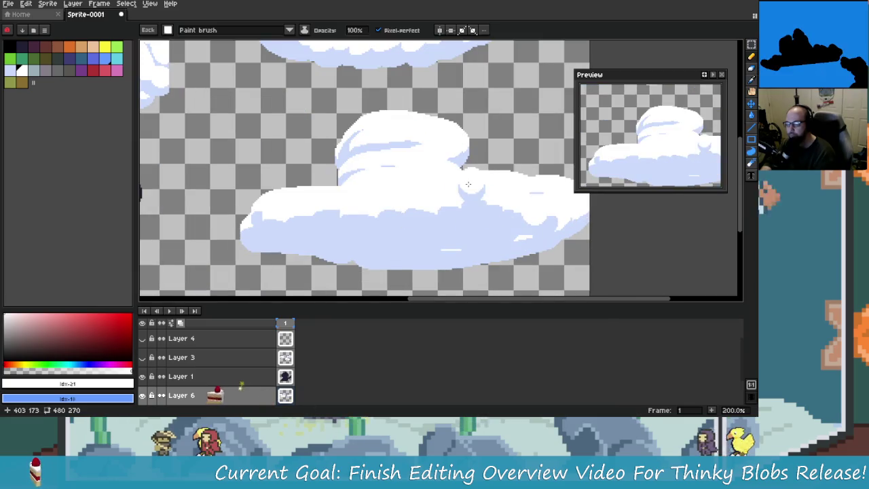
pyautogui.hotkey('ctrl', 'z')
pyautogui.hotkey('ctrl', 'z')
pyautogui.hotkey('ctrl', 'z')
pyautogui.hotkey('ctrl', 'z')
pyautogui.hotkey('ctrl', 'z')
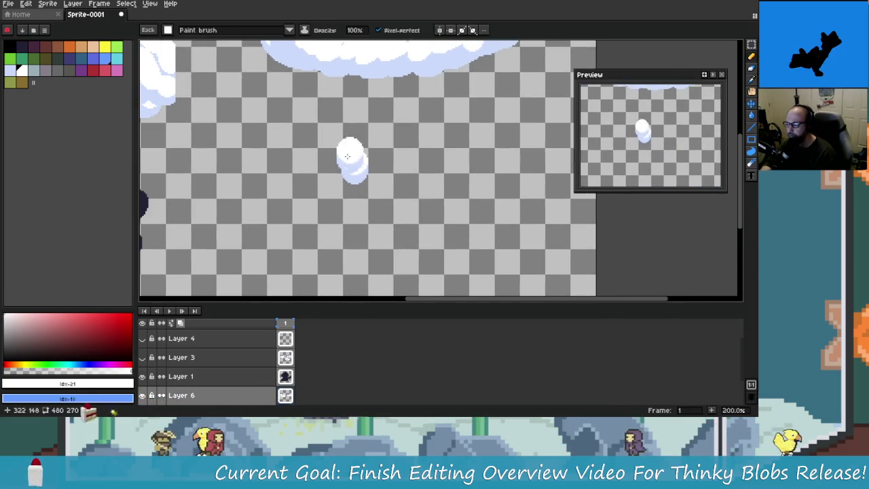
pyautogui.scroll(-2, 380, 178)
pyautogui.scroll(2, 350, 163)
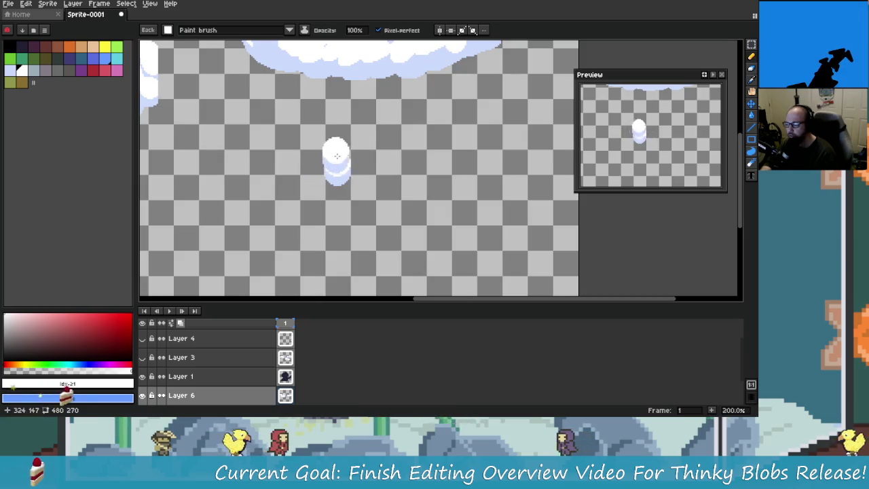
# Rebuild the lower-right cloud as a wide rounded white shape with pale-blue shading underneath.
pyautogui.moveTo(331, 154)
pyautogui.mouseDown()
pyautogui.moveTo(440, 155)
pyautogui.moveTo(469, 166)
pyautogui.moveTo(434, 181)
pyautogui.moveTo(336, 180)
pyautogui.moveTo(319, 190)
pyautogui.moveTo(479, 197)
pyautogui.moveTo(353, 218)
pyautogui.moveTo(326, 200)
pyautogui.moveTo(297, 212)
pyautogui.moveTo(307, 227)
pyautogui.mouseUp()
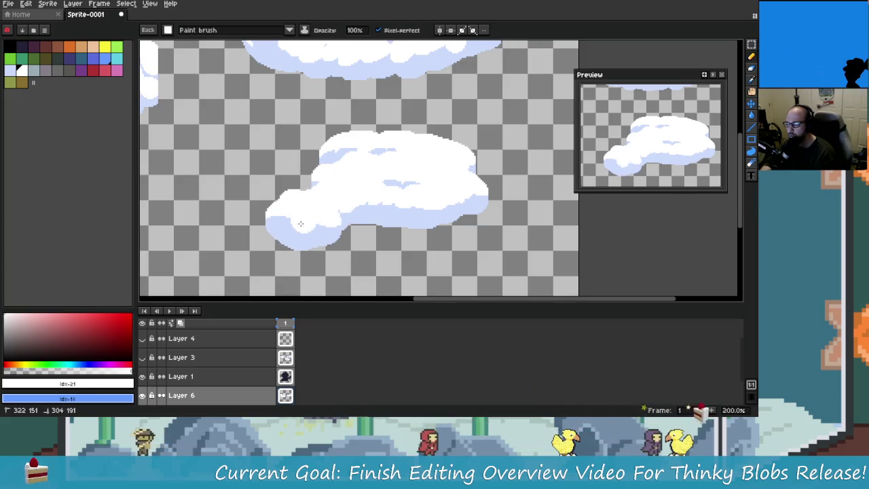
pyautogui.moveTo(410, 216)
pyautogui.mouseDown()
pyautogui.moveTo(523, 198)
pyautogui.moveTo(553, 215)
pyautogui.moveTo(272, 231)
pyautogui.moveTo(339, 253)
pyautogui.moveTo(514, 234)
pyautogui.mouseUp()
pyautogui.scroll(-1, 515, 233)
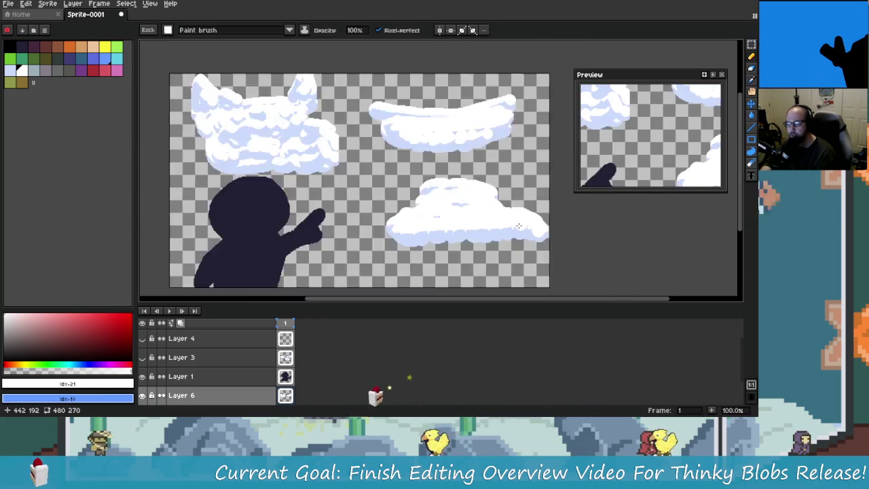
pyautogui.scroll(-1, 519, 235)
pyautogui.scroll(2, 428, 224)
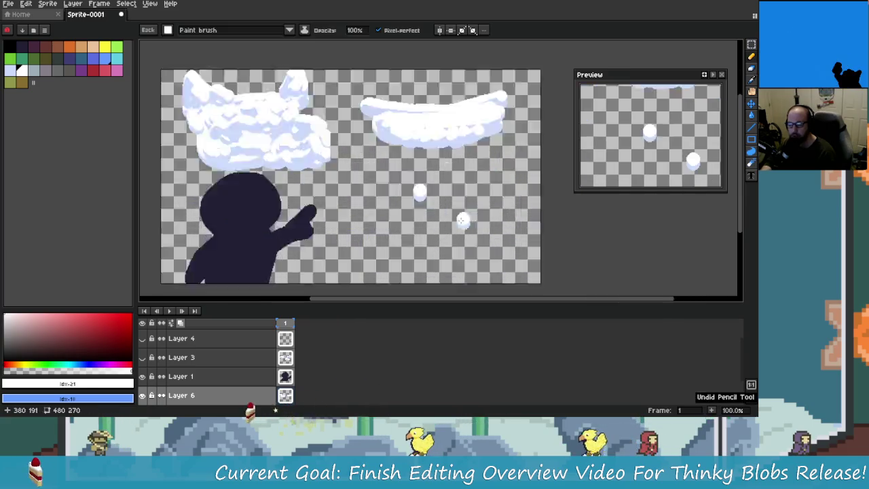
pyautogui.scroll(2, 370, 136)
pyautogui.moveTo(346, 139)
pyautogui.mouseDown()
pyautogui.moveTo(435, 132)
pyautogui.moveTo(468, 142)
pyautogui.mouseUp()
pyautogui.scroll(-1, 417, 166)
pyautogui.moveTo(337, 158)
pyautogui.mouseDown()
pyautogui.moveTo(387, 170)
pyautogui.moveTo(421, 161)
pyautogui.moveTo(316, 191)
pyautogui.moveTo(451, 190)
pyautogui.moveTo(475, 204)
pyautogui.moveTo(563, 204)
pyautogui.moveTo(516, 231)
pyautogui.moveTo(445, 218)
pyautogui.mouseUp()
pyautogui.moveTo(536, 244)
pyautogui.mouseDown()
pyautogui.moveTo(476, 255)
pyautogui.moveTo(380, 207)
pyautogui.moveTo(307, 201)
pyautogui.moveTo(266, 224)
pyautogui.moveTo(324, 219)
pyautogui.mouseUp()
pyautogui.moveTo(380, 223)
pyautogui.mouseDown()
pyautogui.moveTo(462, 245)
pyautogui.moveTo(393, 265)
pyautogui.moveTo(334, 235)
pyautogui.moveTo(279, 231)
pyautogui.mouseUp()
# Select the lower-right cloud, move it up and left beside the pointing hand, and apply the move.
pyautogui.scroll(-1, 264, 222)
pyautogui.scroll(-1, 339, 203)
pyautogui.scroll(1, 472, 215)
pyautogui.scroll(-1, 472, 215)
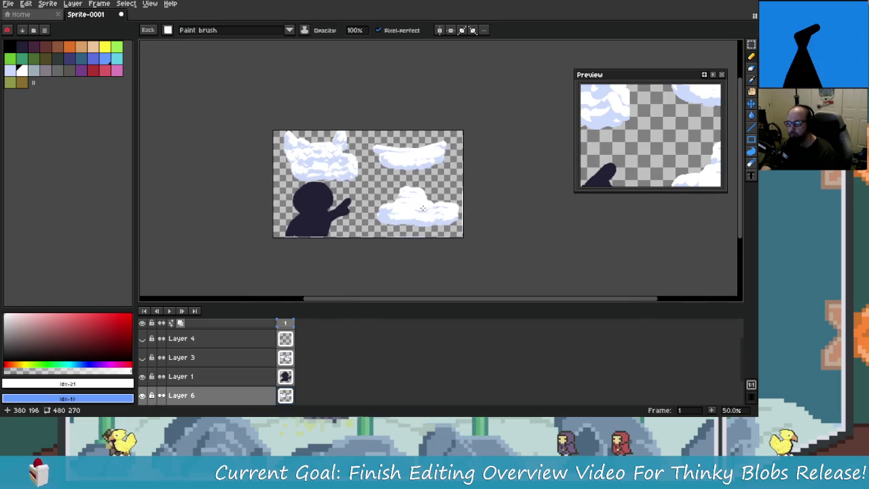
pyautogui.scroll(1, 502, 190)
pyautogui.click(751, 47)
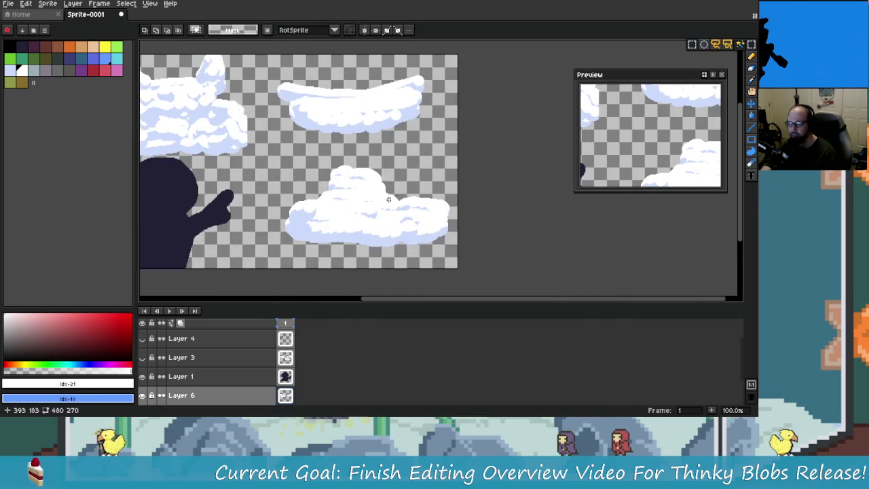
pyautogui.moveTo(387, 229); pyautogui.dragTo(374, 203)
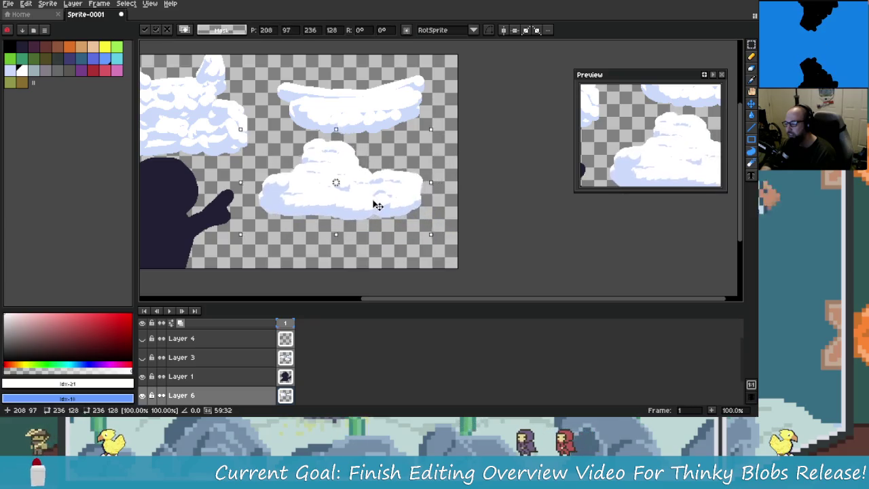
pyautogui.scroll(-1, 376, 202)
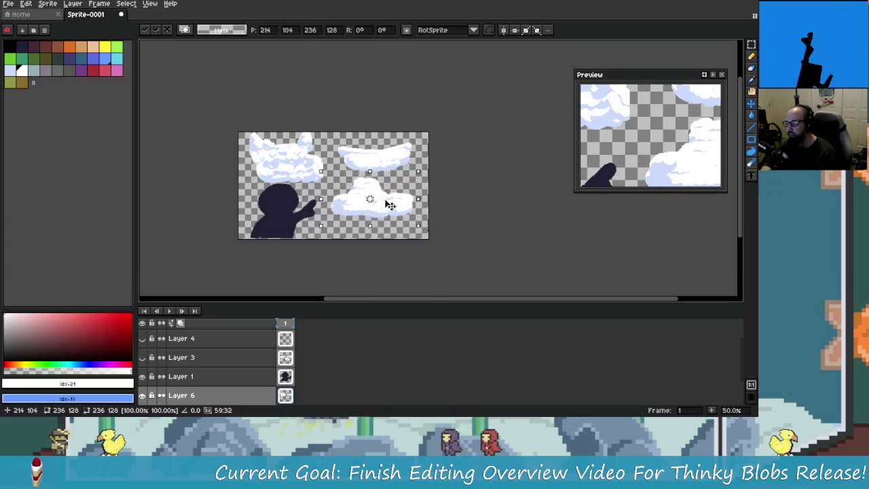
pyautogui.press('Return')
pyautogui.scroll(2, 321, 160)
pyautogui.moveTo(321, 161); pyautogui.dragTo(398, 164)
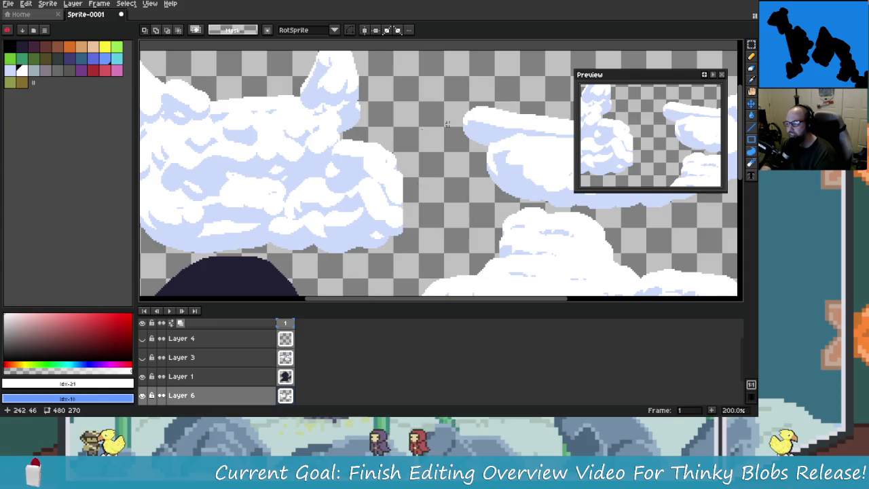
pyautogui.scroll(-1, 411, 128)
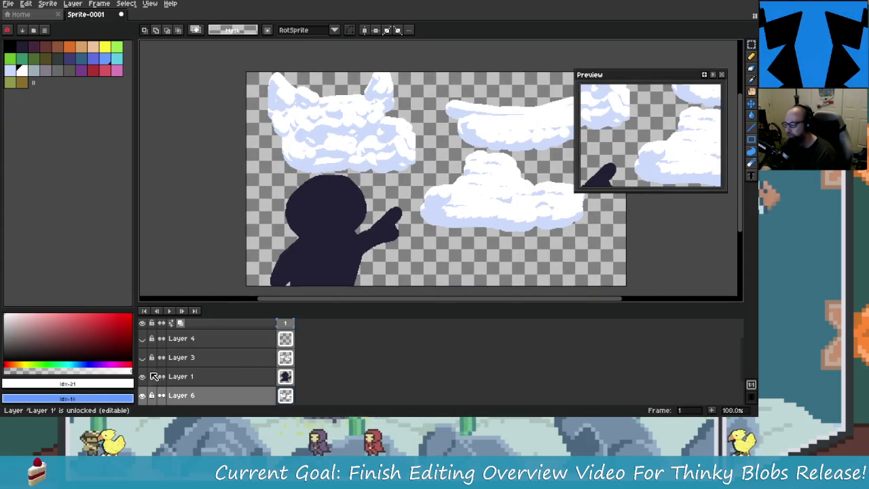
# Add a new empty layer and hide Layer 6's existing clouds.
pyautogui.rightClick(203, 401)
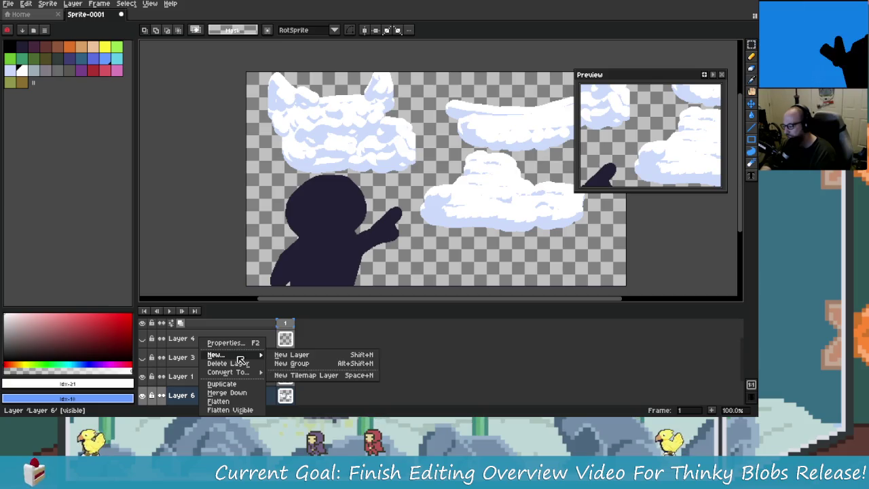
pyautogui.click(289, 356)
pyautogui.scroll(-1, 148, 370)
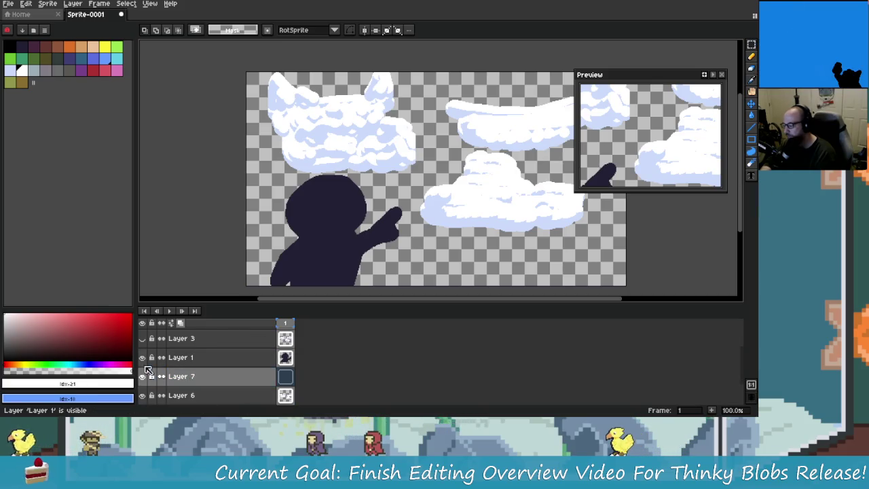
pyautogui.click(142, 395)
pyautogui.press('b')
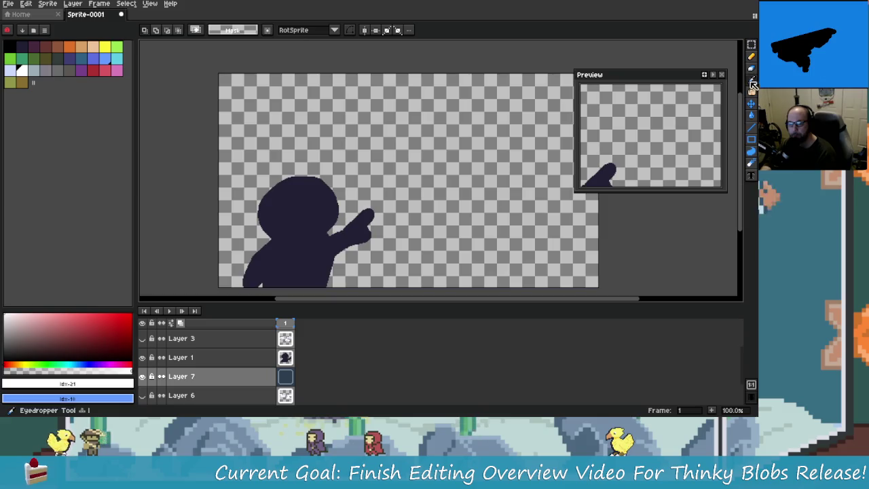
# Paint two white cloud puffs, the right one with a white-and-lavender base.
pyautogui.click(378, 171)
pyautogui.scroll(1, 299, 133)
pyautogui.scroll(-1, 299, 133)
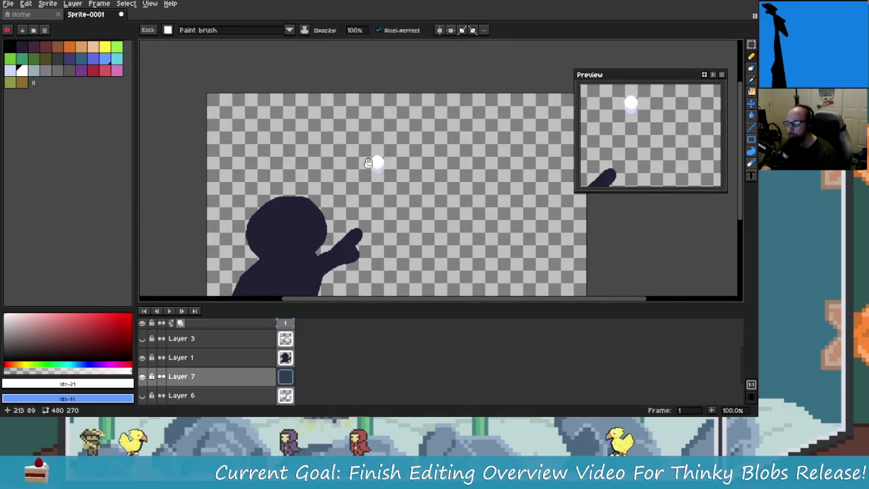
pyautogui.scroll(1, 354, 170)
pyautogui.moveTo(353, 171)
pyautogui.mouseDown()
pyautogui.moveTo(365, 116)
pyautogui.moveTo(353, 160)
pyautogui.mouseUp()
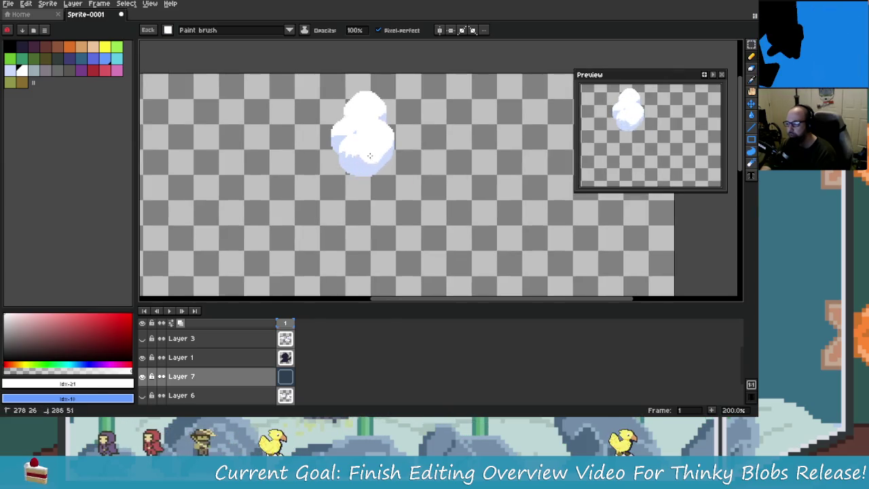
pyautogui.click(425, 180)
pyautogui.hscroll(3, 424, 180)
pyautogui.moveTo(450, 136); pyautogui.dragTo(466, 119)
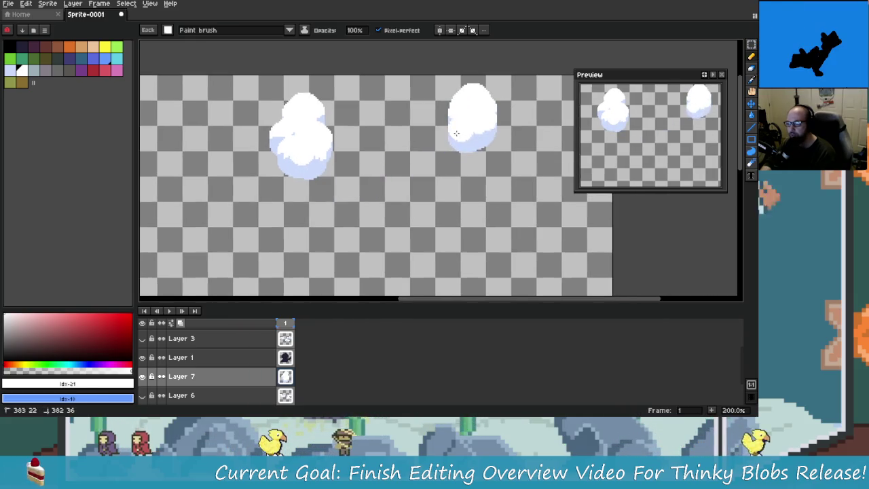
pyautogui.moveTo(483, 143); pyautogui.dragTo(421, 158)
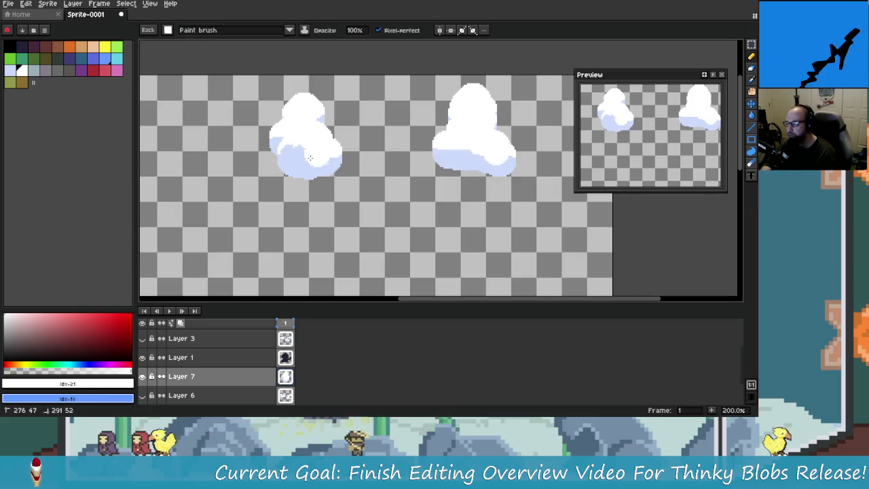
pyautogui.scroll(-1, 275, 158)
# Join the two puffs with a white band shaded in lavender, undoing the last strokes.
pyautogui.moveTo(287, 169)
pyautogui.mouseDown()
pyautogui.moveTo(436, 148)
pyautogui.moveTo(475, 153)
pyautogui.mouseUp()
pyautogui.moveTo(330, 175); pyautogui.dragTo(513, 162)
pyautogui.moveTo(516, 197)
pyautogui.mouseDown()
pyautogui.moveTo(440, 190)
pyautogui.moveTo(452, 193)
pyautogui.mouseUp()
pyautogui.moveTo(343, 166); pyautogui.dragTo(490, 152)
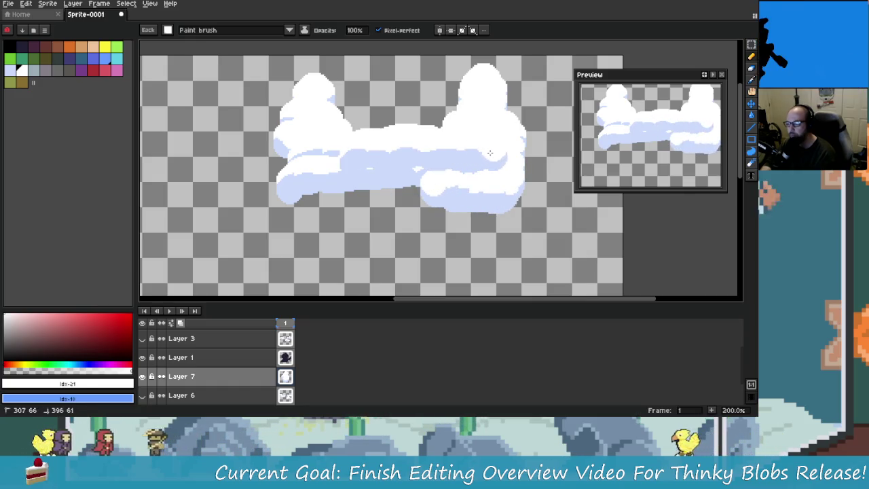
pyautogui.moveTo(329, 171)
pyautogui.mouseDown()
pyautogui.moveTo(302, 182)
pyautogui.moveTo(312, 204)
pyautogui.moveTo(413, 189)
pyautogui.mouseUp()
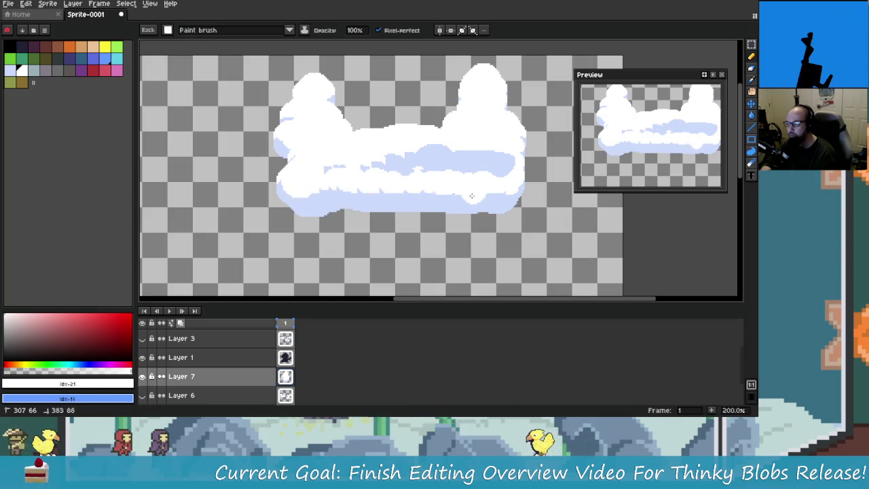
pyautogui.moveTo(502, 176)
pyautogui.mouseDown()
pyautogui.moveTo(448, 160)
pyautogui.moveTo(487, 194)
pyautogui.moveTo(502, 183)
pyautogui.moveTo(455, 224)
pyautogui.moveTo(357, 216)
pyautogui.moveTo(330, 226)
pyautogui.moveTo(421, 257)
pyautogui.moveTo(486, 244)
pyautogui.mouseUp()
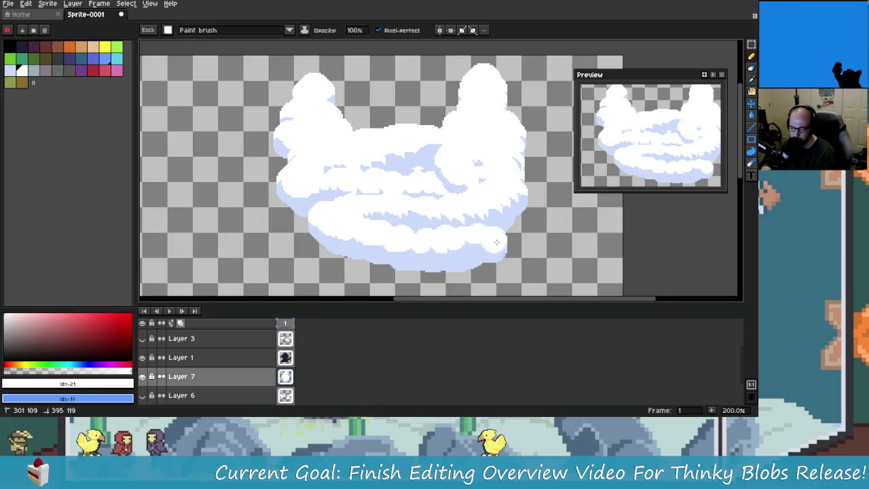
pyautogui.moveTo(317, 233)
pyautogui.mouseDown()
pyautogui.moveTo(339, 265)
pyautogui.moveTo(391, 268)
pyautogui.moveTo(342, 235)
pyautogui.mouseUp()
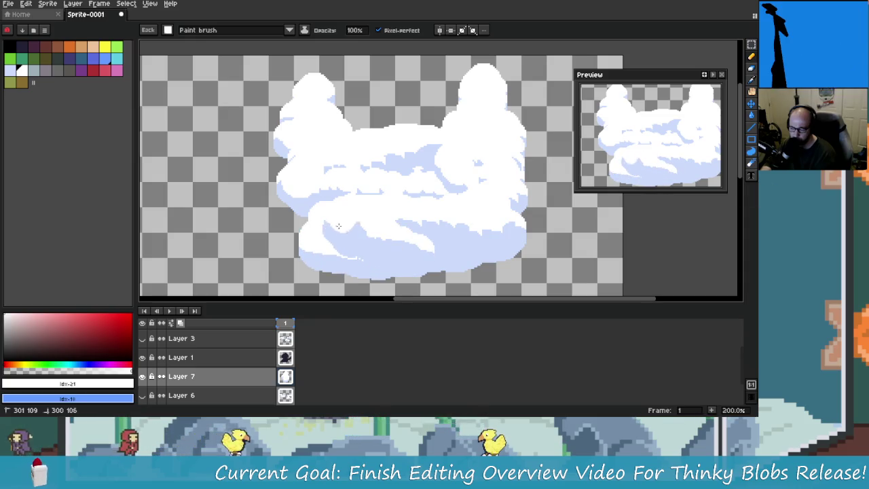
pyautogui.moveTo(423, 222); pyautogui.dragTo(417, 177)
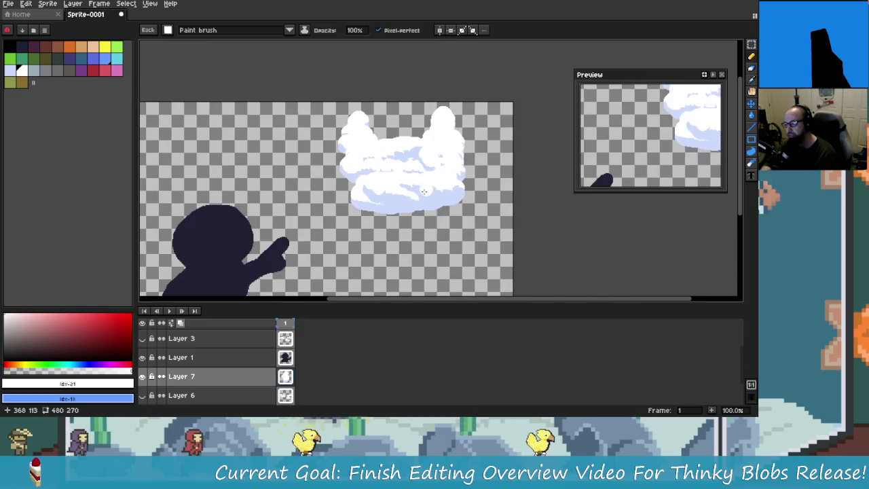
pyautogui.hotkey('ctrl', 'z')
pyautogui.hotkey('ctrl', 'z')
pyautogui.hotkey('ctrl', 'z')
pyautogui.hotkey('ctrl', 'z')
pyautogui.hotkey('ctrl', 'z')
pyautogui.hotkey('ctrl', 'z')
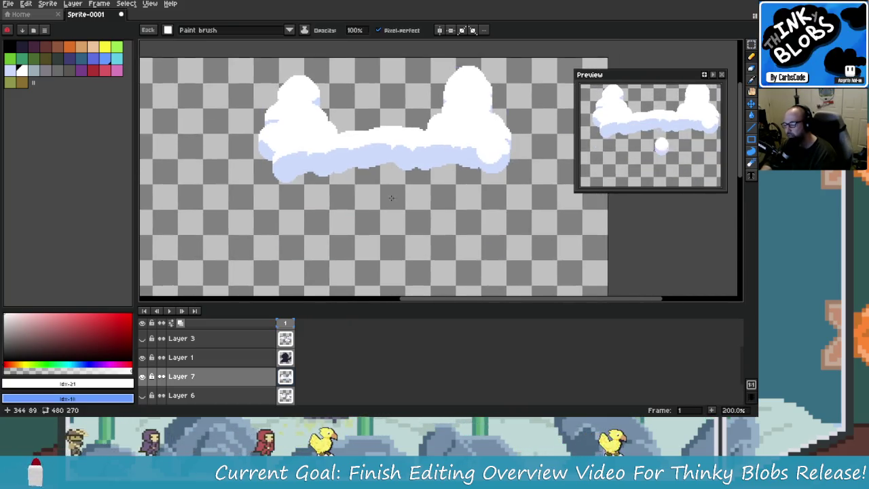
# Add rows of round white puffs along the cloud's lower body, pushing the bottom edge lower.
pyautogui.moveTo(280, 171)
pyautogui.mouseDown()
pyautogui.moveTo(443, 166)
pyautogui.moveTo(478, 178)
pyautogui.moveTo(455, 207)
pyautogui.moveTo(440, 182)
pyautogui.moveTo(409, 180)
pyautogui.mouseUp()
pyautogui.moveTo(331, 178)
pyautogui.mouseDown()
pyautogui.moveTo(284, 205)
pyautogui.moveTo(400, 201)
pyautogui.moveTo(452, 211)
pyautogui.mouseUp()
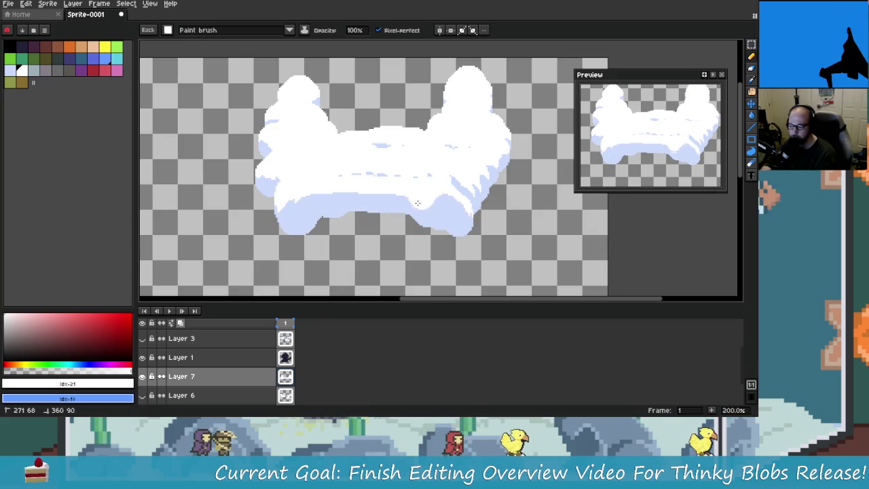
pyautogui.moveTo(373, 193); pyautogui.dragTo(399, 240)
pyautogui.moveTo(333, 189)
pyautogui.mouseDown()
pyautogui.moveTo(285, 204)
pyautogui.moveTo(370, 204)
pyautogui.moveTo(432, 217)
pyautogui.mouseUp()
pyautogui.moveTo(367, 177); pyautogui.dragTo(414, 224)
pyautogui.moveTo(370, 204); pyautogui.dragTo(451, 210)
pyautogui.moveTo(326, 204)
pyautogui.mouseDown()
pyautogui.moveTo(434, 218)
pyautogui.moveTo(461, 204)
pyautogui.mouseUp()
pyautogui.moveTo(306, 210)
pyautogui.mouseDown()
pyautogui.moveTo(279, 217)
pyautogui.moveTo(421, 234)
pyautogui.mouseUp()
pyautogui.moveTo(326, 197)
pyautogui.mouseDown()
pyautogui.moveTo(351, 188)
pyautogui.moveTo(330, 233)
pyautogui.moveTo(373, 212)
pyautogui.moveTo(463, 196)
pyautogui.mouseUp()
# Shade the cloud's lower band in lavender and run lavender shading up its left edge.
pyautogui.moveTo(325, 193)
pyautogui.mouseDown()
pyautogui.moveTo(405, 185)
pyautogui.moveTo(449, 193)
pyautogui.mouseUp()
pyautogui.moveTo(392, 174); pyautogui.dragTo(421, 165)
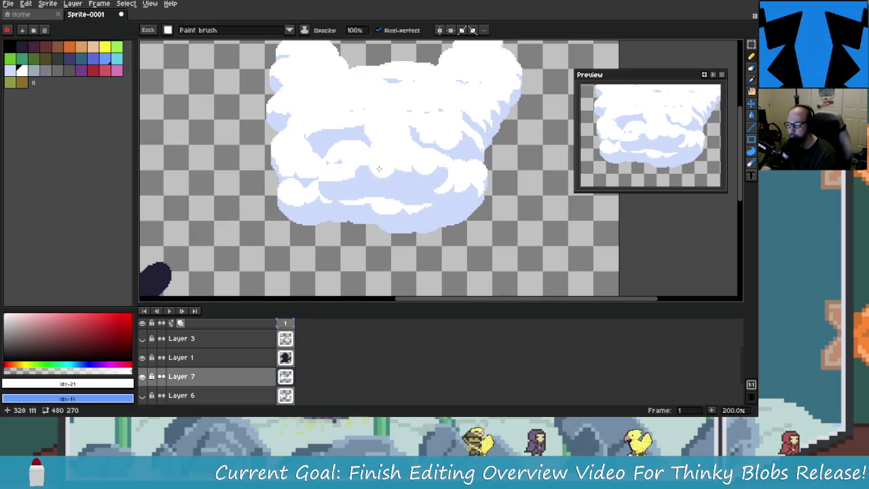
pyautogui.moveTo(309, 204); pyautogui.dragTo(453, 217)
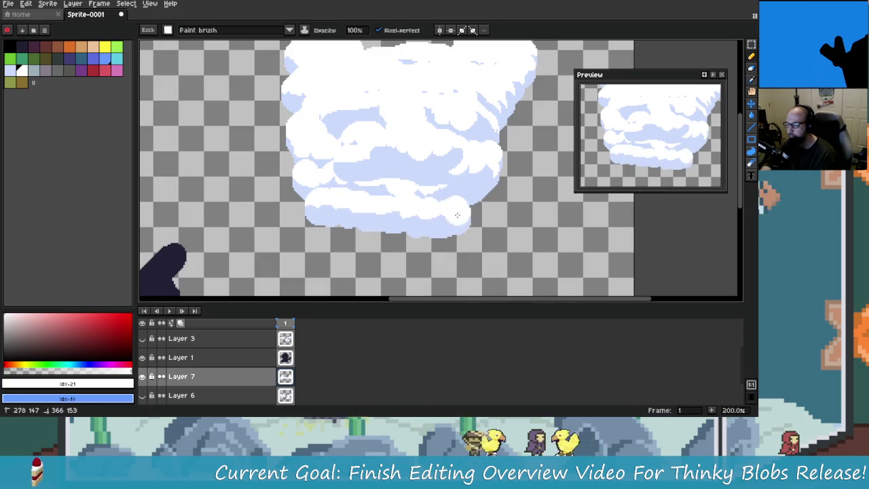
pyautogui.moveTo(479, 190); pyautogui.dragTo(488, 181)
pyautogui.moveTo(329, 217); pyautogui.dragTo(358, 201)
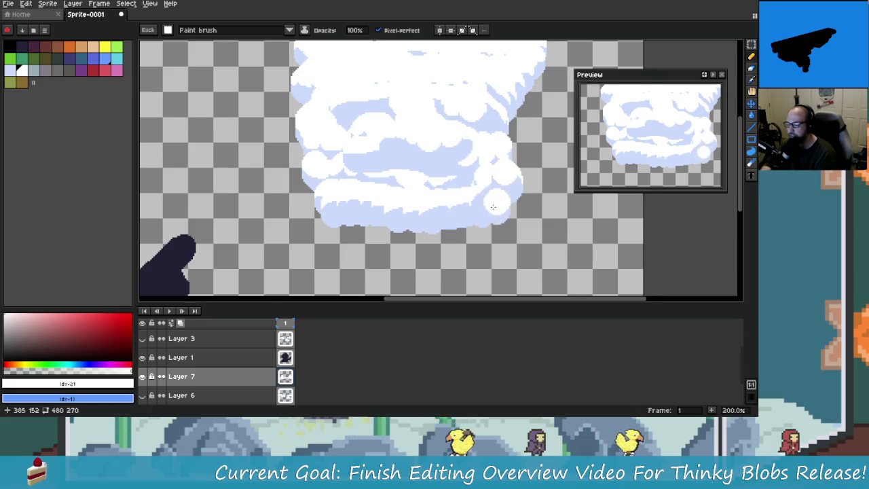
pyautogui.moveTo(352, 216); pyautogui.dragTo(305, 107)
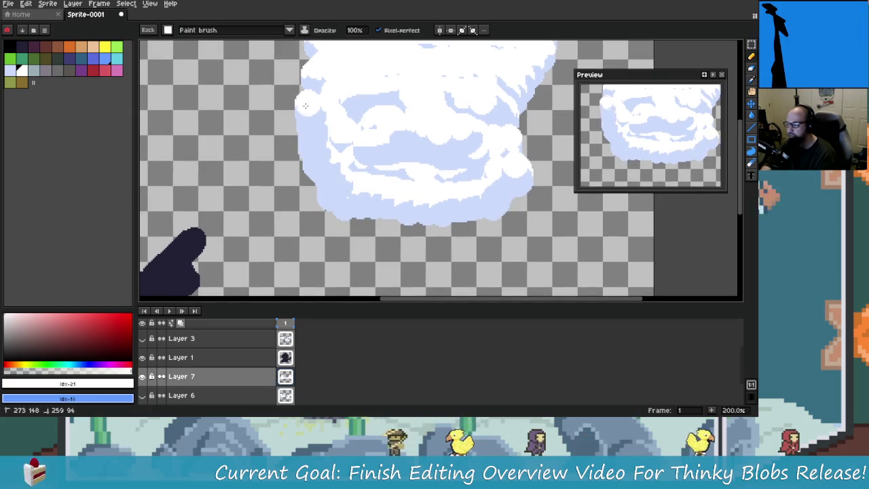
pyautogui.scroll(-2, 305, 108)
pyautogui.scroll(3, 312, 170)
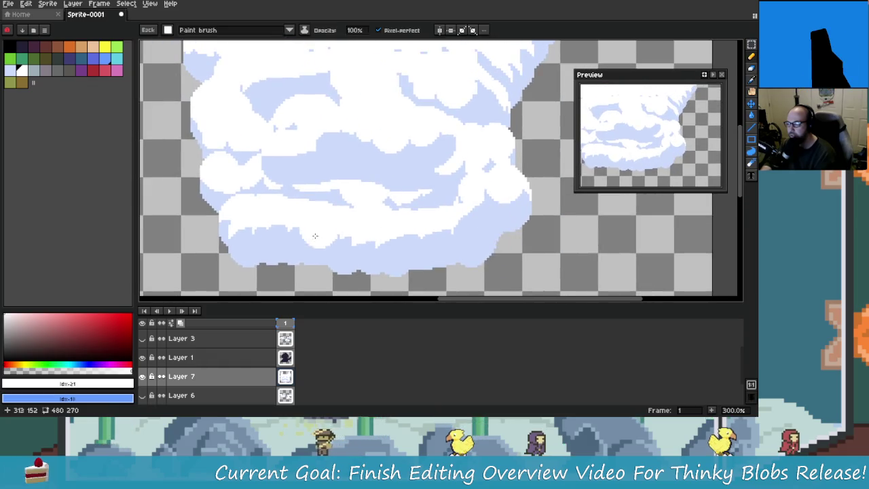
pyautogui.moveTo(232, 213); pyautogui.dragTo(205, 135)
pyautogui.scroll(-1, 333, 243)
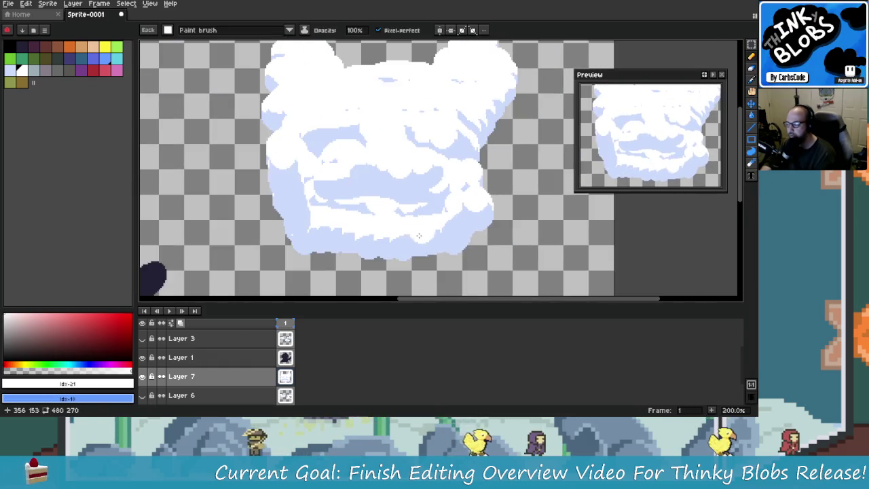
# Brush white along the cloud's bottom edge and shade the right bump in lavender.
pyautogui.moveTo(332, 243); pyautogui.dragTo(494, 231)
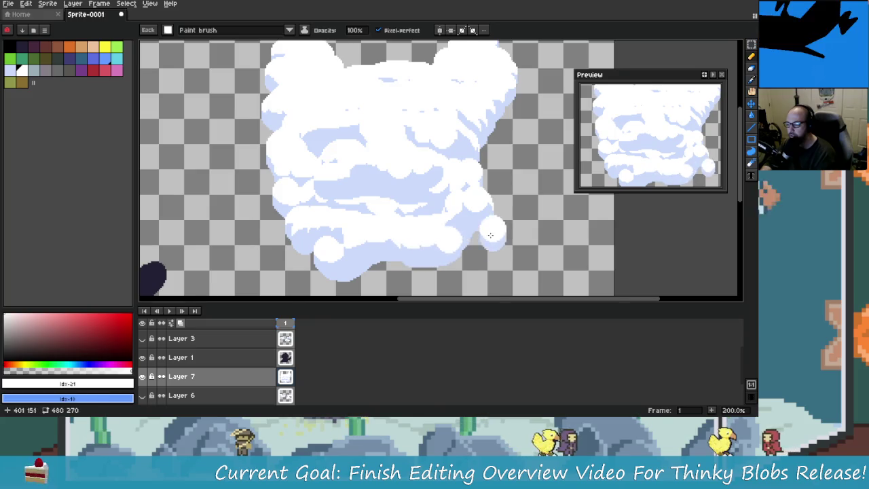
pyautogui.scroll(-2, 502, 244)
pyautogui.scroll(1, 475, 245)
pyautogui.scroll(-1, 445, 245)
pyautogui.scroll(1, 445, 241)
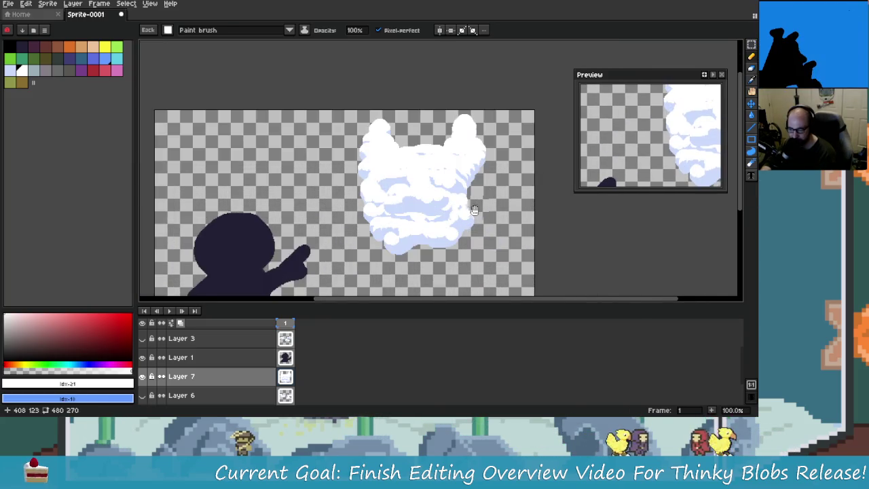
pyautogui.scroll(2, 451, 224)
pyautogui.moveTo(388, 170); pyautogui.dragTo(414, 168)
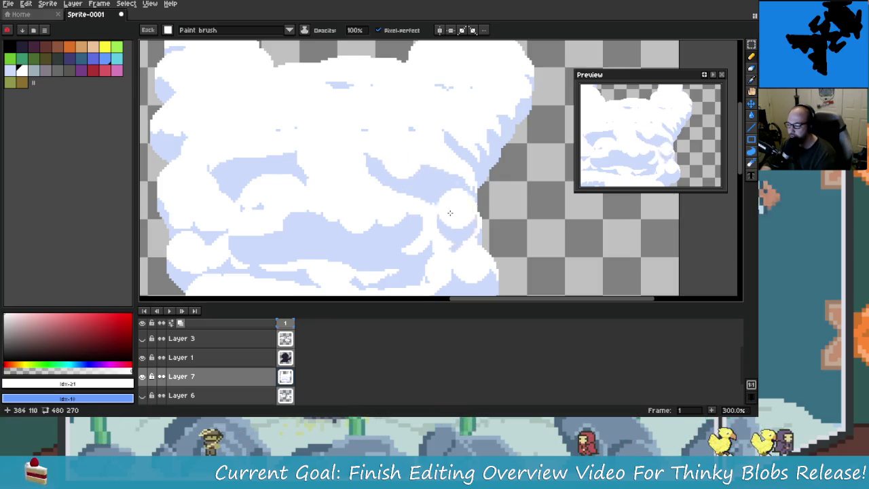
pyautogui.scroll(-2, 466, 246)
pyautogui.scroll(2, 466, 248)
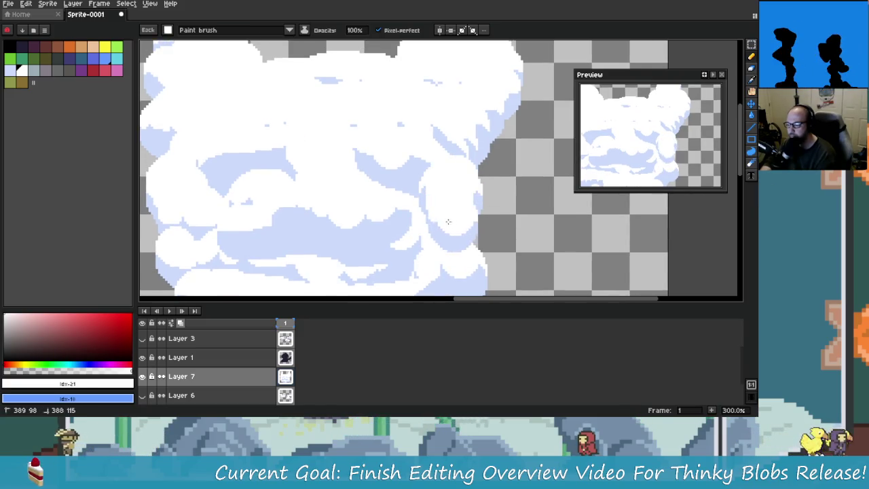
pyautogui.scroll(-1, 457, 233)
pyautogui.scroll(-1, 408, 228)
pyautogui.scroll(1, 393, 235)
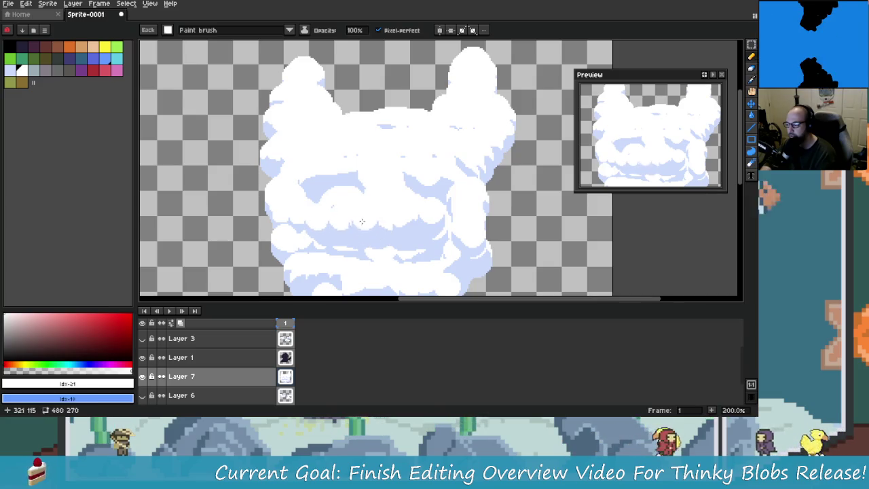
pyautogui.scroll(-1, 453, 259)
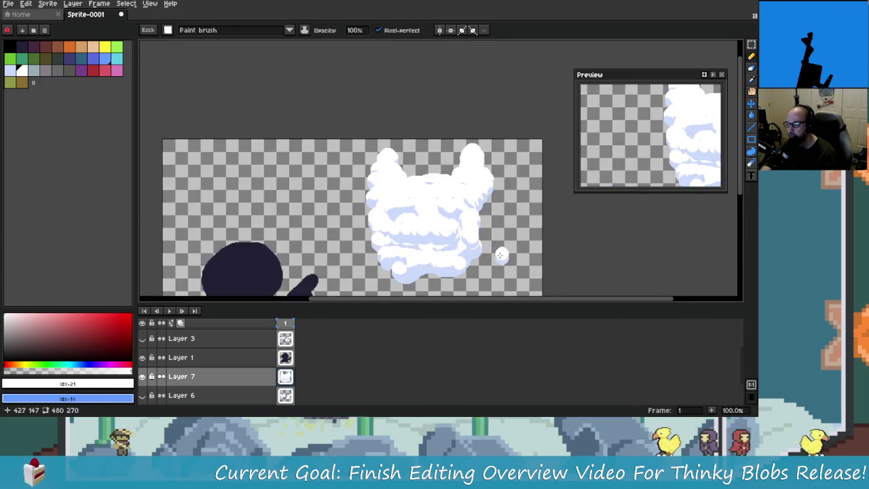
# Replace a curling white puff with an arm-shaped puff on the cloud's lower right.
pyautogui.scroll(1, 502, 272)
pyautogui.moveTo(434, 227)
pyautogui.mouseDown()
pyautogui.moveTo(459, 207)
pyautogui.moveTo(465, 186)
pyautogui.moveTo(427, 236)
pyautogui.mouseUp()
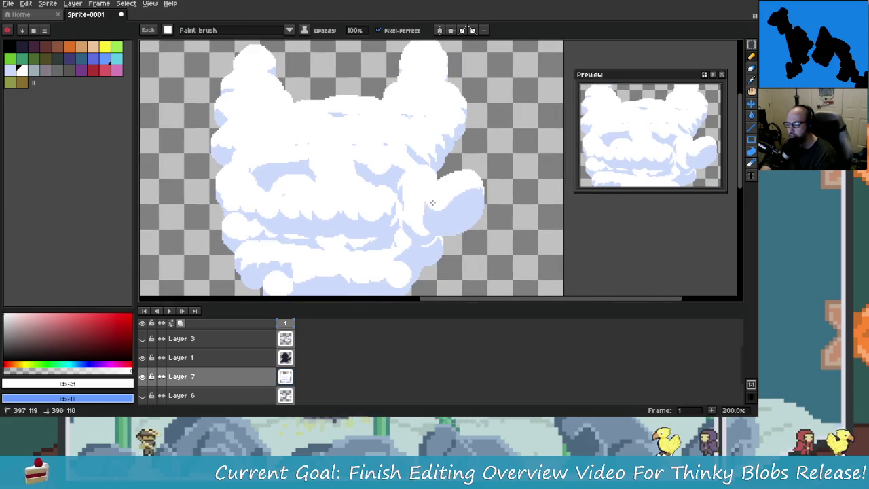
pyautogui.scroll(-1, 427, 235)
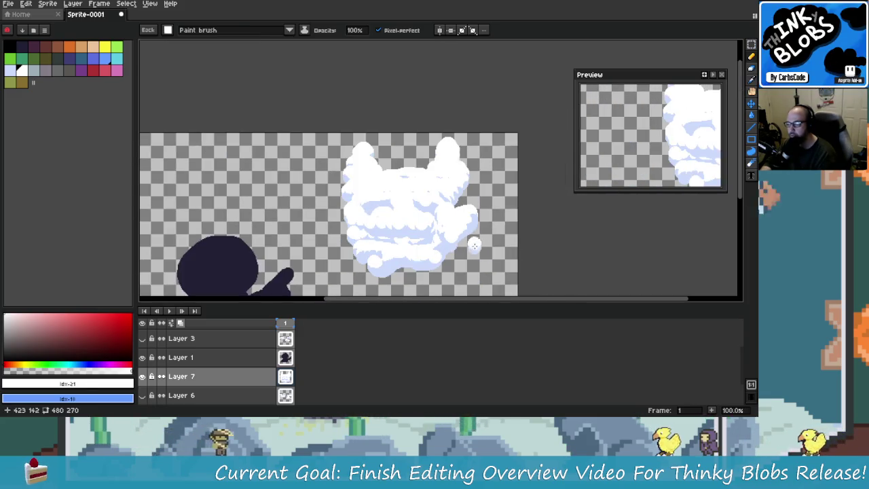
pyautogui.scroll(1, 427, 236)
pyautogui.hotkey('ctrl', 'z')
pyautogui.hotkey('ctrl', 'z')
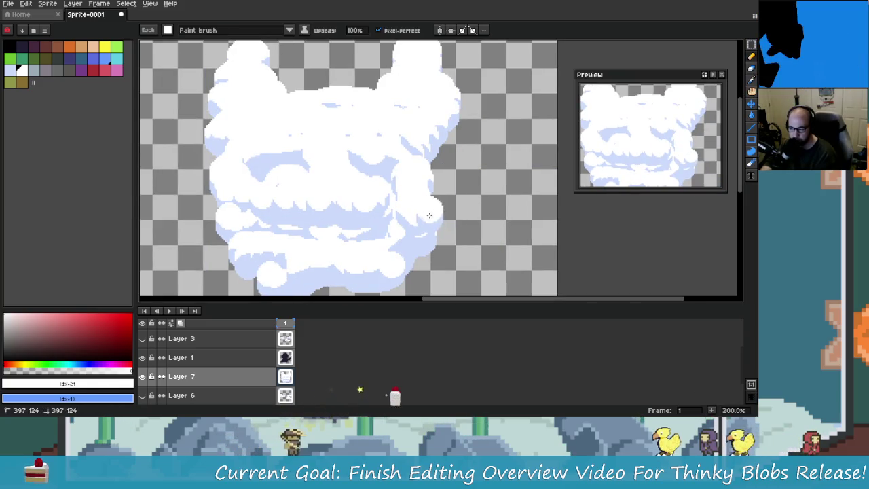
pyautogui.moveTo(425, 228); pyautogui.dragTo(506, 166)
pyautogui.moveTo(421, 217)
pyautogui.mouseDown()
pyautogui.moveTo(480, 166)
pyautogui.moveTo(491, 180)
pyautogui.moveTo(434, 210)
pyautogui.moveTo(499, 231)
pyautogui.mouseUp()
# Try extra puffs on the cloud's left side, then undo them.
pyautogui.scroll(-1, 538, 267)
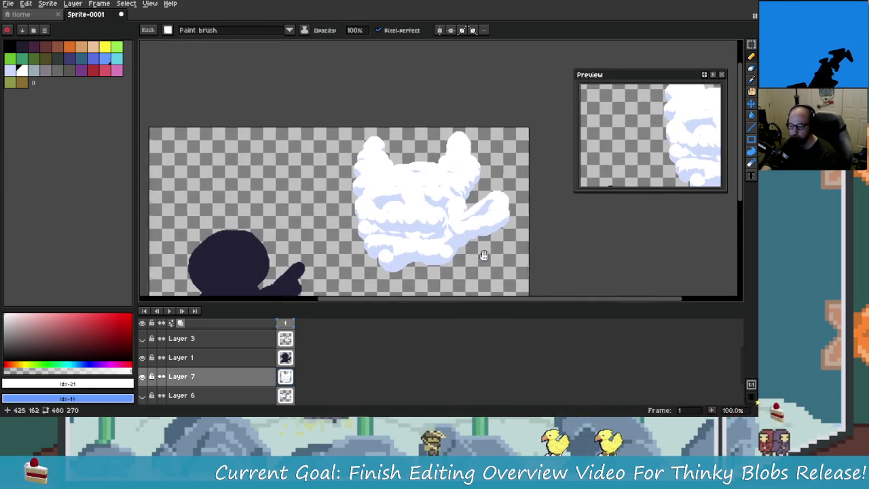
pyautogui.scroll(1, 441, 245)
pyautogui.moveTo(342, 231)
pyautogui.mouseDown()
pyautogui.moveTo(268, 190)
pyautogui.moveTo(251, 204)
pyautogui.moveTo(292, 231)
pyautogui.mouseUp()
pyautogui.scroll(-2, 454, 245)
pyautogui.scroll(1, 468, 241)
pyautogui.hotkey('ctrl', 'z')
pyautogui.hotkey('ctrl', 'z')
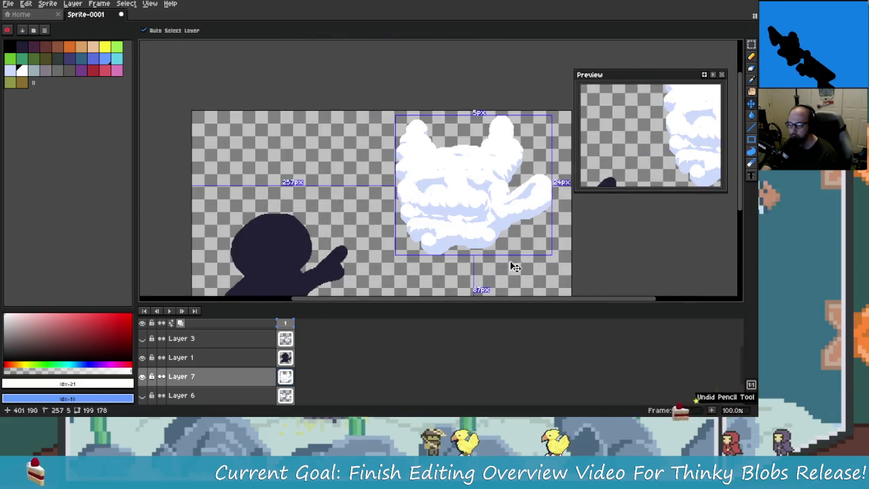
pyautogui.hotkey('ctrl', 'z')
pyautogui.hotkey('ctrl', 'z')
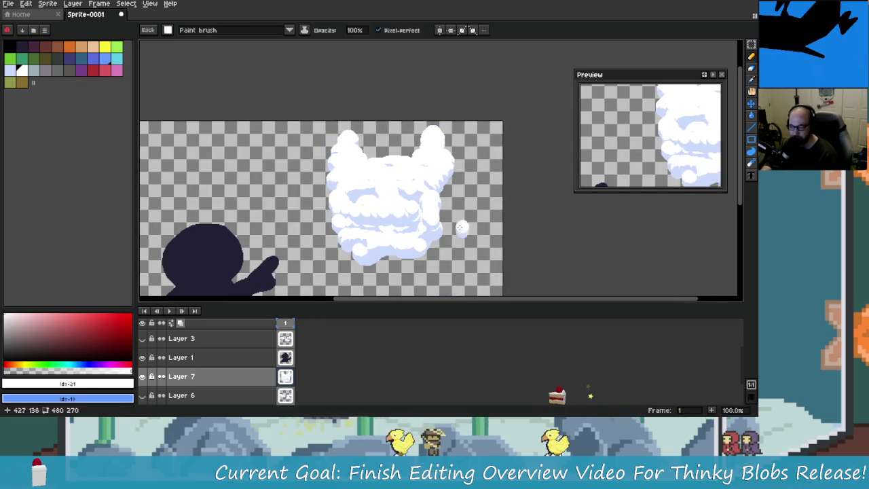
# Paint wavy white highlights across the cloud's light-blue bands.
pyautogui.scroll(1, 408, 227)
pyautogui.scroll(1, 341, 215)
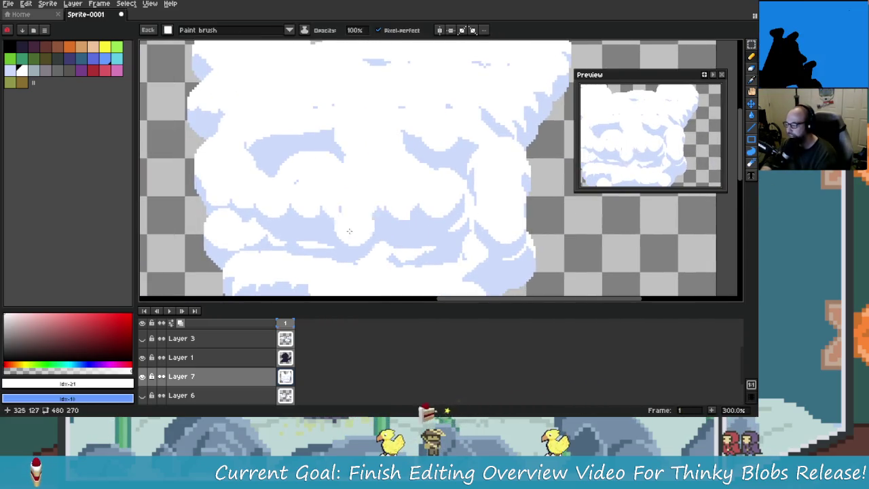
pyautogui.hscroll(-2, 292, 207)
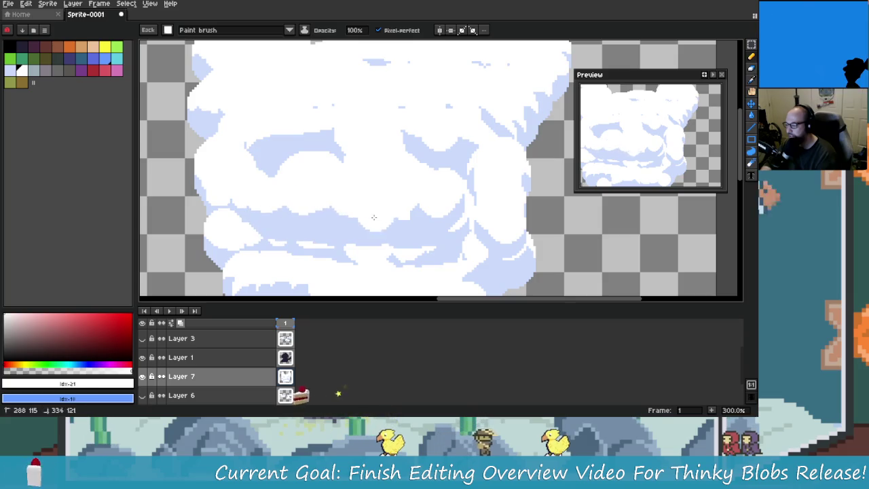
pyautogui.scroll(-1, 486, 227)
pyautogui.hscroll(-1, 408, 228)
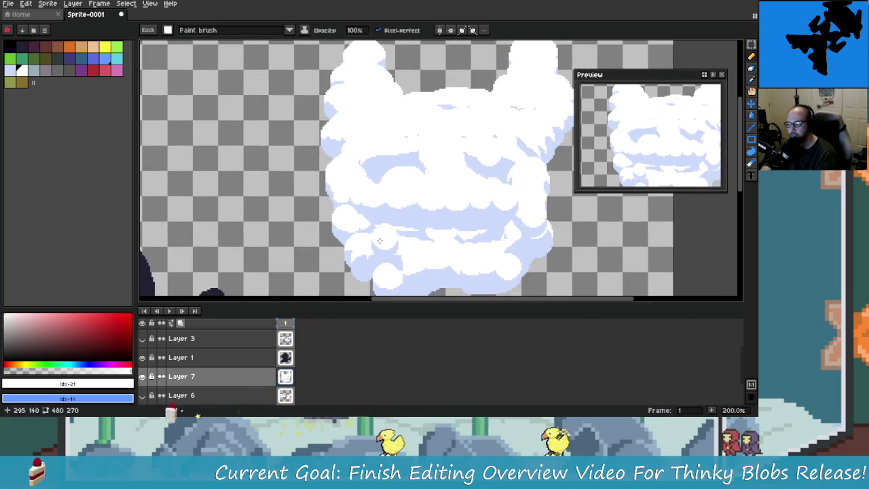
pyautogui.moveTo(401, 228)
pyautogui.mouseDown()
pyautogui.moveTo(488, 231)
pyautogui.moveTo(374, 235)
pyautogui.moveTo(533, 237)
pyautogui.mouseUp()
pyautogui.scroll(-1, 367, 236)
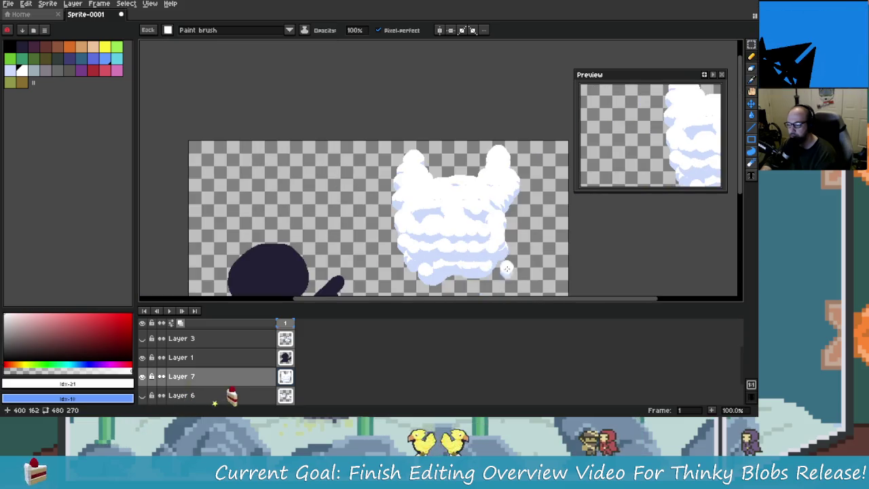
pyautogui.scroll(2, 359, 236)
pyautogui.moveTo(351, 238)
pyautogui.mouseDown()
pyautogui.moveTo(401, 203)
pyautogui.moveTo(543, 214)
pyautogui.moveTo(324, 220)
pyautogui.mouseUp()
pyautogui.scroll(-1, 325, 221)
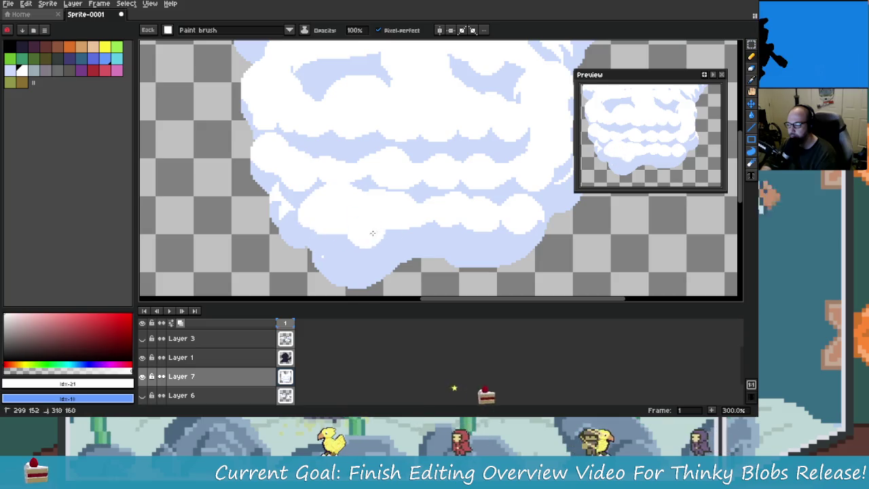
# Add round white puffs along the right edge and round out the left edge.
pyautogui.click(551, 243)
pyautogui.scroll(1, 473, 228)
pyautogui.scroll(-1, 473, 228)
pyautogui.click(478, 179)
pyautogui.scroll(1, 477, 179)
pyautogui.click(467, 145)
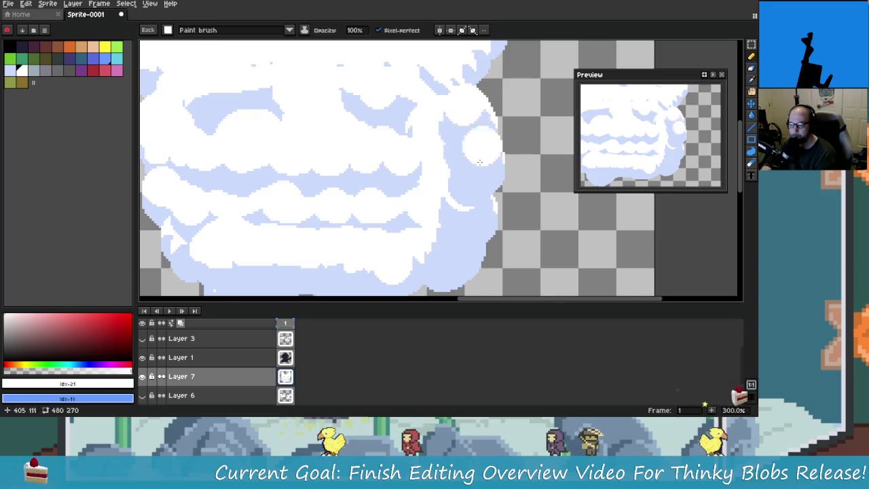
pyautogui.scroll(-1, 407, 176)
pyautogui.scroll(1, 291, 235)
pyautogui.click(292, 236)
pyautogui.moveTo(291, 235); pyautogui.dragTo(263, 75)
# Undo the top-right puff's shading and fill that puff out with white.
pyautogui.scroll(-2, 361, 152)
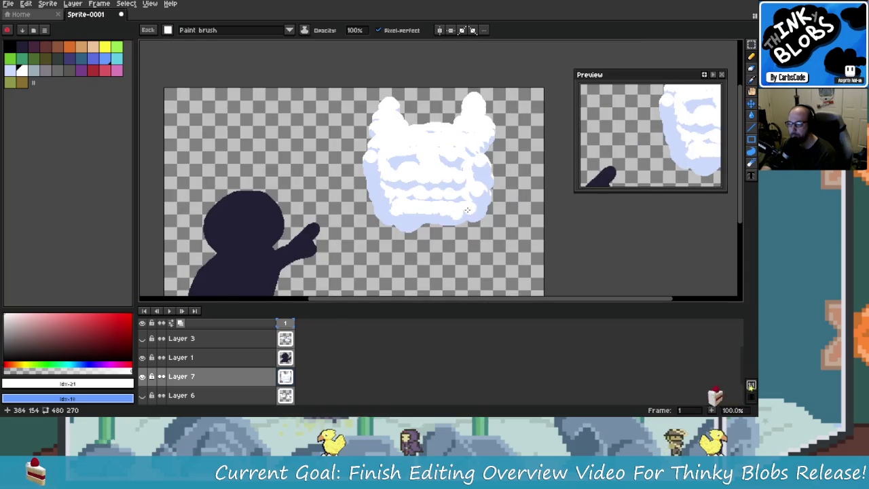
pyautogui.scroll(-1, 396, 230)
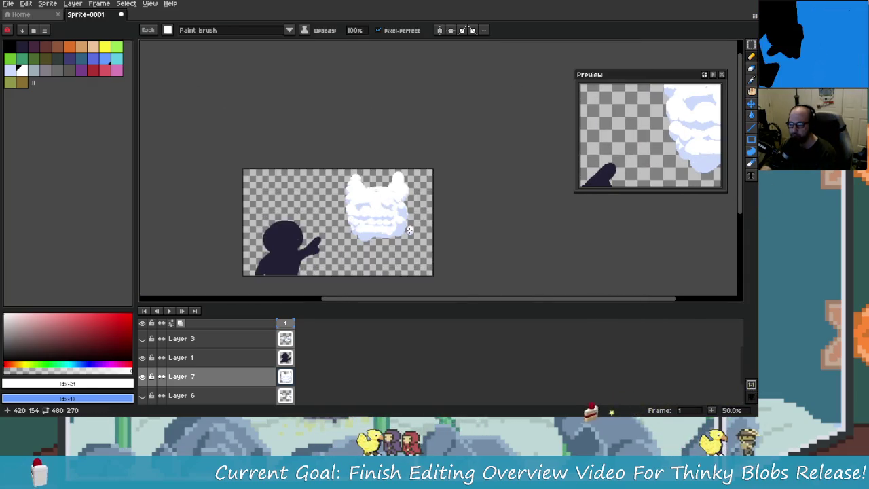
pyautogui.scroll(1, 396, 229)
pyautogui.scroll(1, 433, 150)
pyautogui.hotkey('ctrl', 'z')
pyautogui.hotkey('ctrl', 'z')
pyautogui.hotkey('ctrl', 'z')
pyautogui.moveTo(372, 92); pyautogui.dragTo(367, 81)
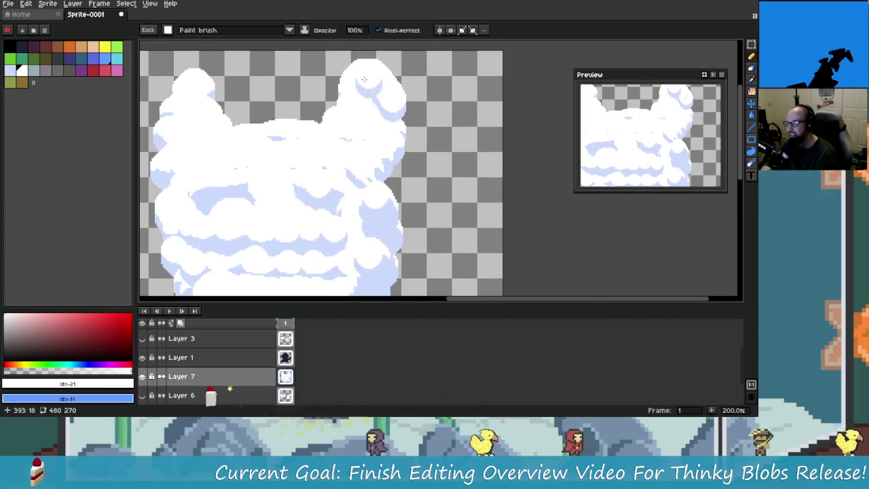
pyautogui.moveTo(339, 109)
pyautogui.mouseDown()
pyautogui.moveTo(245, 136)
pyautogui.moveTo(285, 122)
pyautogui.moveTo(353, 134)
pyautogui.moveTo(321, 154)
pyautogui.moveTo(408, 136)
pyautogui.moveTo(428, 167)
pyautogui.mouseUp()
# Select the cloud with the Rectangular Marquee and delete it from Layer 7.
pyautogui.hscroll(-3, 337, 102)
pyautogui.scroll(-1, 429, 167)
pyautogui.scroll(-1, 394, 241)
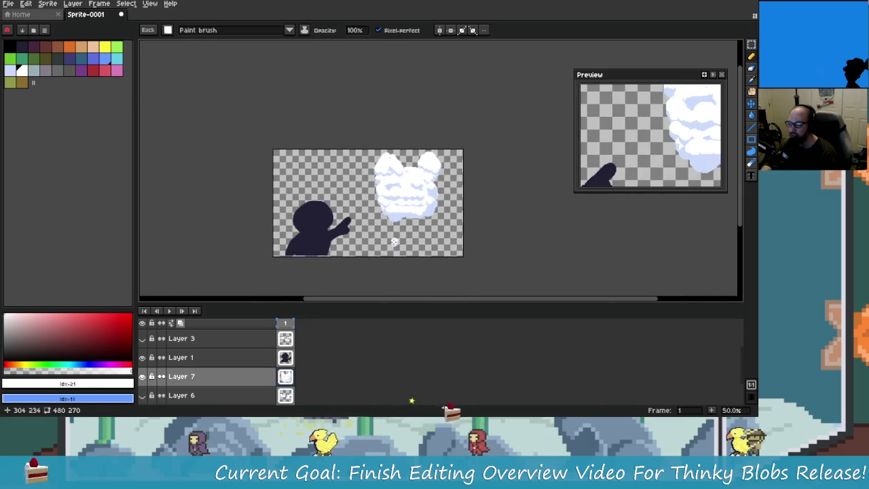
pyautogui.moveTo(435, 224); pyautogui.dragTo(421, 226)
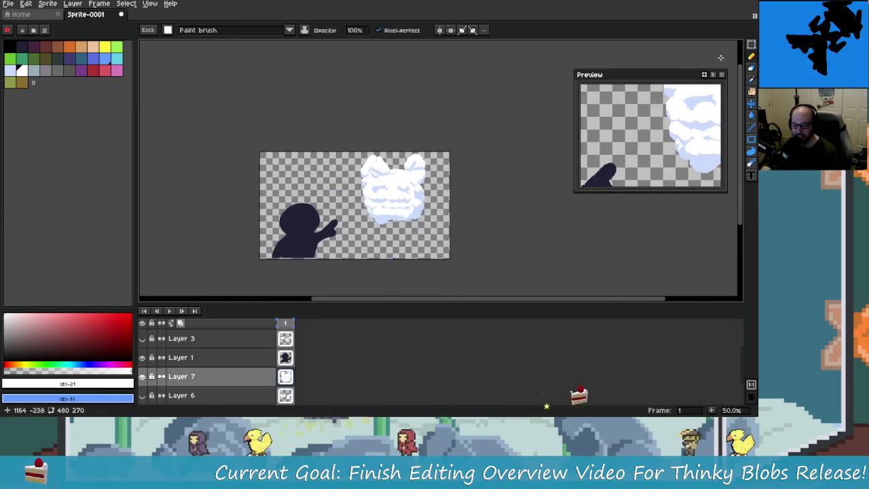
pyautogui.click(751, 44)
pyautogui.moveTo(350, 150); pyautogui.dragTo(451, 235)
pyautogui.press('Delete')
# At 100% zoom with the white brush, paint the first strokes of a new cloud.
pyautogui.press('1')
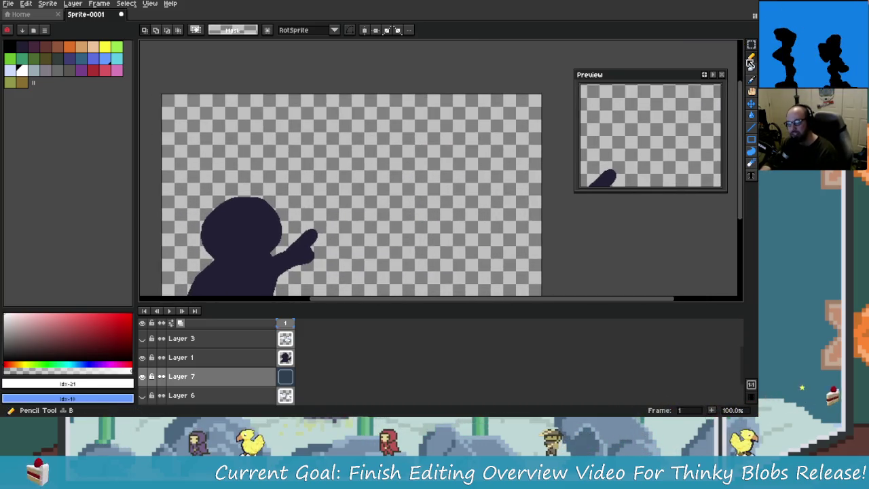
pyautogui.click(751, 59)
pyautogui.scroll(1, 407, 165)
pyautogui.scroll(1, 416, 168)
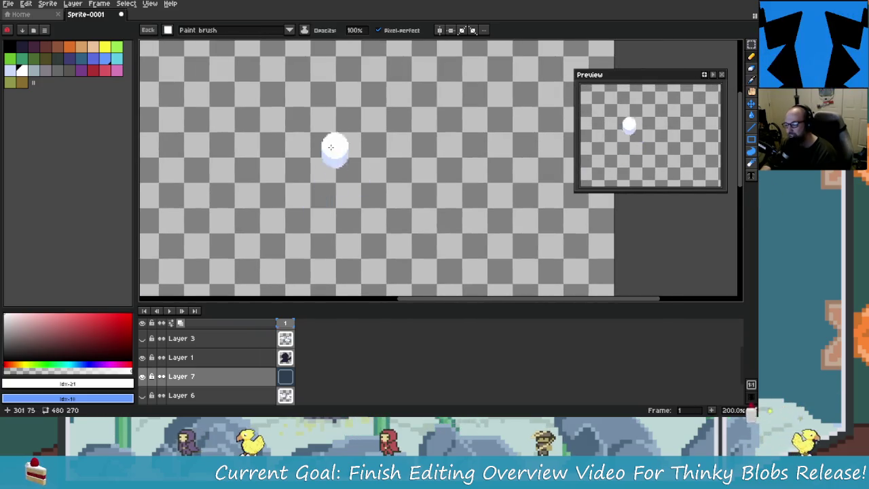
pyautogui.moveTo(302, 136)
pyautogui.mouseDown()
pyautogui.moveTo(312, 125)
pyautogui.moveTo(329, 135)
pyautogui.mouseUp()
pyautogui.moveTo(442, 133); pyautogui.dragTo(472, 140)
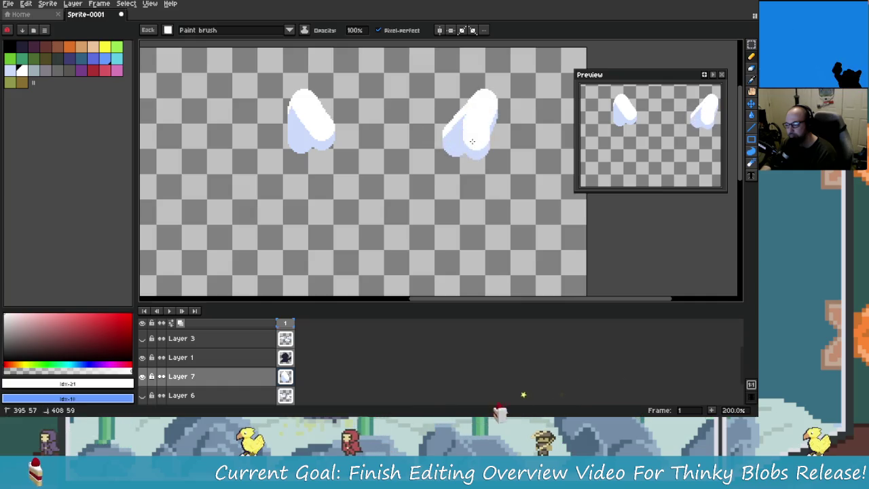
pyautogui.moveTo(330, 156); pyautogui.dragTo(353, 122)
# Outline the new cloud and fill its body with white.
pyautogui.moveTo(423, 139)
pyautogui.mouseDown()
pyautogui.moveTo(319, 146)
pyautogui.moveTo(290, 170)
pyautogui.moveTo(318, 219)
pyautogui.moveTo(468, 148)
pyautogui.mouseUp()
pyautogui.moveTo(370, 139); pyautogui.dragTo(356, 146)
pyautogui.moveTo(407, 136); pyautogui.dragTo(319, 146)
pyautogui.moveTo(448, 149)
pyautogui.mouseDown()
pyautogui.moveTo(327, 155)
pyautogui.moveTo(319, 183)
pyautogui.moveTo(353, 200)
pyautogui.moveTo(408, 163)
pyautogui.moveTo(422, 168)
pyautogui.moveTo(366, 203)
pyautogui.moveTo(319, 196)
pyautogui.mouseUp()
pyautogui.hotkey('ctrl', 'z')
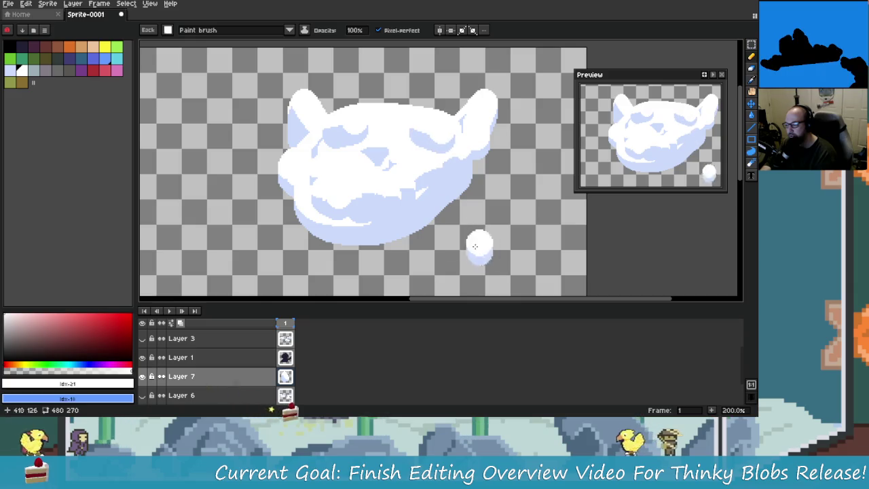
pyautogui.moveTo(309, 207); pyautogui.dragTo(415, 196)
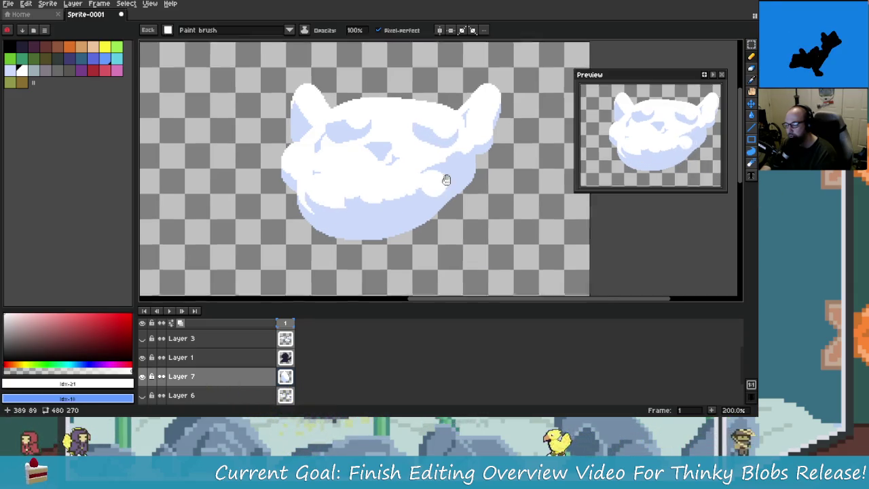
# Add light-blue shading along the cloud's lower part.
pyautogui.scroll(-1, 442, 186)
pyautogui.scroll(1, 367, 145)
pyautogui.moveTo(367, 145); pyautogui.dragTo(418, 150)
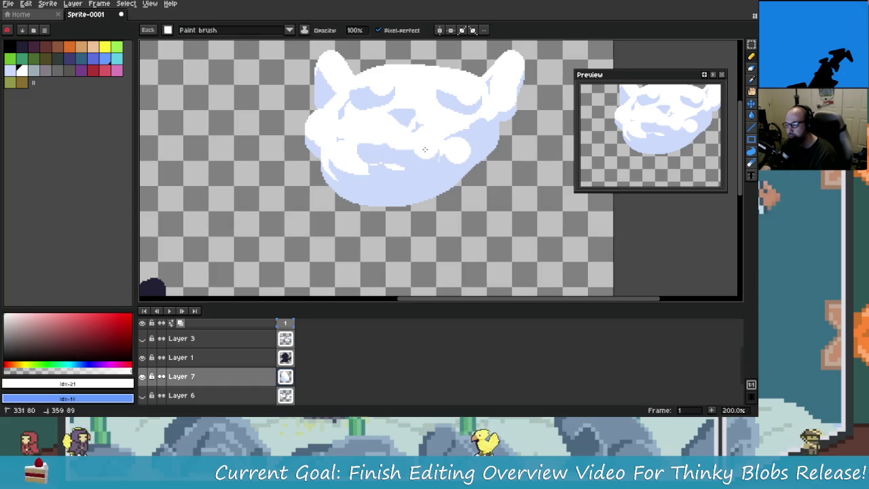
pyautogui.scroll(-2, 450, 166)
pyautogui.scroll(2, 441, 166)
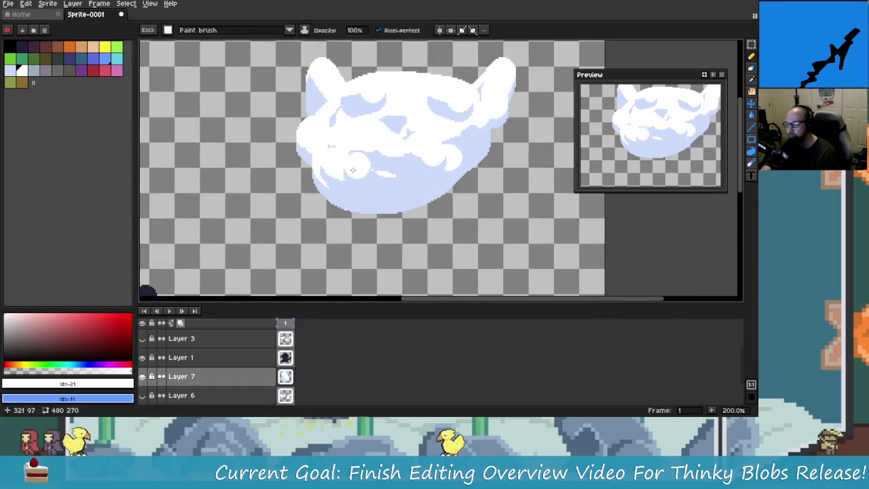
pyautogui.scroll(-1, 413, 170)
pyautogui.scroll(1, 414, 169)
pyautogui.scroll(1, 436, 137)
pyautogui.scroll(-1, 435, 138)
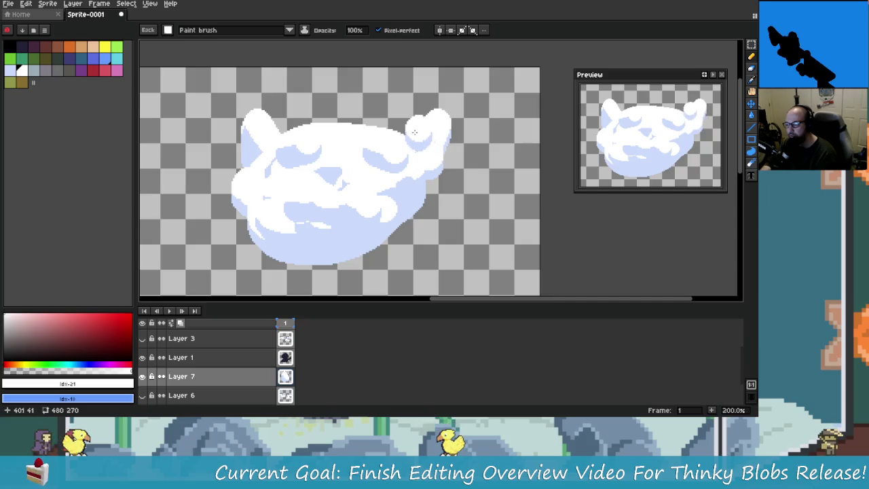
# Shade and reshape the right puff in light blue.
pyautogui.moveTo(417, 133); pyautogui.dragTo(438, 106)
pyautogui.moveTo(434, 161); pyautogui.dragTo(427, 112)
pyautogui.moveTo(407, 150); pyautogui.dragTo(448, 122)
pyautogui.moveTo(442, 166); pyautogui.dragTo(451, 190)
# Undo an enlargement of the left puff and shade the upper-middle bulge.
pyautogui.moveTo(284, 155); pyautogui.dragTo(285, 132)
pyautogui.moveTo(271, 99)
pyautogui.mouseDown()
pyautogui.moveTo(238, 168)
pyautogui.moveTo(257, 102)
pyautogui.moveTo(242, 159)
pyautogui.mouseUp()
pyautogui.hotkey('ctrl', 'z')
pyautogui.hotkey('ctrl', 'z')
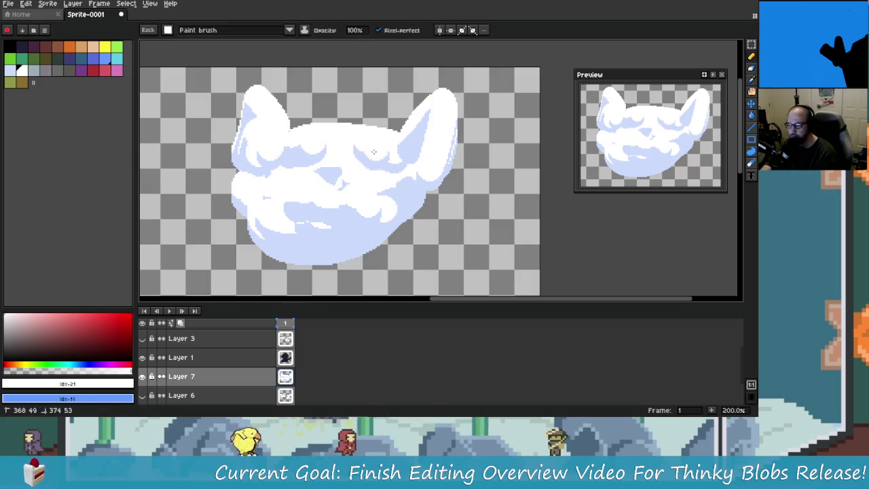
pyautogui.moveTo(404, 155); pyautogui.dragTo(375, 163)
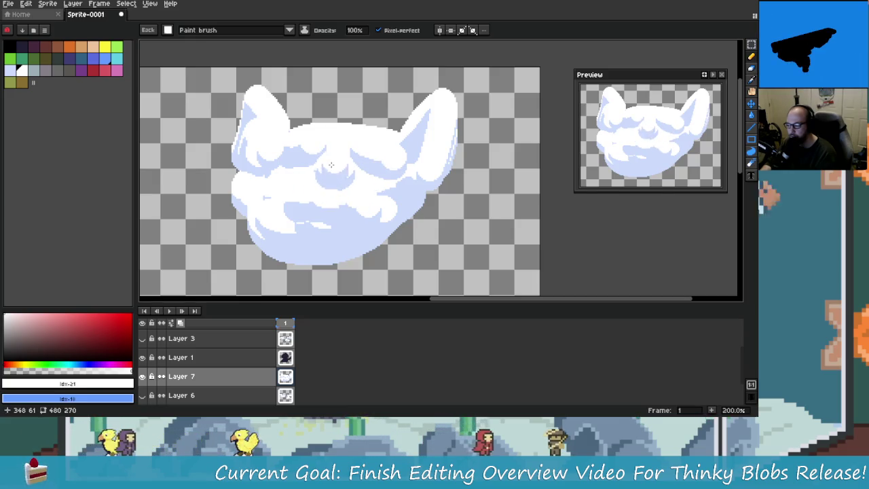
# Paint a blob under the cloud's lower left, then undo it.
pyautogui.scroll(-2, 385, 201)
pyautogui.scroll(2, 404, 221)
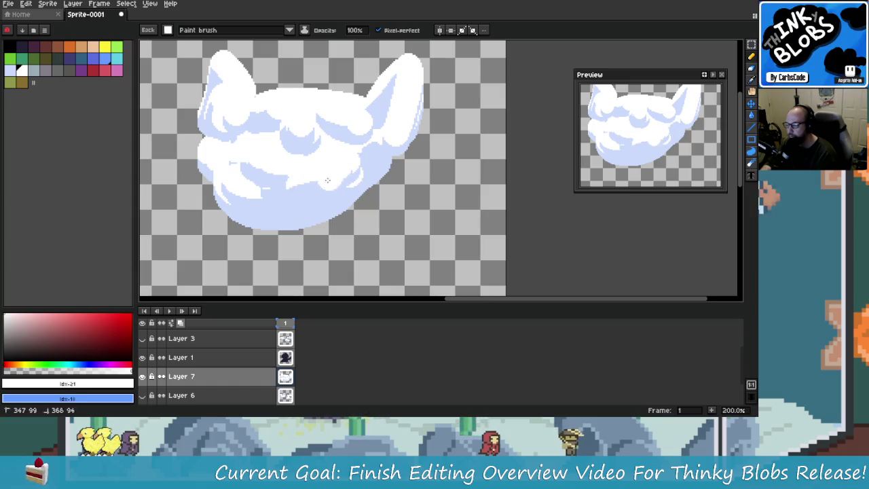
pyautogui.hscroll(-2, 334, 173)
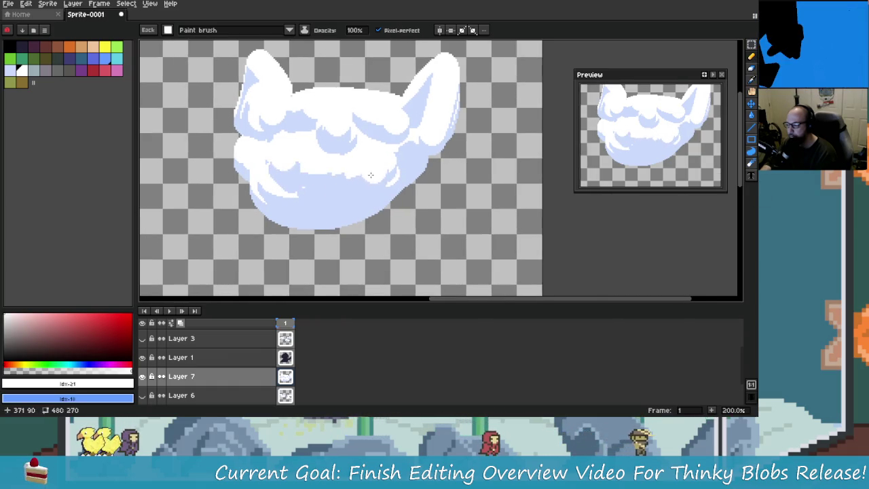
pyautogui.scroll(-1, 370, 175)
pyautogui.scroll(-1, 394, 193)
pyautogui.scroll(1, 414, 207)
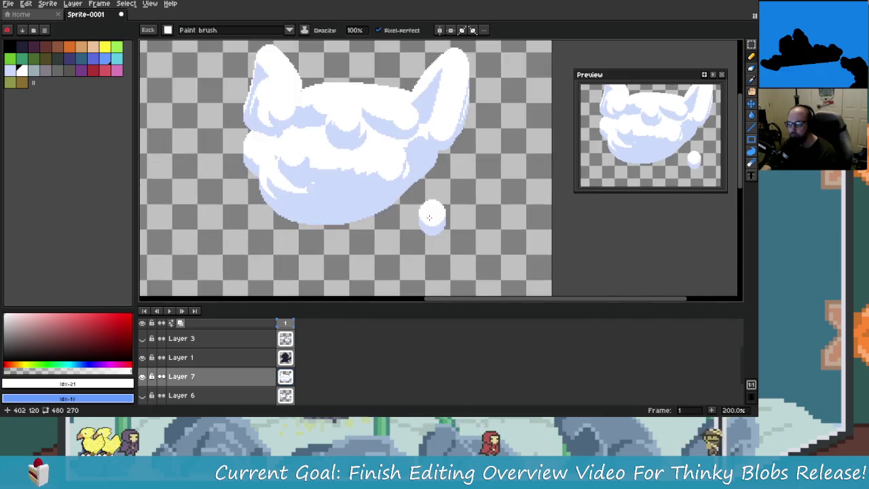
pyautogui.scroll(1, 428, 218)
pyautogui.scroll(1, 399, 211)
pyautogui.moveTo(298, 227); pyautogui.dragTo(322, 201)
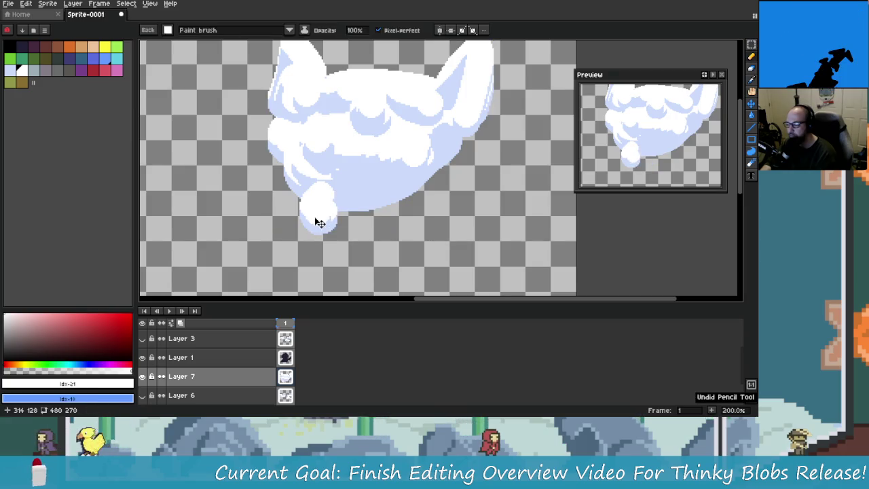
pyautogui.hotkey('ctrl', 'z')
# Extend the cloud's bottom and right side with light-blue strokes, undoing each attempt.
pyautogui.moveTo(308, 201)
pyautogui.mouseDown()
pyautogui.moveTo(441, 196)
pyautogui.moveTo(469, 207)
pyautogui.mouseUp()
pyautogui.press('v')
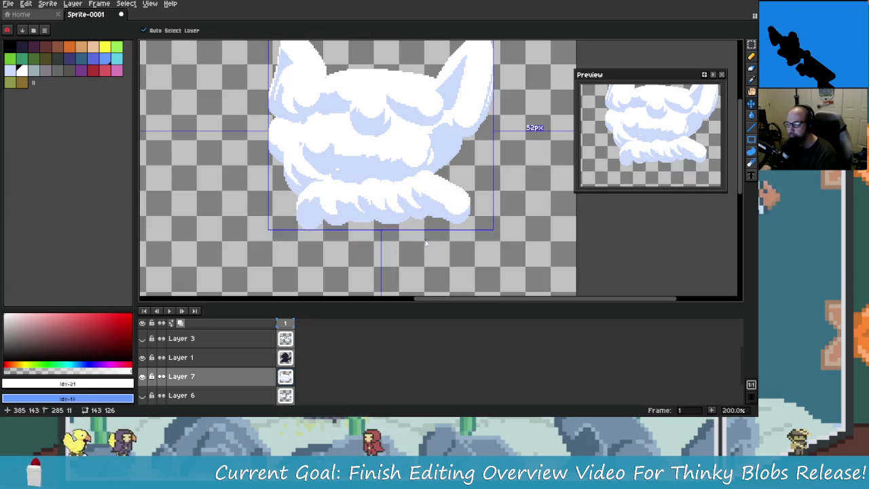
pyautogui.hotkey('ctrl', 'z')
pyautogui.press('b')
pyautogui.moveTo(319, 224)
pyautogui.mouseDown()
pyautogui.moveTo(428, 224)
pyautogui.moveTo(472, 182)
pyautogui.mouseUp()
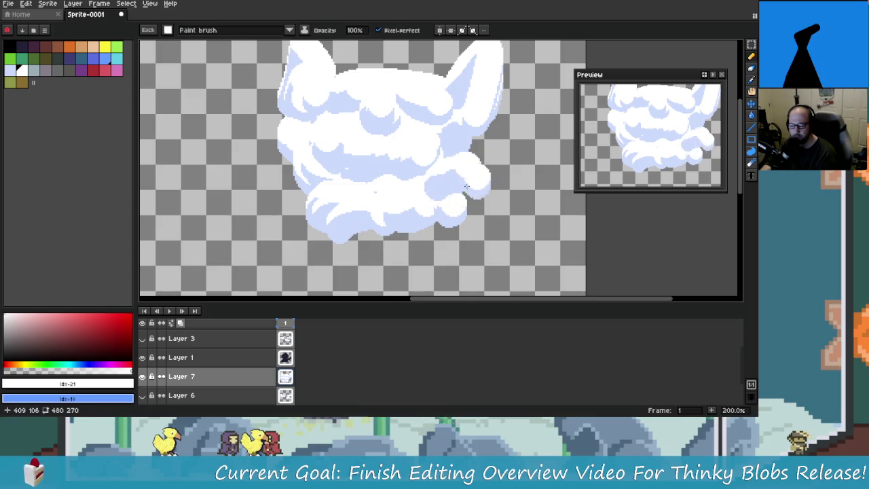
pyautogui.hotkey('ctrl', 'z')
# Undo the remaining strokes along the cloud's lower edge.
pyautogui.scroll(-1, 485, 231)
pyautogui.scroll(1, 485, 231)
pyautogui.scroll(-1, 492, 235)
pyautogui.press('v')
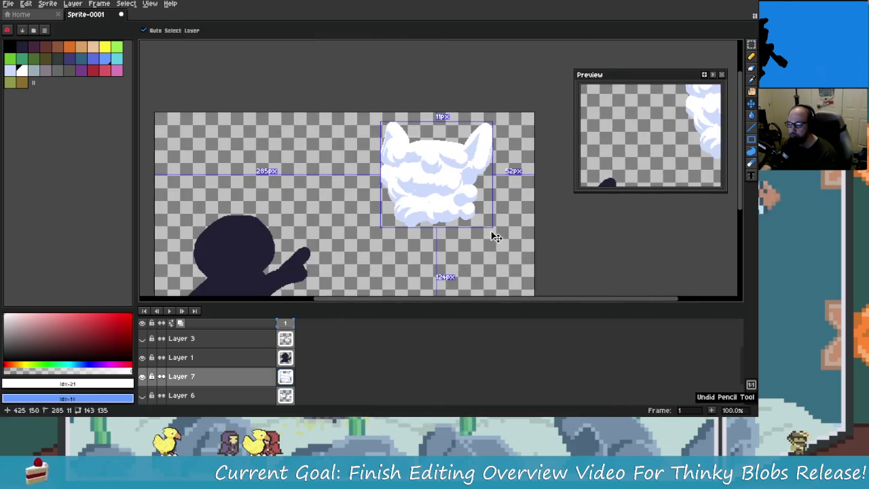
pyautogui.hotkey('ctrl', 'z')
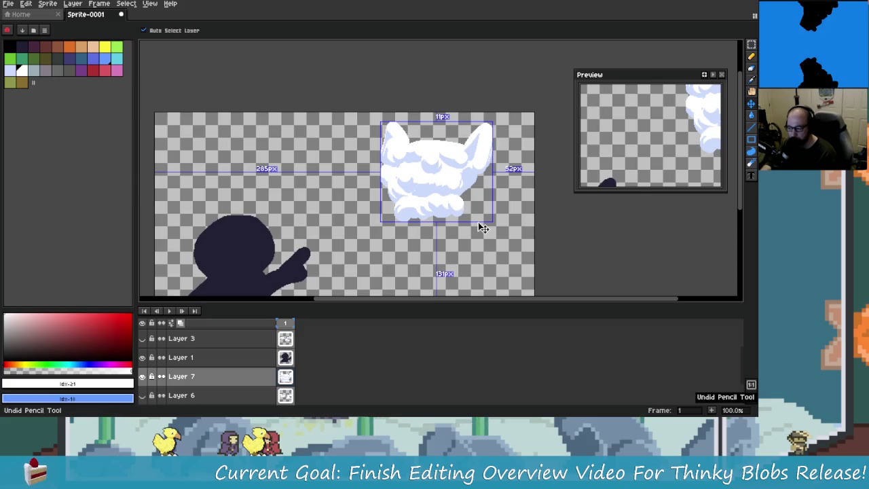
pyautogui.hotkey('ctrl', 'z')
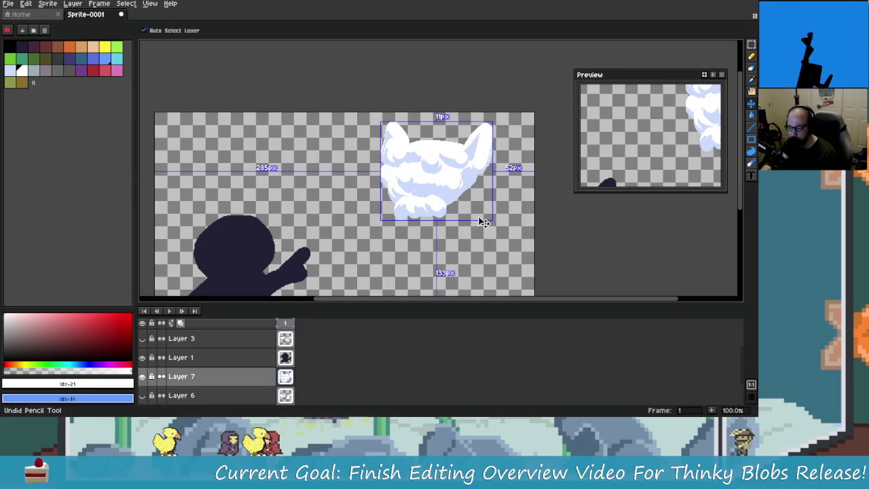
pyautogui.hotkey('ctrl', 'z')
# Paint white highlights across the cloud's right side and body.
pyautogui.press('b')
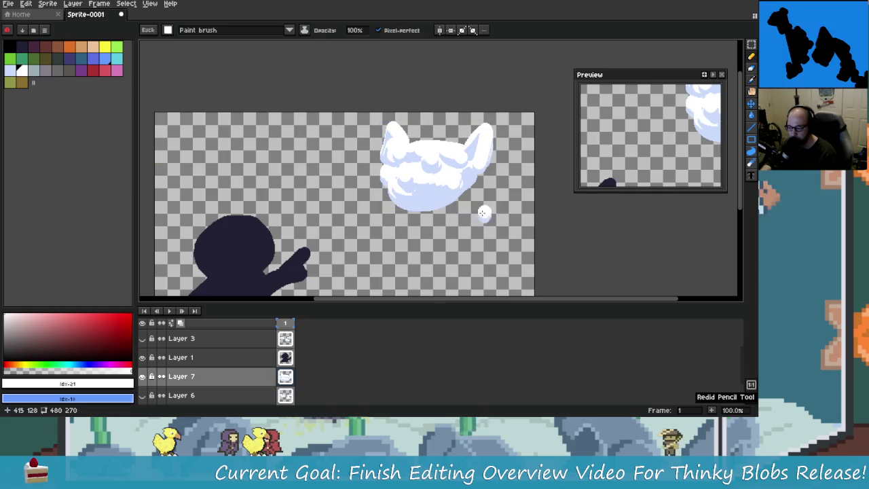
pyautogui.scroll(2, 442, 218)
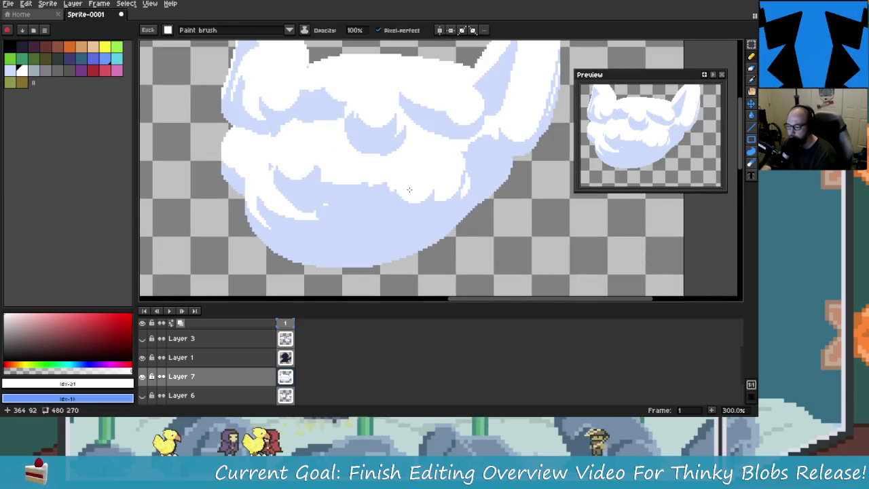
pyautogui.moveTo(456, 170); pyautogui.dragTo(489, 178)
pyautogui.click(329, 210)
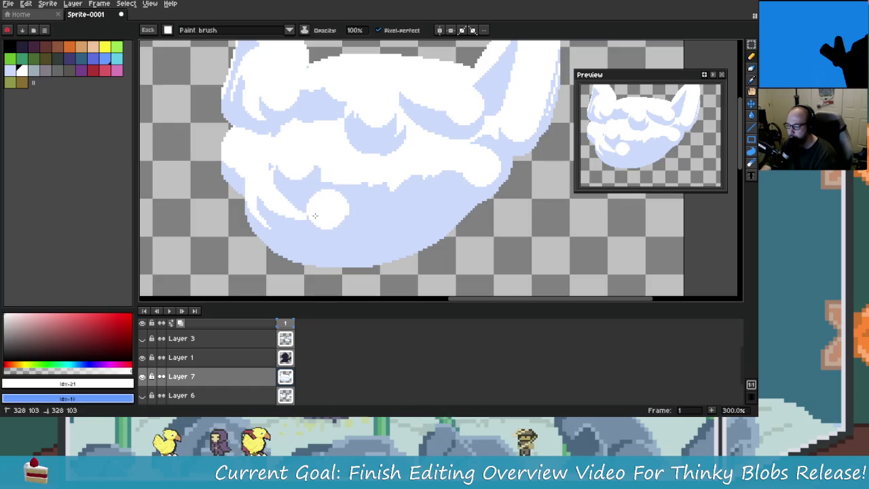
pyautogui.moveTo(387, 201); pyautogui.dragTo(442, 230)
pyautogui.scroll(-1, 441, 231)
pyautogui.scroll(2, 386, 185)
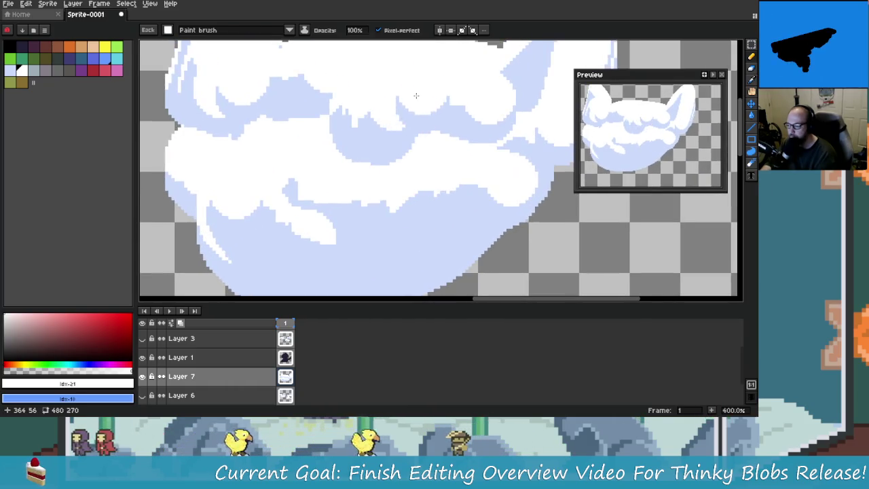
pyautogui.scroll(-1, 435, 159)
pyautogui.scroll(-1, 435, 159)
pyautogui.scroll(1, 356, 144)
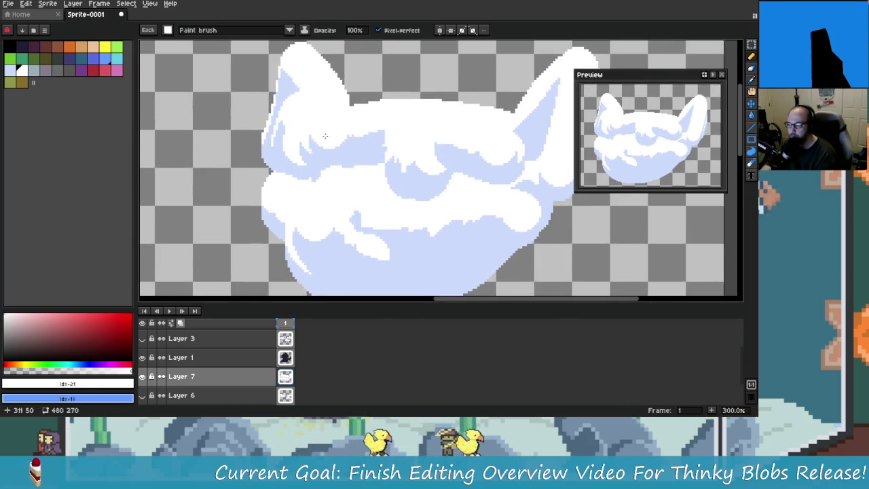
pyautogui.scroll(-2, 438, 222)
pyautogui.scroll(-1, 438, 222)
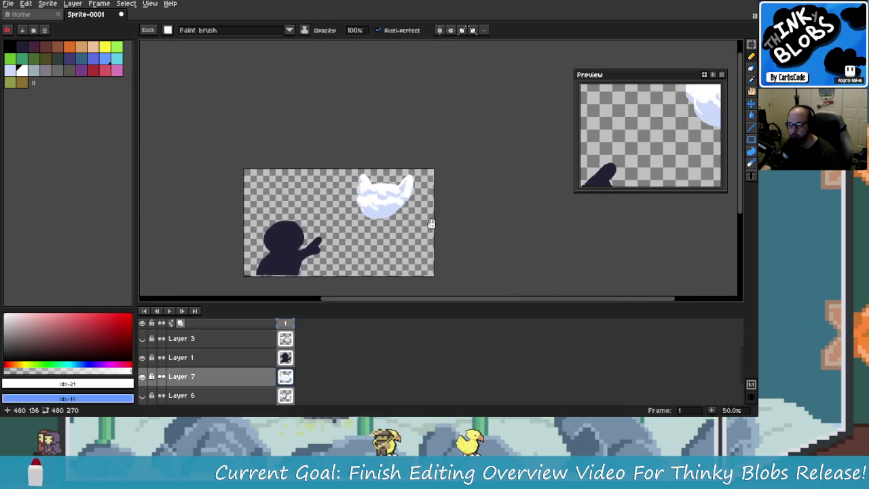
pyautogui.scroll(4, 416, 224)
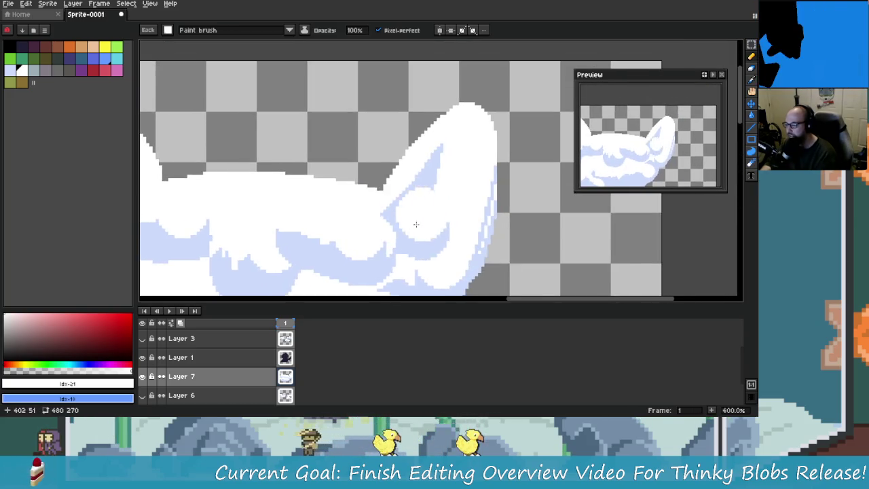
pyautogui.scroll(-2, 416, 224)
# Repaint the cloud's ear shapes with a larger light-blue inner ear filled mostly white.
pyautogui.moveTo(435, 102)
pyautogui.mouseDown()
pyautogui.moveTo(436, 186)
pyautogui.moveTo(457, 179)
pyautogui.mouseUp()
pyautogui.scroll(-1, 457, 178)
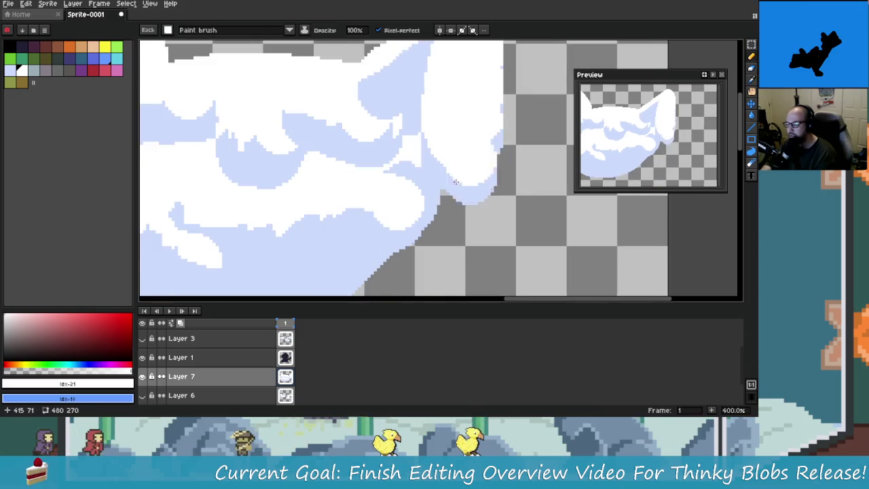
pyautogui.scroll(-3, 433, 221)
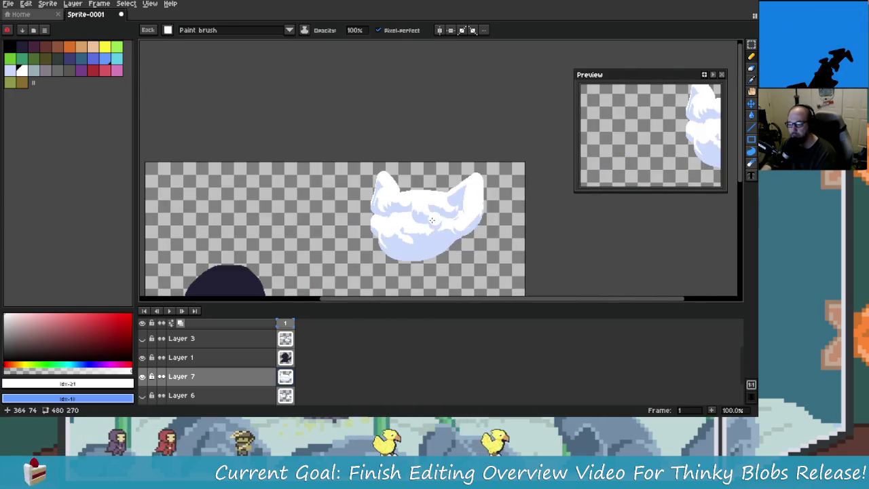
pyautogui.scroll(3, 433, 221)
pyautogui.moveTo(360, 95)
pyautogui.mouseDown()
pyautogui.moveTo(334, 141)
pyautogui.moveTo(366, 101)
pyautogui.mouseUp()
pyautogui.moveTo(319, 177)
pyautogui.mouseDown()
pyautogui.moveTo(352, 208)
pyautogui.moveTo(360, 123)
pyautogui.mouseUp()
pyautogui.moveTo(371, 202)
pyautogui.mouseDown()
pyautogui.moveTo(332, 137)
pyautogui.moveTo(367, 163)
pyautogui.mouseUp()
pyautogui.scroll(-1, 387, 180)
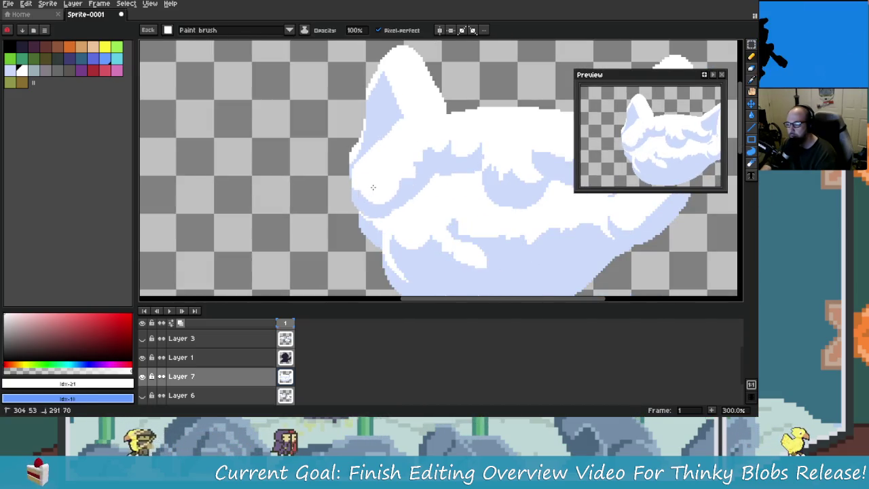
pyautogui.scroll(-2, 430, 221)
pyautogui.scroll(2, 448, 183)
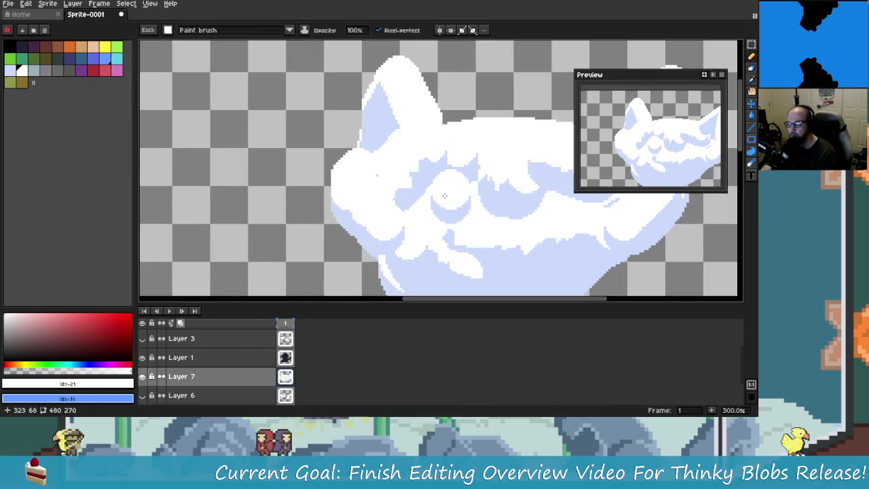
pyautogui.hscroll(2, 506, 191)
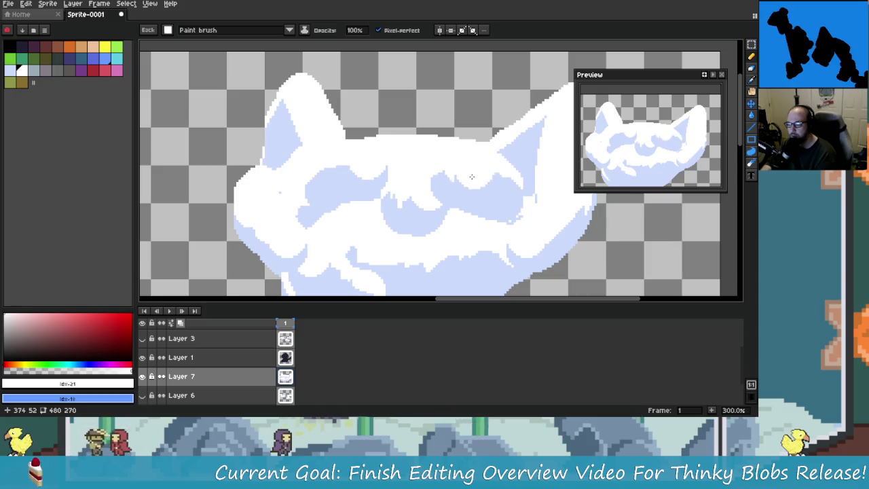
pyautogui.scroll(-1, 407, 180)
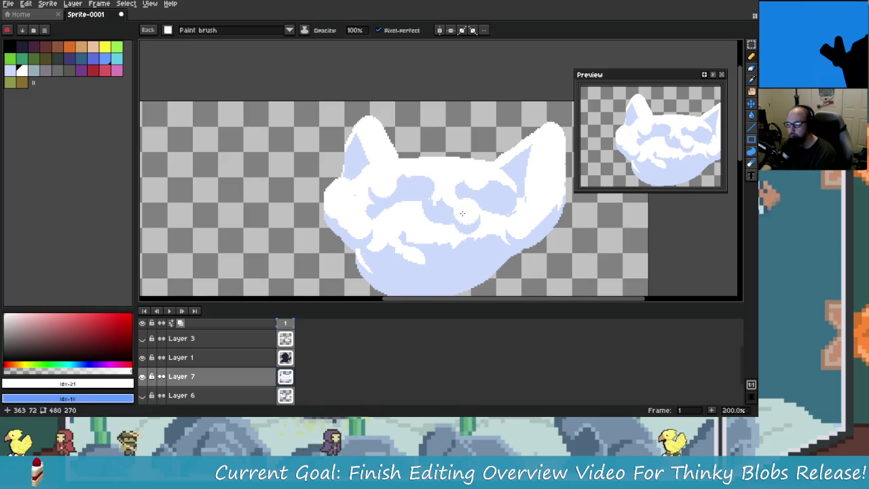
pyautogui.scroll(2, 411, 180)
pyautogui.scroll(1, 401, 177)
# Reshape the cloud edges and extend the light-blue shading, undoing the last two strokes.
pyautogui.moveTo(398, 175); pyautogui.dragTo(503, 204)
pyautogui.moveTo(407, 197); pyautogui.dragTo(360, 204)
pyautogui.moveTo(476, 190)
pyautogui.mouseDown()
pyautogui.moveTo(482, 199)
pyautogui.moveTo(421, 204)
pyautogui.moveTo(489, 234)
pyautogui.moveTo(412, 196)
pyautogui.mouseUp()
pyautogui.scroll(-4, 377, 214)
pyautogui.scroll(-1, 378, 214)
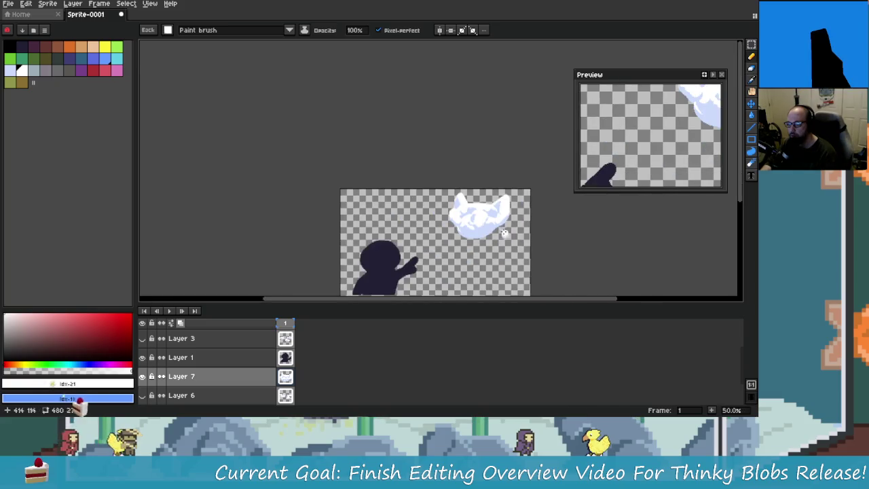
pyautogui.moveTo(567, 309); pyautogui.dragTo(475, 255)
pyautogui.scroll(4, 435, 212)
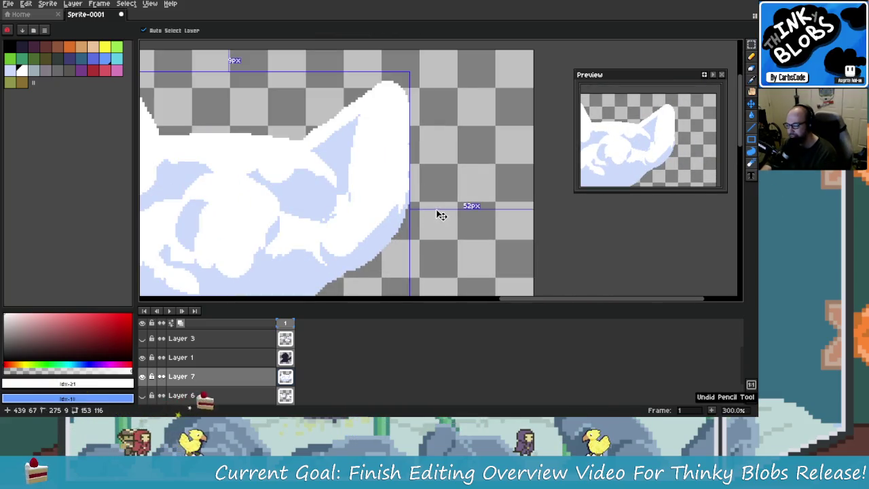
pyautogui.scroll(-3, 430, 202)
pyautogui.scroll(2, 430, 202)
pyautogui.hotkey('ctrl', 'z')
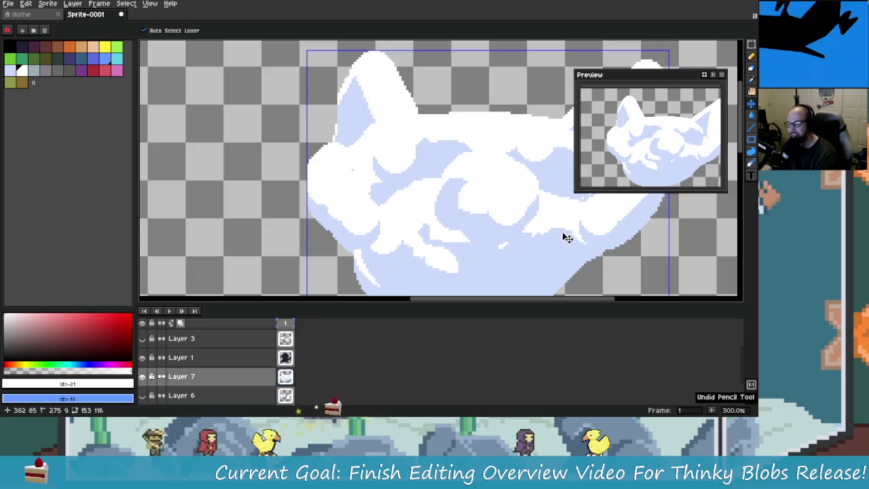
pyautogui.hotkey('ctrl', 'z')
pyautogui.hotkey('ctrl', 'z')
pyautogui.scroll(-4, 570, 239)
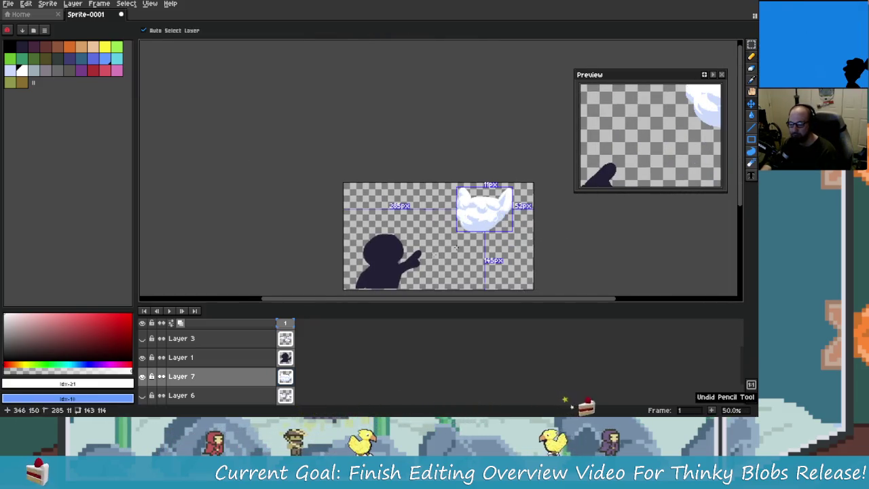
# Show and activate Layer 6, switch to rectangular marquee, and hide Layer 7.
pyautogui.click(142, 395)
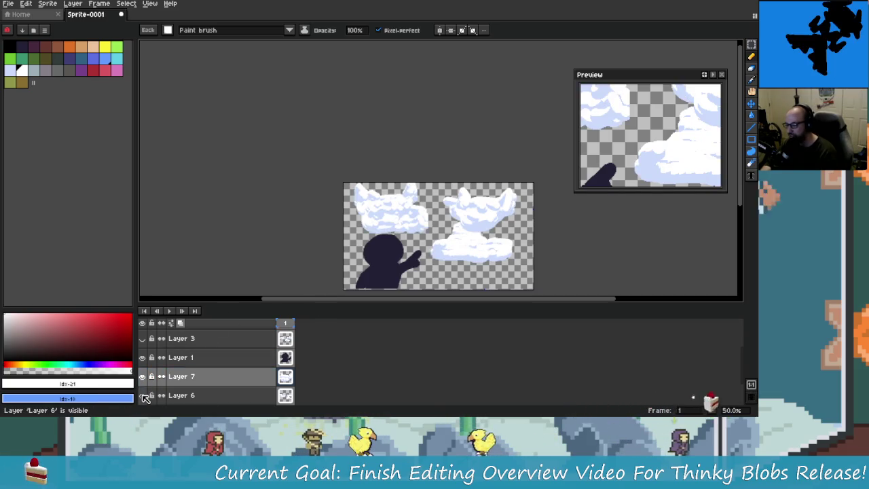
pyautogui.click(204, 395)
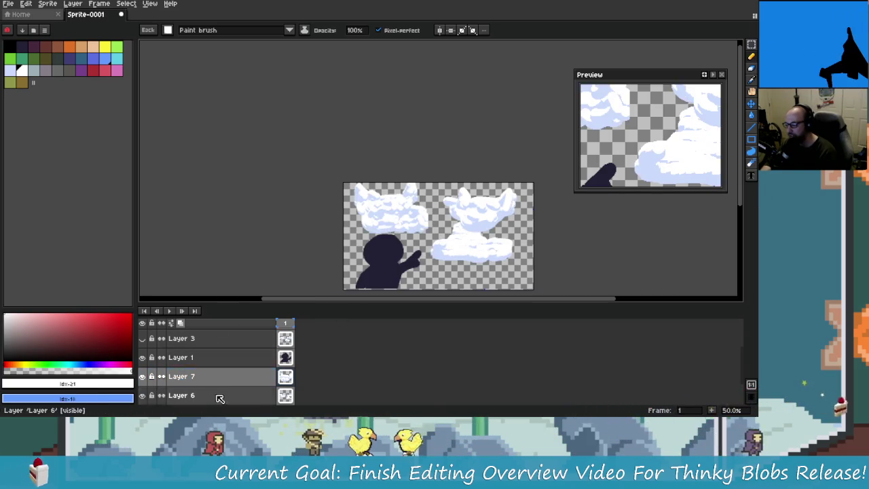
pyautogui.hscroll(2, 501, 190)
pyautogui.press('m')
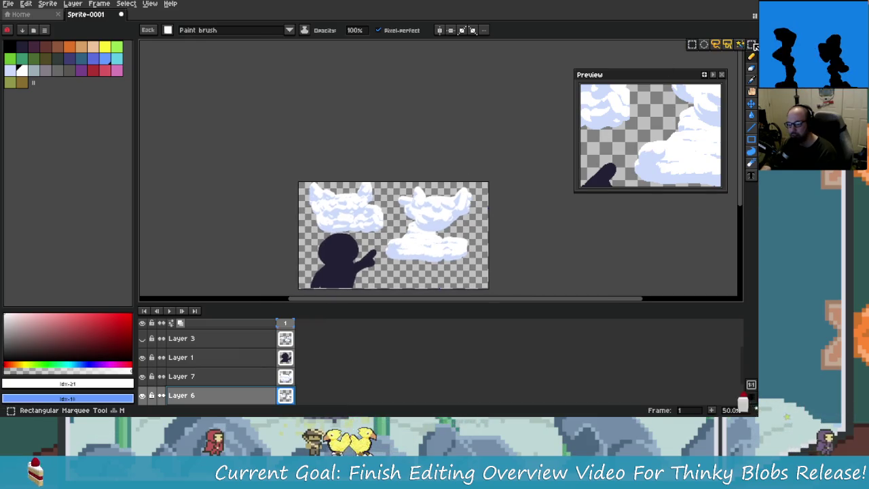
pyautogui.hscroll(-1, 394, 235)
pyautogui.scroll(-2, 408, 224)
pyautogui.click(142, 376)
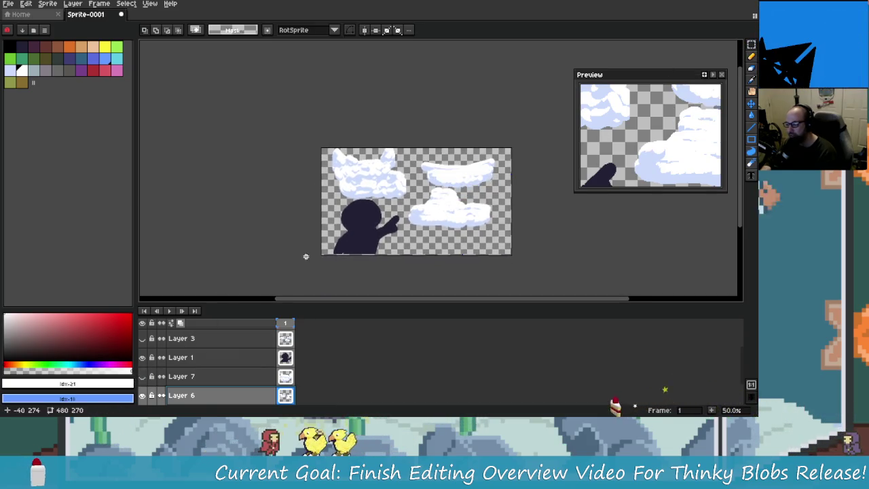
pyautogui.scroll(-1, 421, 254)
# Marquee-select the lower right-hand cloud on Layer 6.
pyautogui.moveTo(417, 174)
pyautogui.mouseDown()
pyautogui.moveTo(487, 221)
pyautogui.moveTo(505, 222)
pyautogui.mouseUp()
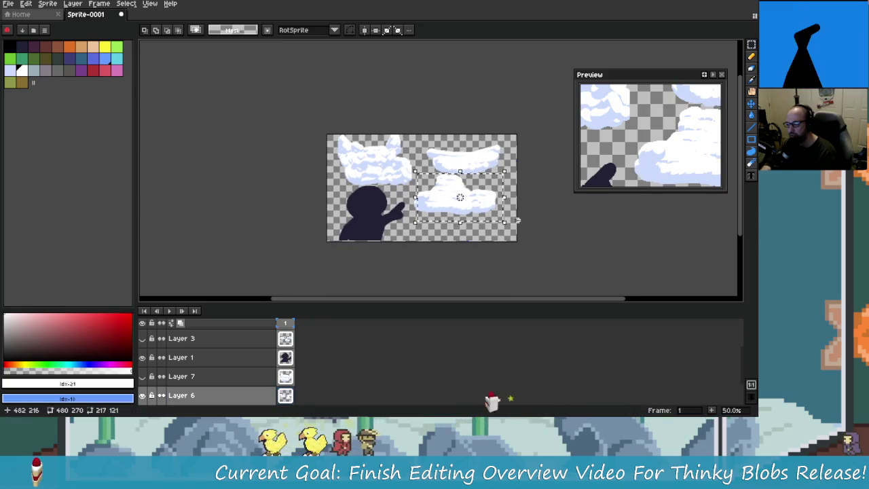
pyautogui.press('1')
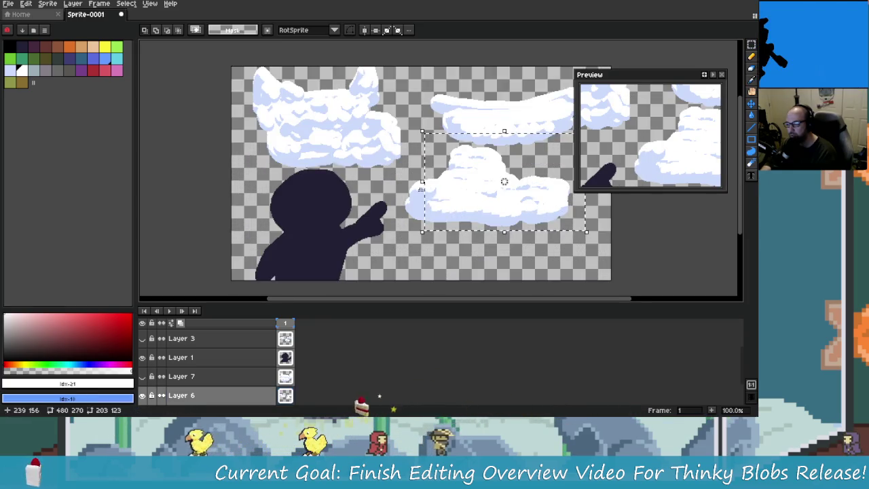
pyautogui.hscroll(1, 459, 246)
pyautogui.moveTo(411, 206); pyautogui.dragTo(449, 226)
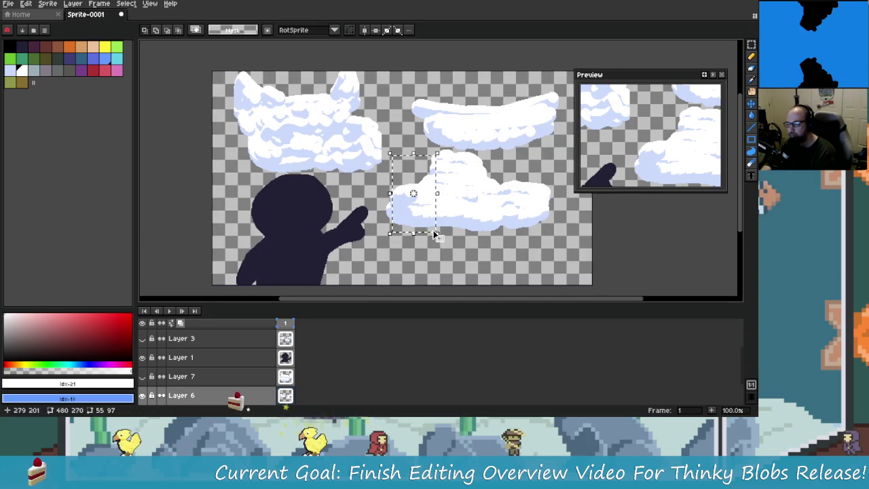
pyautogui.moveTo(386, 177); pyautogui.dragTo(431, 236)
pyautogui.moveTo(416, 148); pyautogui.dragTo(465, 190)
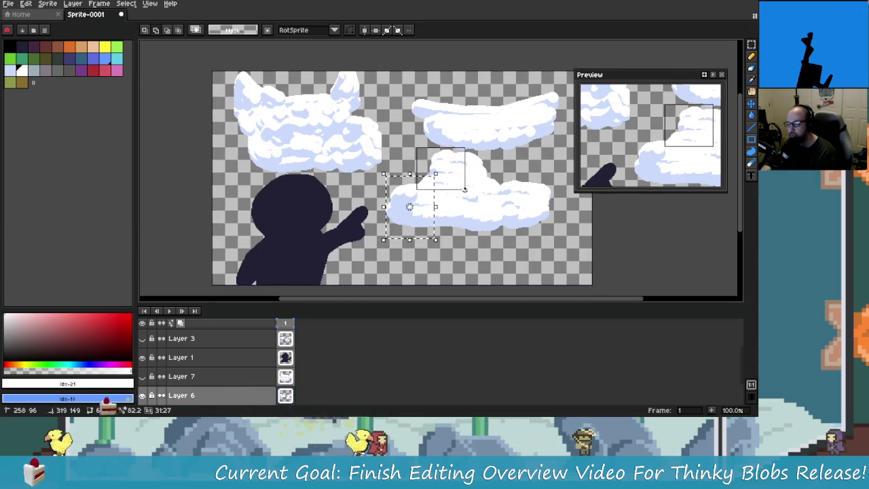
pyautogui.moveTo(433, 162); pyautogui.dragTo(469, 215)
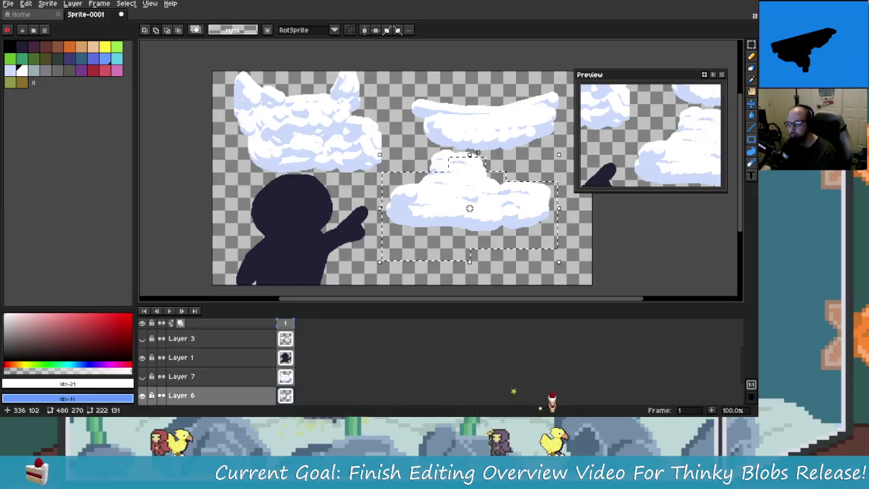
pyautogui.scroll(3, 466, 200)
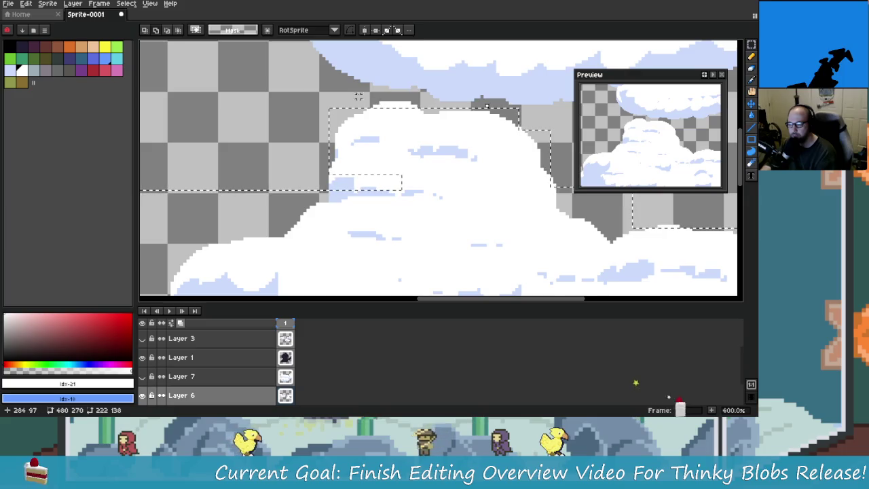
# Add the cloud's top strip and left block, nudge it up-right, and hide Layer 7.
pyautogui.moveTo(362, 93); pyautogui.dragTo(427, 121)
pyautogui.moveTo(312, 151); pyautogui.dragTo(426, 212)
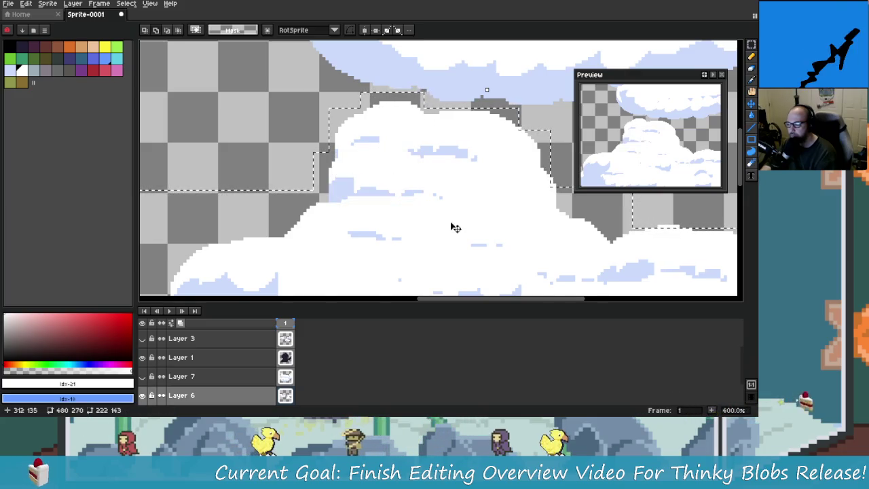
pyautogui.scroll(-1, 453, 224)
pyautogui.scroll(-1, 455, 226)
pyautogui.click(455, 228)
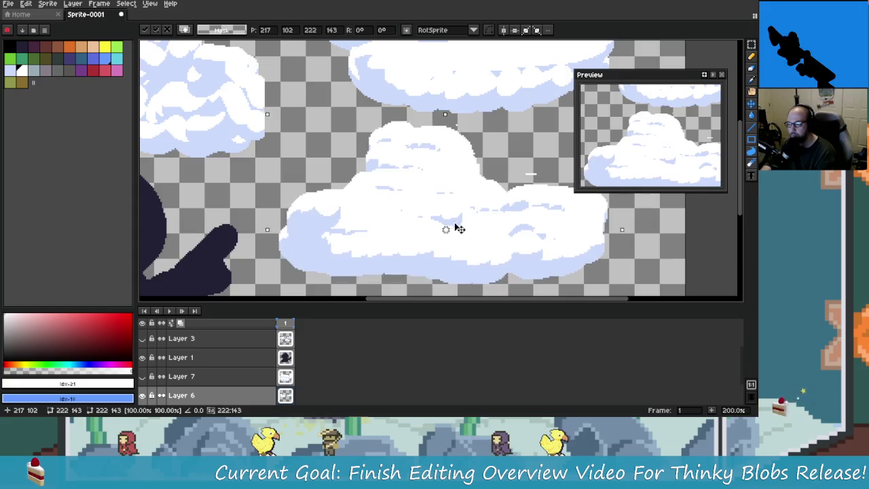
pyautogui.moveTo(459, 228); pyautogui.dragTo(465, 224)
pyautogui.scroll(-1, 464, 225)
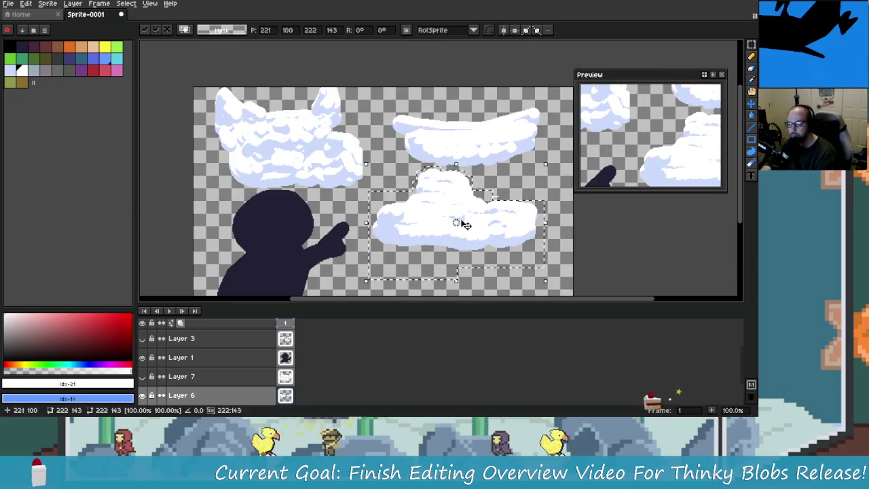
pyautogui.scroll(-1, 465, 224)
pyautogui.click(533, 237)
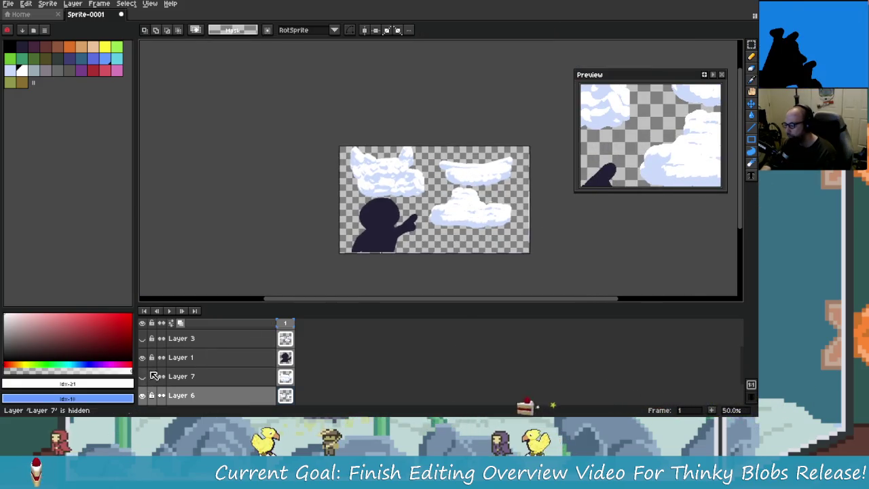
# Show the Layer 4 question-mark sketch and briefly toggle the dark figure's visibility.
pyautogui.scroll(1, 143, 343)
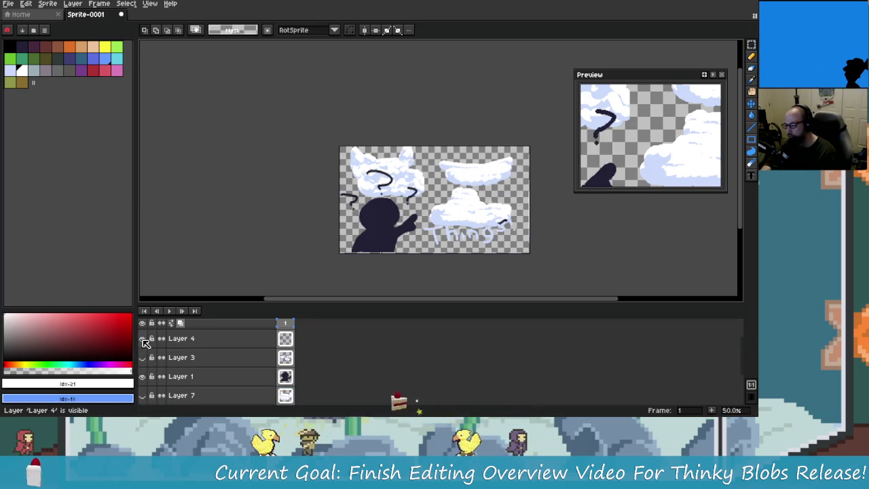
pyautogui.click(145, 339)
pyautogui.scroll(2, 538, 251)
pyautogui.scroll(-1, 539, 227)
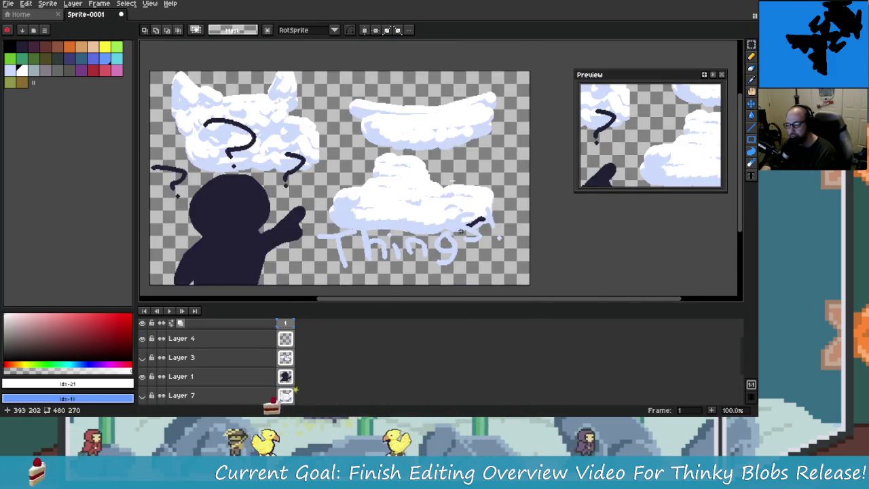
pyautogui.click(142, 376)
pyautogui.click(142, 376)
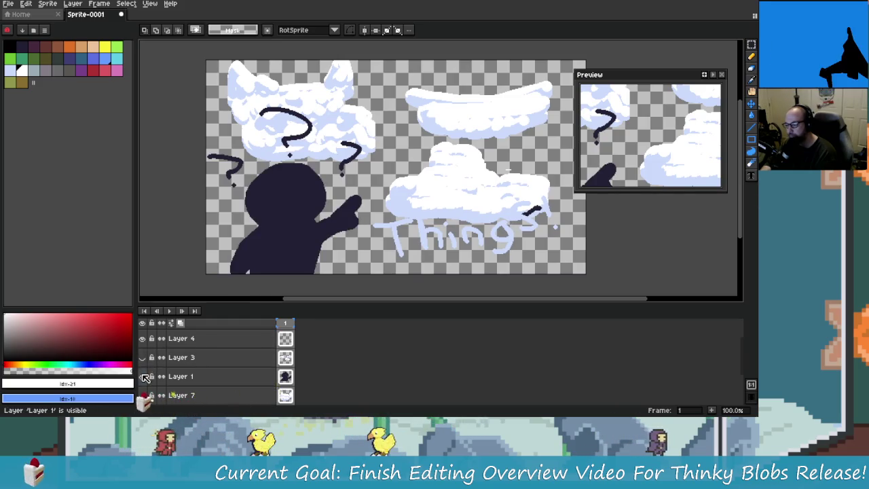
pyautogui.moveTo(484, 248); pyautogui.dragTo(425, 263)
pyautogui.scroll(2, 449, 185)
pyautogui.scroll(-2, 442, 246)
pyautogui.scroll(1, 339, 258)
pyautogui.scroll(-1, 270, 263)
pyautogui.scroll(1, 359, 272)
pyautogui.scroll(-1, 359, 271)
pyautogui.scroll(1, 403, 235)
pyautogui.scroll(-1, 403, 235)
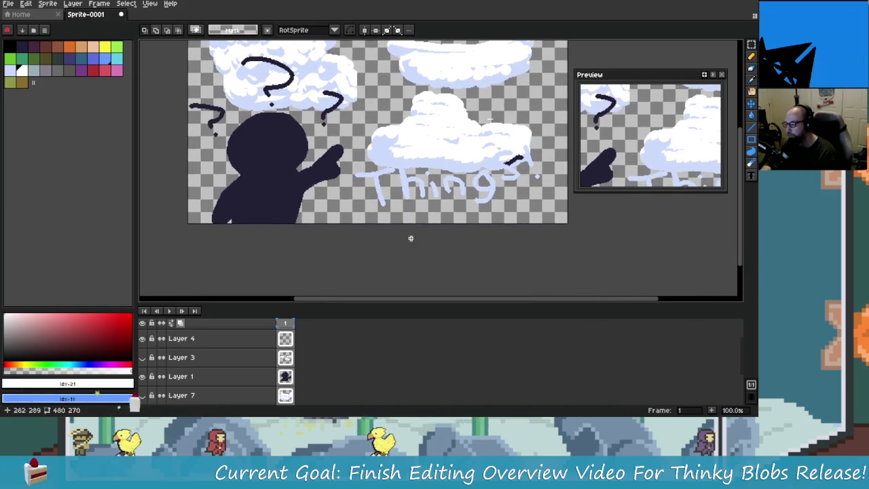
pyautogui.scroll(1, 389, 212)
pyautogui.scroll(-1, 389, 212)
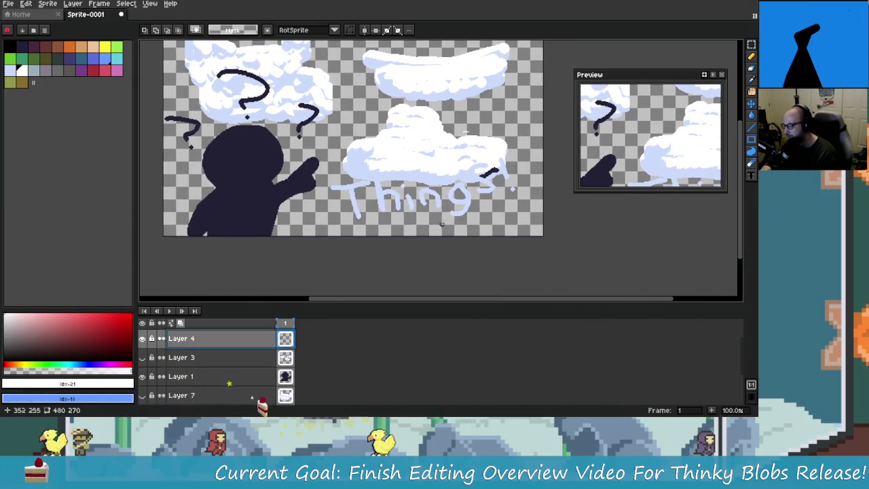
# With the Move tool, hide the question-mark sketch again and make Layer 6 active.
pyautogui.click(750, 104)
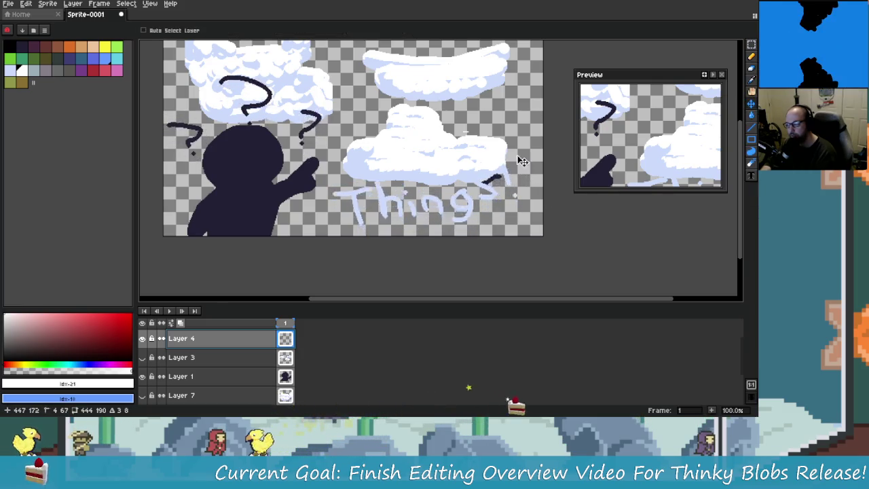
pyautogui.moveTo(520, 160); pyautogui.dragTo(531, 191)
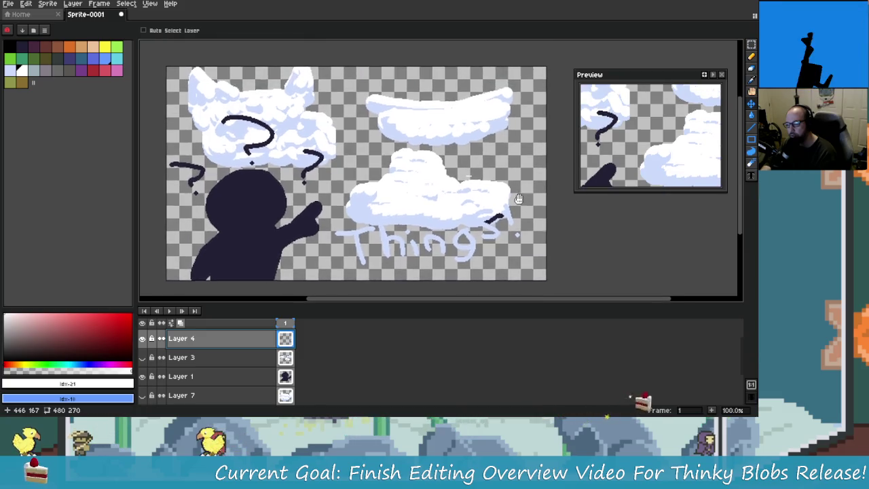
pyautogui.click(142, 357)
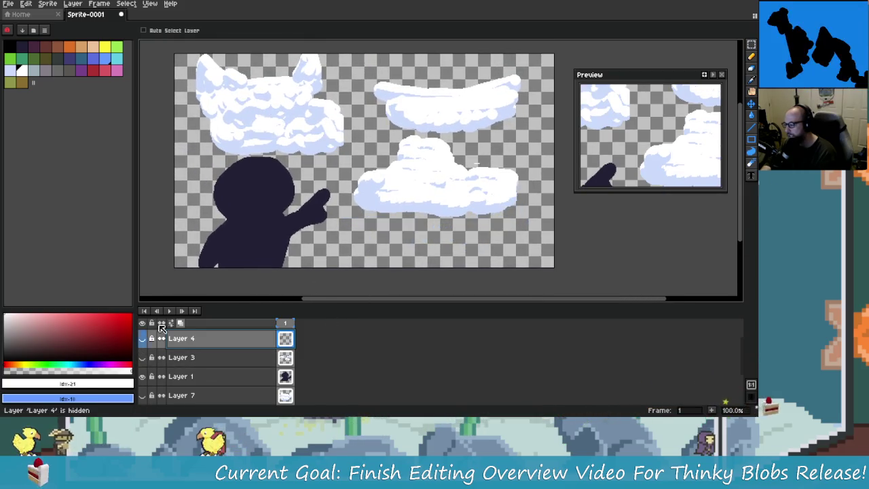
pyautogui.click(142, 338)
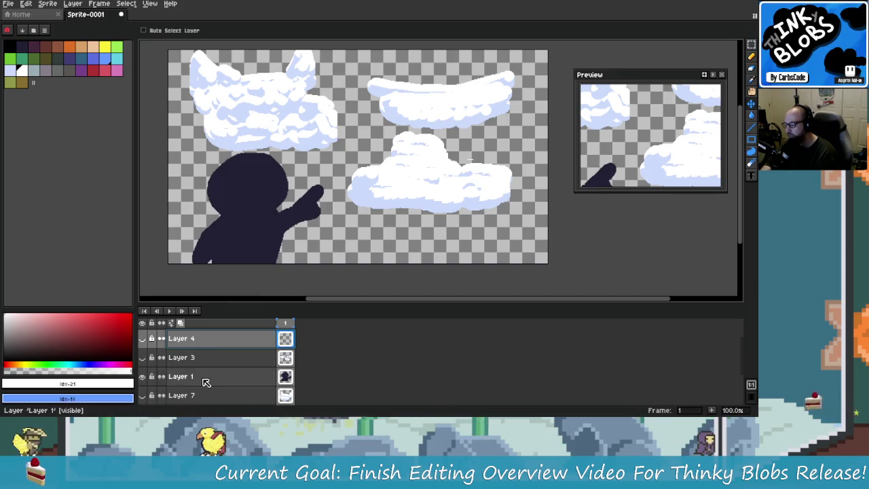
pyautogui.click(202, 377)
pyautogui.scroll(-1, 194, 396)
pyautogui.click(194, 395)
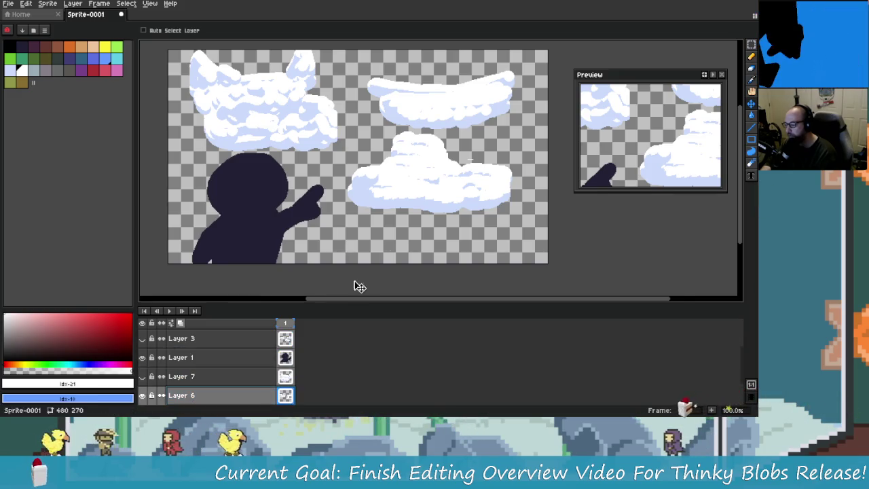
pyautogui.scroll(1, 380, 204)
# Move the Layer 6 clouds about 21 px up and 20 px left.
pyautogui.moveTo(457, 189); pyautogui.dragTo(453, 172)
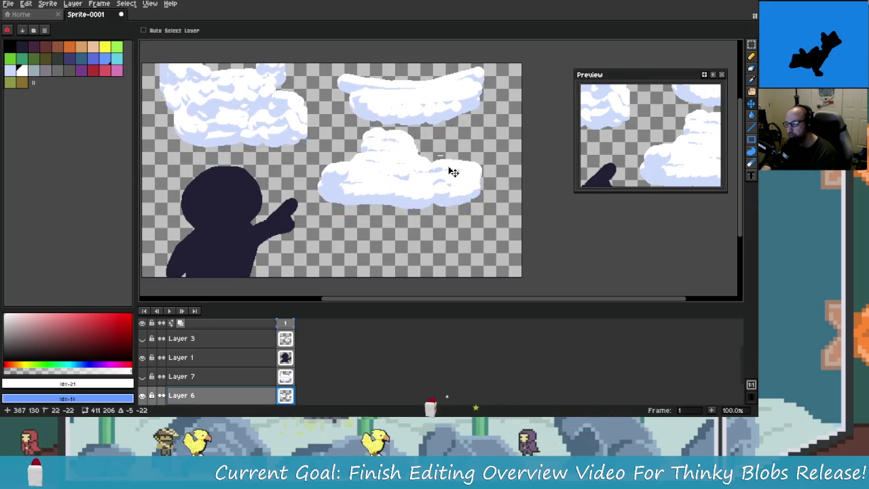
pyautogui.scroll(-1, 477, 217)
pyautogui.scroll(1, 478, 217)
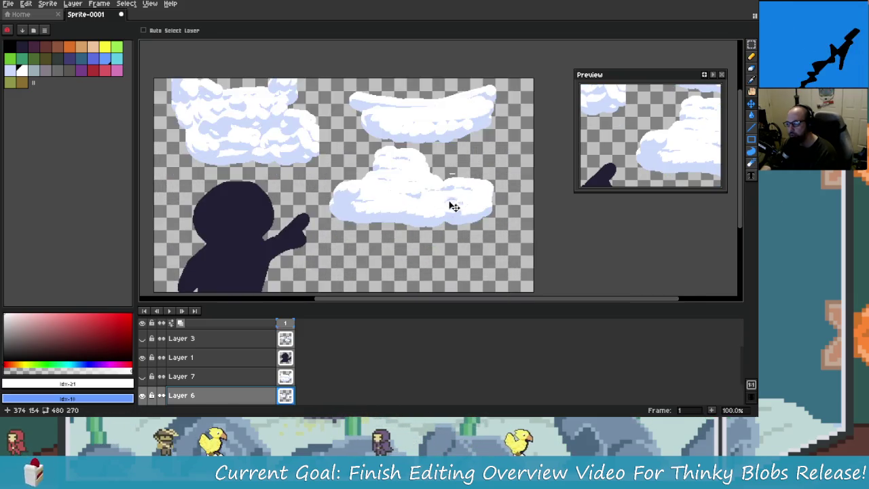
pyautogui.moveTo(423, 185); pyautogui.dragTo(411, 184)
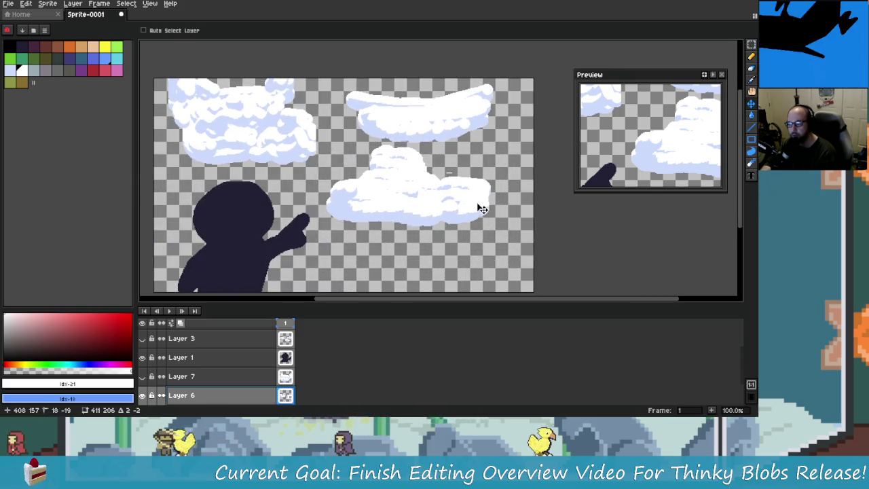
pyautogui.scroll(2, 460, 179)
pyautogui.click(752, 68)
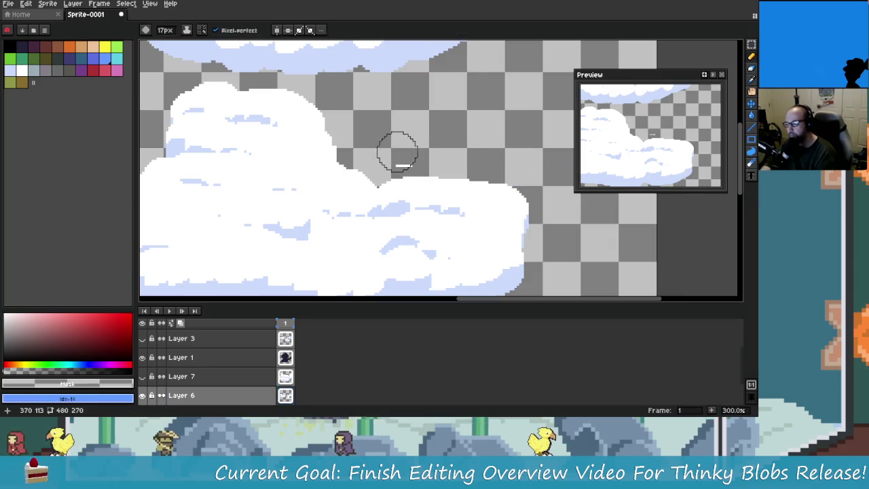
# Zoom out to the whole sprite and hide Layer 7 and the Layer 1 silhouette.
pyautogui.scroll(-2, 398, 151)
pyautogui.scroll(-1, 465, 192)
pyautogui.moveTo(446, 226)
pyautogui.mouseDown()
pyautogui.moveTo(482, 213)
pyautogui.moveTo(439, 191)
pyautogui.mouseUp()
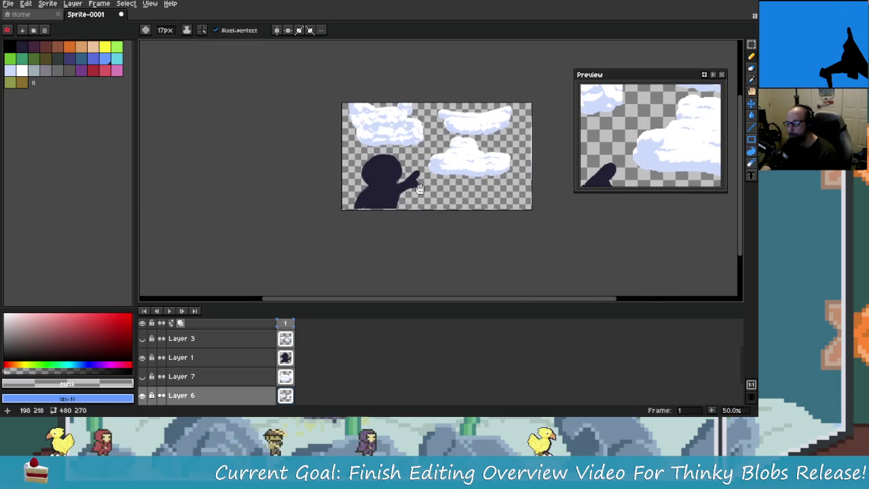
pyautogui.scroll(1, 413, 112)
pyautogui.scroll(-1, 413, 112)
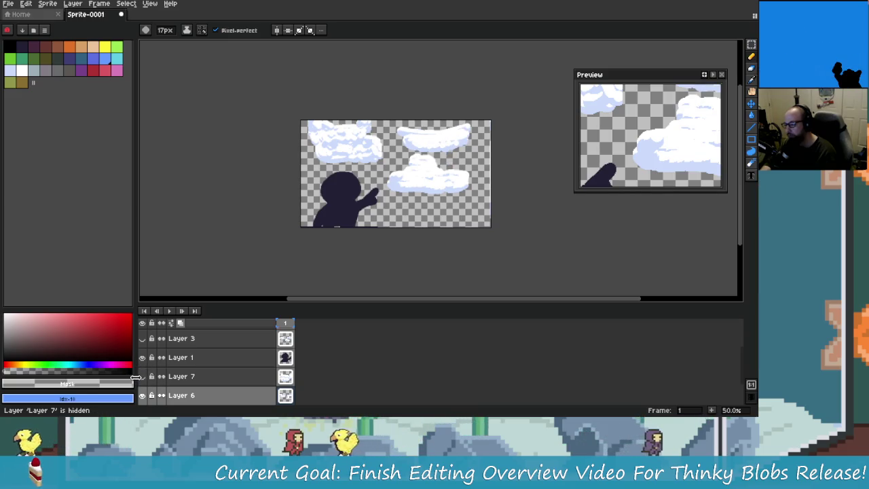
pyautogui.click(142, 377)
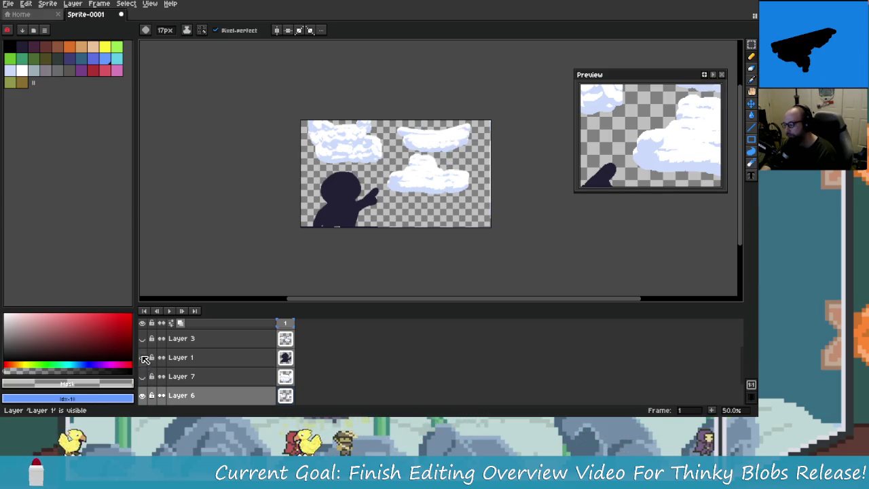
pyautogui.click(142, 357)
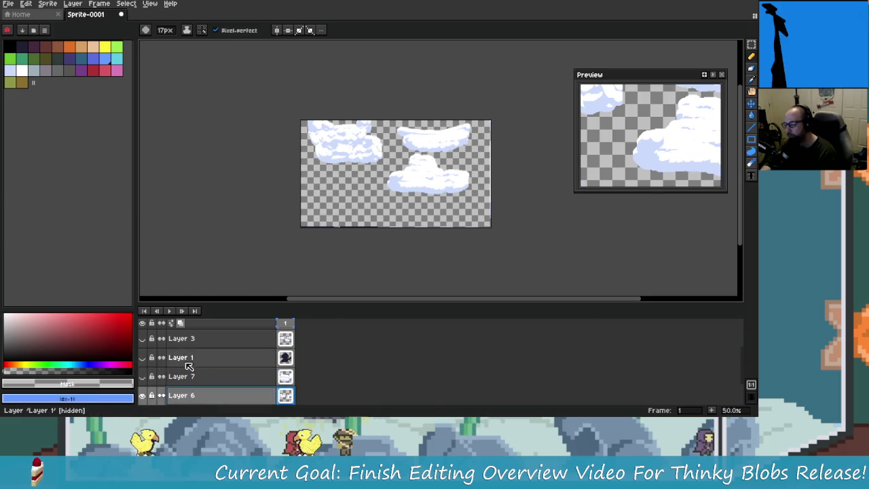
# Pan and zoom the canvas to frame the clouds.
pyautogui.moveTo(347, 234); pyautogui.dragTo(321, 267)
pyautogui.scroll(4, 321, 266)
pyautogui.scroll(-3, 349, 190)
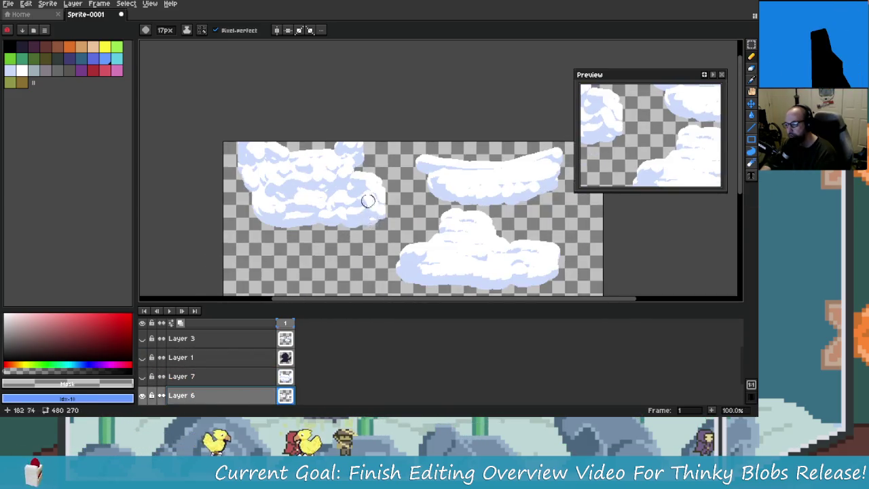
pyautogui.scroll(2, 368, 200)
pyautogui.moveTo(398, 183); pyautogui.dragTo(402, 184)
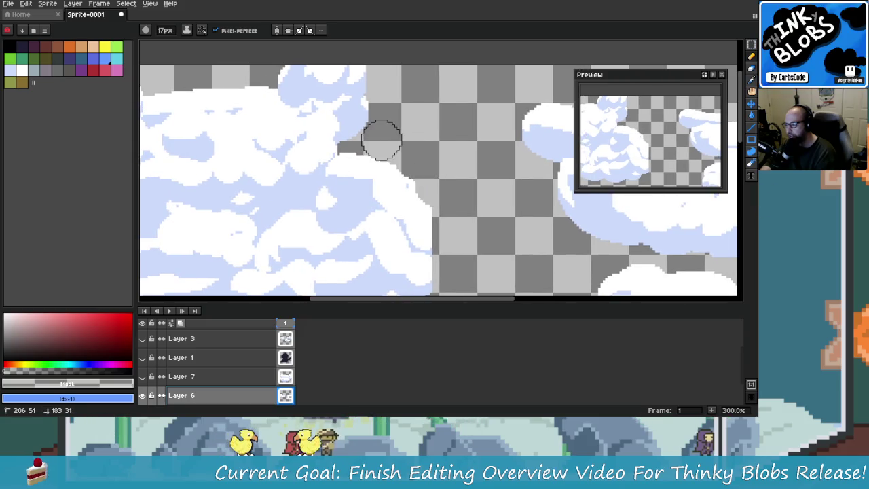
pyautogui.scroll(-3, 459, 197)
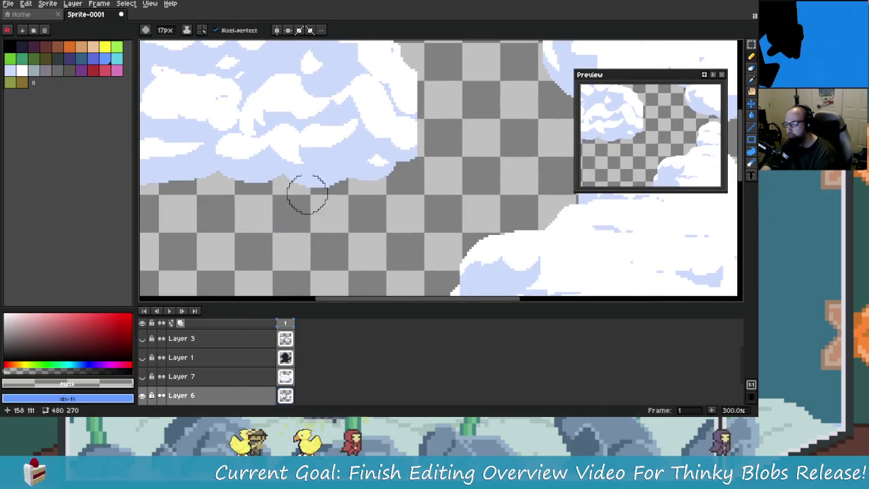
pyautogui.scroll(2, 380, 217)
pyautogui.scroll(2, 407, 224)
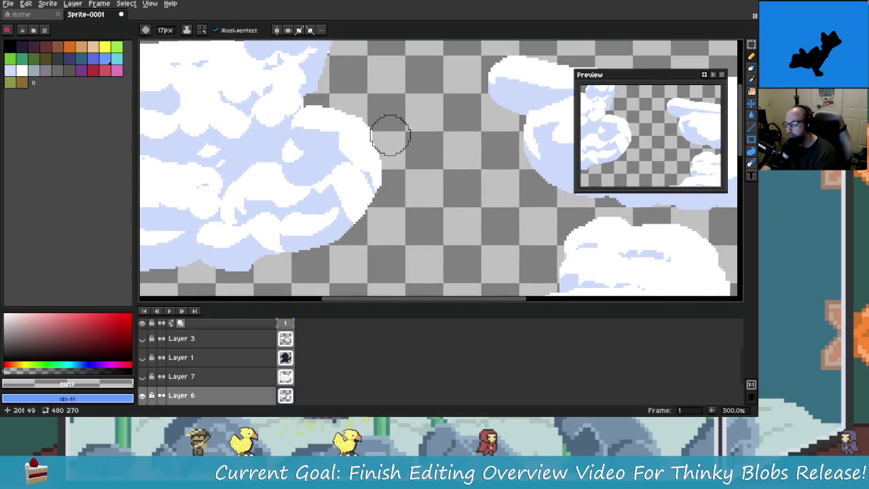
pyautogui.scroll(-1, 407, 204)
pyautogui.scroll(-2, 425, 274)
pyautogui.scroll(2, 380, 251)
pyautogui.moveTo(345, 229); pyautogui.dragTo(406, 243)
pyautogui.scroll(-1, 406, 243)
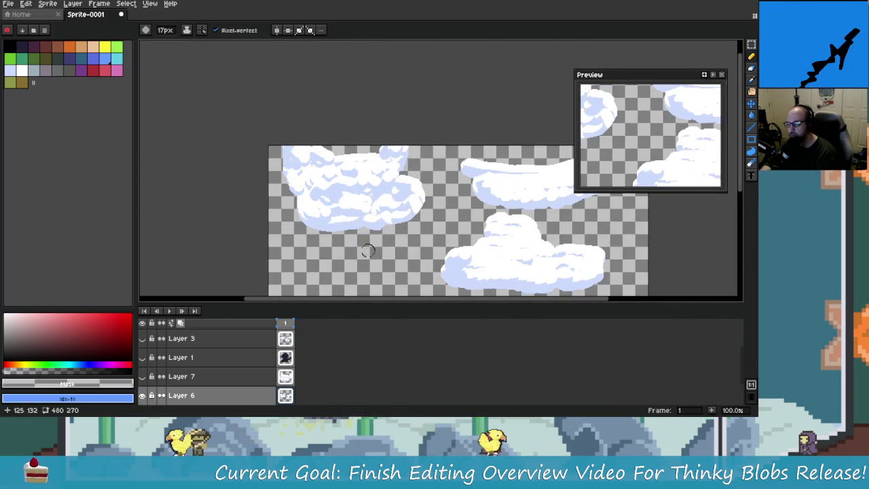
pyautogui.scroll(-3, 370, 247)
pyautogui.scroll(2, 373, 251)
pyautogui.scroll(1, 339, 241)
pyautogui.scroll(-1, 339, 241)
pyautogui.scroll(1, 272, 258)
# Compare Layer 7 and Layer 6 visibility, leaving Layer 7 hidden and the Layer 1 silhouette shown.
pyautogui.click(141, 376)
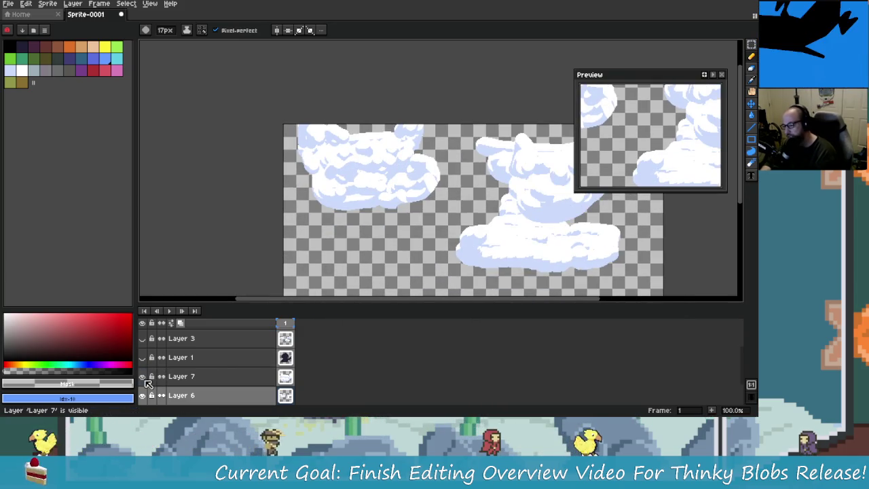
pyautogui.scroll(-1, 341, 248)
pyautogui.scroll(1, 341, 249)
pyautogui.scroll(-1, 355, 248)
pyautogui.scroll(1, 355, 248)
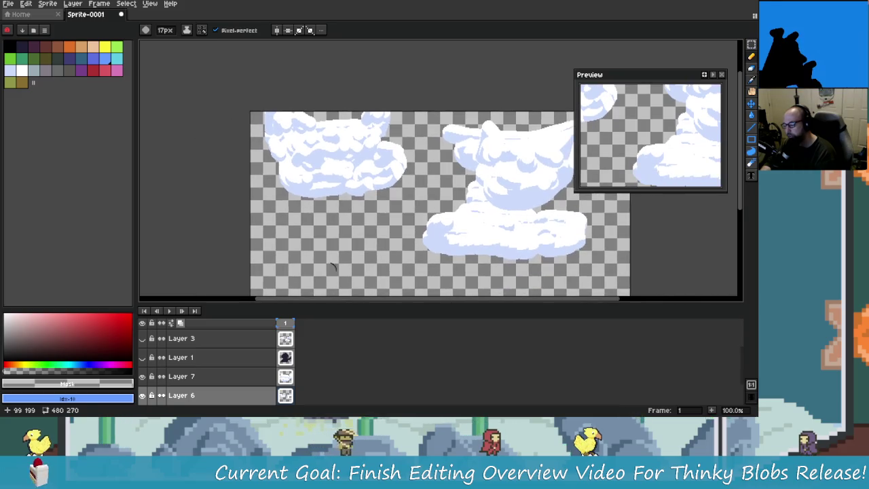
pyautogui.click(142, 376)
pyautogui.scroll(-1, 338, 255)
pyautogui.scroll(1, 338, 256)
pyautogui.click(142, 395)
pyautogui.click(142, 395)
pyautogui.click(142, 358)
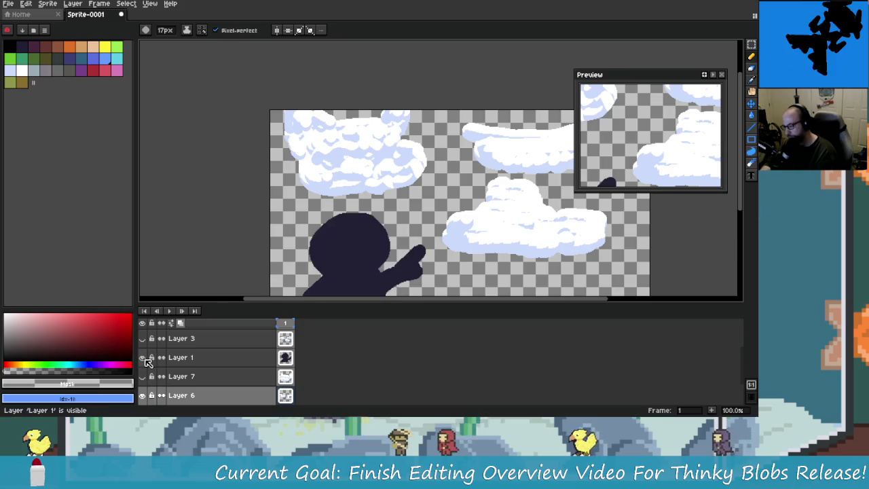
pyautogui.scroll(-1, 343, 234)
pyautogui.scroll(1, 343, 235)
pyautogui.scroll(-1, 277, 163)
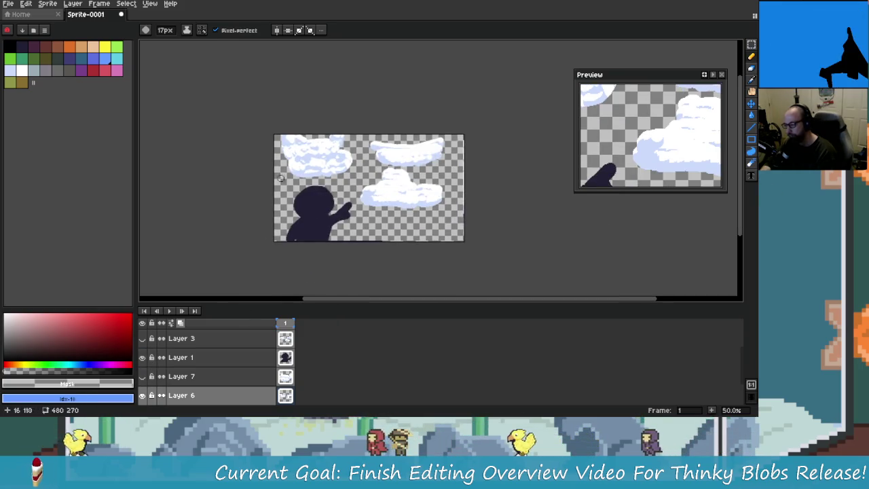
pyautogui.scroll(2, 321, 190)
pyautogui.scroll(1, 390, 191)
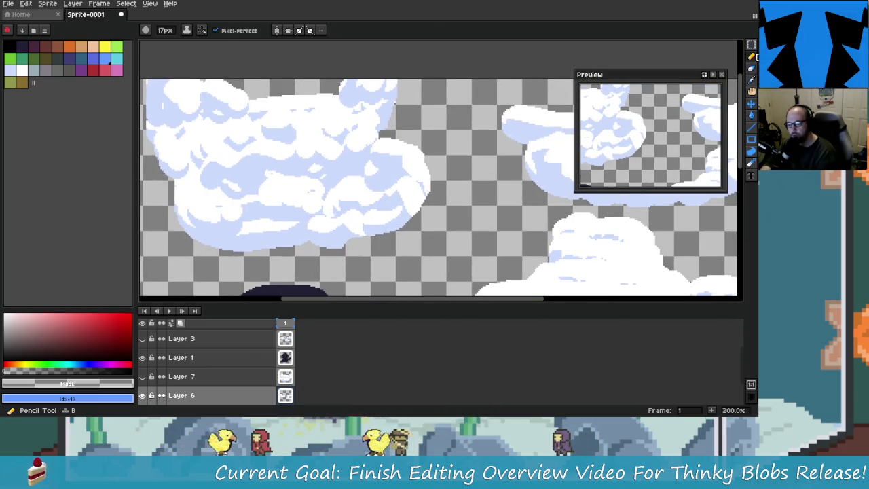
pyautogui.hscroll(-2, 437, 186)
# Shade the left cloud's upper edge with light blue #cbdbfc using the 17px brush.
pyautogui.press('alt')
pyautogui.click(446, 163)
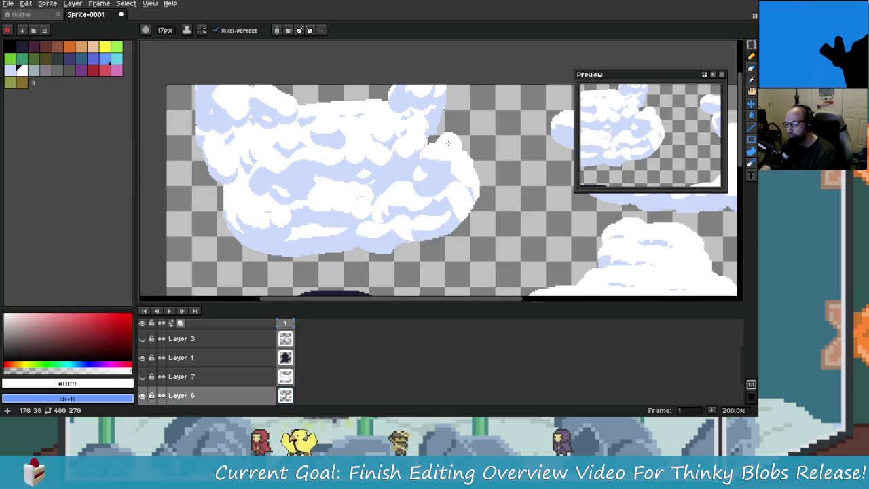
pyautogui.scroll(1, 442, 156)
pyautogui.scroll(1, 435, 135)
pyautogui.click(430, 118)
pyautogui.moveTo(429, 122); pyautogui.dragTo(410, 157)
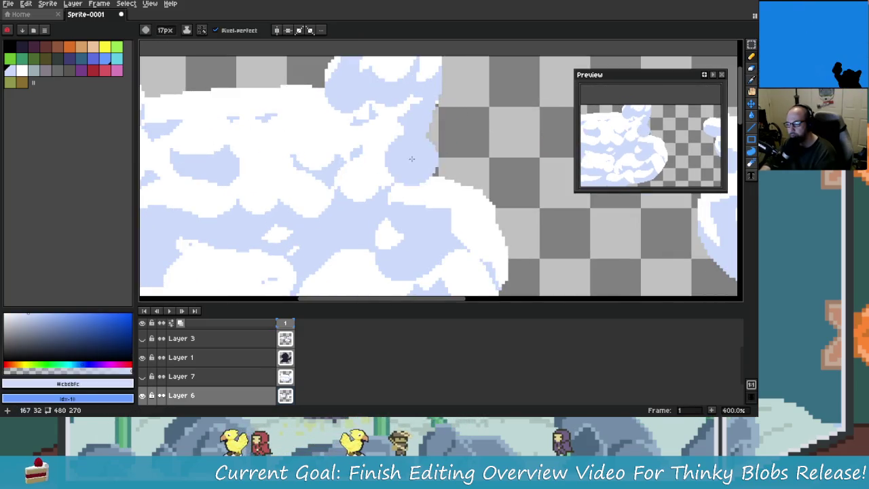
# Repaint the cloud top as a broader white shape and reshape its light-blue shading.
pyautogui.scroll(-1, 435, 121)
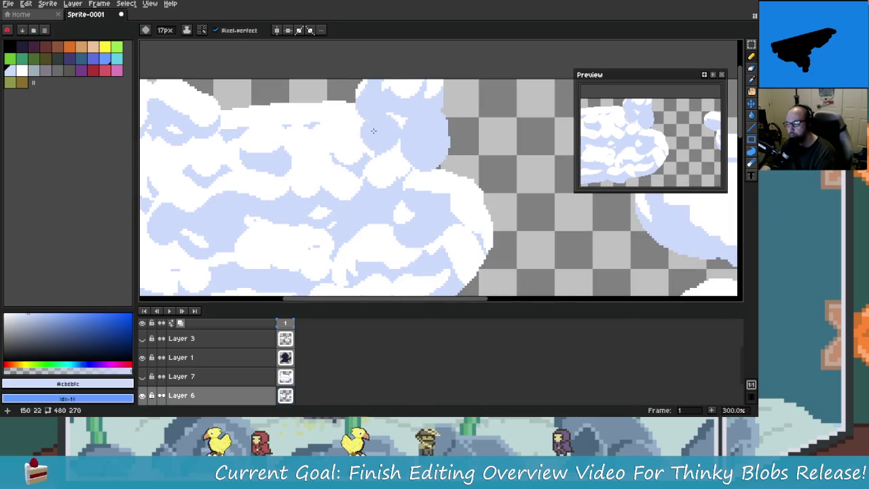
pyautogui.scroll(1, 428, 109)
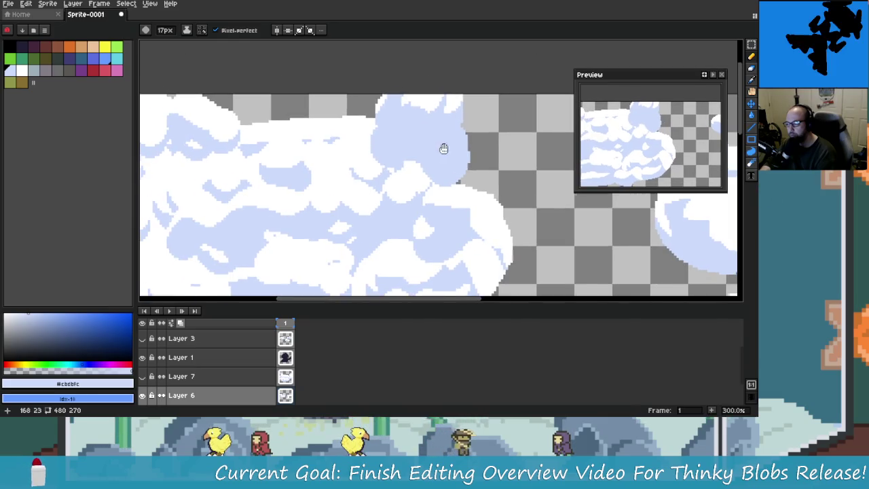
pyautogui.keyDown('alt'); pyautogui.click(453, 105); pyautogui.keyUp('alt')
pyautogui.moveTo(466, 123); pyautogui.dragTo(453, 103)
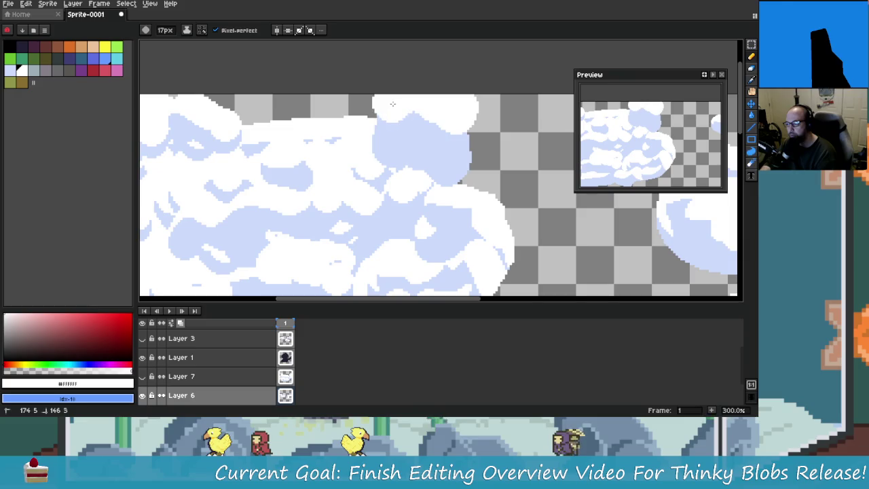
pyautogui.moveTo(393, 102); pyautogui.dragTo(400, 136)
pyautogui.moveTo(461, 119); pyautogui.dragTo(482, 143)
pyautogui.moveTo(380, 122)
pyautogui.mouseDown()
pyautogui.moveTo(412, 114)
pyautogui.moveTo(407, 156)
pyautogui.moveTo(500, 228)
pyautogui.moveTo(501, 196)
pyautogui.mouseUp()
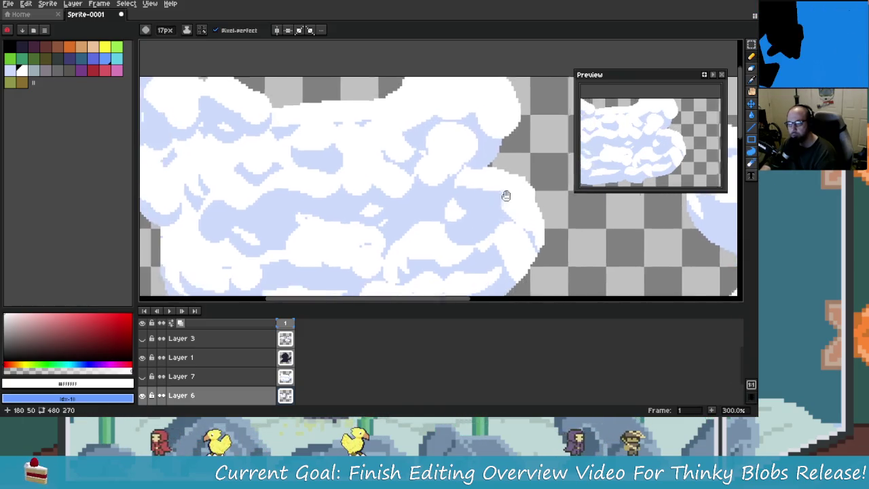
# Shade the cloud's lower right in #cbdbfc and paint a white band across its lower part.
pyautogui.scroll(-2, 501, 196)
pyautogui.scroll(2, 501, 196)
pyautogui.scroll(-1, 499, 224)
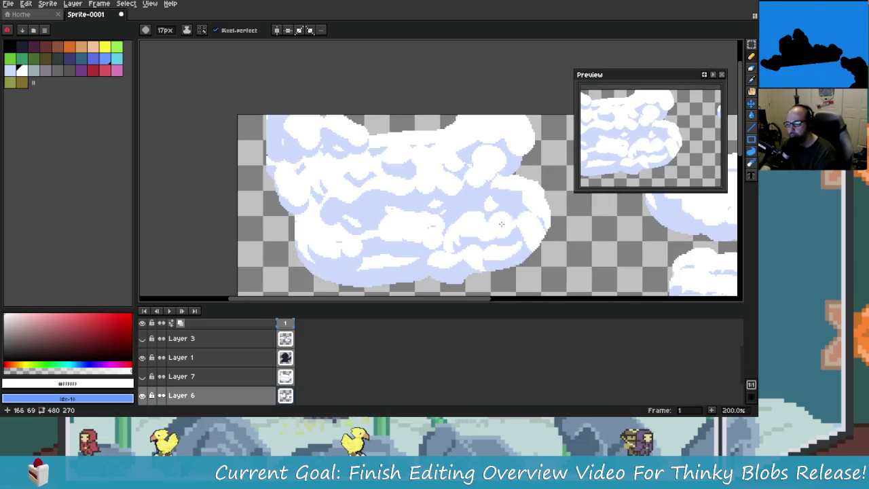
pyautogui.keyDown('alt'); pyautogui.click(494, 216); pyautogui.keyUp('alt')
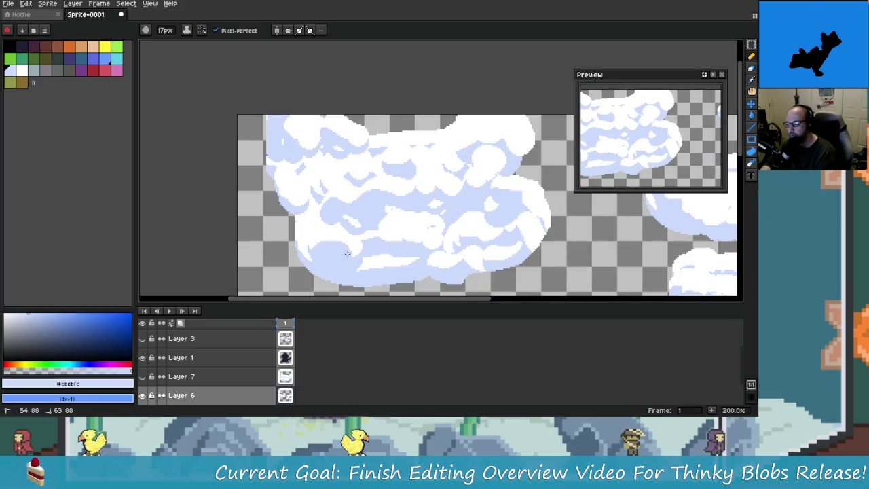
pyautogui.moveTo(400, 254); pyautogui.dragTo(483, 238)
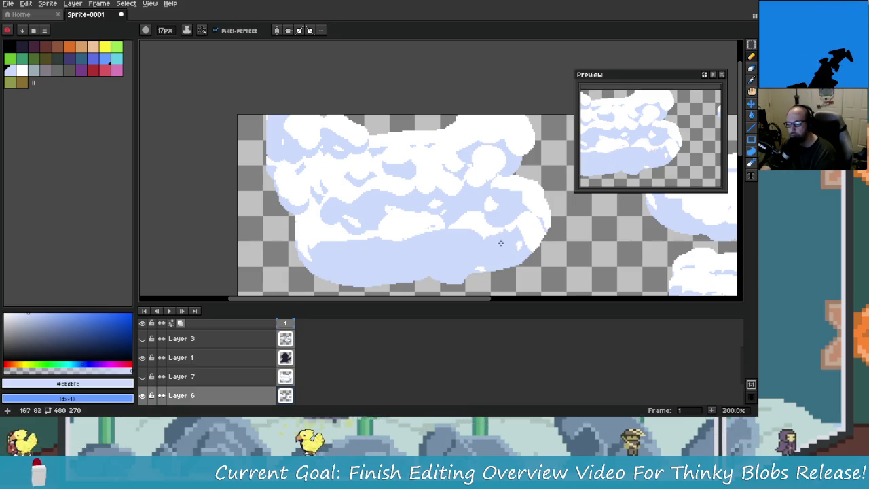
pyautogui.keyDown('alt'); pyautogui.click(518, 222); pyautogui.keyUp('alt')
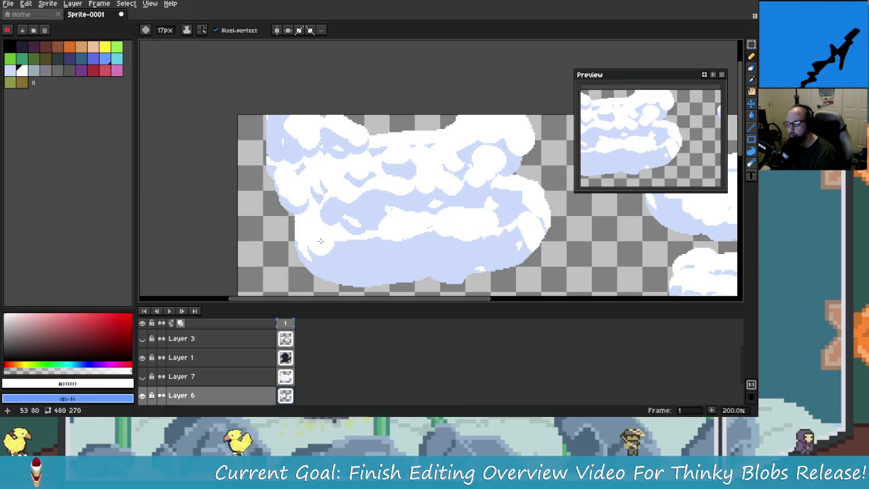
pyautogui.moveTo(313, 248); pyautogui.dragTo(502, 227)
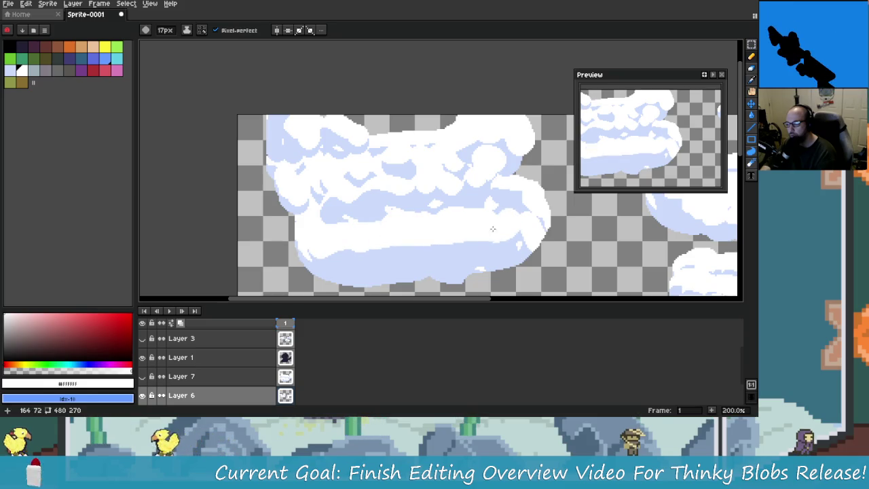
# Add #cbdbfc shading along the cloud's bottom and lower right, then fill the left interior white.
pyautogui.scroll(2, 496, 228)
pyautogui.keyDown('alt'); pyautogui.click(360, 217); pyautogui.keyUp('alt')
pyautogui.moveTo(344, 209)
pyautogui.mouseDown()
pyautogui.moveTo(370, 205)
pyautogui.moveTo(343, 230)
pyautogui.mouseUp()
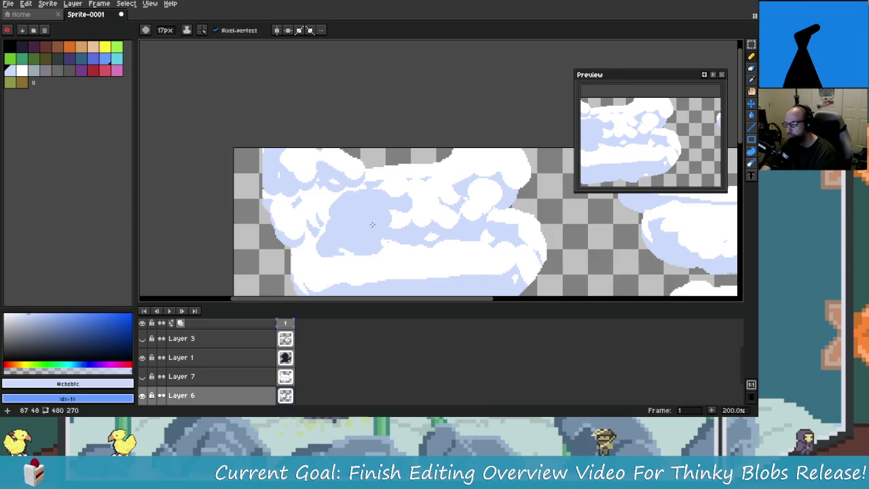
pyautogui.hscroll(2, 391, 213)
pyautogui.moveTo(400, 203)
pyautogui.mouseDown()
pyautogui.moveTo(431, 214)
pyautogui.moveTo(424, 227)
pyautogui.moveTo(438, 224)
pyautogui.mouseUp()
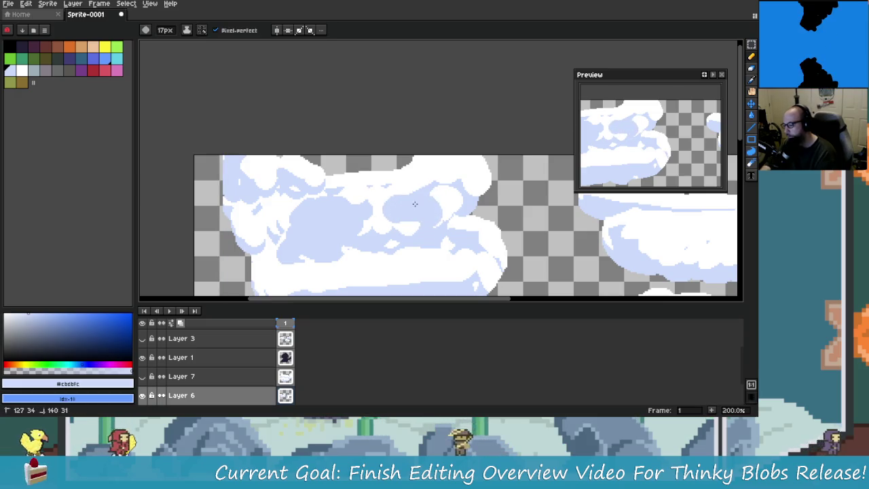
pyautogui.hscroll(-1, 435, 212)
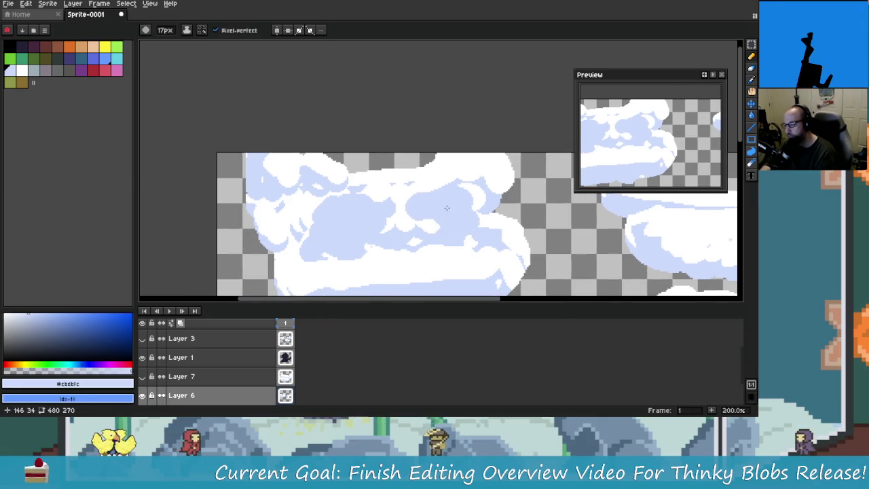
pyautogui.keyDown('alt'); pyautogui.click(401, 215); pyautogui.keyUp('alt')
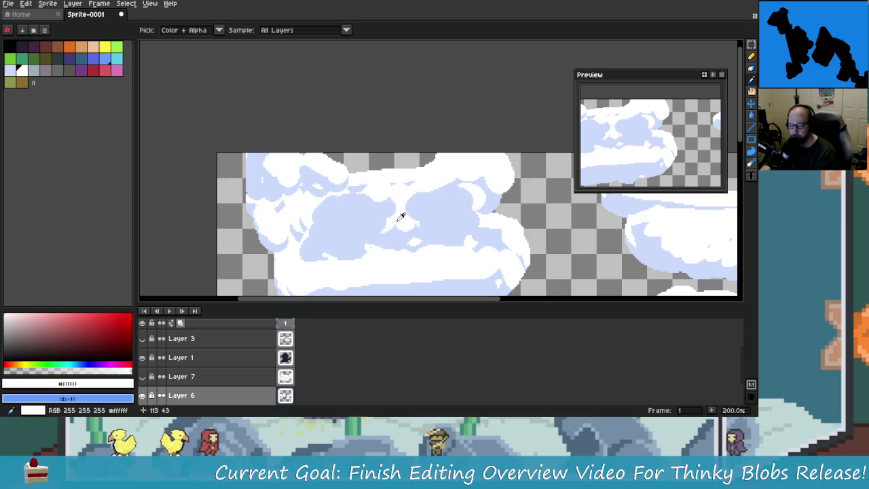
pyautogui.moveTo(279, 211)
pyautogui.mouseDown()
pyautogui.moveTo(303, 243)
pyautogui.moveTo(403, 230)
pyautogui.moveTo(483, 243)
pyautogui.mouseUp()
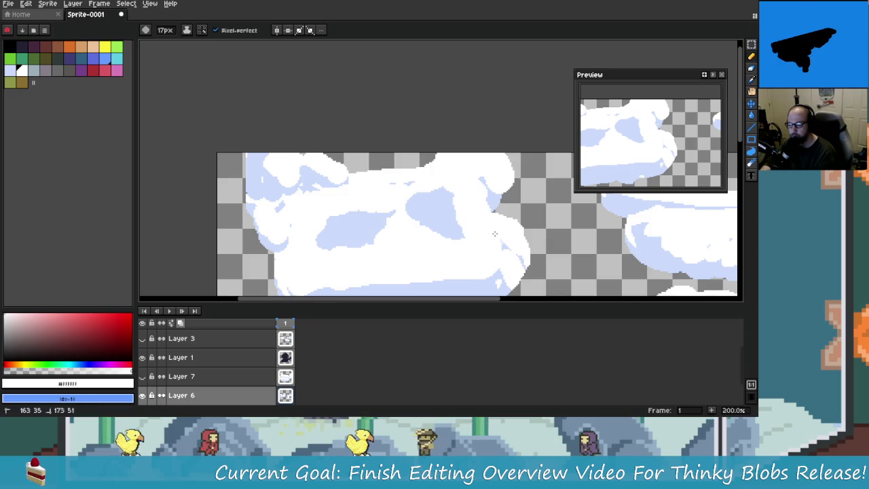
# Carve white into the top of the light-blue blob on the cloud's upper shading.
pyautogui.scroll(-2, 488, 236)
pyautogui.scroll(3, 469, 220)
pyautogui.keyDown('alt'); pyautogui.click(326, 199); pyautogui.keyUp('alt')
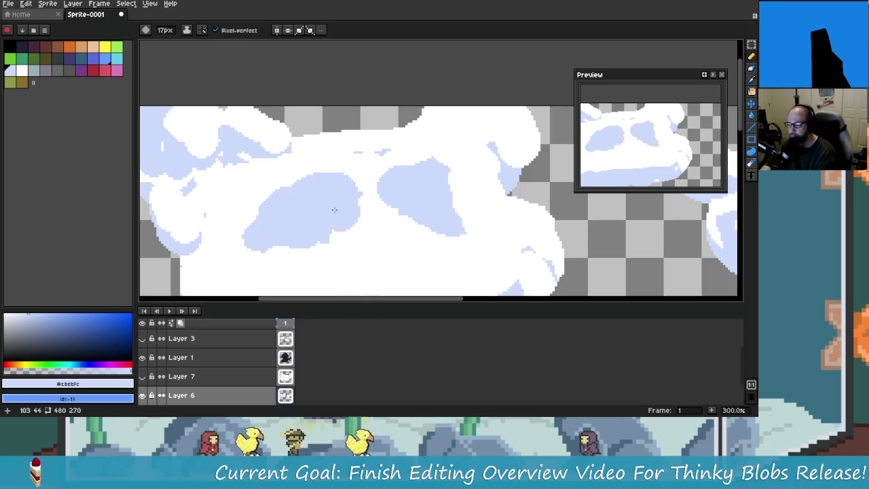
pyautogui.scroll(-1, 360, 207)
pyautogui.scroll(-1, 381, 194)
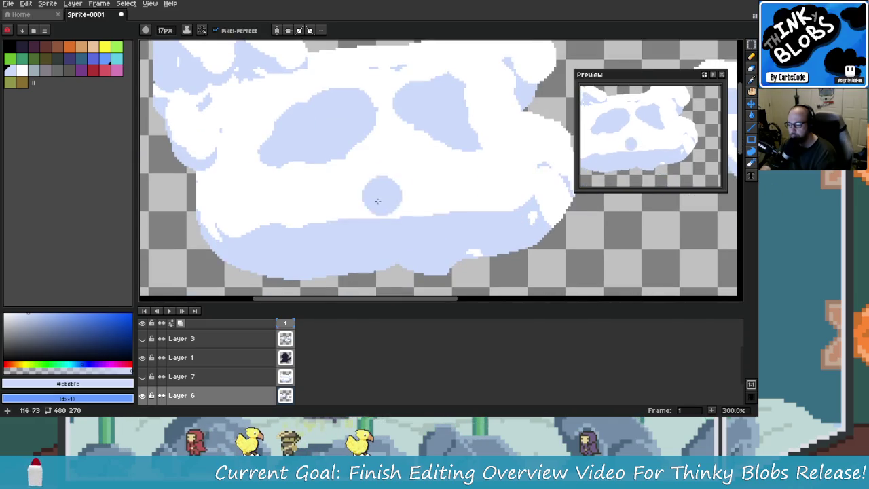
pyautogui.scroll(-2, 475, 224)
pyautogui.scroll(-2, 510, 236)
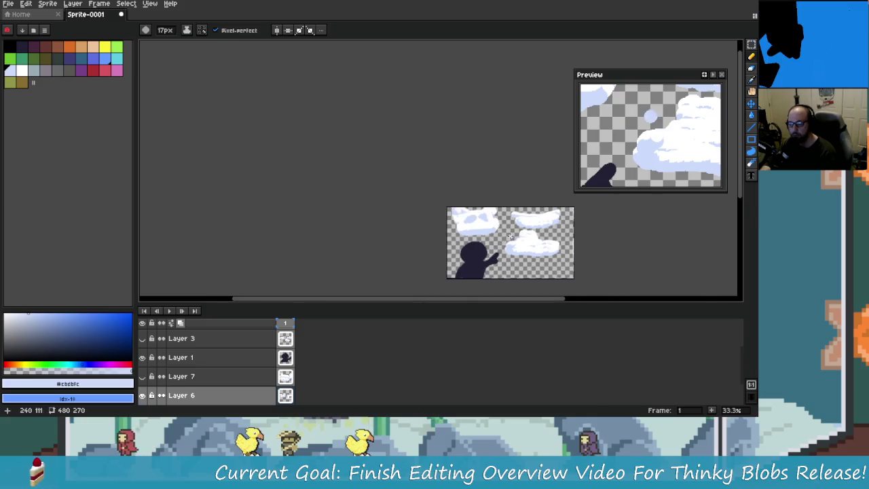
pyautogui.scroll(2, 510, 236)
pyautogui.scroll(1, 478, 203)
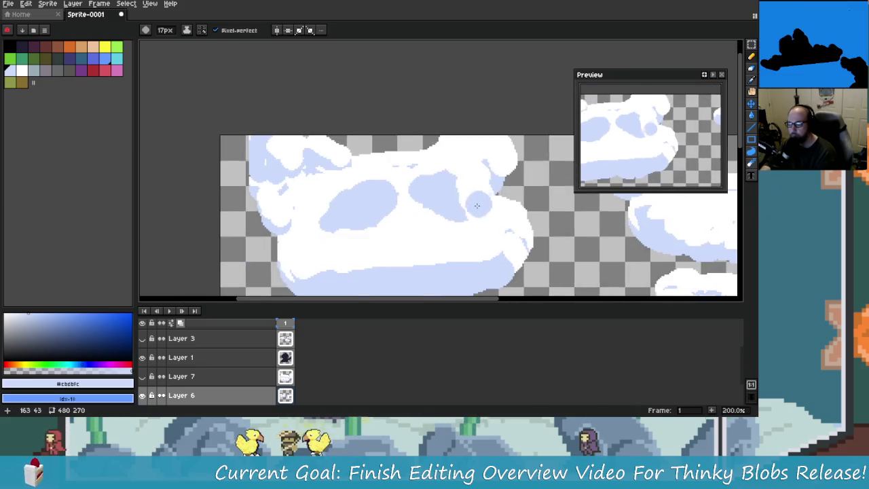
pyautogui.scroll(-1, 408, 197)
pyautogui.scroll(1, 374, 190)
pyautogui.scroll(-1, 353, 186)
pyautogui.scroll(1, 331, 181)
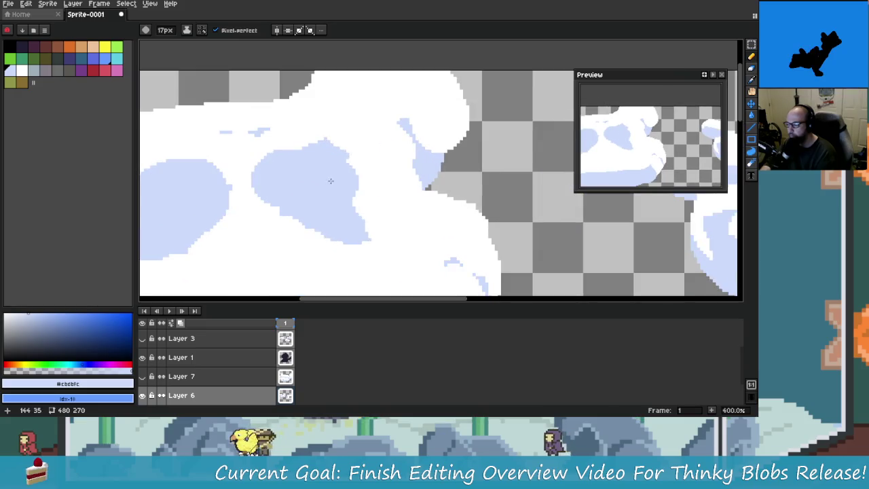
pyautogui.moveTo(340, 182)
pyautogui.mouseDown()
pyautogui.moveTo(412, 164)
pyautogui.moveTo(402, 156)
pyautogui.moveTo(442, 157)
pyautogui.mouseUp()
pyautogui.keyDown('alt'); pyautogui.click(333, 142); pyautogui.keyUp('alt')
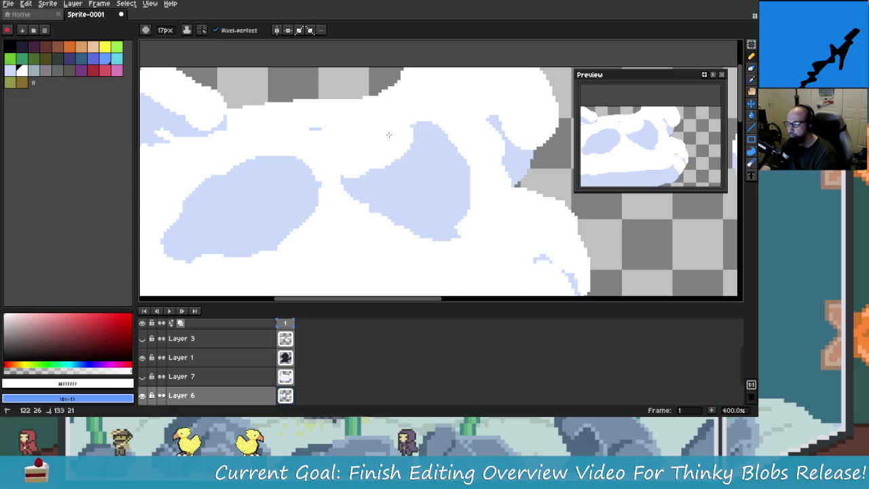
# Paint a small round #cbdbfc puff near the left cloud's top.
pyautogui.scroll(-2, 442, 156)
pyautogui.scroll(1, 462, 169)
pyautogui.scroll(-2, 489, 187)
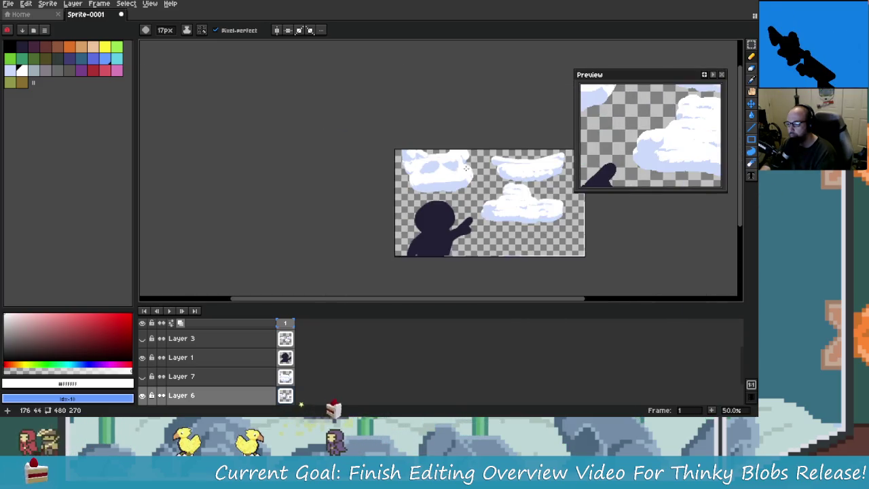
pyautogui.scroll(-1, 502, 195)
pyautogui.scroll(1, 502, 195)
pyautogui.scroll(1, 471, 178)
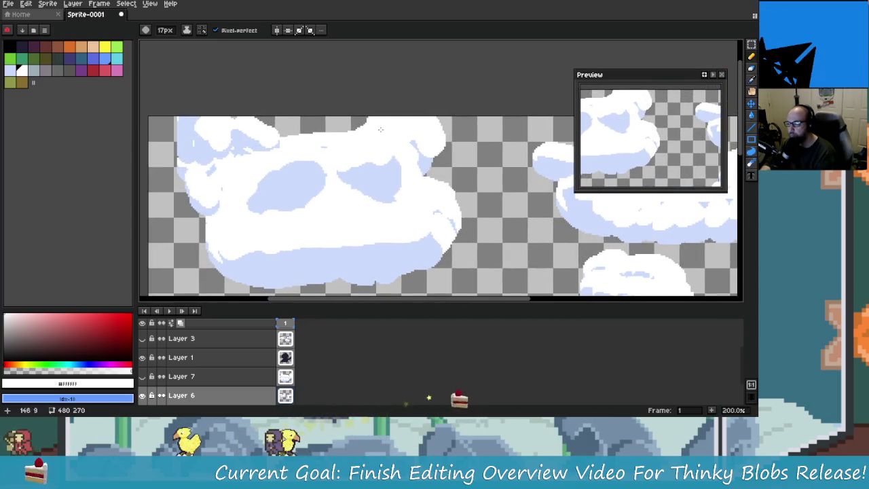
pyautogui.keyDown('alt'); pyautogui.click(420, 155); pyautogui.keyUp('alt')
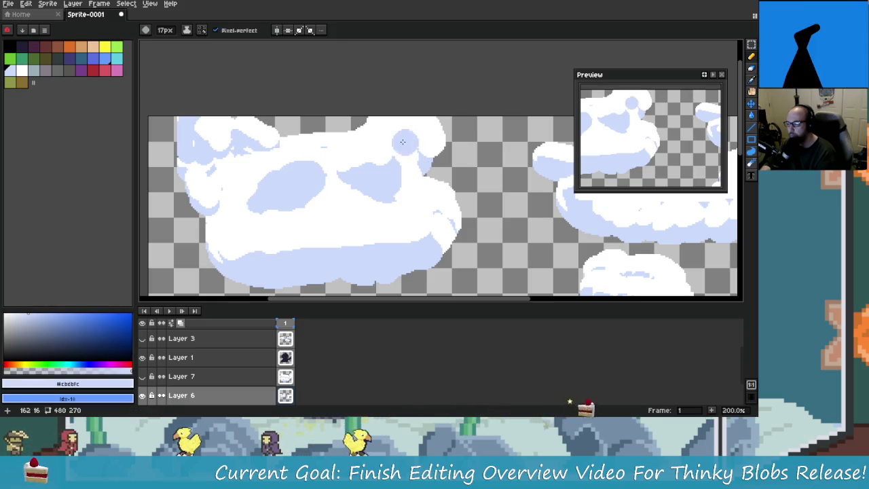
pyautogui.scroll(1, 388, 138)
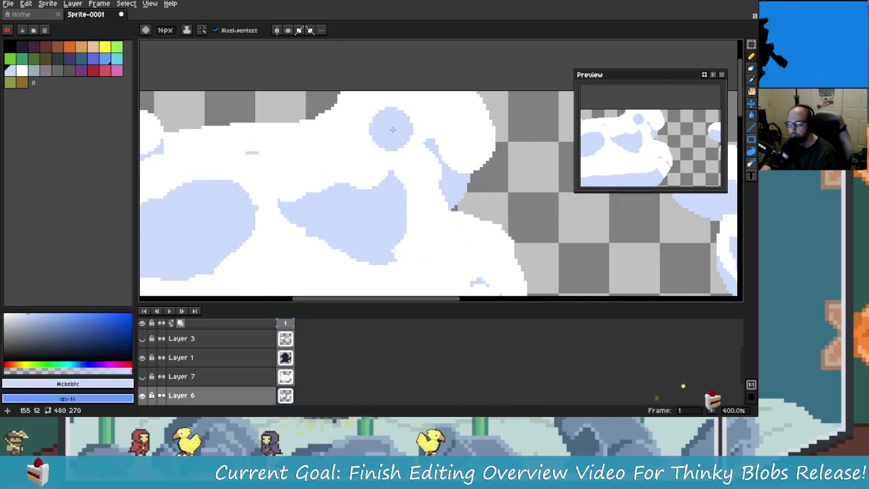
pyautogui.moveTo(364, 149)
pyautogui.mouseDown()
pyautogui.moveTo(392, 129)
pyautogui.moveTo(448, 176)
pyautogui.mouseUp()
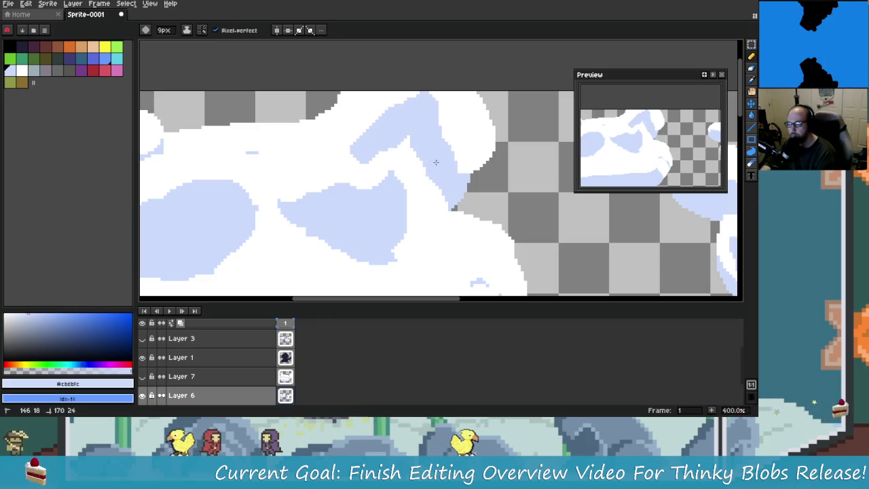
# Paint white over some lavender patches on the upper-left cloud and add new #cbdbfc shading.
pyautogui.moveTo(418, 139); pyautogui.dragTo(377, 163)
pyautogui.press('alt')
pyautogui.keyDown('alt'); pyautogui.click(471, 159); pyautogui.keyUp('alt')
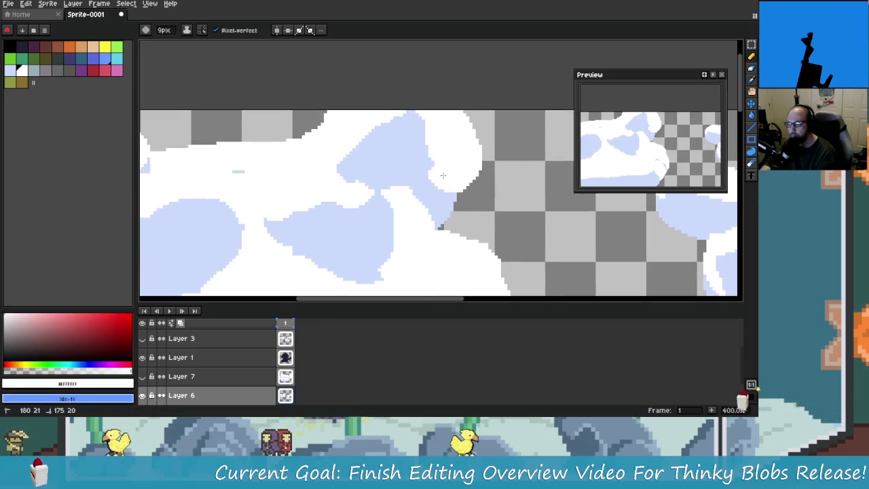
pyautogui.moveTo(352, 159)
pyautogui.mouseDown()
pyautogui.moveTo(404, 213)
pyautogui.moveTo(444, 132)
pyautogui.moveTo(401, 145)
pyautogui.mouseUp()
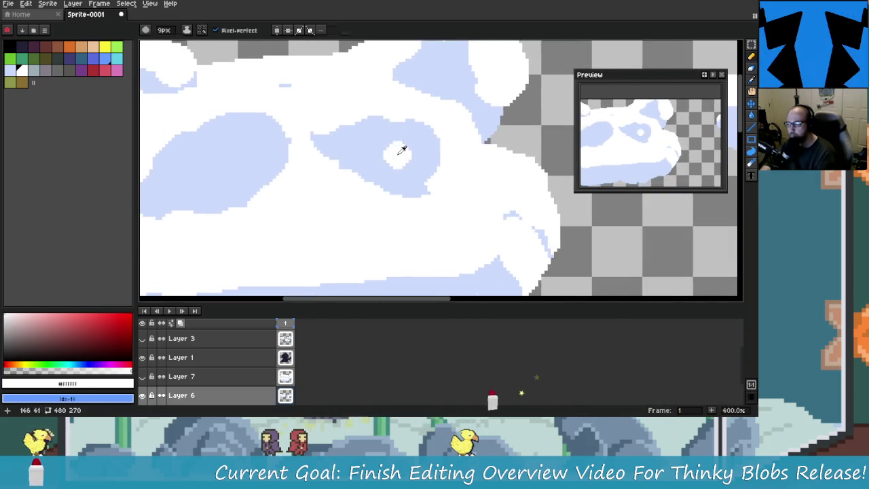
pyautogui.keyDown('alt'); pyautogui.click(402, 146); pyautogui.keyUp('alt')
pyautogui.moveTo(367, 200); pyautogui.dragTo(400, 182)
# Extend #cbdbfc shading near the cloud's edge and beside the upper-left blob.
pyautogui.moveTo(506, 268)
pyautogui.mouseDown()
pyautogui.moveTo(529, 169)
pyautogui.moveTo(422, 213)
pyautogui.mouseUp()
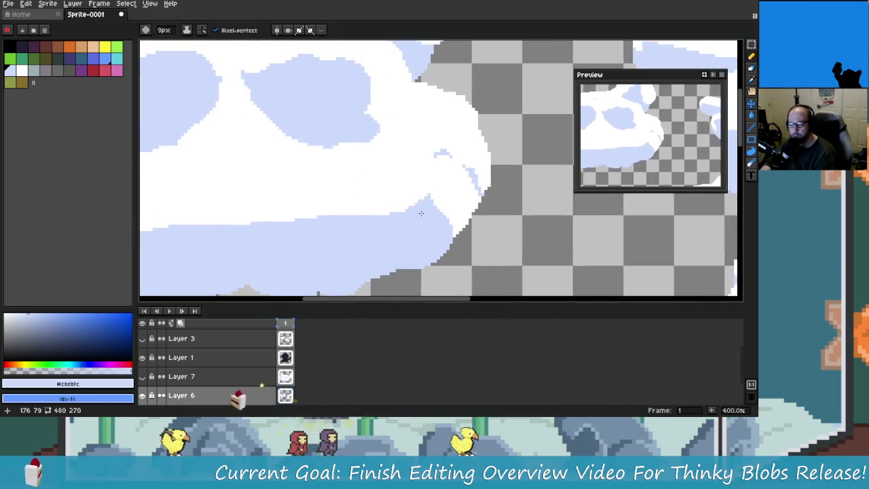
pyautogui.scroll(-3, 467, 199)
pyautogui.scroll(3, 466, 199)
pyautogui.moveTo(479, 146); pyautogui.dragTo(488, 175)
pyautogui.scroll(-3, 487, 176)
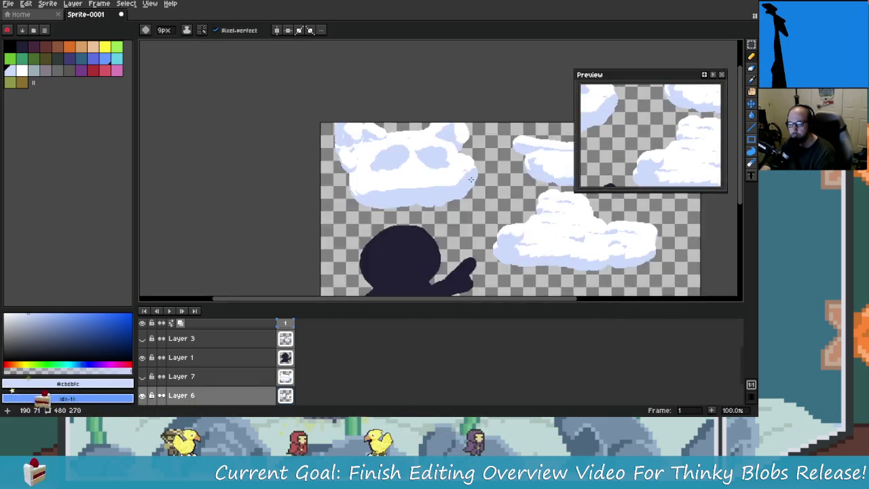
pyautogui.scroll(-2, 475, 180)
pyautogui.scroll(2, 441, 186)
pyautogui.scroll(2, 415, 190)
pyautogui.scroll(-2, 416, 190)
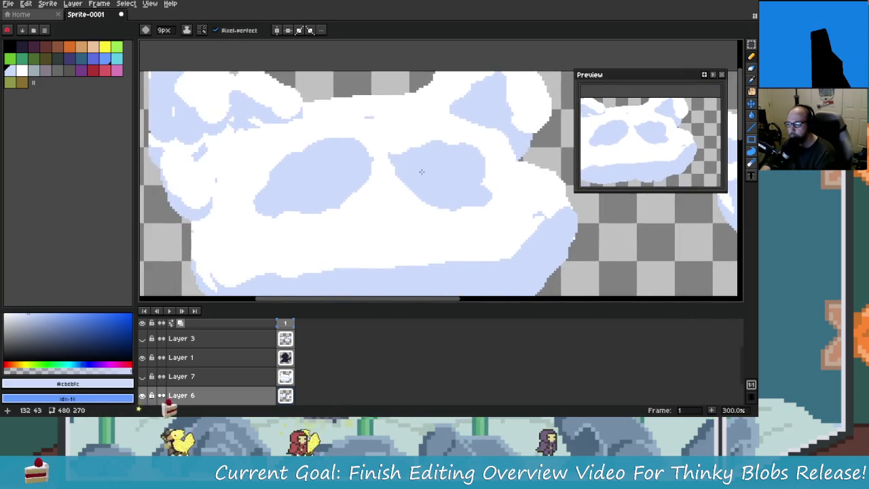
pyautogui.scroll(2, 421, 203)
pyautogui.scroll(-1, 429, 219)
pyautogui.scroll(1, 411, 218)
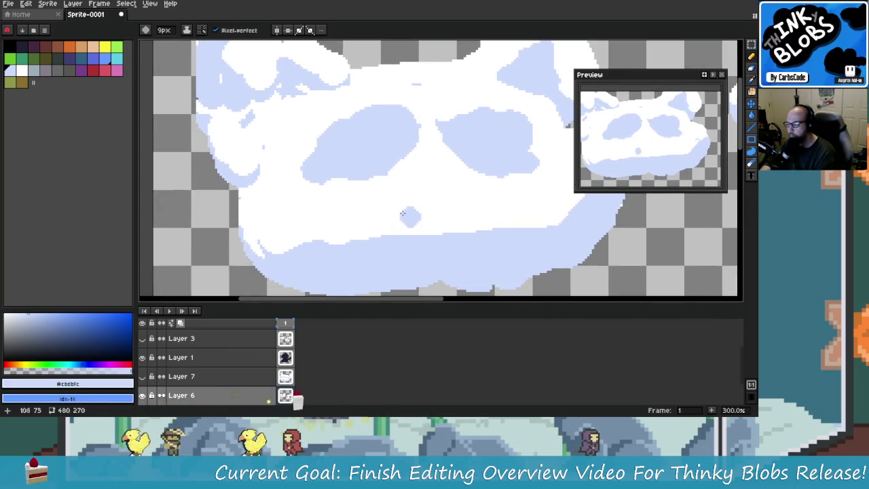
pyautogui.scroll(-1, 390, 239)
pyautogui.scroll(1, 345, 239)
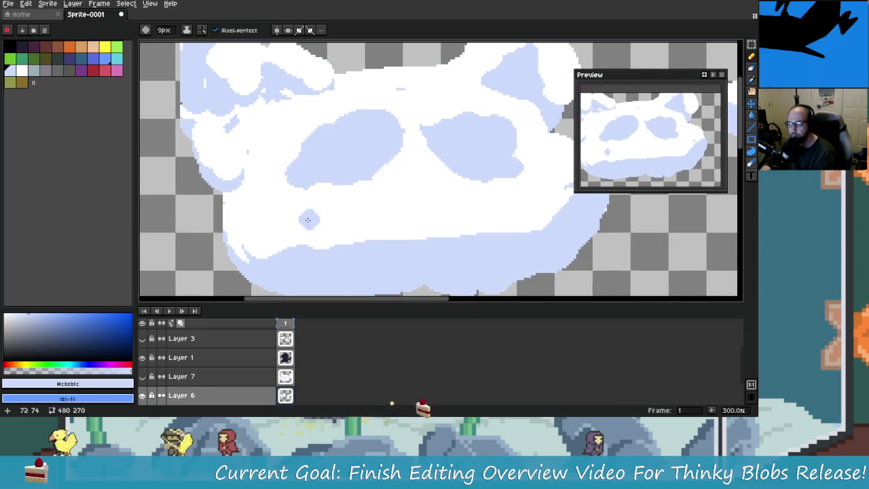
pyautogui.scroll(-1, 344, 239)
pyautogui.scroll(1, 367, 181)
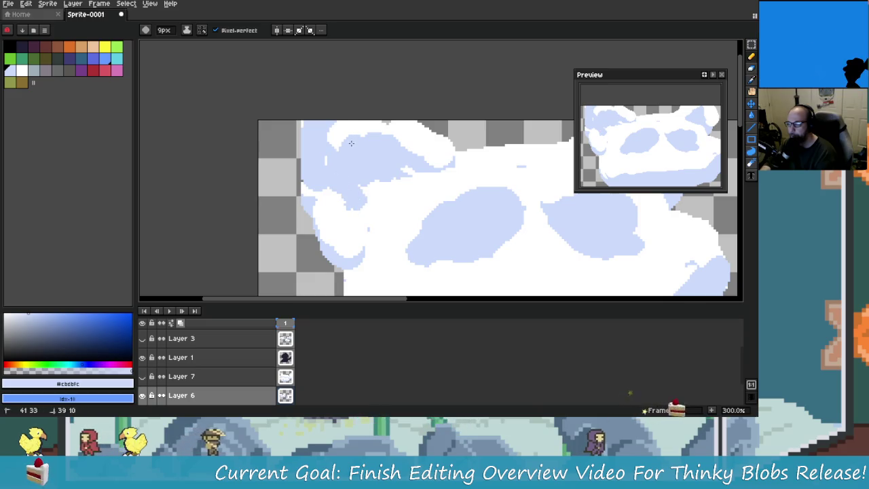
pyautogui.moveTo(373, 205); pyautogui.dragTo(411, 194)
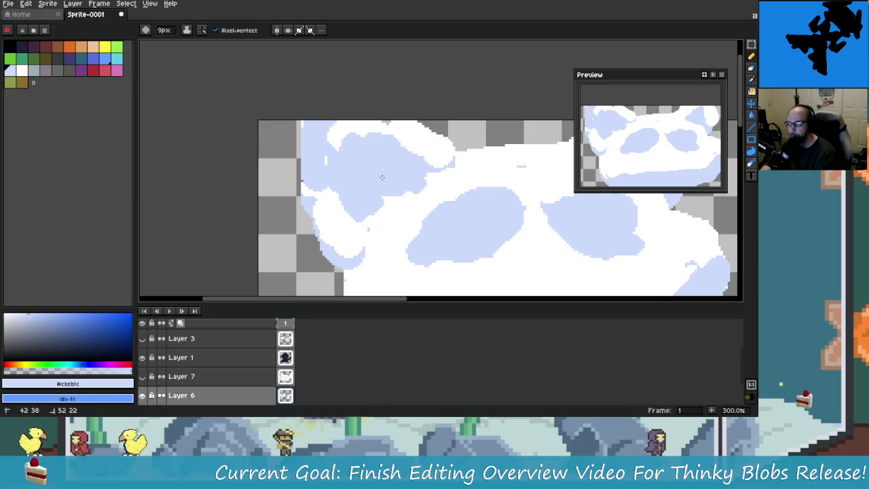
# Trim the upper-left lavender blob's left edge with white.
pyautogui.scroll(1, 408, 174)
pyautogui.keyDown('alt'); pyautogui.click(381, 163); pyautogui.keyUp('alt')
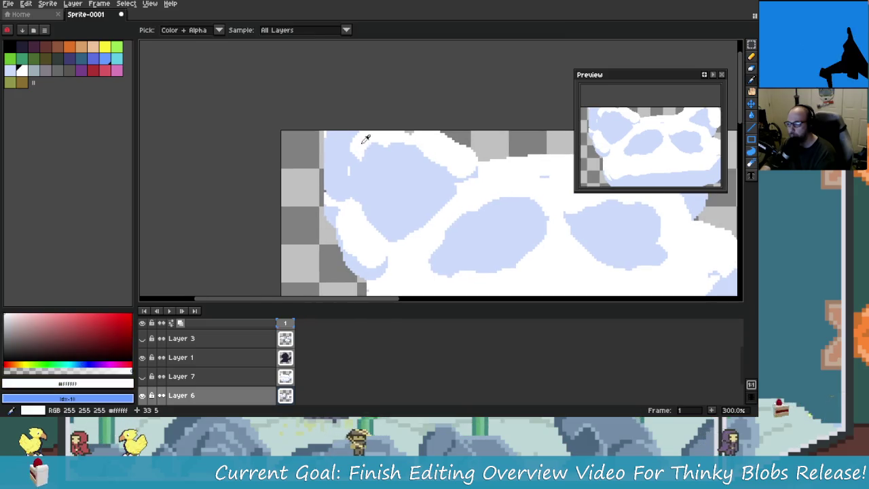
pyautogui.click(361, 145)
pyautogui.moveTo(336, 173); pyautogui.dragTo(327, 132)
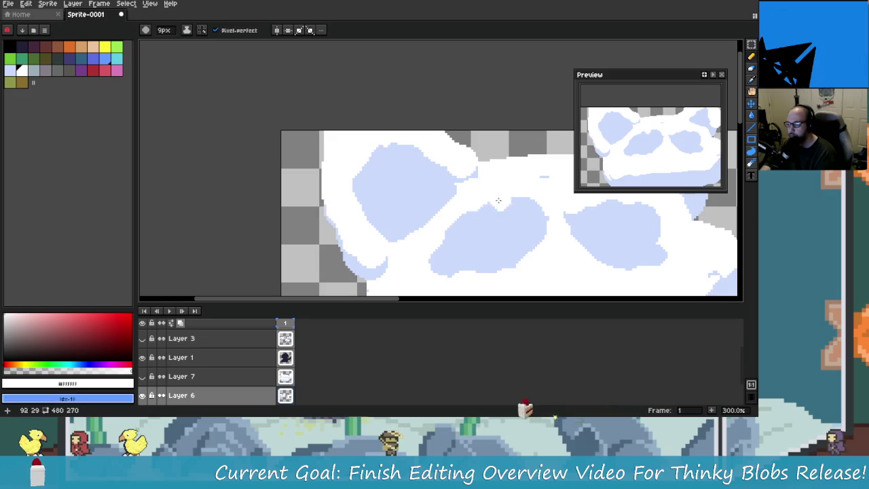
pyautogui.moveTo(482, 213)
pyautogui.mouseDown()
pyautogui.moveTo(427, 178)
pyautogui.moveTo(369, 165)
pyautogui.mouseUp()
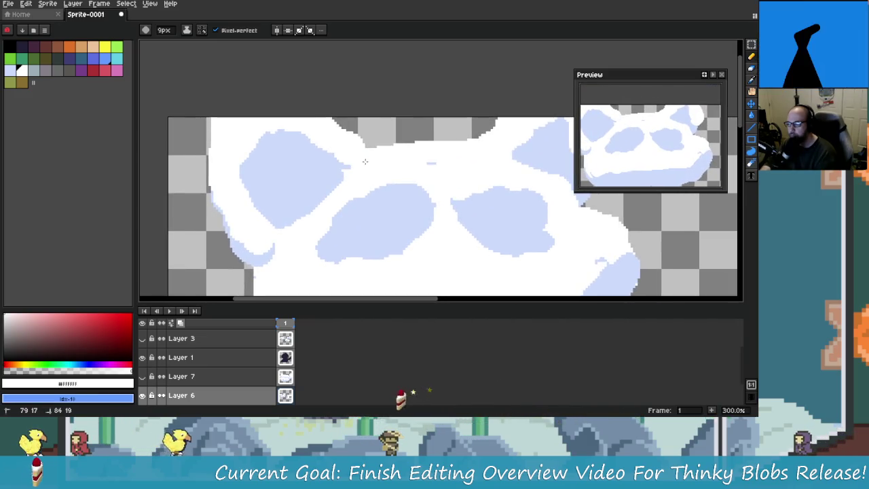
pyautogui.moveTo(468, 163); pyautogui.dragTo(337, 178)
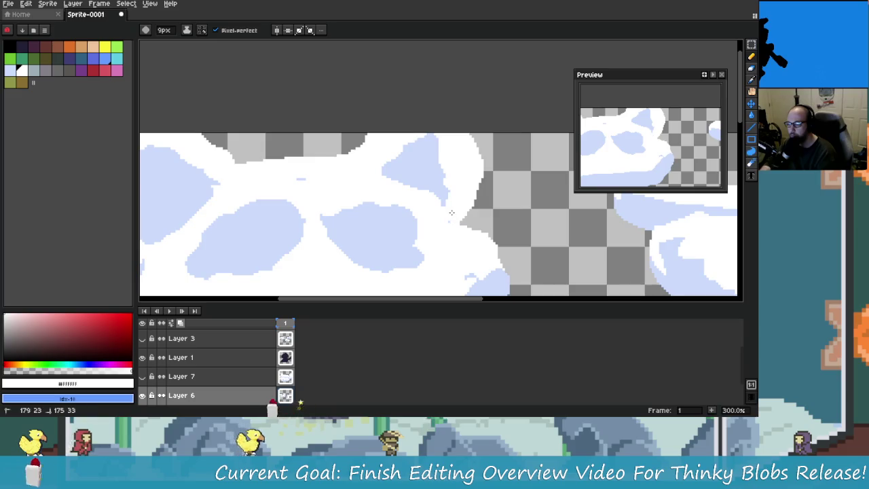
pyautogui.scroll(-2, 462, 210)
pyautogui.scroll(1, 444, 169)
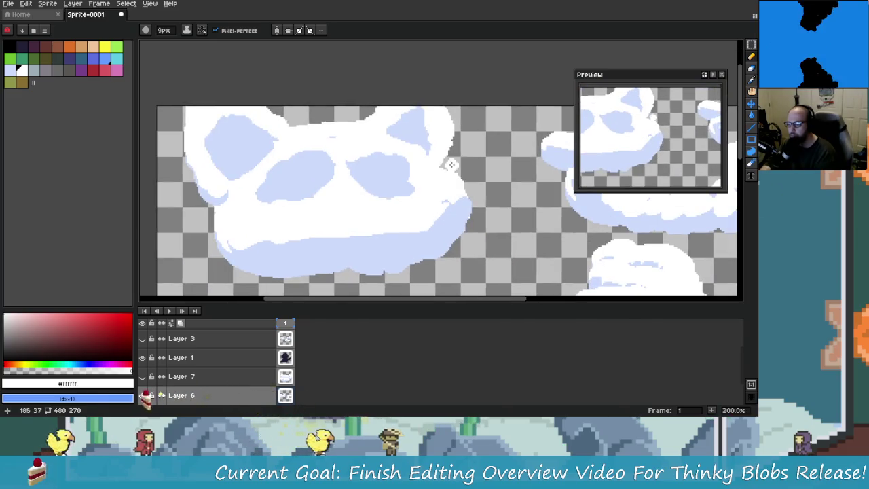
# Add a short #cbdbfc stroke to the top of the upper-left blob.
pyautogui.moveTo(383, 140); pyautogui.dragTo(392, 106)
pyautogui.keyDown('alt'); pyautogui.click(379, 144); pyautogui.keyUp('alt')
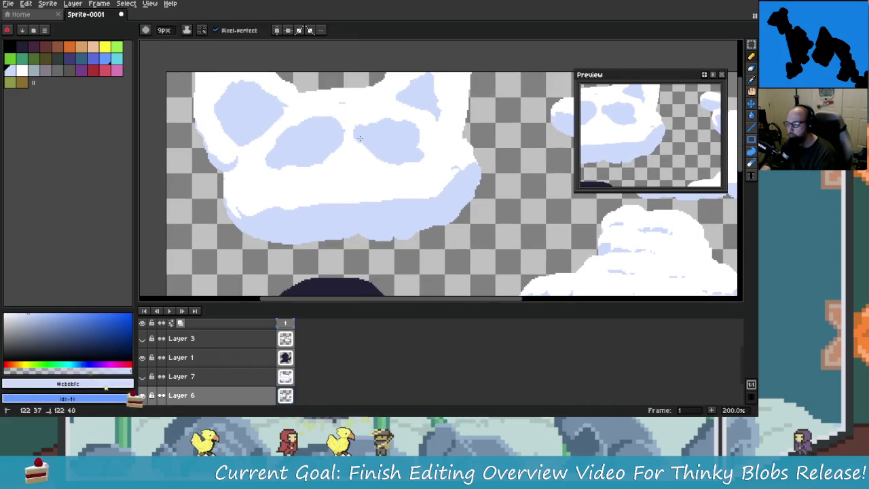
pyautogui.moveTo(328, 134); pyautogui.dragTo(360, 140)
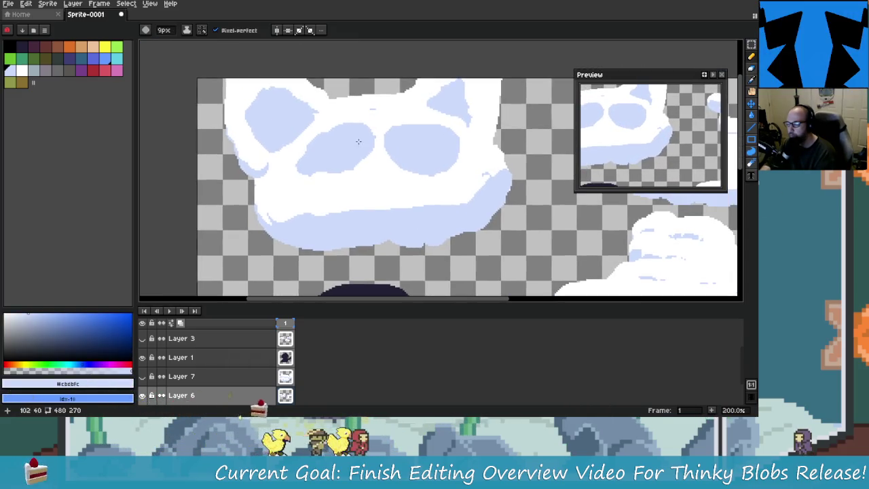
pyautogui.scroll(1, 416, 152)
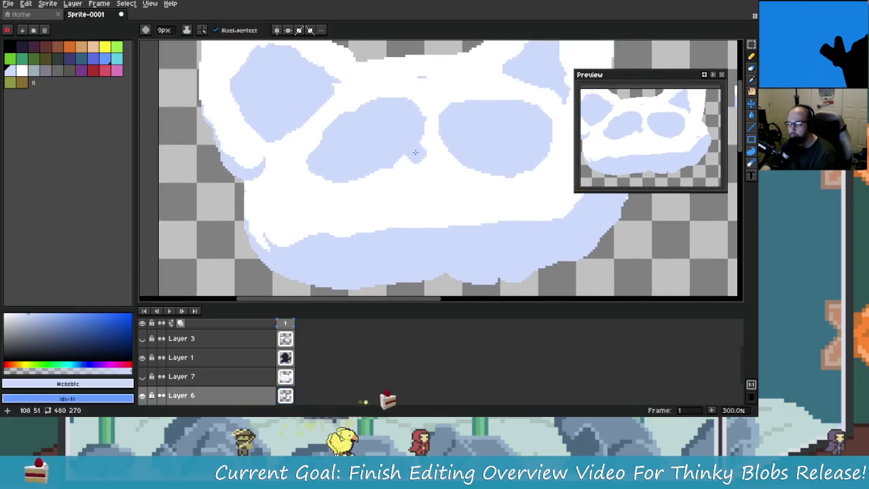
pyautogui.scroll(-3, 415, 152)
pyautogui.scroll(2, 414, 153)
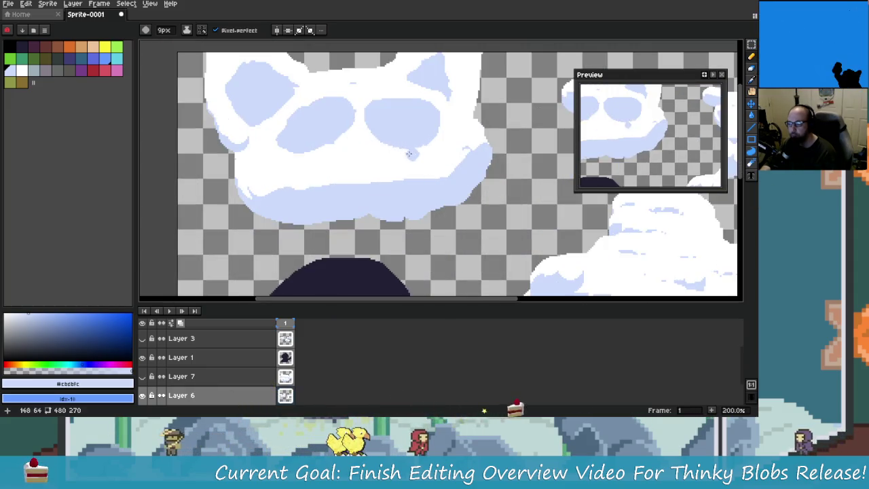
pyautogui.scroll(-1, 415, 154)
pyautogui.scroll(3, 431, 170)
pyautogui.keyDown('alt'); pyautogui.click(412, 103); pyautogui.keyUp('alt')
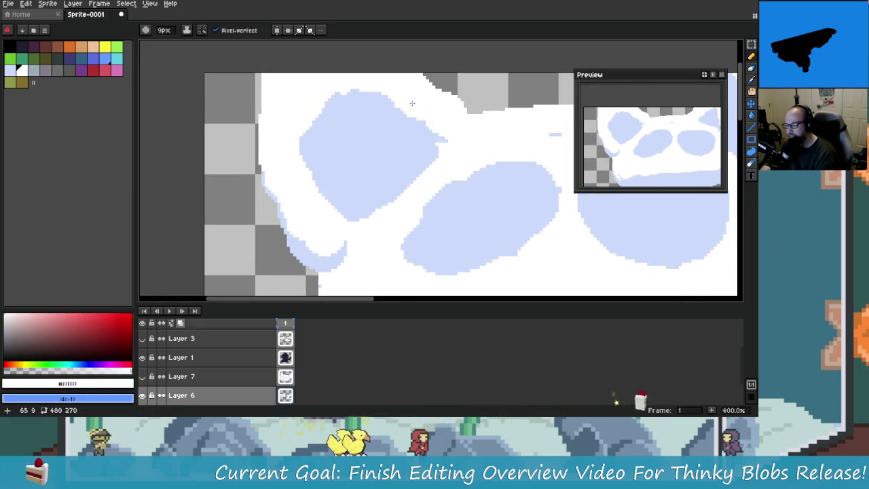
pyautogui.moveTo(262, 134); pyautogui.dragTo(297, 146)
# Fill the gaps along the cloud's top-left edge with white.
pyautogui.press('i')
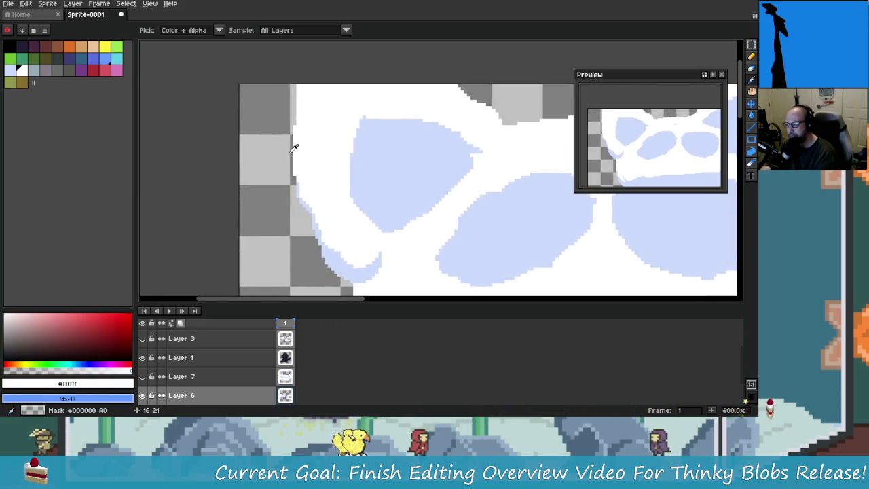
pyautogui.press('b')
pyautogui.scroll(-1, 375, 108)
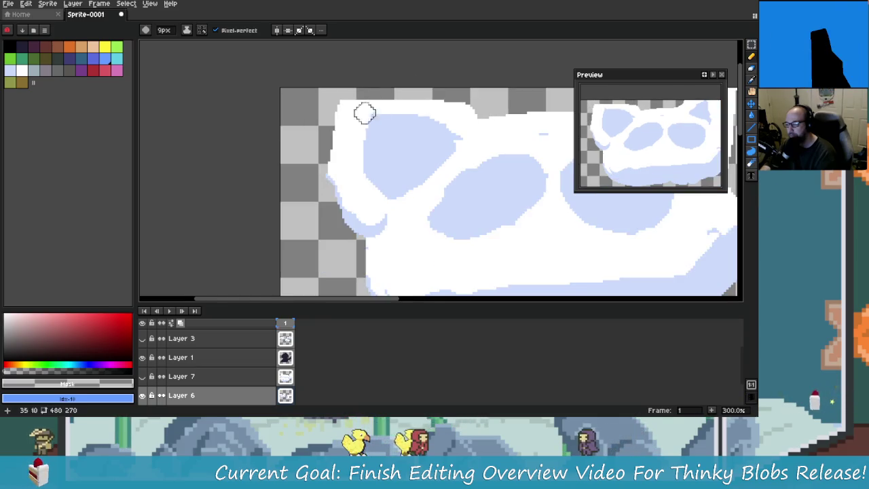
pyautogui.moveTo(340, 112); pyautogui.dragTo(383, 140)
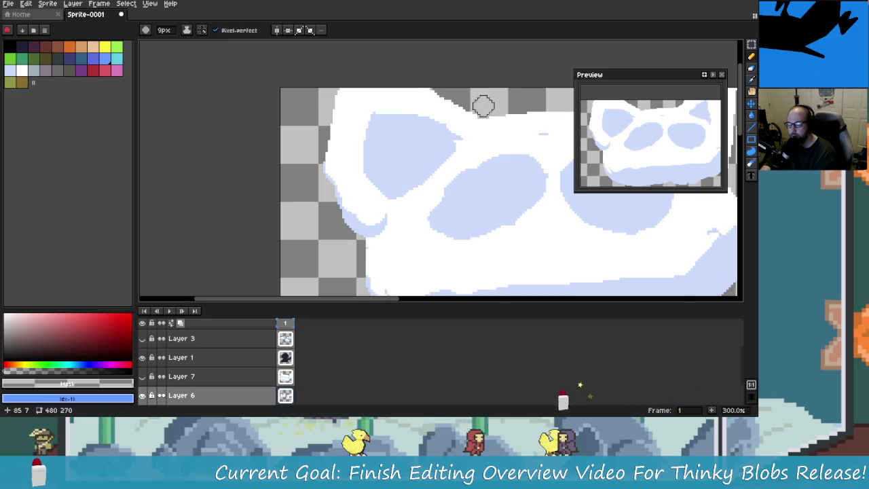
# Paint #cbdbfc along the top edge of the upper blob.
pyautogui.moveTo(404, 147); pyautogui.dragTo(417, 166)
pyautogui.press('i')
pyautogui.click(418, 166)
pyautogui.press('b')
pyautogui.moveTo(397, 128); pyautogui.dragTo(419, 132)
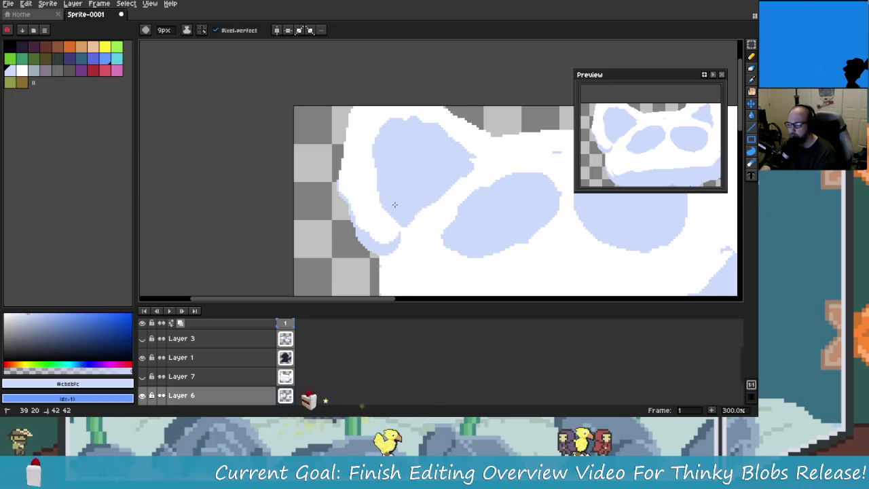
pyautogui.scroll(-3, 394, 204)
pyautogui.scroll(-1, 457, 210)
pyautogui.scroll(1, 457, 210)
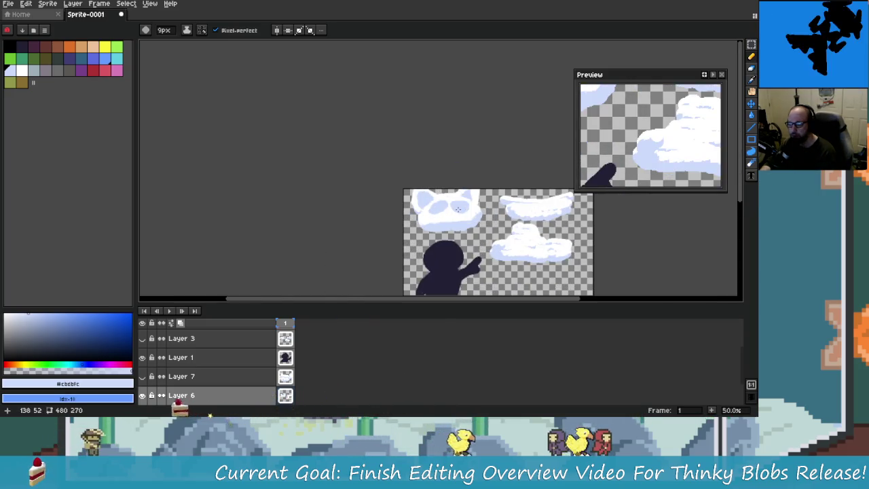
pyautogui.scroll(2, 348, 194)
pyautogui.scroll(2, 348, 194)
pyautogui.scroll(1, 348, 194)
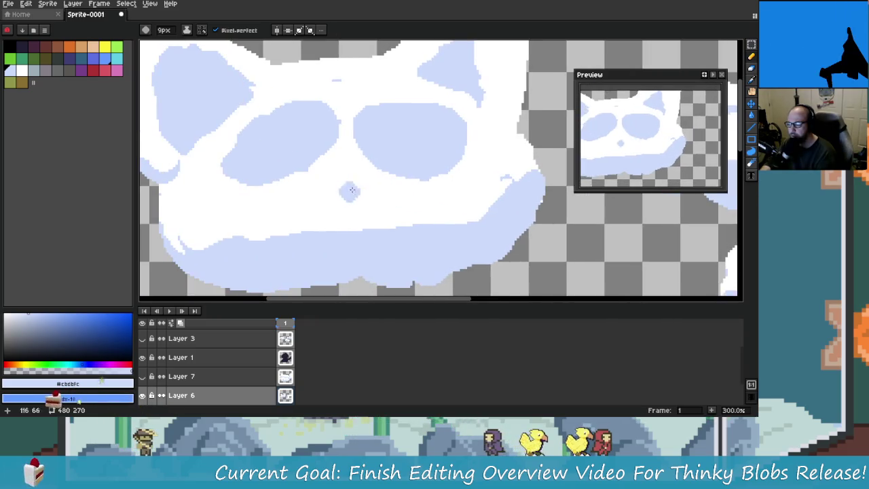
pyautogui.scroll(-1, 348, 194)
pyautogui.scroll(1, 284, 221)
# Cut a curving white streak through the cloud's lower lavender band, splitting it.
pyautogui.moveTo(285, 220)
pyautogui.mouseDown()
pyautogui.moveTo(482, 198)
pyautogui.moveTo(293, 228)
pyautogui.mouseUp()
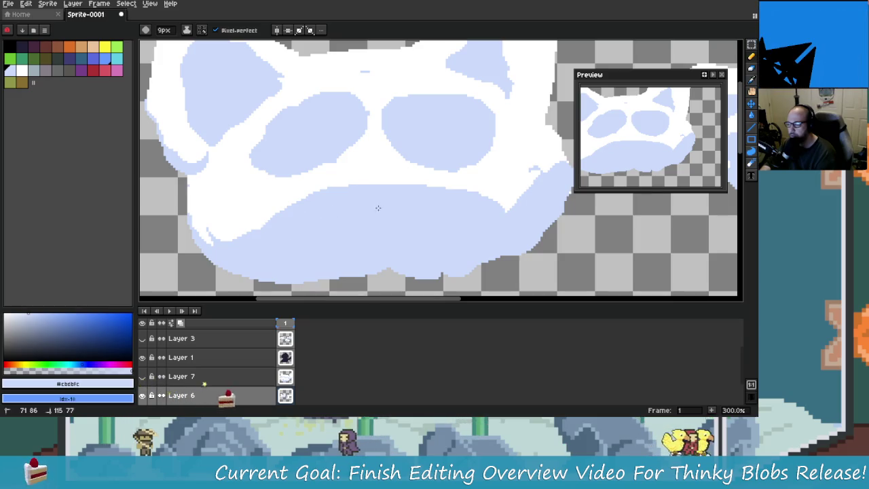
pyautogui.hscroll(-3, 359, 204)
pyautogui.keyDown('alt'); pyautogui.click(355, 198); pyautogui.keyUp('alt')
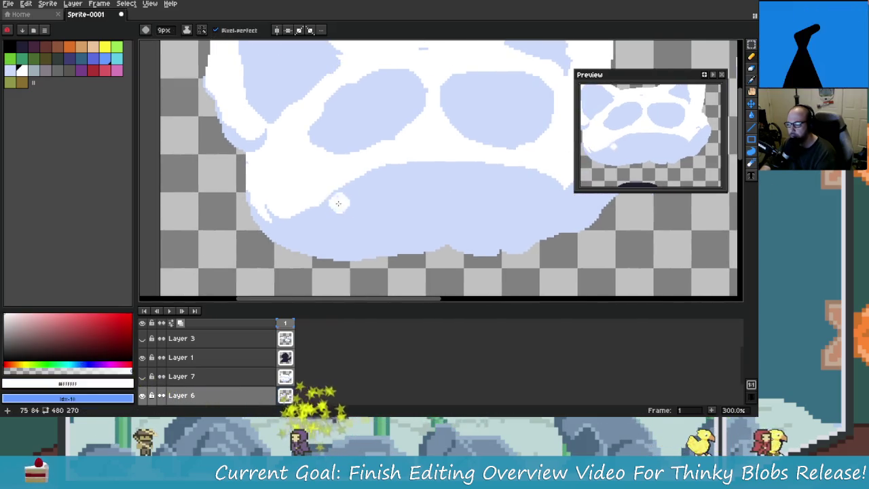
pyautogui.moveTo(342, 204); pyautogui.dragTo(331, 211)
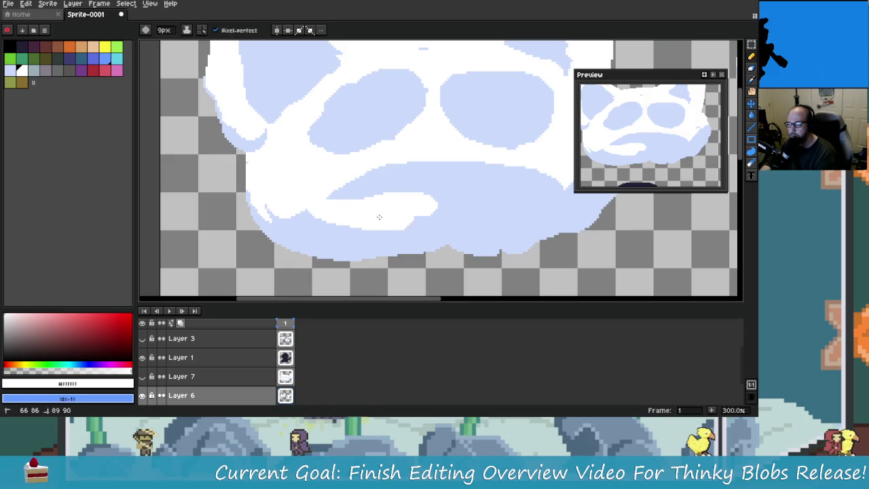
pyautogui.moveTo(548, 197); pyautogui.dragTo(357, 202)
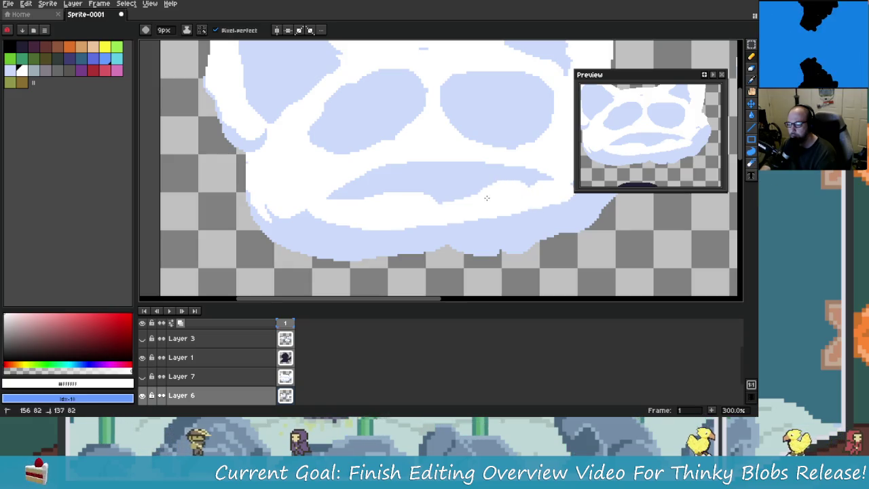
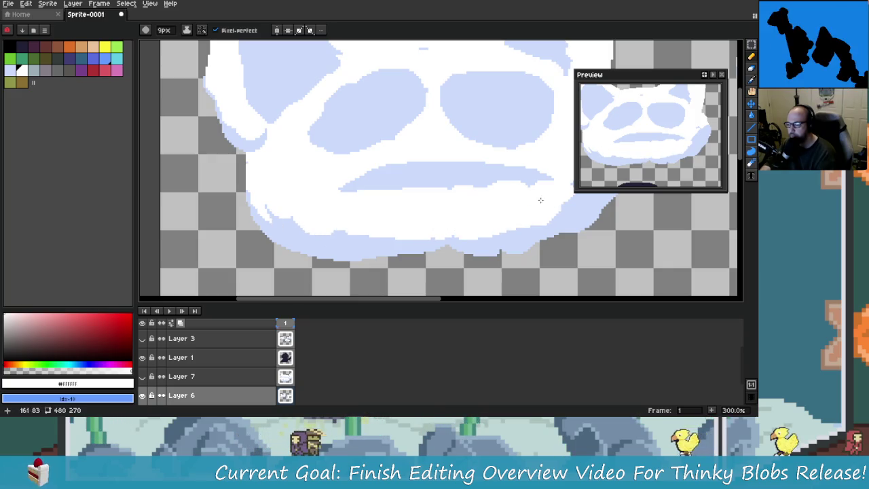
# Paint light blue #cbdbfc shading below the cat cloud's mouth.
pyautogui.keyDown('alt'); pyautogui.click(529, 177); pyautogui.keyUp('alt')
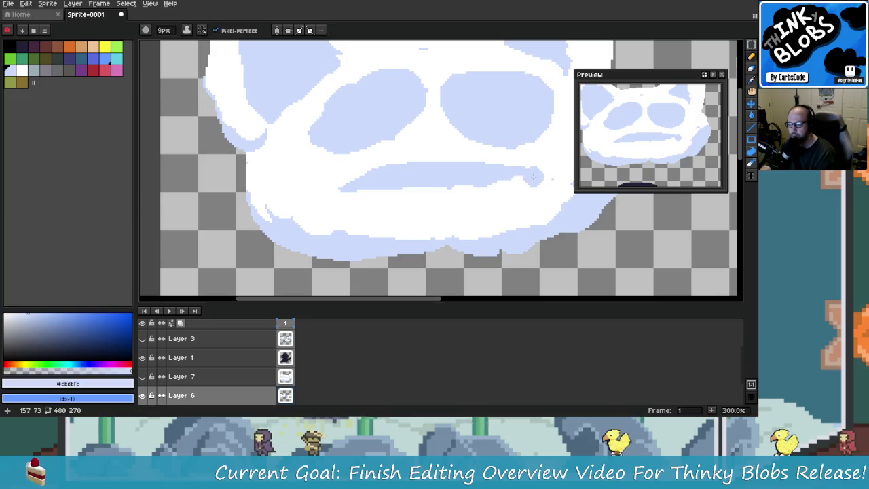
pyautogui.moveTo(539, 196)
pyautogui.mouseDown()
pyautogui.moveTo(393, 196)
pyautogui.moveTo(462, 188)
pyautogui.mouseUp()
pyautogui.moveTo(374, 202); pyautogui.dragTo(479, 212)
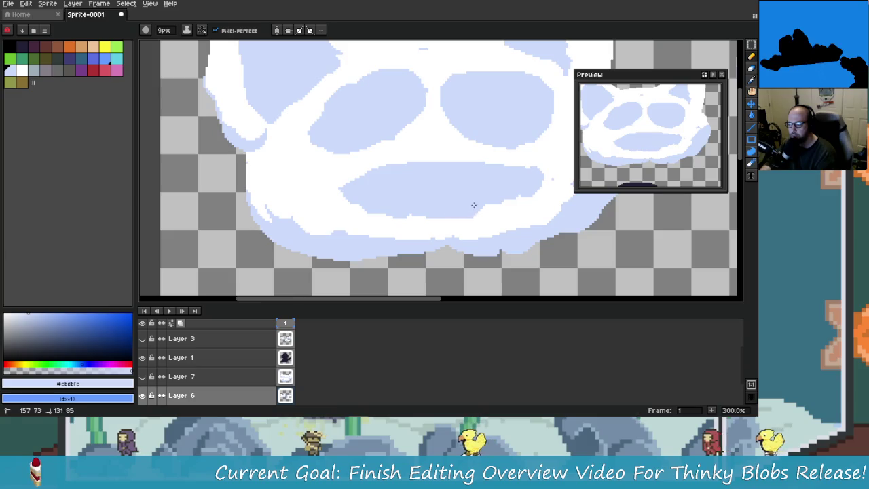
pyautogui.keyDown('alt'); pyautogui.click(355, 219); pyautogui.keyUp('alt')
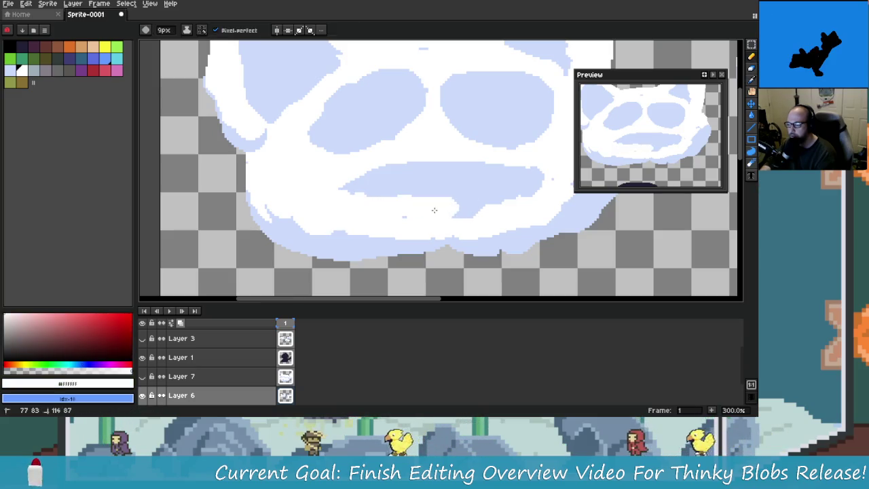
pyautogui.press('i')
pyautogui.click(519, 227)
pyautogui.press('b')
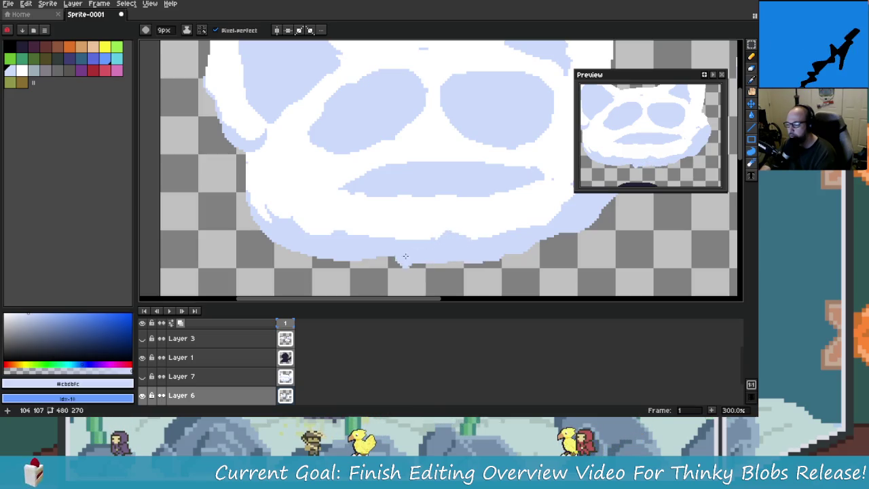
# Zoom in on the cat cloud's face and paint a white dot in its right eye.
pyautogui.scroll(-4, 488, 246)
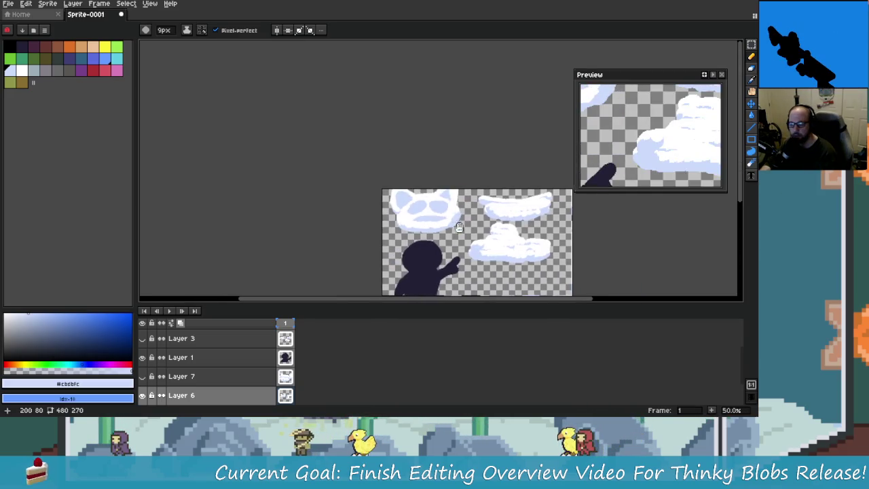
pyautogui.scroll(3, 427, 258)
pyautogui.scroll(2, 425, 237)
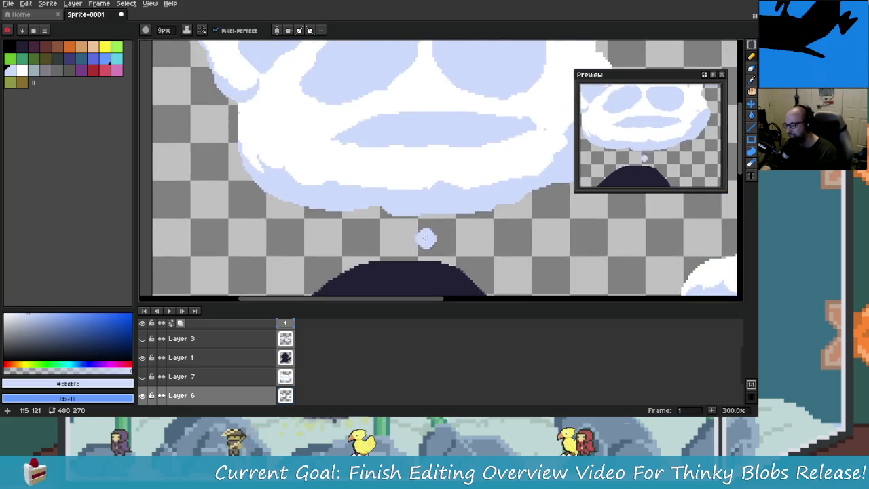
pyautogui.moveTo(424, 213); pyautogui.dragTo(400, 275)
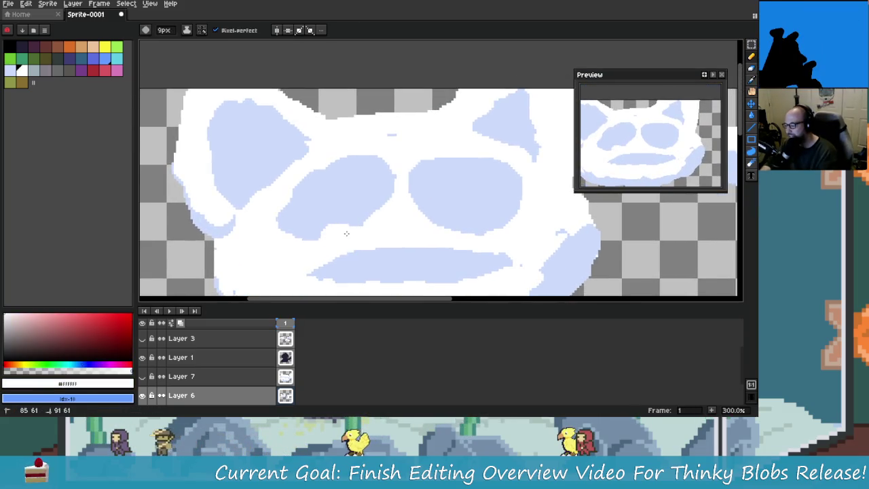
pyautogui.moveTo(314, 233); pyautogui.dragTo(317, 241)
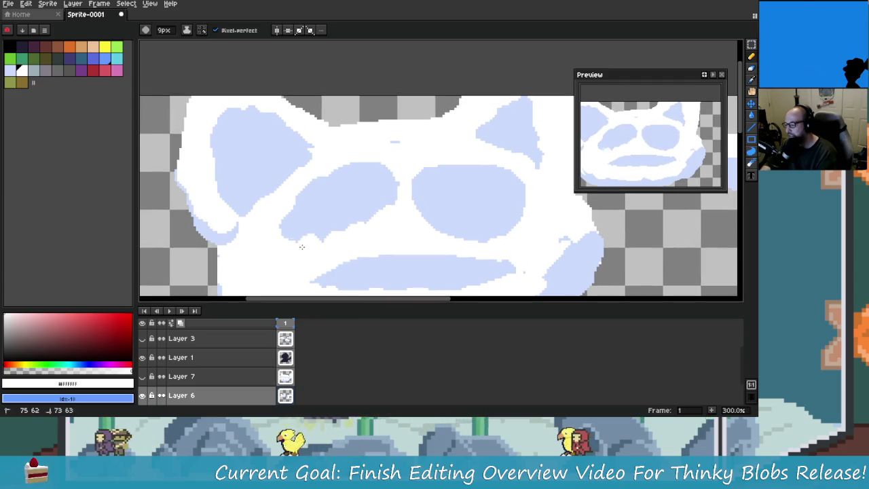
pyautogui.moveTo(438, 171)
pyautogui.mouseDown()
pyautogui.moveTo(373, 189)
pyautogui.moveTo(435, 179)
pyautogui.mouseUp()
pyautogui.click(406, 192)
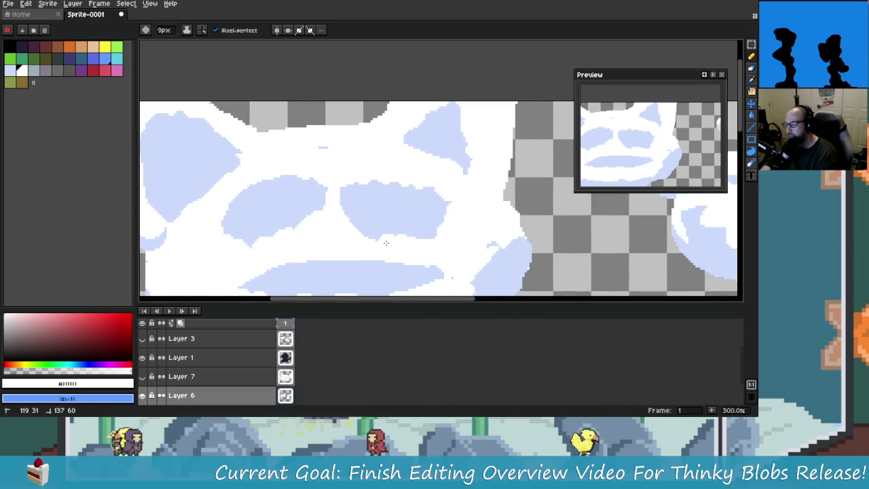
# Zoom and pan across the cat cloud to check the finished shading and eye.
pyautogui.scroll(-2, 357, 233)
pyautogui.scroll(-1, 462, 216)
pyautogui.scroll(1, 462, 216)
pyautogui.scroll(2, 371, 215)
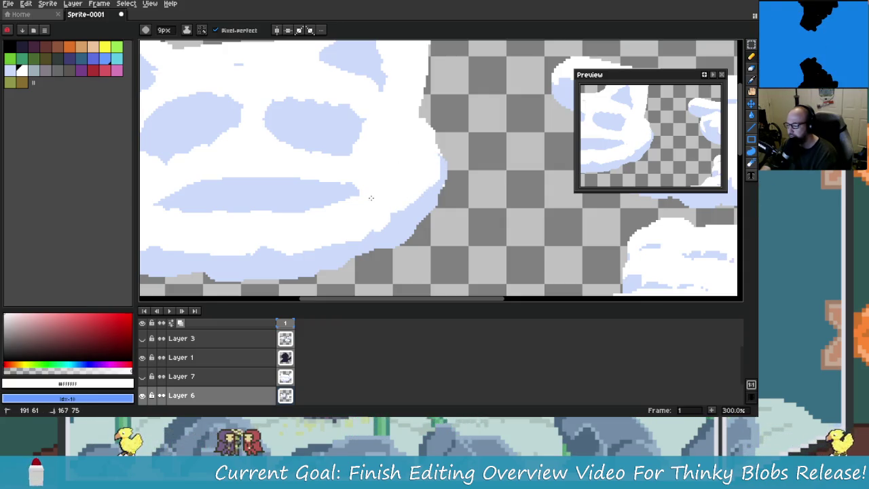
pyautogui.moveTo(429, 163); pyautogui.dragTo(443, 208)
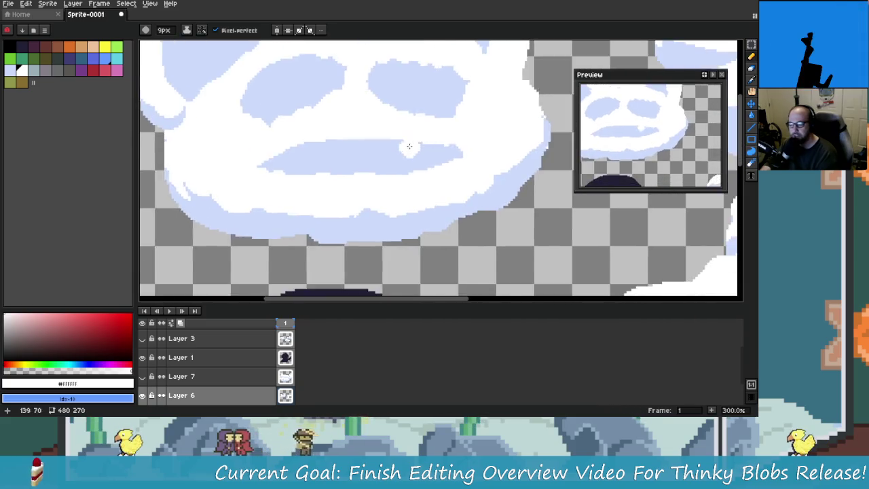
pyautogui.scroll(-4, 442, 208)
pyautogui.scroll(1, 425, 170)
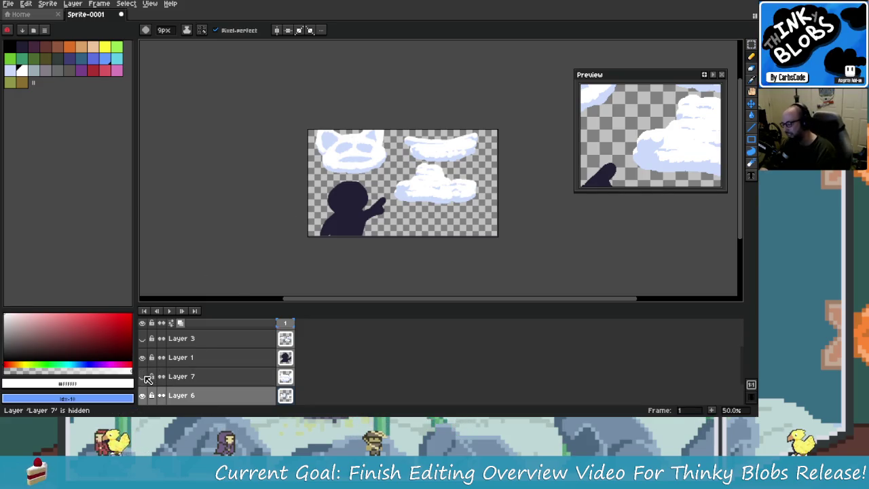
# Compare the sky background and Layer 7, leaving Layer 7 and the silhouette layer hidden.
pyautogui.scroll(-1, 152, 397)
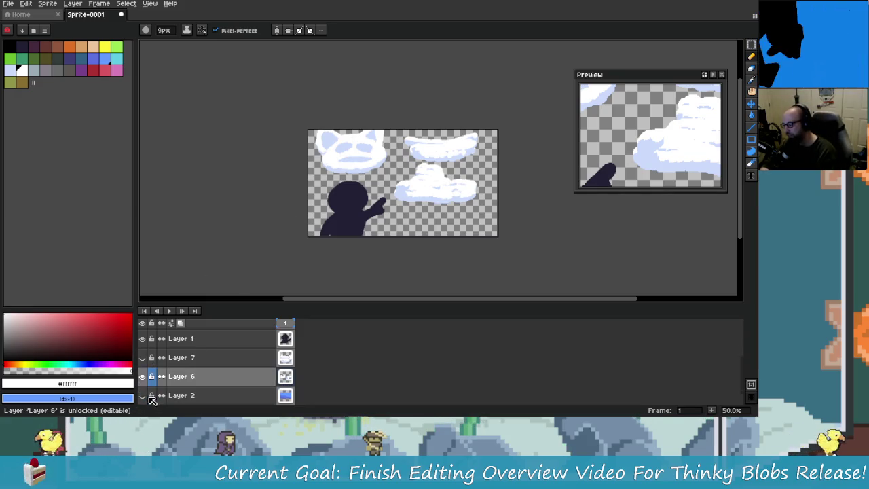
pyautogui.click(142, 395)
pyautogui.click(142, 395)
pyautogui.click(142, 395)
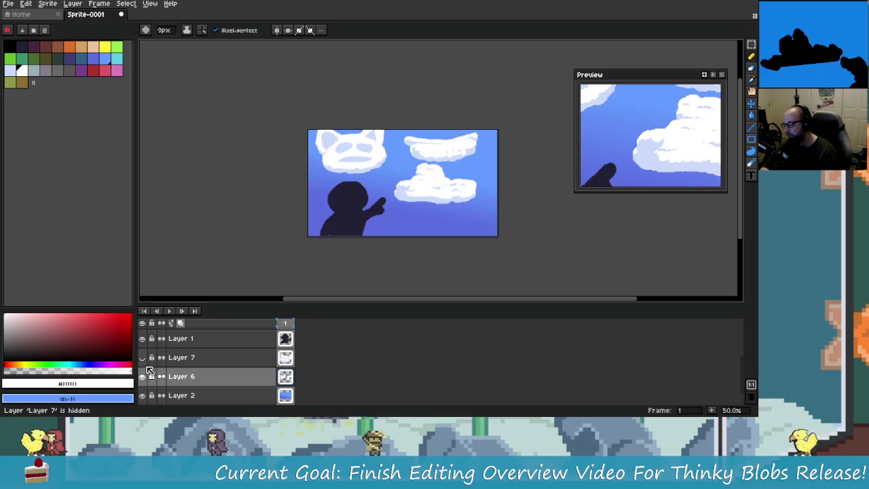
pyautogui.click(143, 357)
pyautogui.click(142, 357)
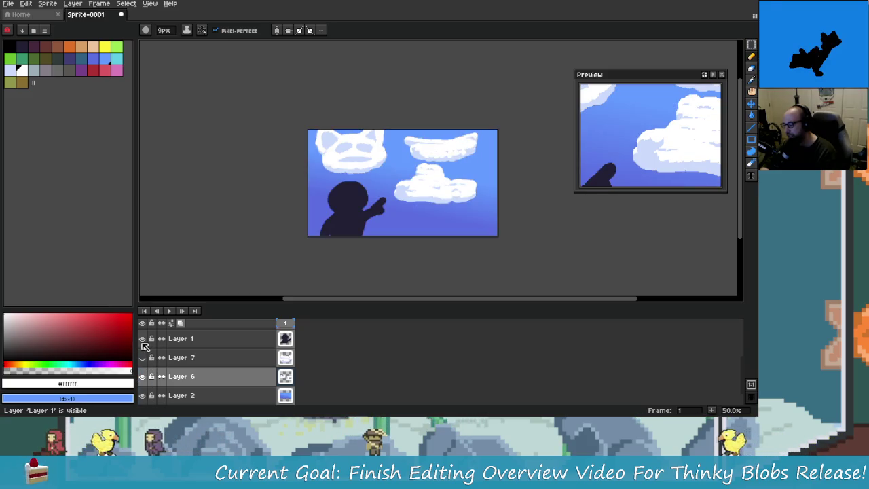
pyautogui.click(142, 339)
# Hide Layer 3 after comparing the clouds with and without it.
pyautogui.scroll(1, 145, 347)
pyautogui.click(142, 339)
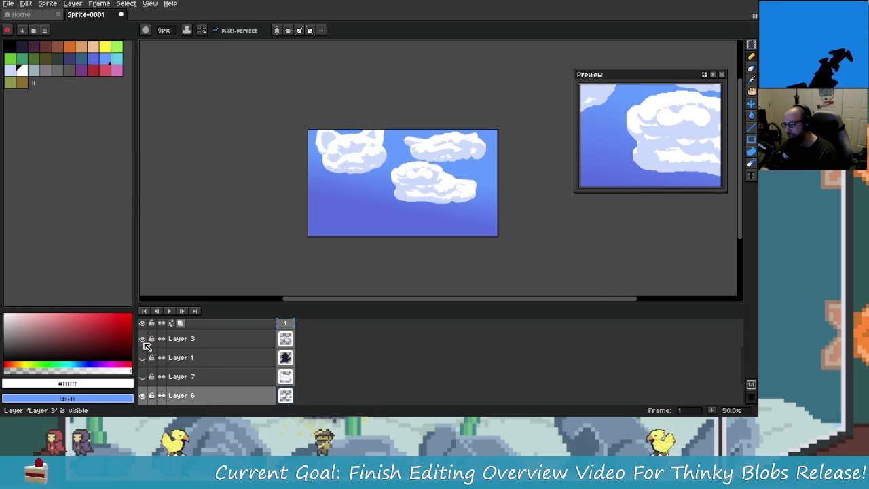
pyautogui.click(142, 339)
pyautogui.click(142, 340)
pyautogui.click(143, 340)
pyautogui.click(143, 340)
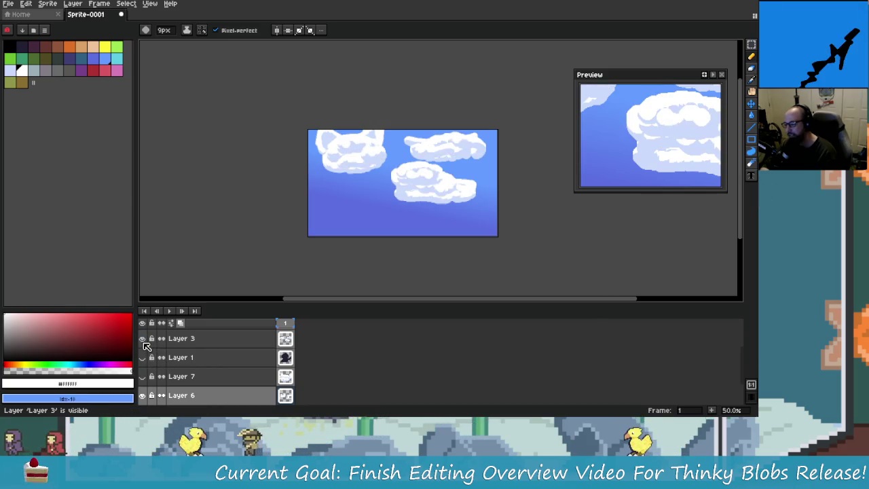
pyautogui.click(142, 339)
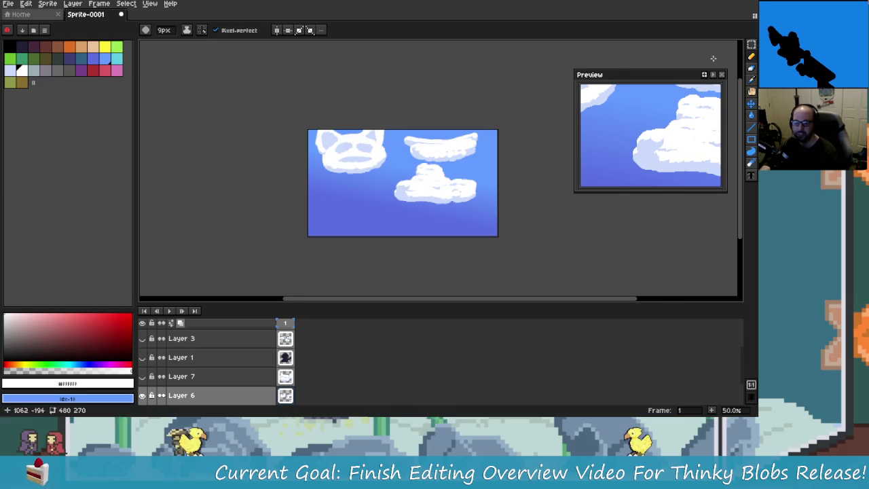
pyautogui.scroll(1, 376, 224)
pyautogui.scroll(-1, 426, 162)
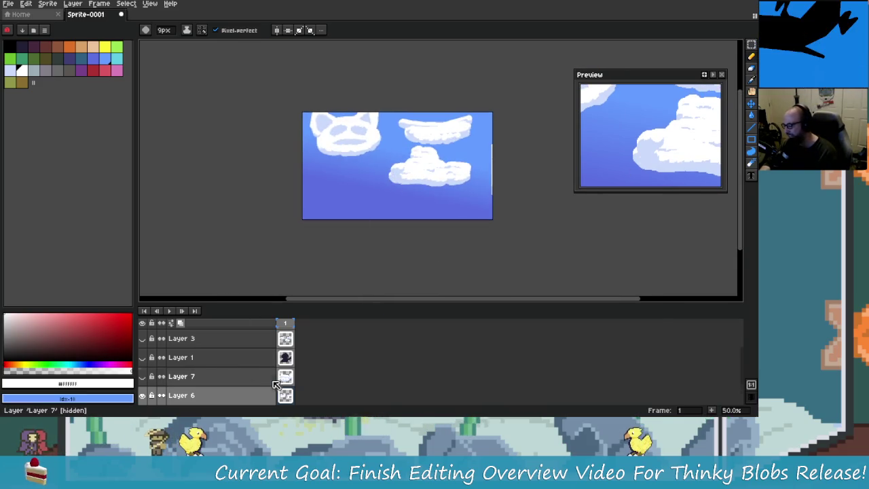
pyautogui.scroll(-1, 277, 384)
pyautogui.scroll(-1, 233, 385)
# Hide the blue sky background layer so only the Layer 6 clouds remain.
pyautogui.click(142, 376)
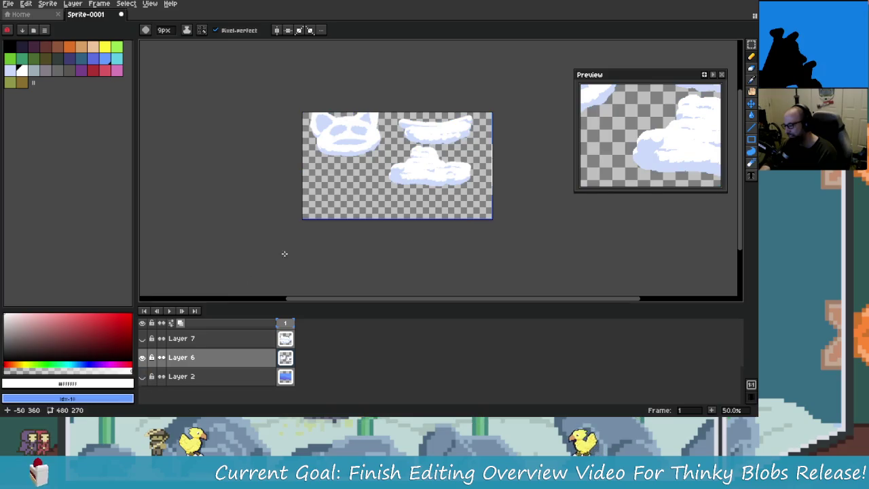
pyautogui.scroll(2, 324, 265)
pyautogui.scroll(-2, 319, 258)
pyautogui.scroll(1, 304, 238)
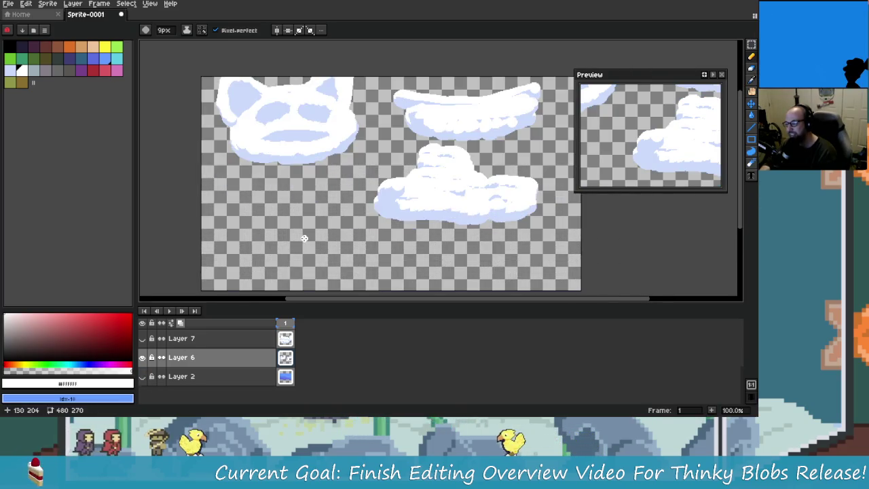
pyautogui.scroll(-1, 304, 238)
pyautogui.scroll(1, 292, 231)
pyautogui.click(15, 6)
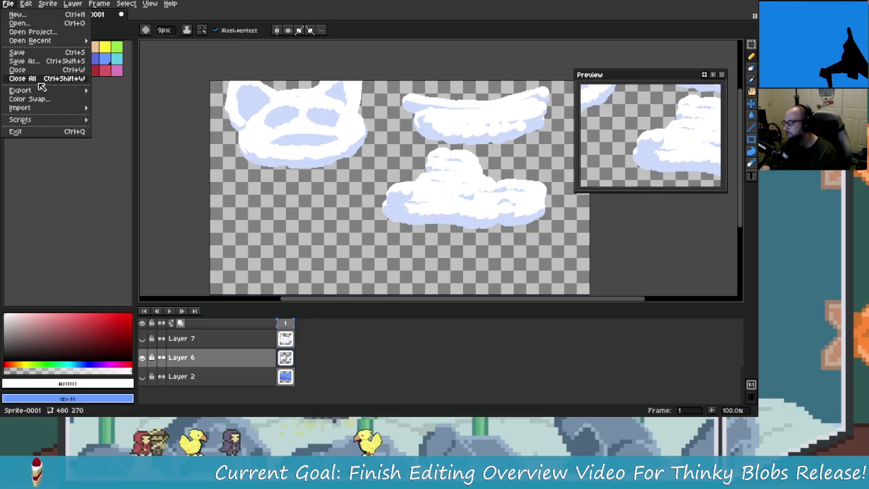
pyautogui.moveTo(21, 91)
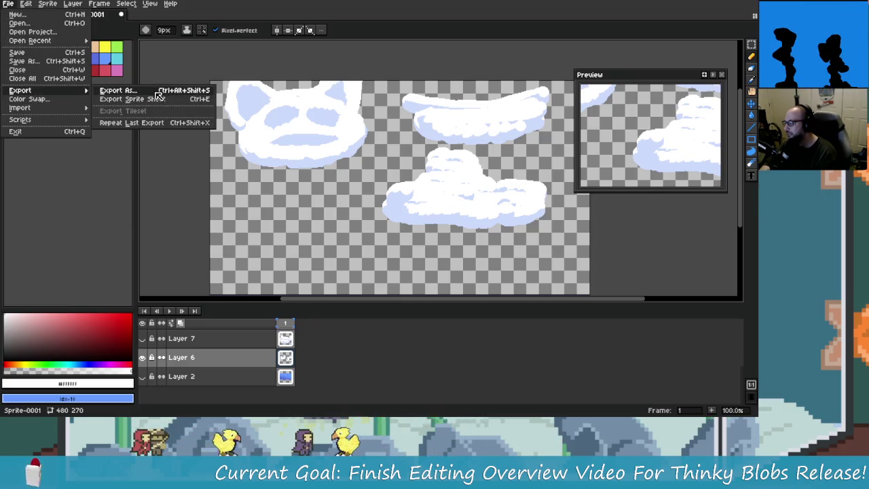
# Export the clouds-only image at 400% as clouds2.png and return to DaVinci Resolve.
pyautogui.click(117, 90)
pyautogui.click(325, 77)
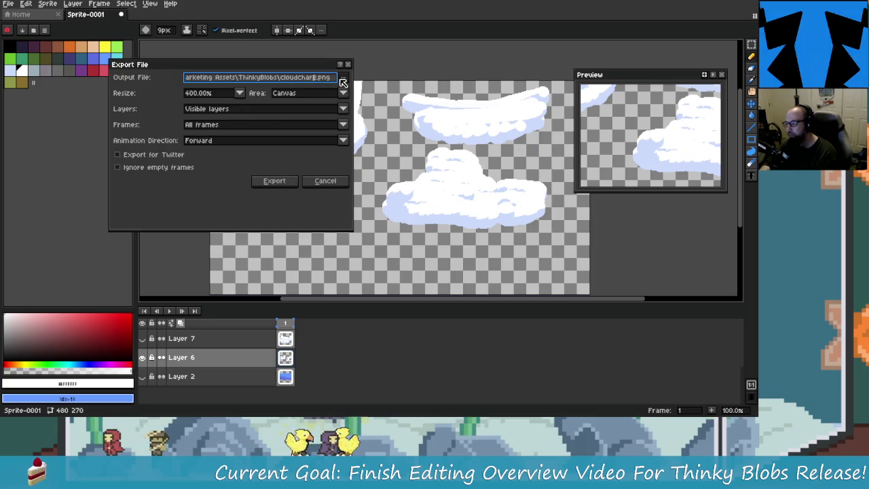
pyautogui.press('BackSpace')
pyautogui.press('BackSpace')
pyautogui.press('BackSpace')
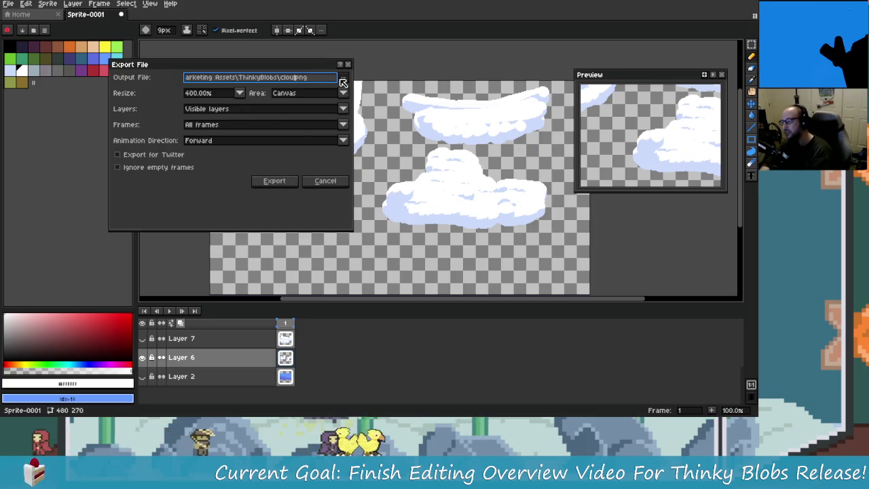
pyautogui.write('ds2')
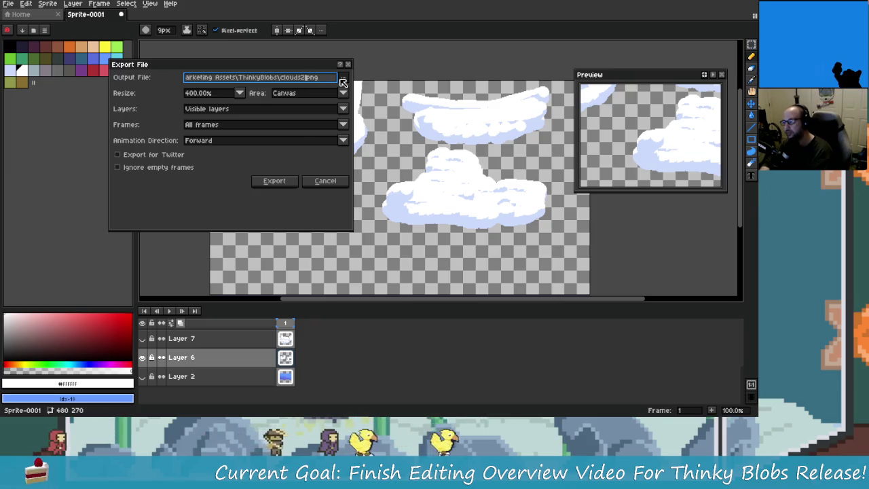
pyautogui.press('Return')
pyautogui.hotkey('alt', 'Tab')
pyautogui.click(305, 115)
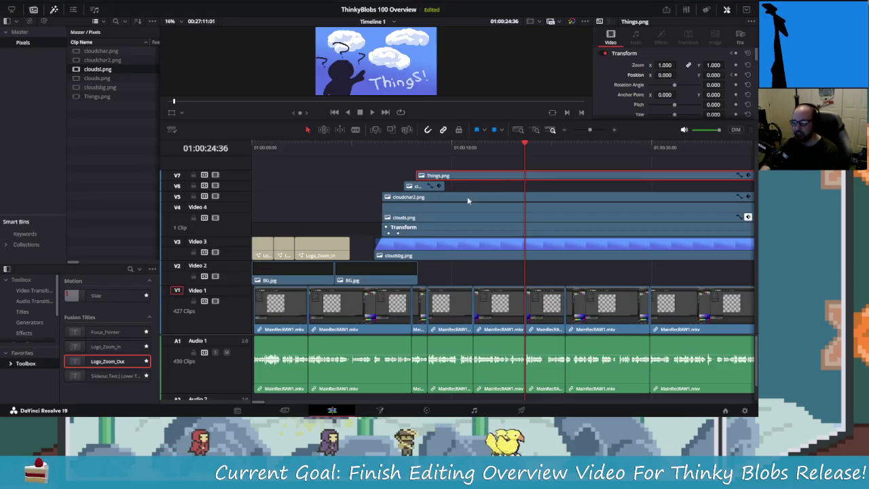
# Import clouds2.png from the ThinkyBlobs folder into the Media Pool.
pyautogui.hscroll(3, 475, 190)
pyautogui.hscroll(-1, 486, 196)
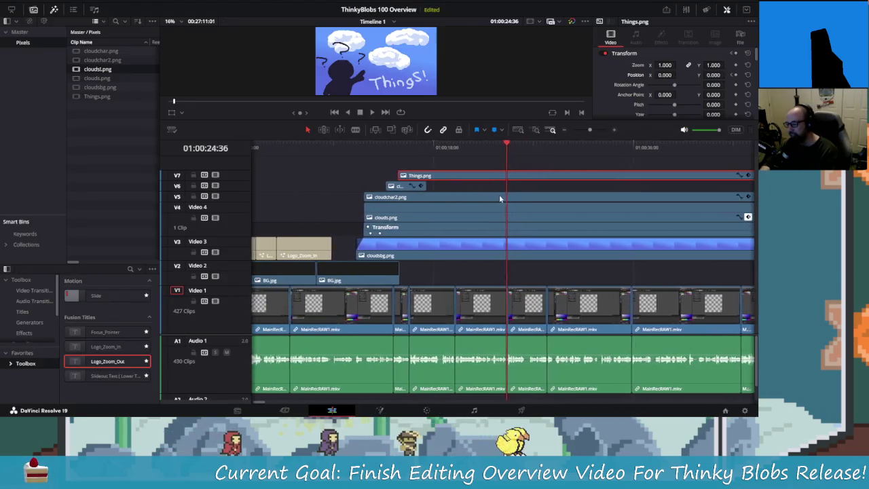
pyautogui.hscroll(-2, 496, 196)
pyautogui.rightClick(119, 121)
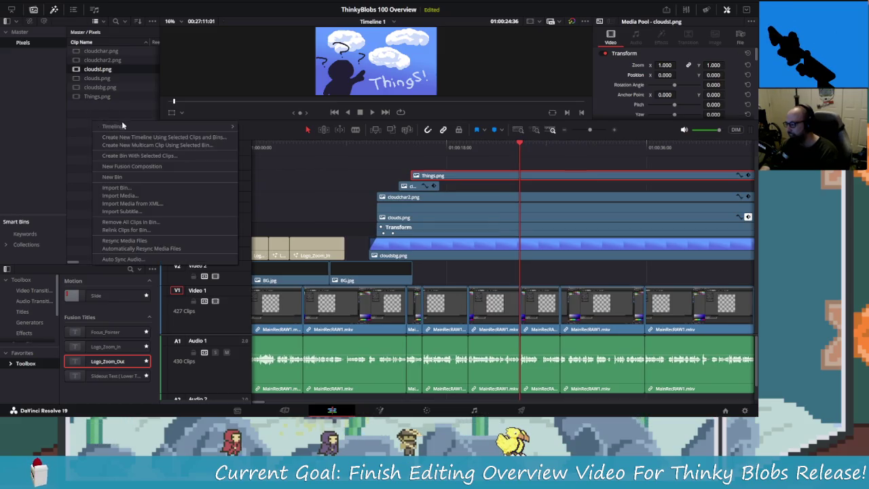
pyautogui.click(140, 195)
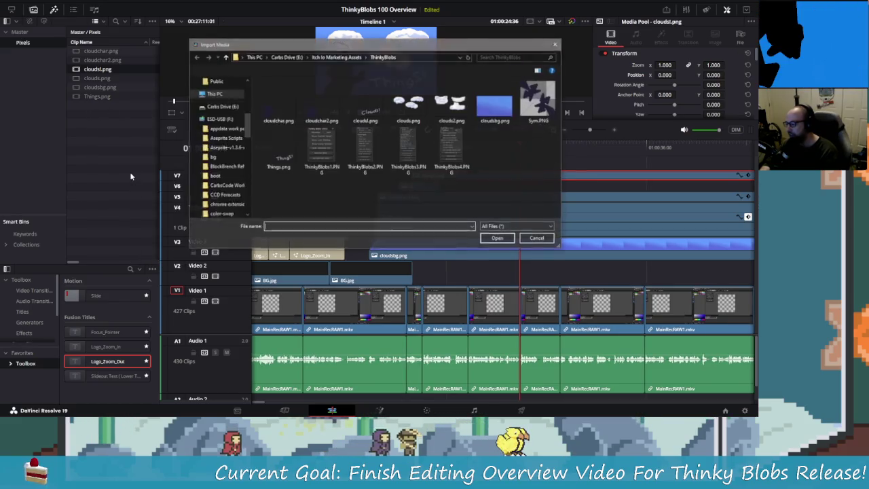
pyautogui.click(449, 121)
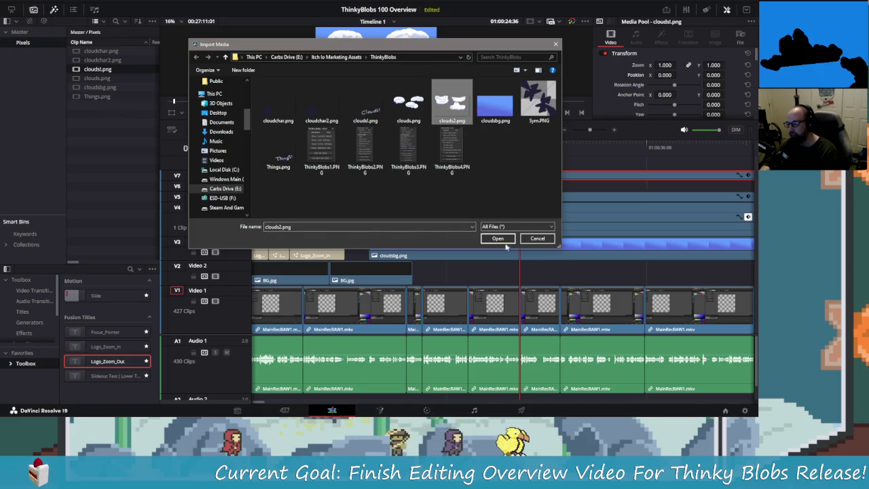
pyautogui.doubleClick(449, 121)
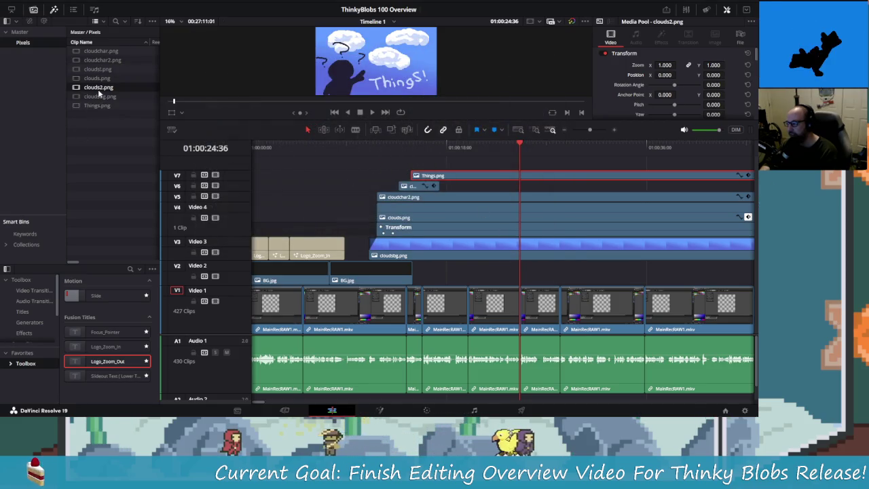
# Play back the timeline from the start of the clouds section.
pyautogui.hscroll(3, 350, 199)
pyautogui.hscroll(-3, 326, 184)
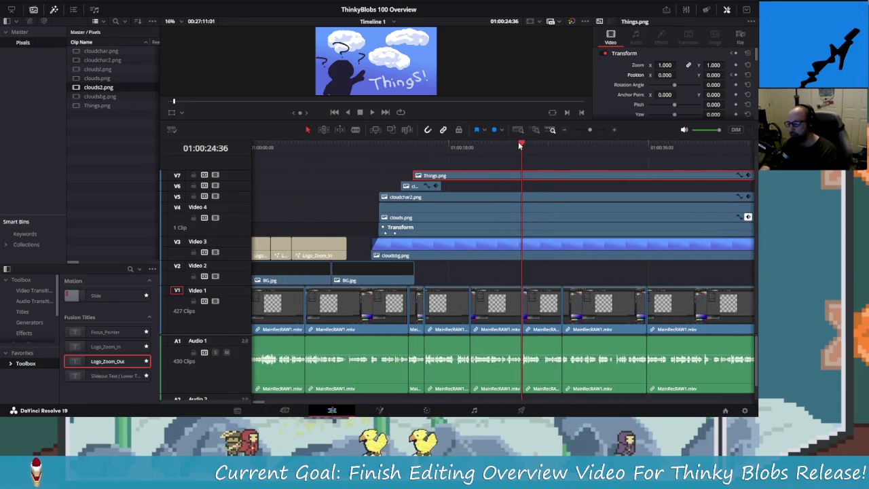
pyautogui.moveTo(519, 145); pyautogui.dragTo(322, 147)
pyautogui.press('space')
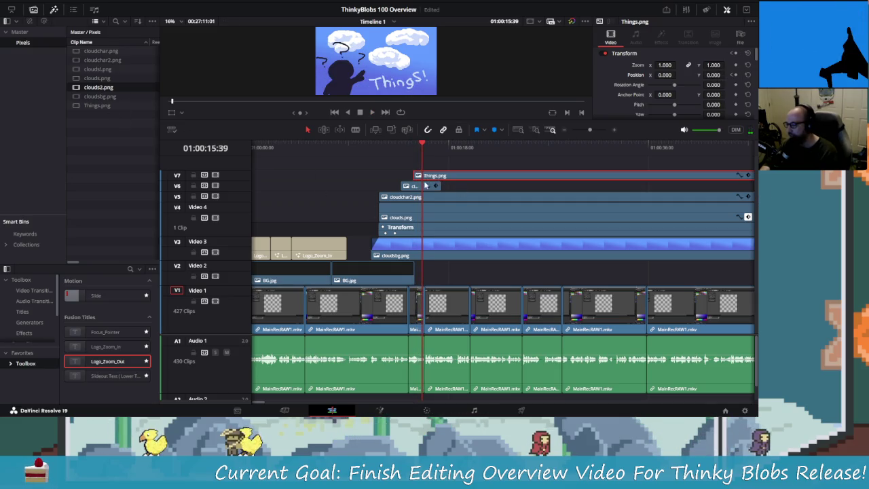
# Drop clouds2.png onto a new top video track and scrub to the Things! frame.
pyautogui.moveTo(98, 87)
pyautogui.mouseDown()
pyautogui.moveTo(439, 166)
pyautogui.moveTo(415, 169)
pyautogui.moveTo(408, 145)
pyautogui.mouseUp()
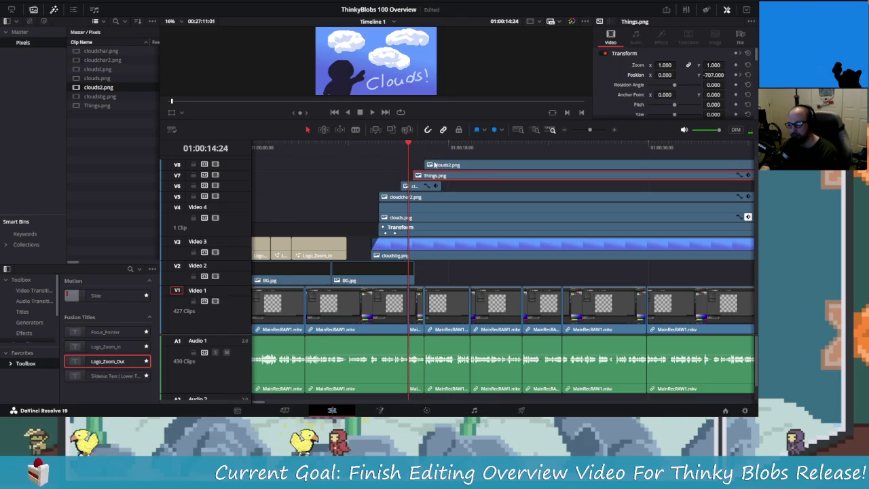
pyautogui.click(436, 165)
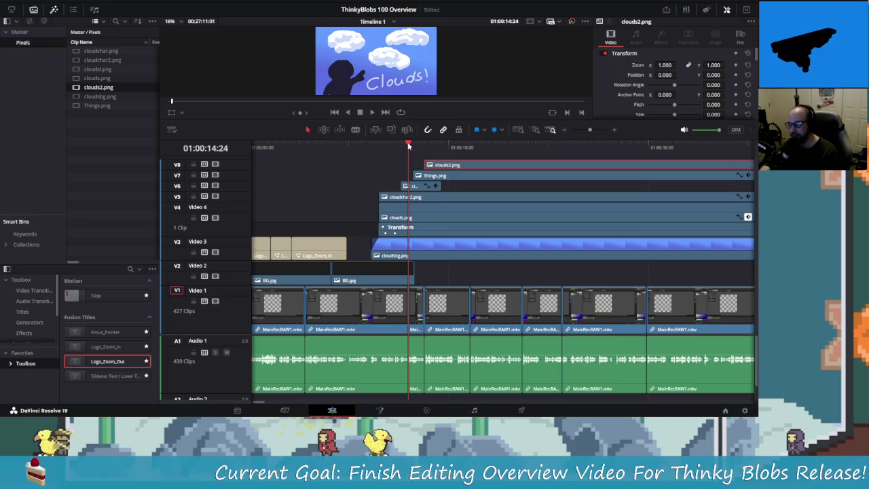
pyautogui.moveTo(408, 145); pyautogui.dragTo(424, 146)
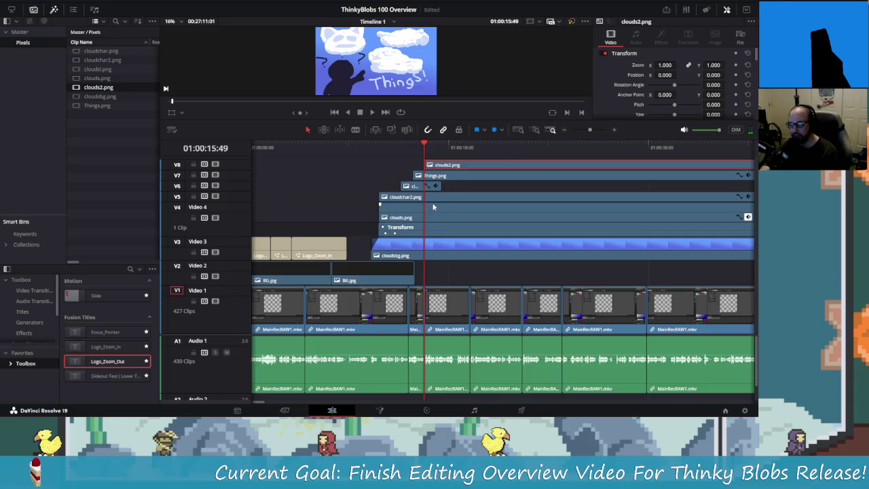
pyautogui.scroll(1, 433, 207)
pyautogui.scroll(-2, 428, 197)
pyautogui.scroll(1, 428, 197)
# Inspect the clouds1.png, Things.png and clouds.png clips, enlarging the Video 6 track.
pyautogui.click(392, 187)
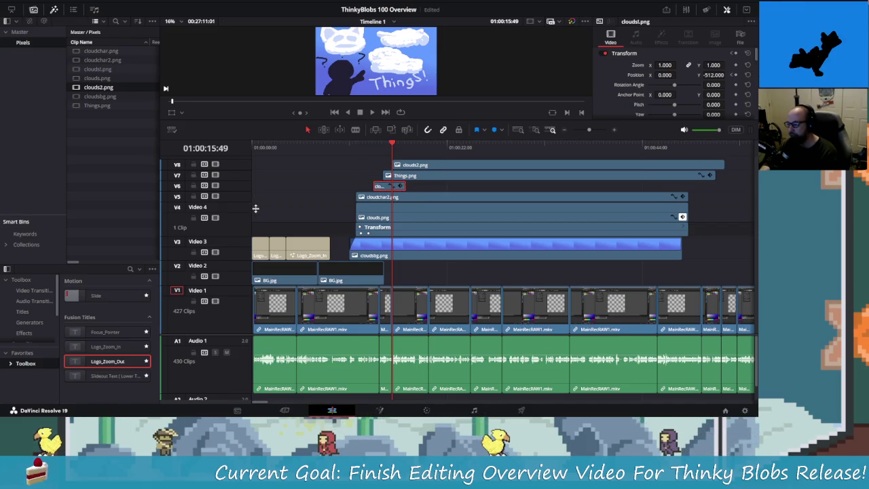
pyautogui.moveTo(249, 193)
pyautogui.mouseDown()
pyautogui.moveTo(253, 164)
pyautogui.moveTo(250, 188)
pyautogui.mouseUp()
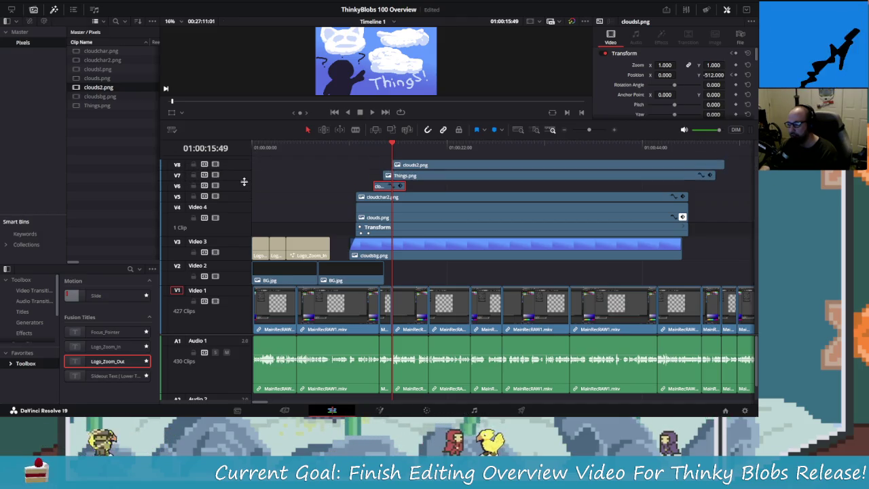
pyautogui.click(386, 175)
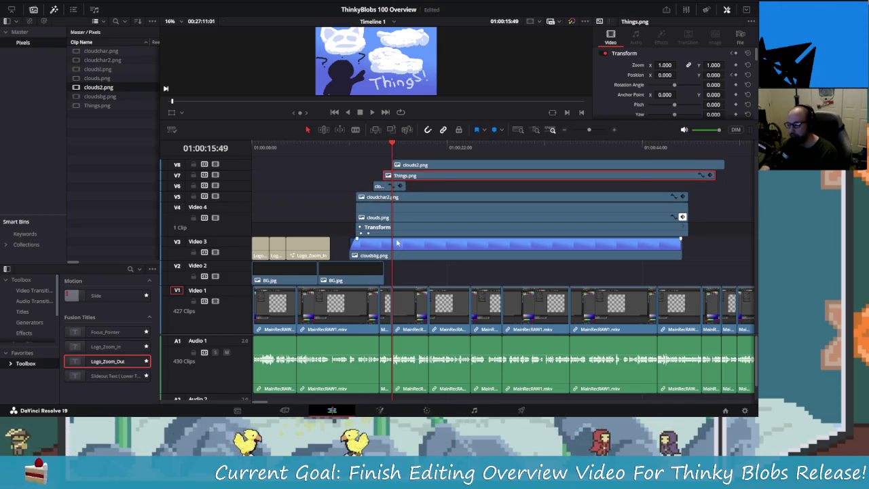
pyautogui.click(390, 214)
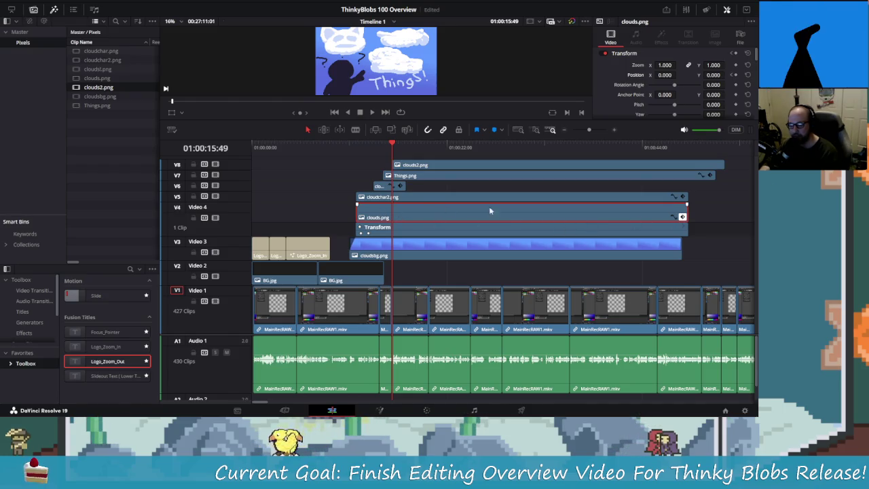
# Cut clouds.png at the playhead and move the second piece later.
pyautogui.press('b')
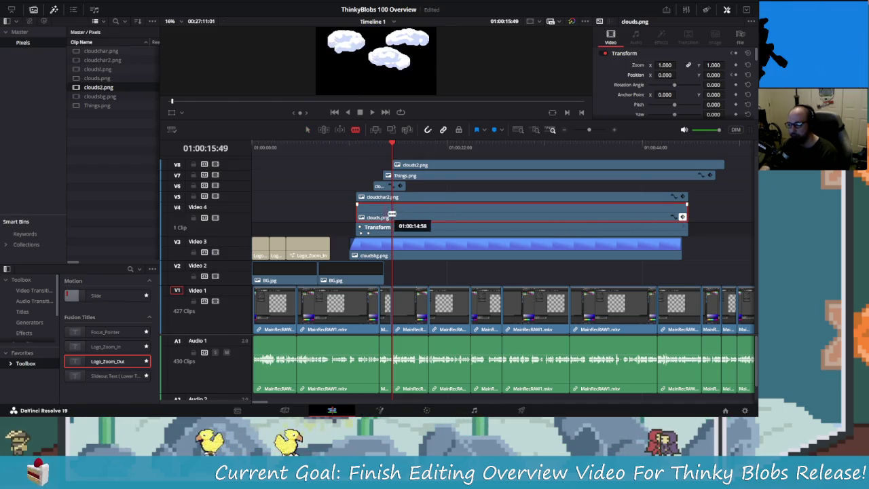
pyautogui.click(394, 212)
pyautogui.click(307, 129)
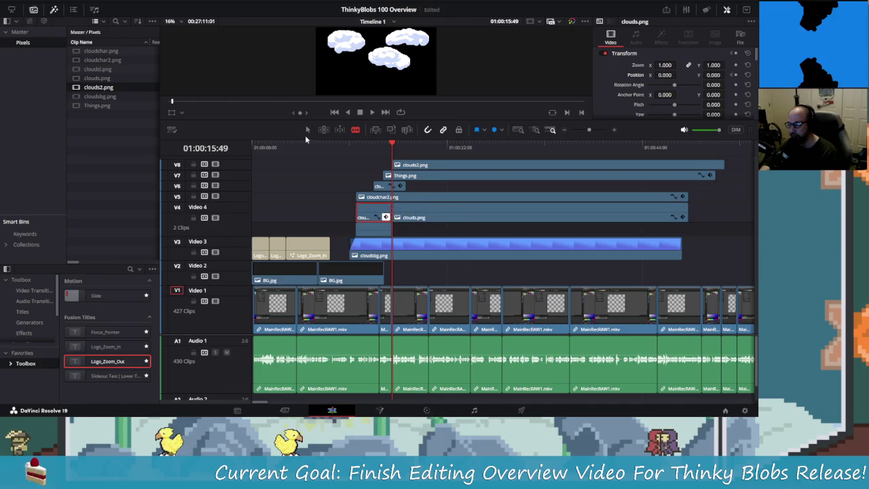
pyautogui.moveTo(426, 217); pyautogui.dragTo(476, 216)
pyautogui.moveTo(381, 147); pyautogui.dragTo(389, 151)
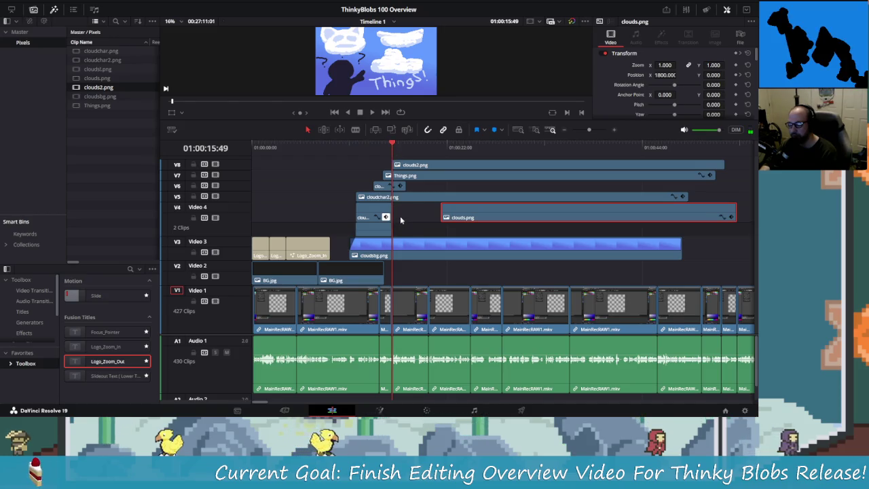
# Extend the first clouds.png piece on Video 4 to end at 01:00:16:27.
pyautogui.scroll(3, 360, 217)
pyautogui.click(496, 216)
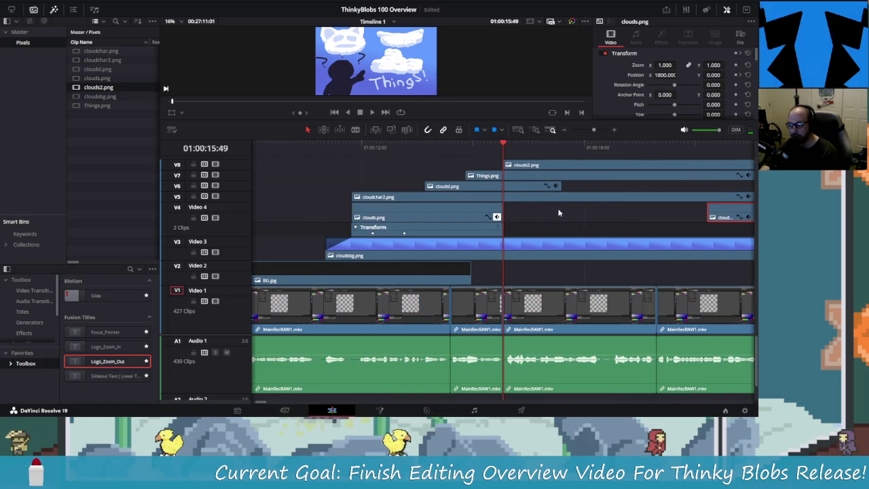
pyautogui.hscroll(3, 490, 216)
pyautogui.hscroll(4, 406, 216)
pyautogui.hscroll(-2, 400, 213)
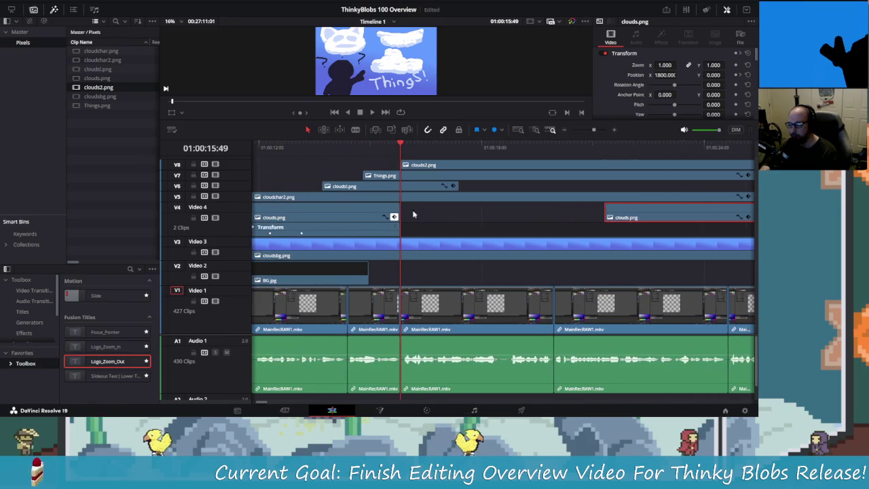
pyautogui.press('Right')
pyautogui.press('Right')
pyautogui.press('Right')
pyautogui.press('Right')
pyautogui.press('Right')
pyautogui.press('Right')
pyautogui.press('Right')
pyautogui.press('Right')
pyautogui.press('Right')
pyautogui.moveTo(400, 209); pyautogui.dragTo(421, 211)
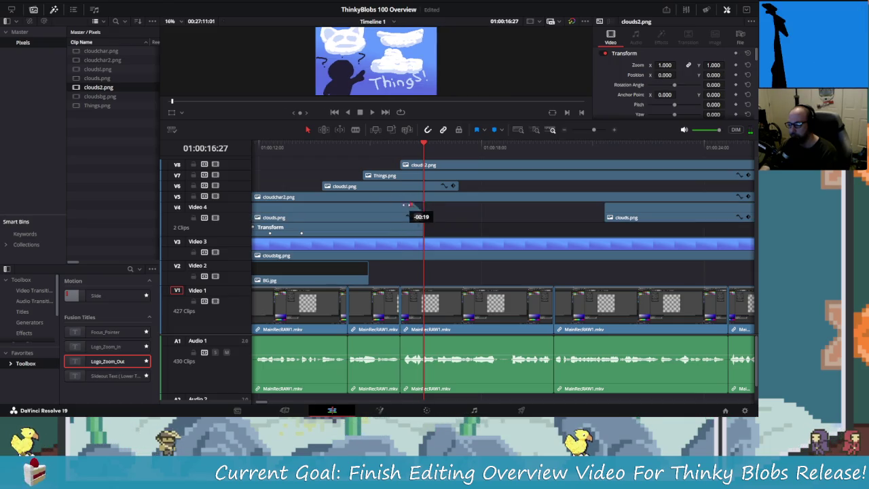
# Scrub to find clouds2.png's new start point and select it on a taller Video 8 track.
pyautogui.click(398, 164)
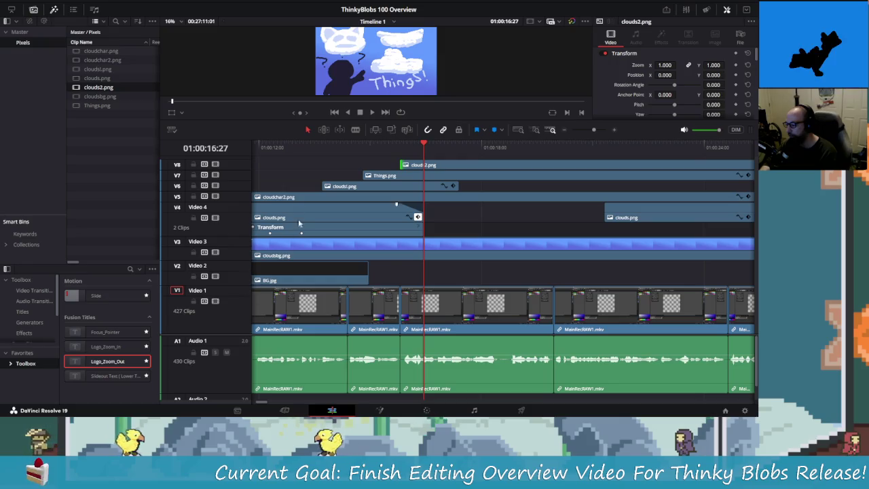
pyautogui.click(406, 151)
pyautogui.moveTo(406, 156); pyautogui.dragTo(423, 158)
pyautogui.click(425, 164)
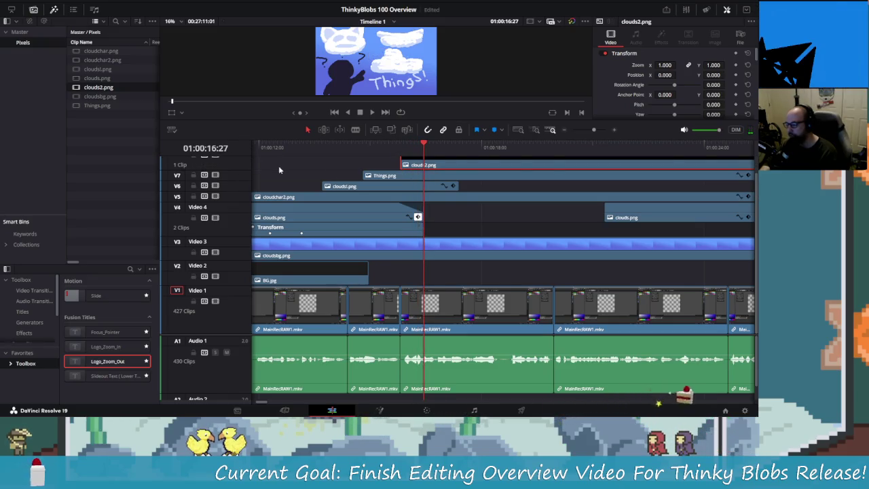
pyautogui.moveTo(277, 170); pyautogui.dragTo(295, 188)
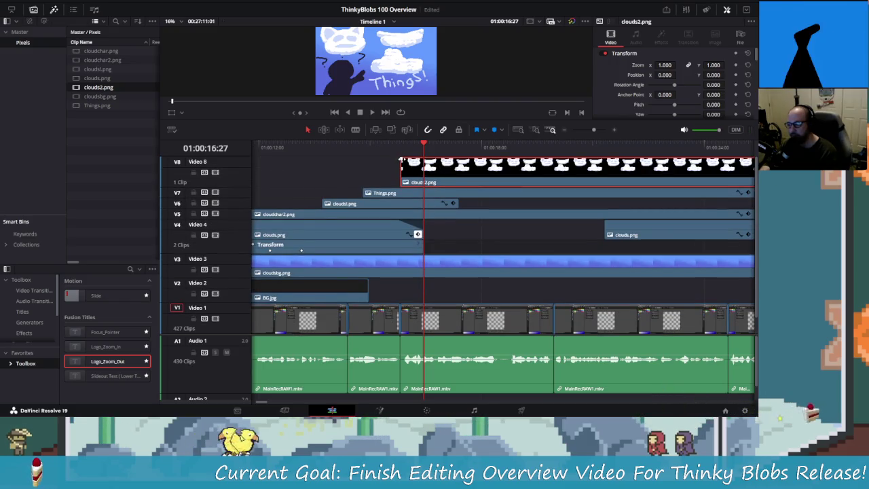
# Drag clouds2.png earlier to start just after Things.png and play back the result.
pyautogui.moveTo(403, 162)
pyautogui.mouseDown()
pyautogui.moveTo(414, 163)
pyautogui.moveTo(342, 154)
pyautogui.mouseUp()
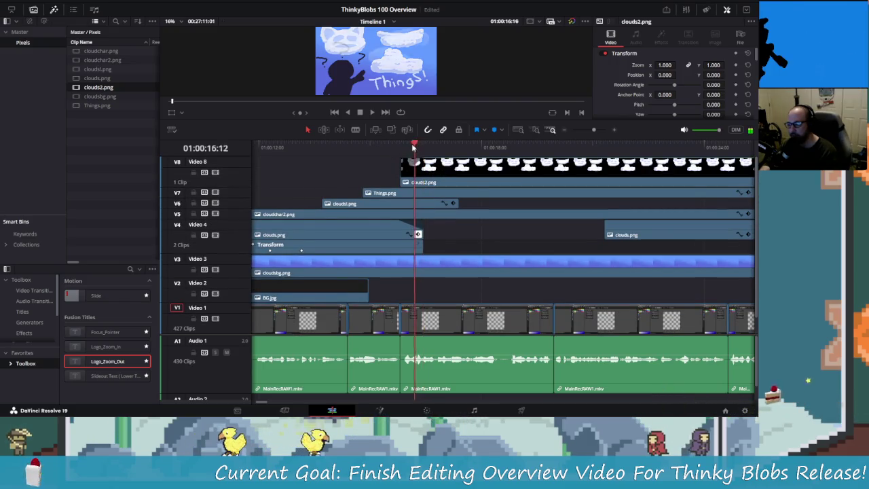
pyautogui.moveTo(453, 167); pyautogui.dragTo(433, 181)
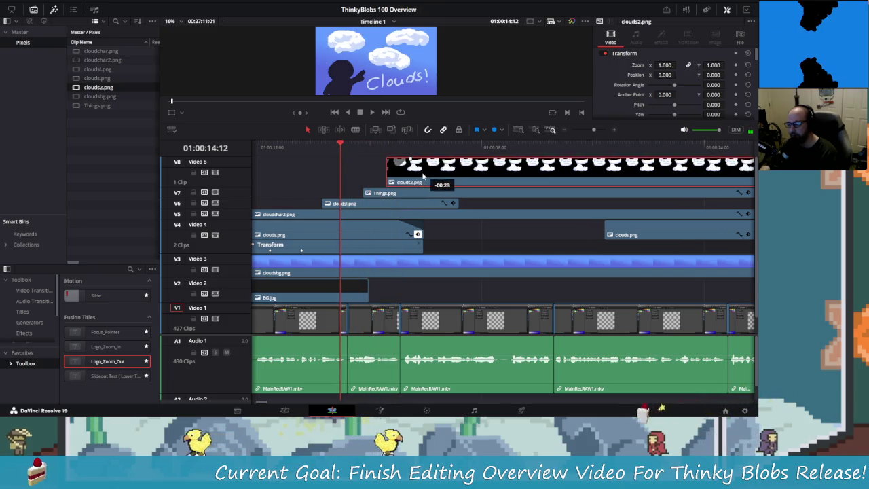
pyautogui.press('space')
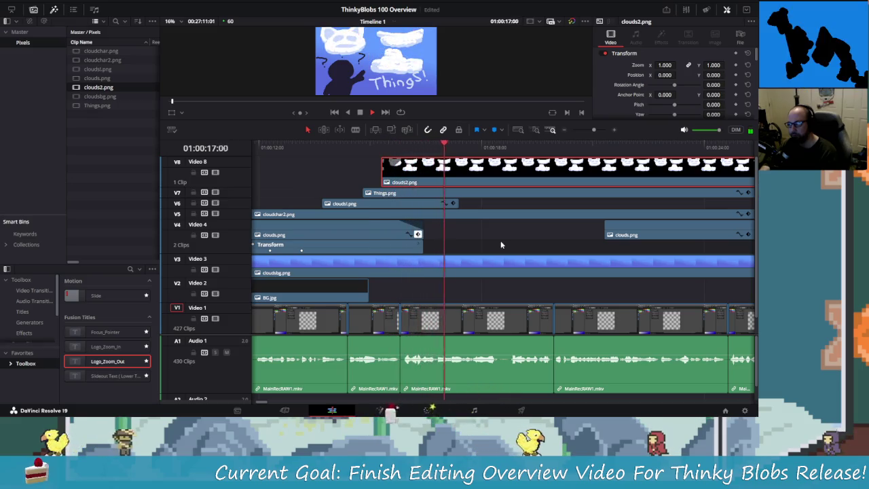
pyautogui.press('space')
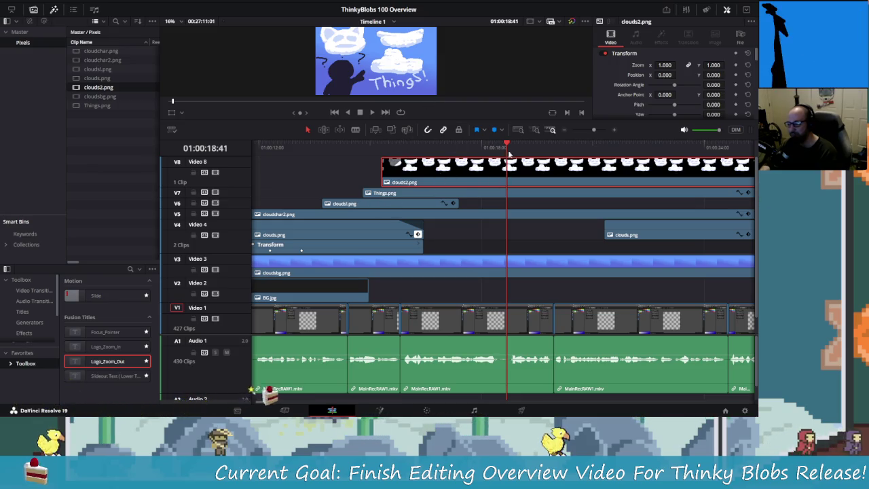
pyautogui.moveTo(507, 147); pyautogui.dragTo(381, 147)
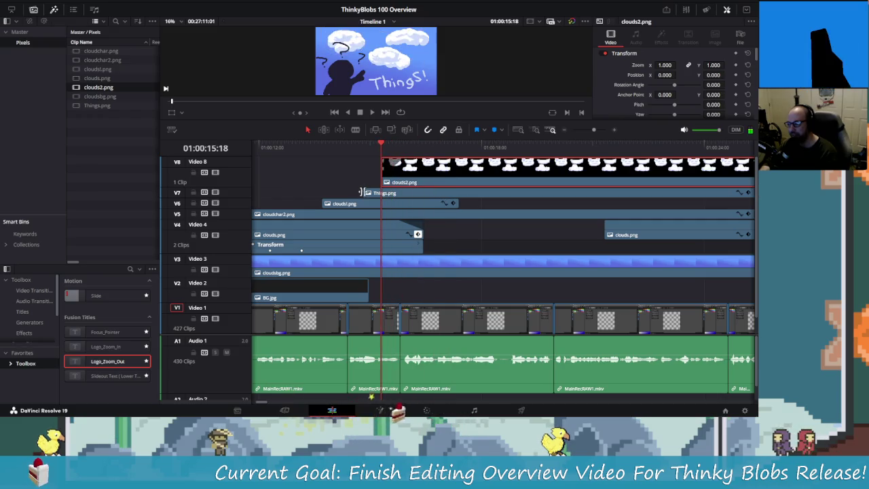
# Try clouds1.png on a new top track, preview it, then undo the move.
pyautogui.moveTo(359, 207); pyautogui.dragTo(348, 153)
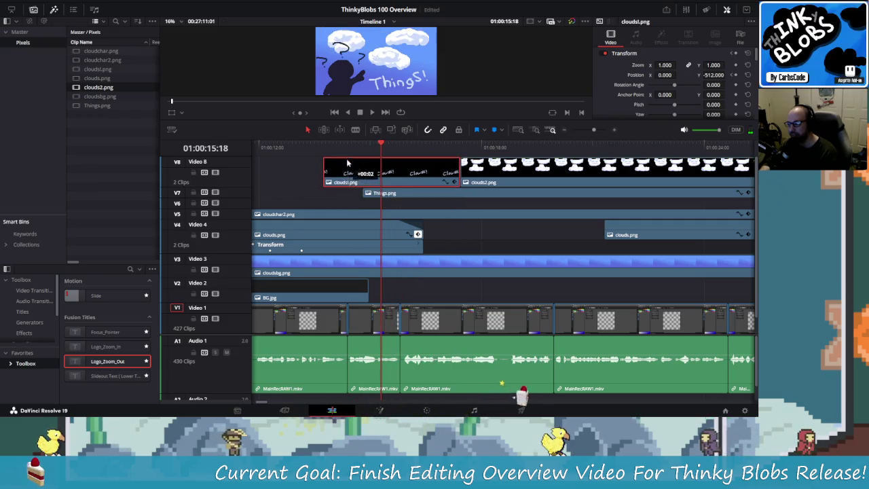
pyautogui.moveTo(348, 153); pyautogui.dragTo(347, 151)
pyautogui.click(352, 144)
pyautogui.press('/')
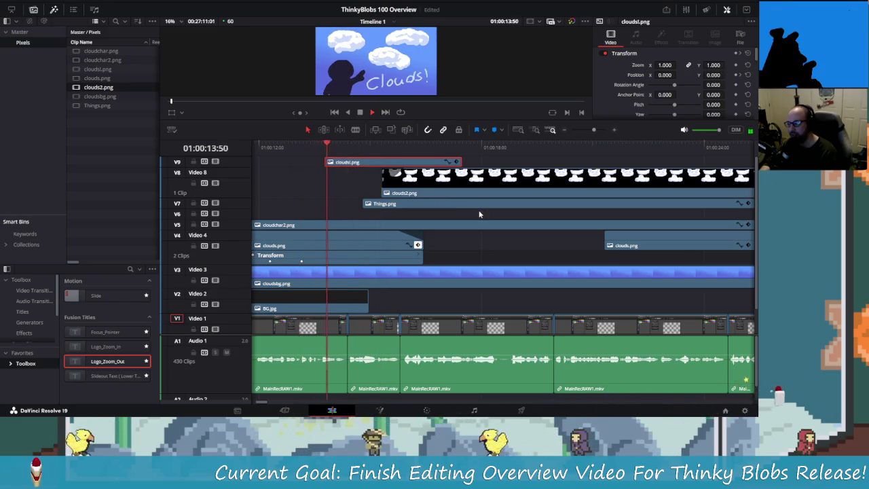
pyautogui.press('space')
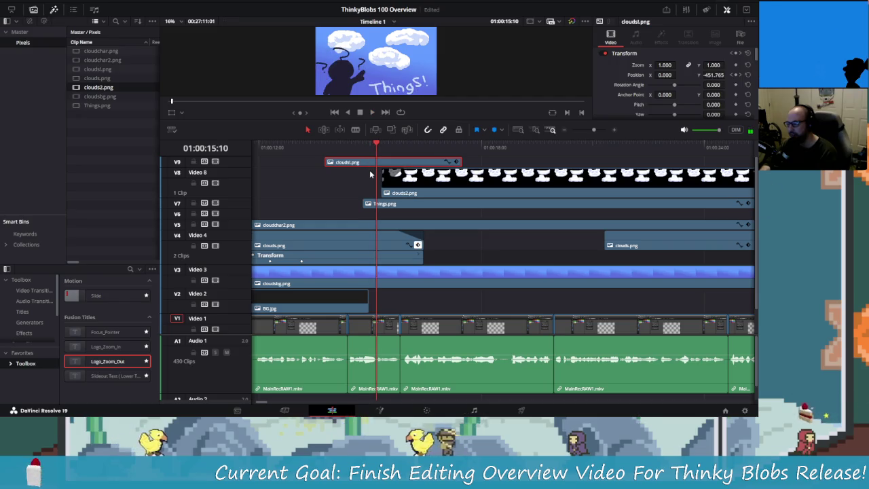
pyautogui.hotkey('ctrl', 'z')
# Move Things.png up a track and slightly later, giving the timeline more vertical room.
pyautogui.click(369, 192)
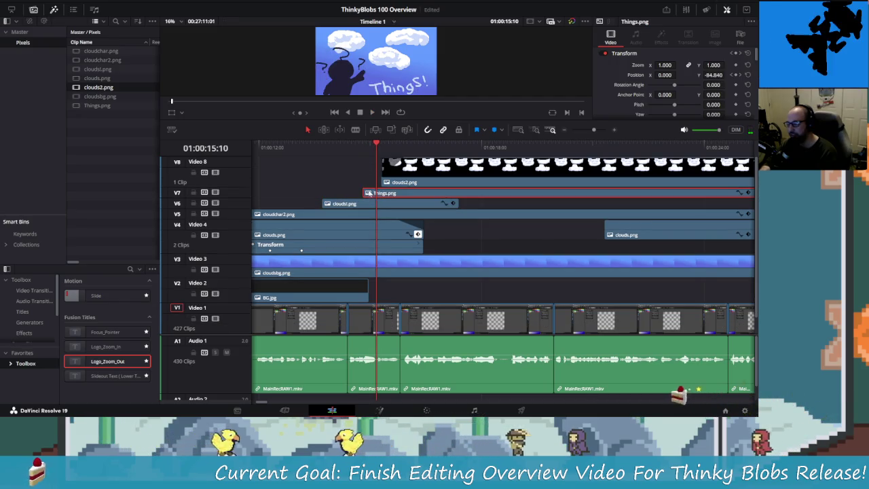
pyautogui.moveTo(368, 193); pyautogui.dragTo(370, 159)
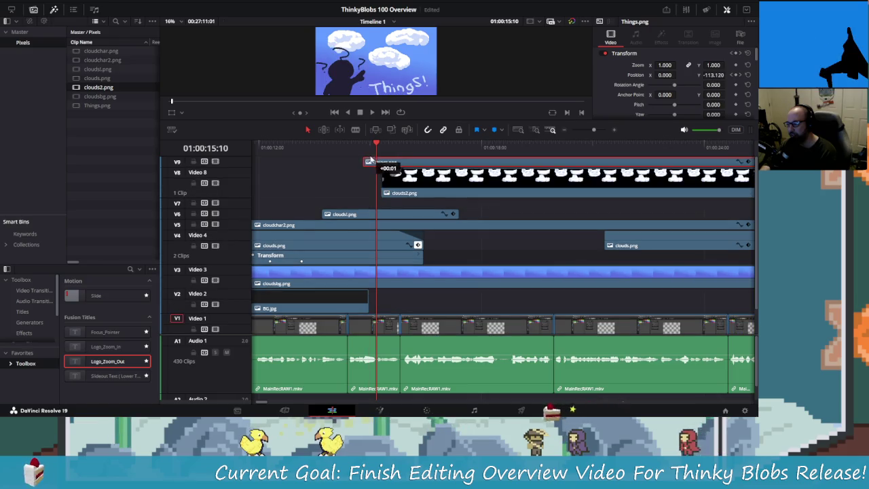
pyautogui.moveTo(370, 159); pyautogui.dragTo(397, 190)
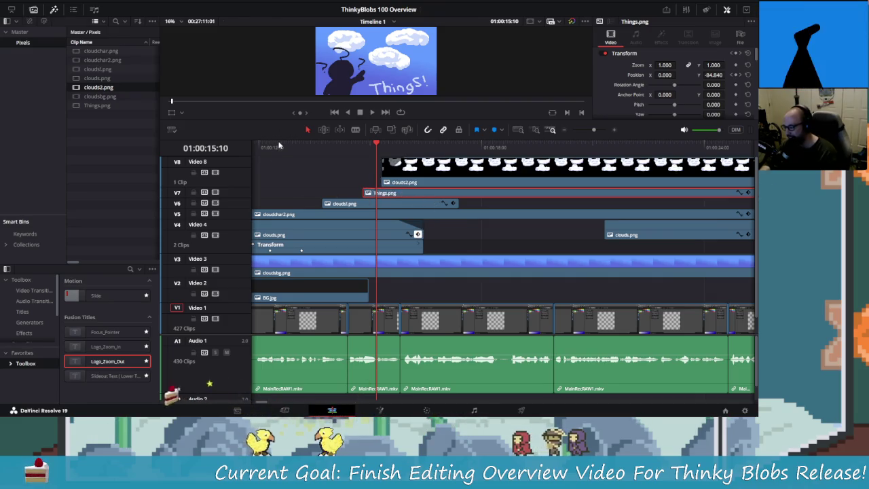
pyautogui.moveTo(281, 122); pyautogui.dragTo(288, 89)
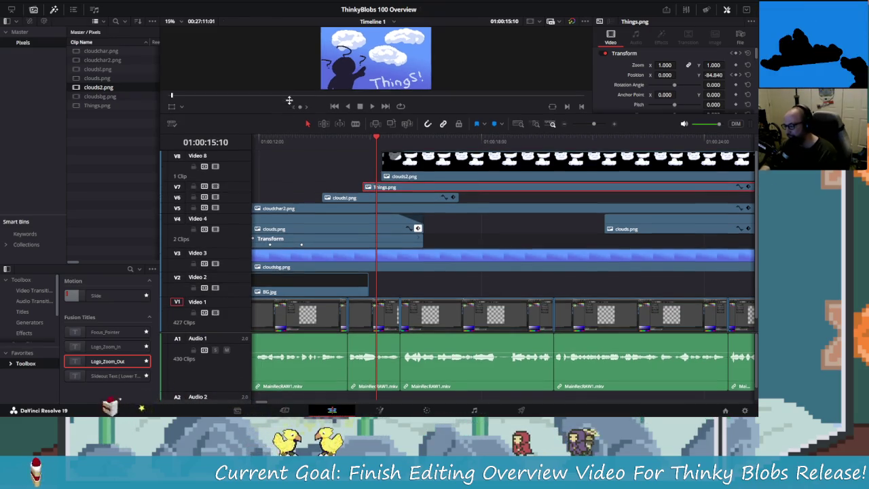
# Add a new top track and move Things.png onto it, then preview the layering.
pyautogui.rightClick(233, 156)
pyautogui.click(255, 158)
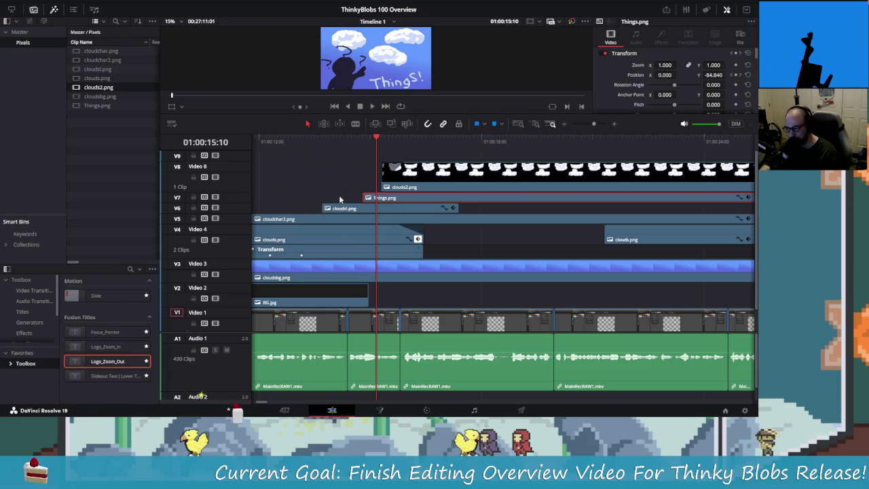
pyautogui.moveTo(378, 197)
pyautogui.mouseDown()
pyautogui.moveTo(381, 156)
pyautogui.moveTo(390, 198)
pyautogui.mouseUp()
pyautogui.press('space')
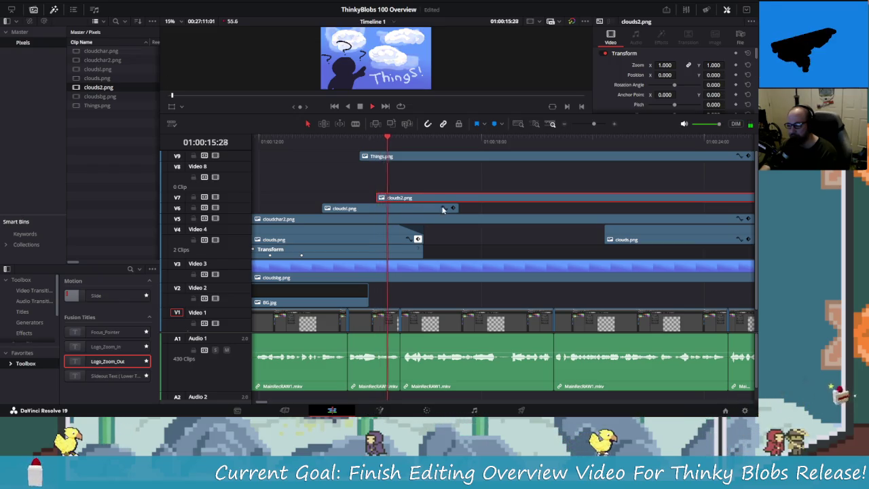
pyautogui.click(367, 142)
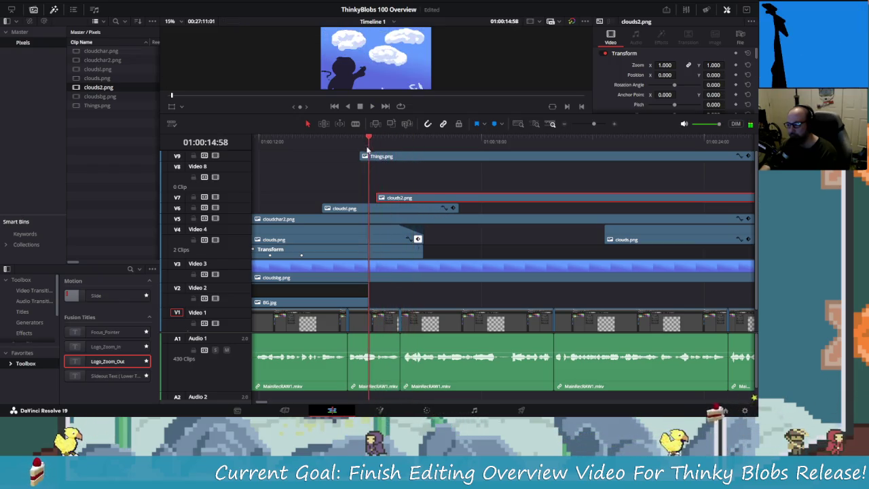
pyautogui.click(377, 159)
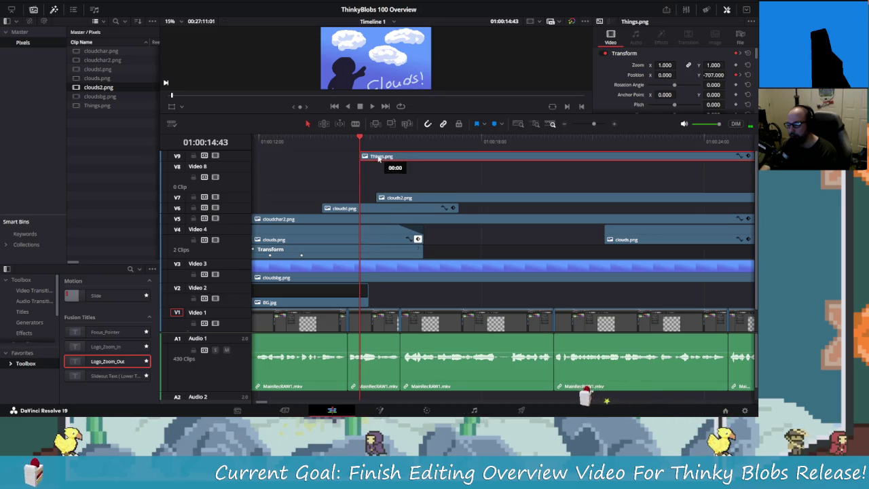
# Preview the slide-in and nudge Things.png a few frames later.
pyautogui.moveTo(356, 139); pyautogui.dragTo(303, 142)
pyautogui.press('space')
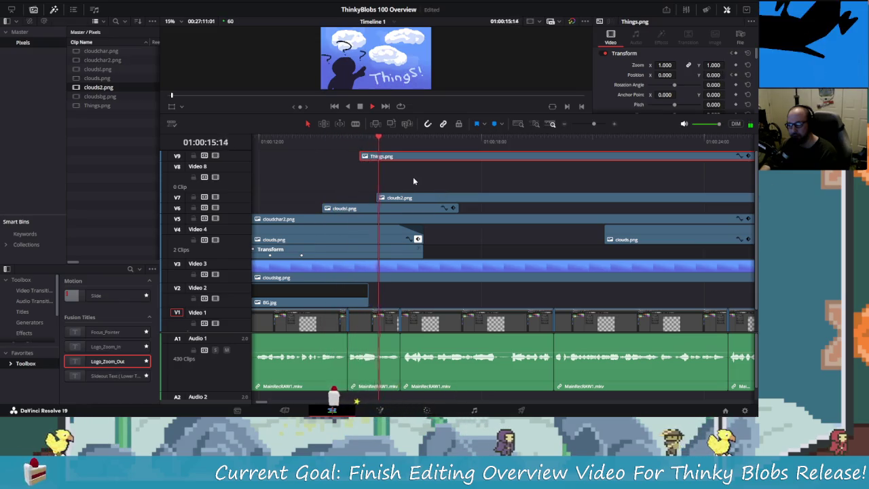
pyautogui.press('space')
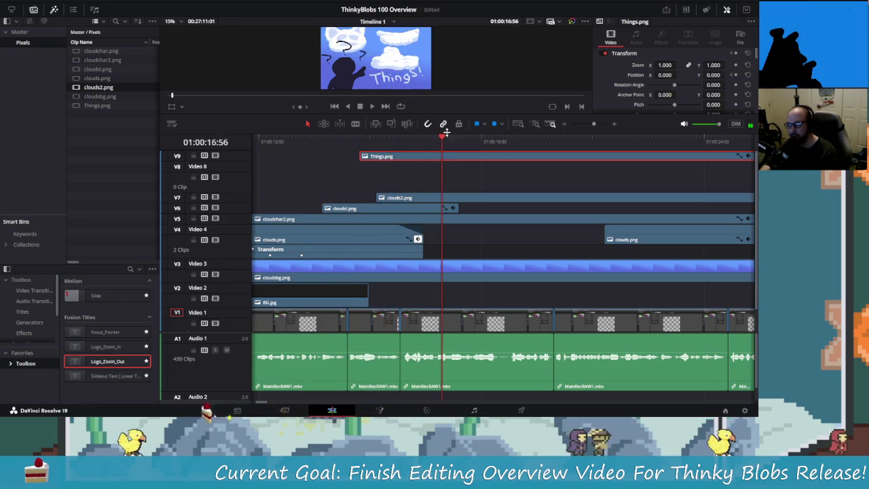
pyautogui.moveTo(375, 161); pyautogui.dragTo(377, 161)
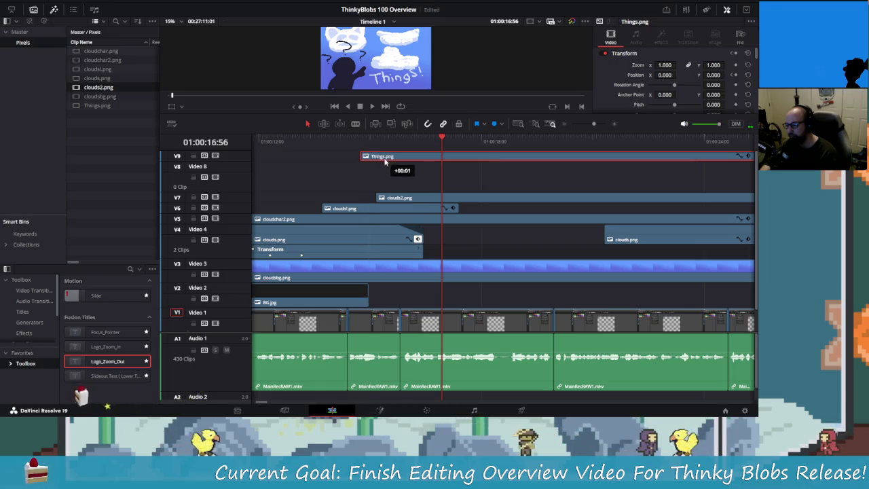
# Move clouds2.png earlier to start with Things.png, preview, and trim clouds.png's end back.
pyautogui.click(403, 198)
pyautogui.click(360, 141)
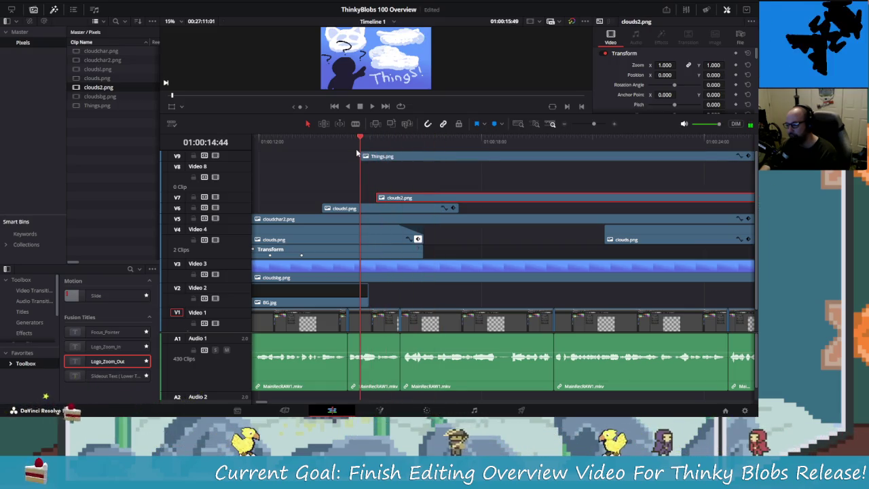
pyautogui.press('space')
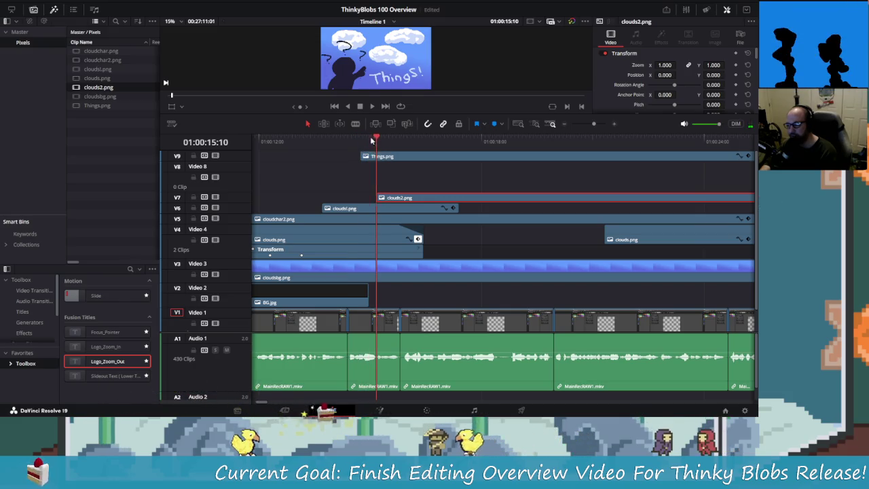
pyautogui.moveTo(372, 140); pyautogui.dragTo(370, 141)
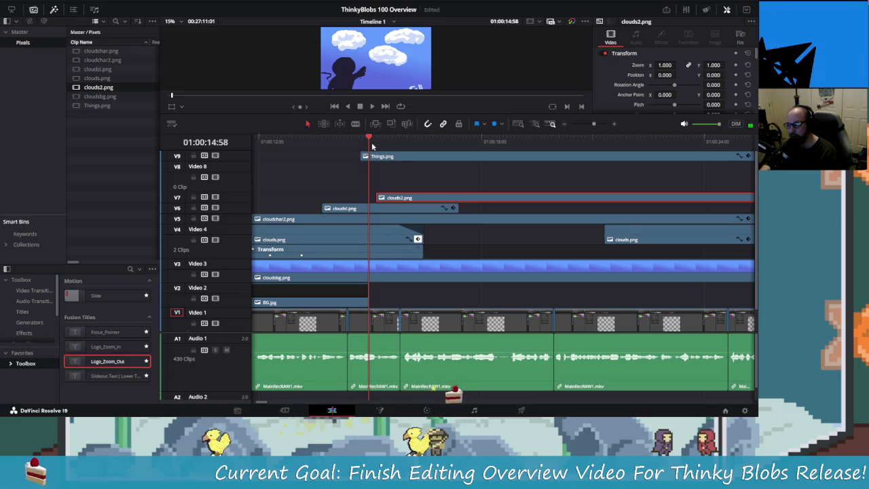
pyautogui.moveTo(370, 142); pyautogui.dragTo(368, 142)
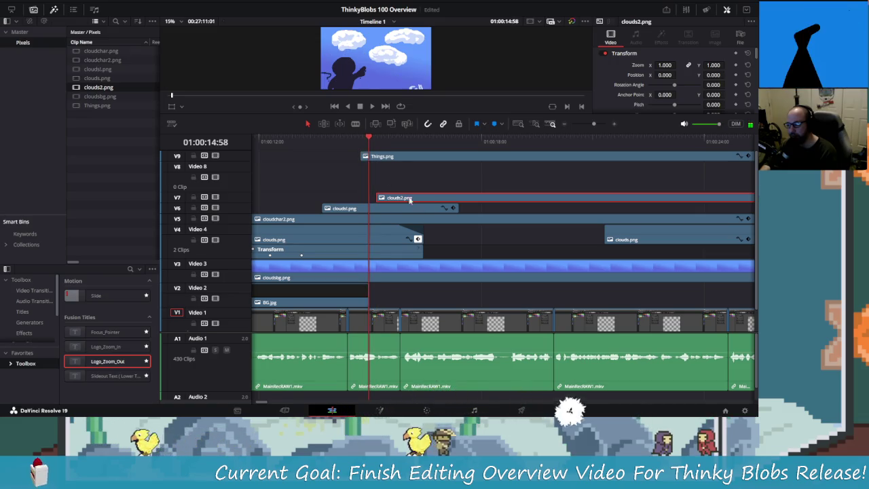
pyautogui.moveTo(410, 202); pyautogui.dragTo(394, 202)
pyautogui.click(353, 138)
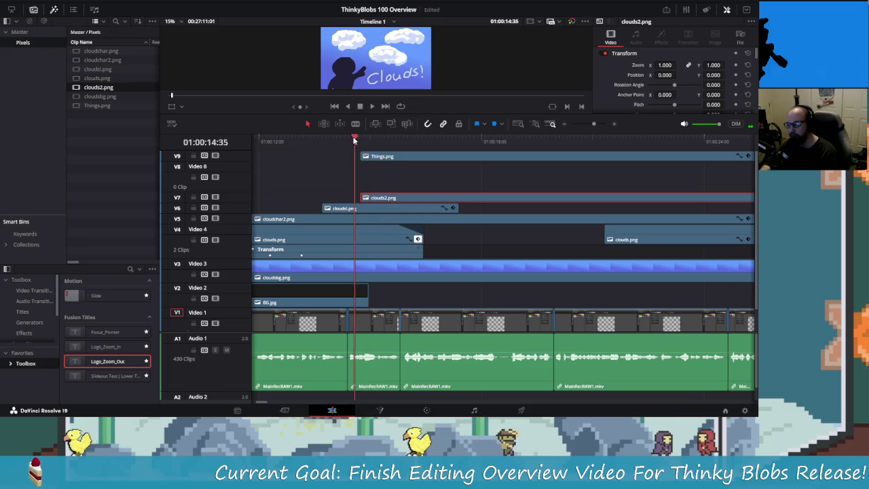
pyautogui.press('space')
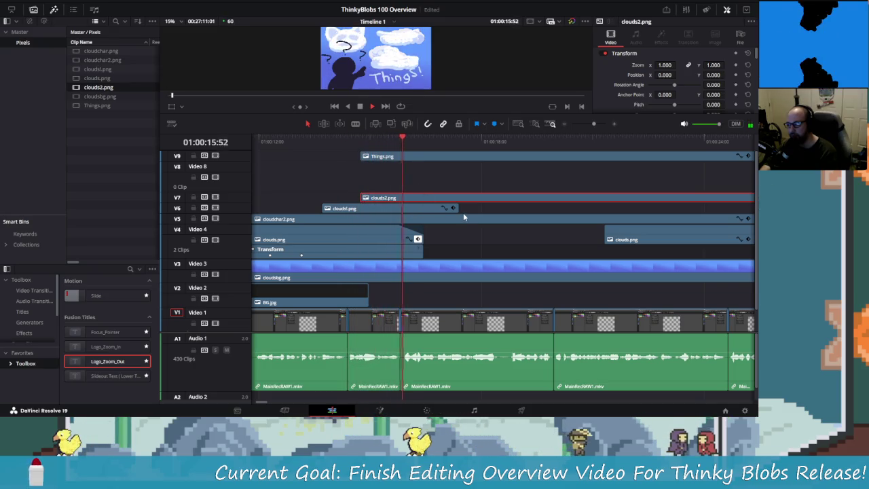
pyautogui.press('space')
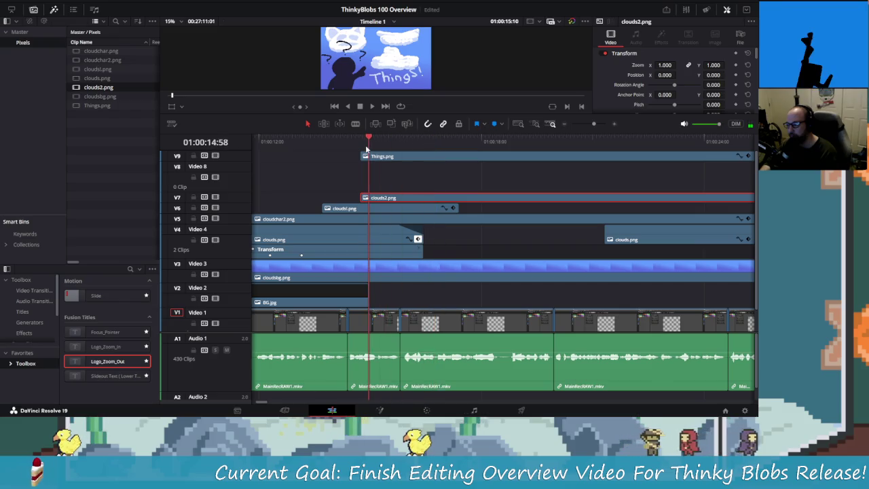
pyautogui.moveTo(421, 232); pyautogui.dragTo(369, 237)
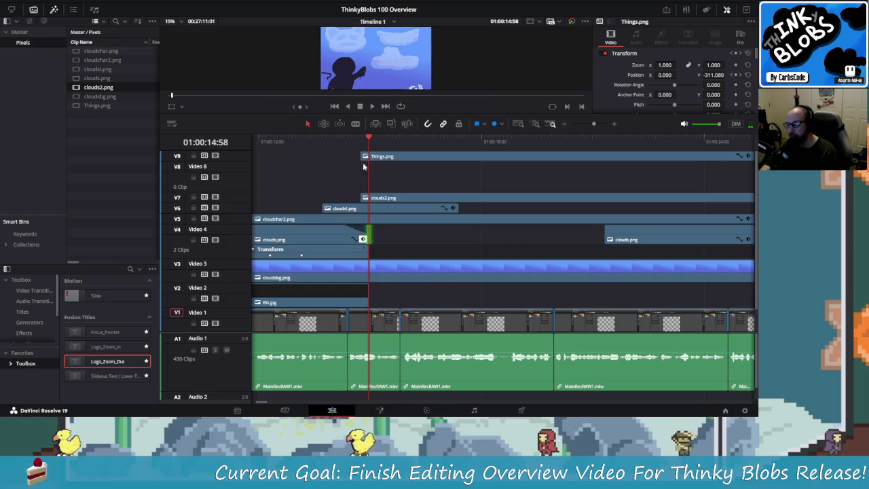
# Retime Things.png, shifting it earlier then slightly later while previewing the section.
pyautogui.moveTo(367, 138); pyautogui.dragTo(303, 141)
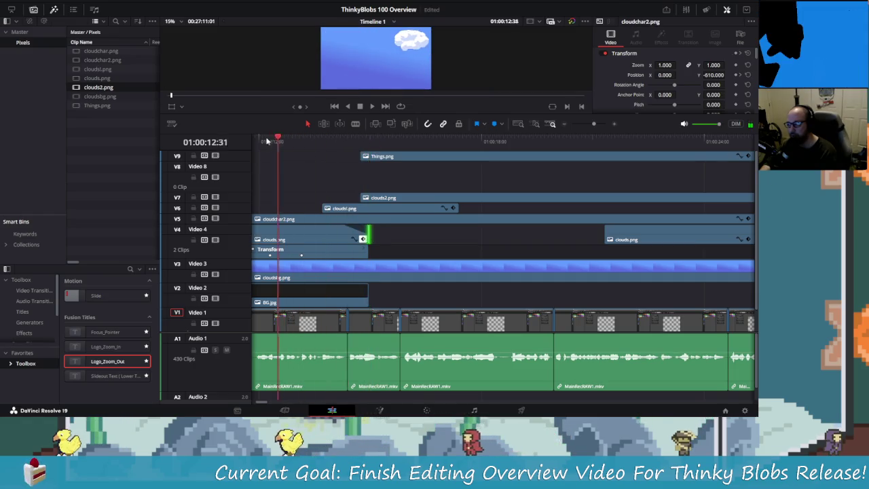
pyautogui.press('space')
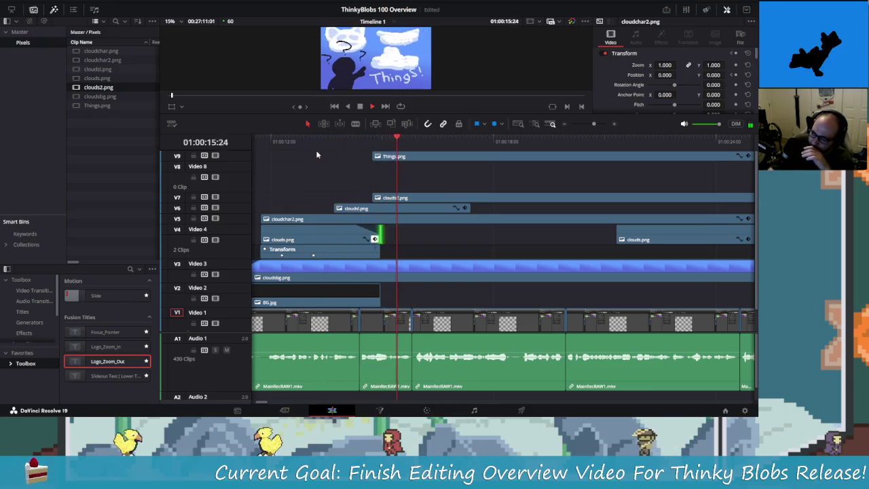
pyautogui.press('space')
pyautogui.moveTo(391, 156); pyautogui.dragTo(377, 156)
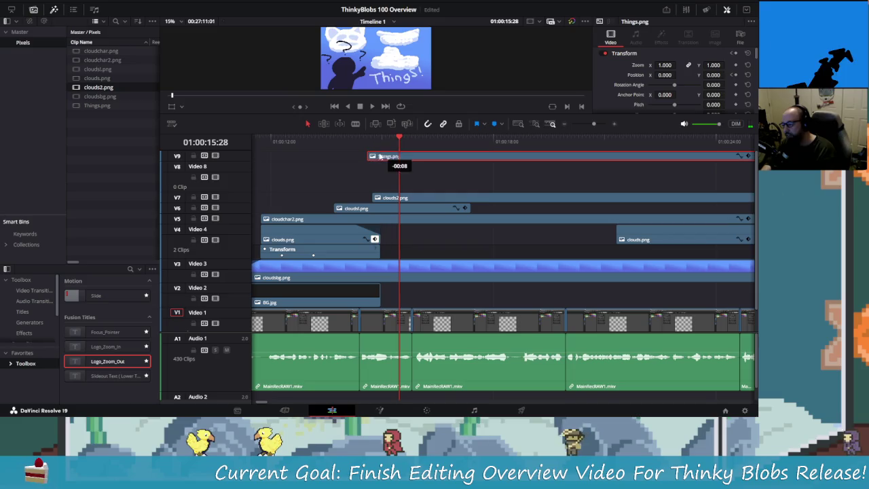
pyautogui.press('Up')
pyautogui.press('space')
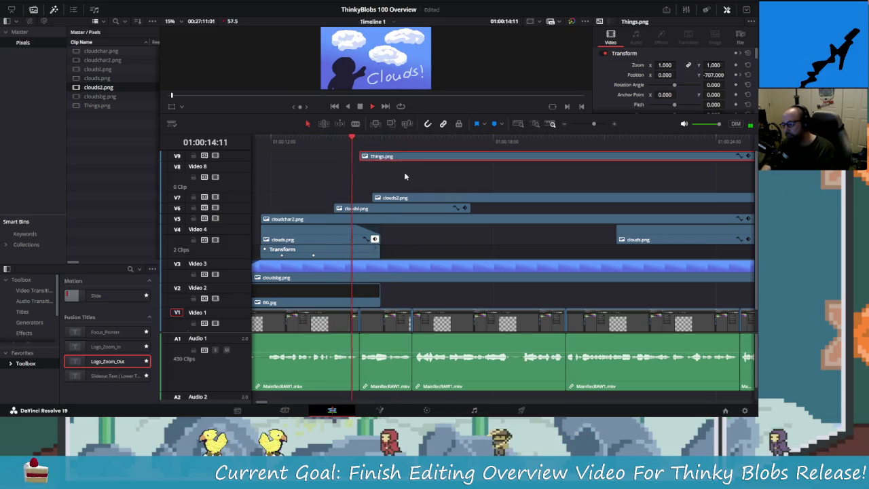
pyautogui.moveTo(394, 160); pyautogui.dragTo(407, 160)
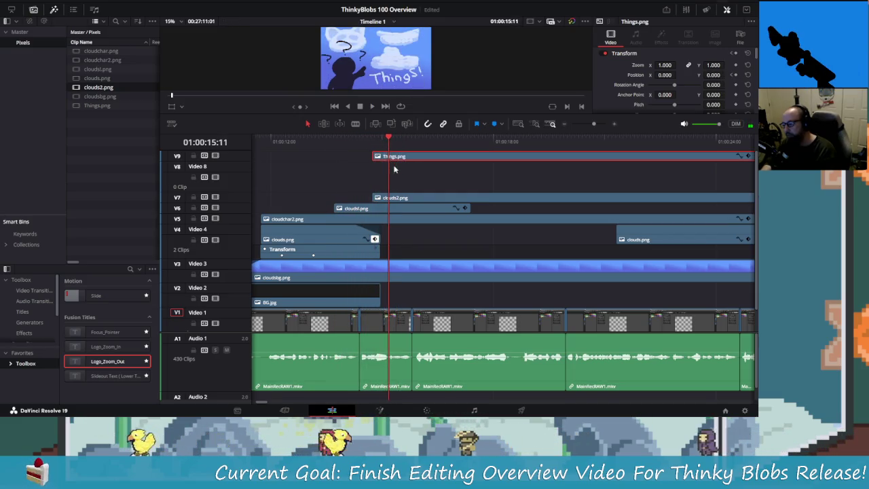
# Try lengthening clouds.png on V4, undo it, and move Things.png down a track.
pyautogui.click(448, 185)
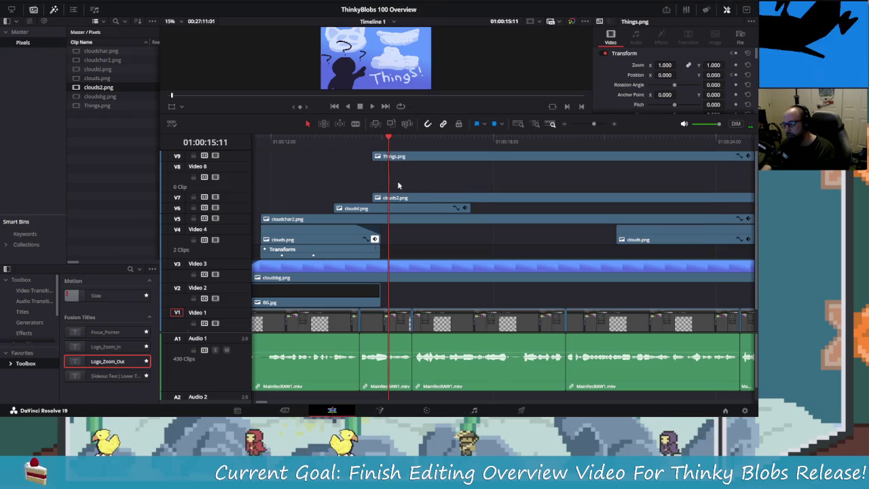
pyautogui.moveTo(380, 239); pyautogui.dragTo(435, 239)
pyautogui.hotkey('ctrl', 'z')
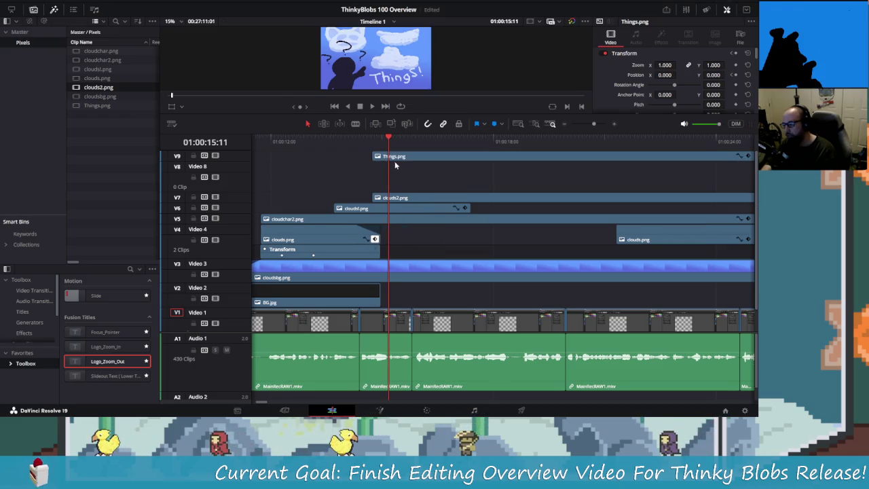
pyautogui.moveTo(395, 157); pyautogui.dragTo(394, 175)
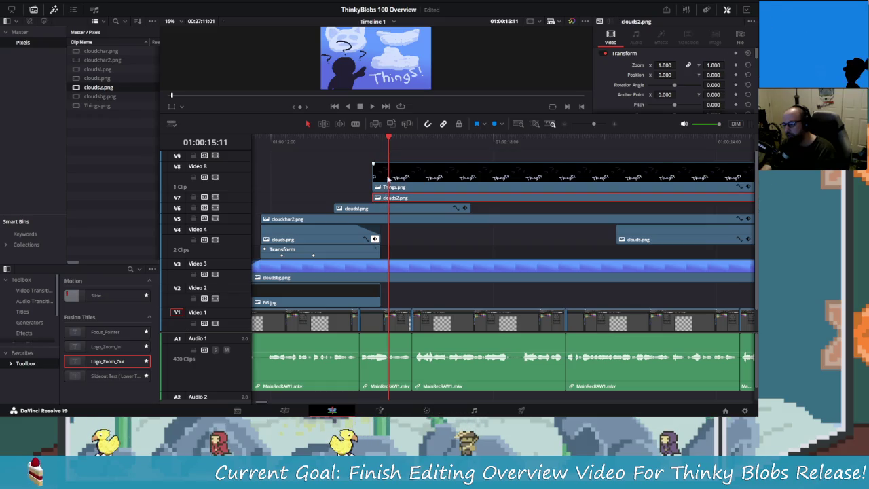
# Enlarge the Video 7 track and nudge cloudsl.png on Video 6 by a few frames, previewing the timing.
pyautogui.moveTo(389, 197); pyautogui.dragTo(390, 197)
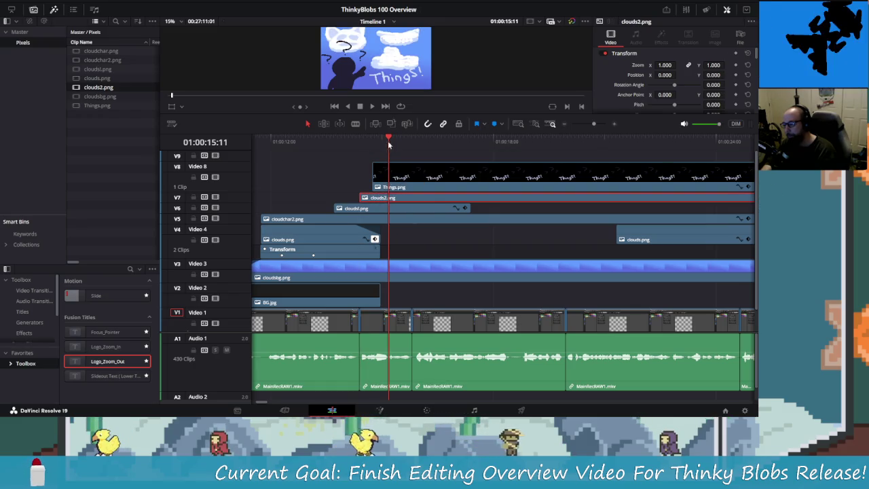
pyautogui.moveTo(243, 191); pyautogui.dragTo(253, 177)
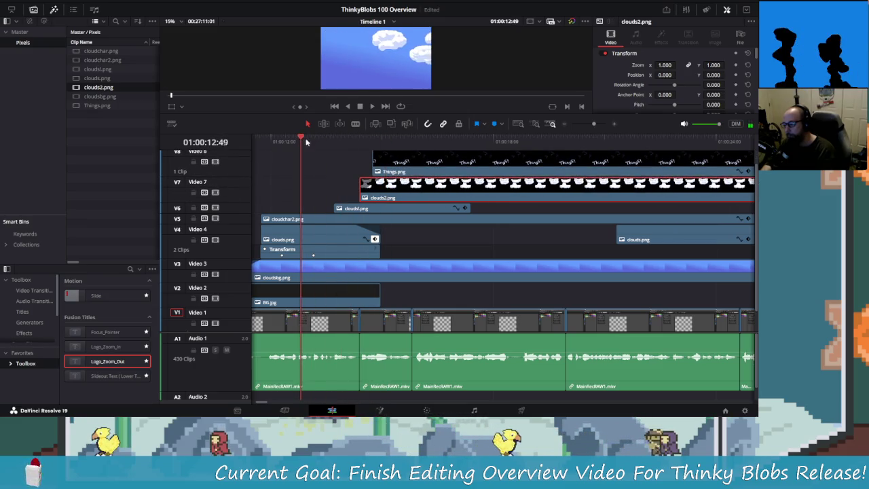
pyautogui.moveTo(349, 142); pyautogui.dragTo(313, 141)
pyautogui.click(352, 208)
pyautogui.moveTo(351, 208); pyautogui.dragTo(357, 209)
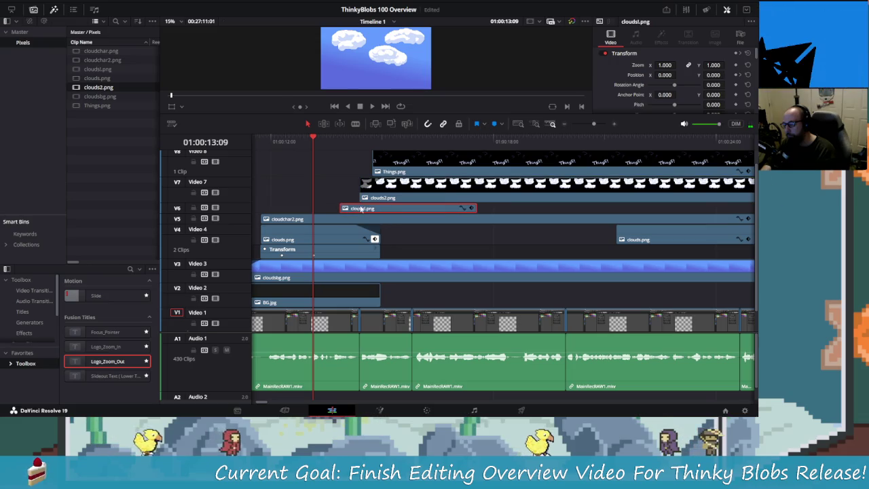
pyautogui.press('space')
pyautogui.press('space')
pyautogui.moveTo(391, 209); pyautogui.dragTo(384, 208)
pyautogui.moveTo(313, 142)
pyautogui.mouseDown()
pyautogui.moveTo(354, 141)
pyautogui.moveTo(301, 141)
pyautogui.mouseUp()
pyautogui.press('space')
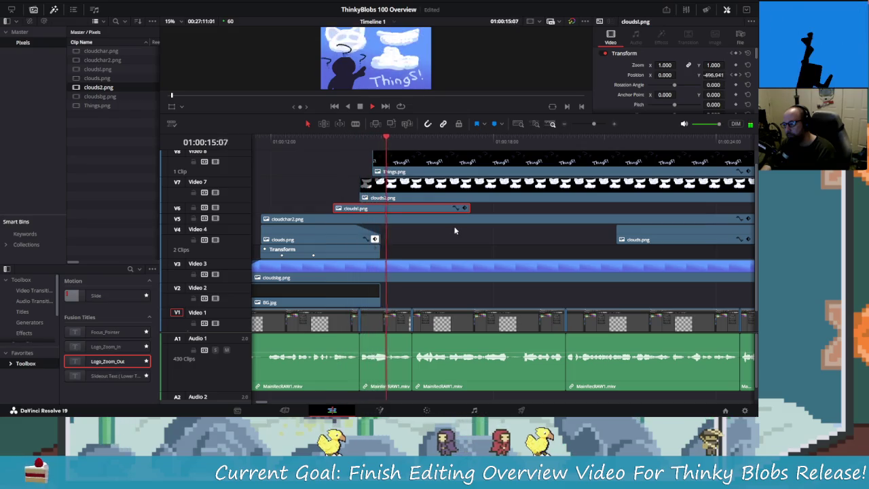
# Shift the Things.png clip on Video 8 nine frames later and preview its timing.
pyautogui.moveTo(415, 141); pyautogui.dragTo(410, 139)
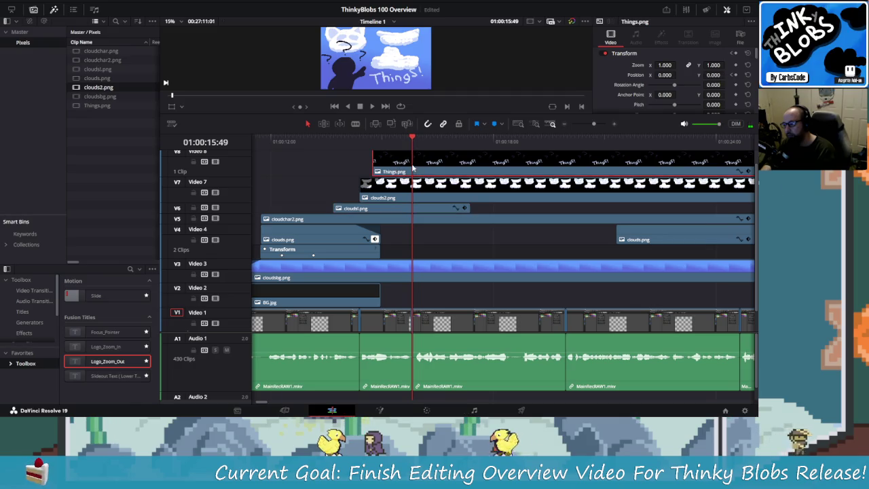
pyautogui.moveTo(412, 168); pyautogui.dragTo(324, 140)
pyautogui.press('space')
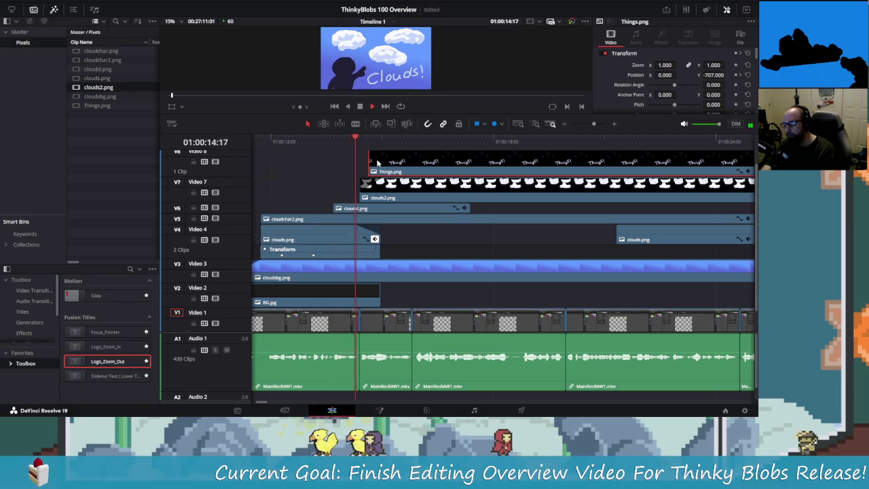
pyautogui.press('space')
pyautogui.moveTo(377, 163)
pyautogui.mouseDown()
pyautogui.moveTo(389, 162)
pyautogui.moveTo(281, 139)
pyautogui.mouseUp()
pyautogui.press('space')
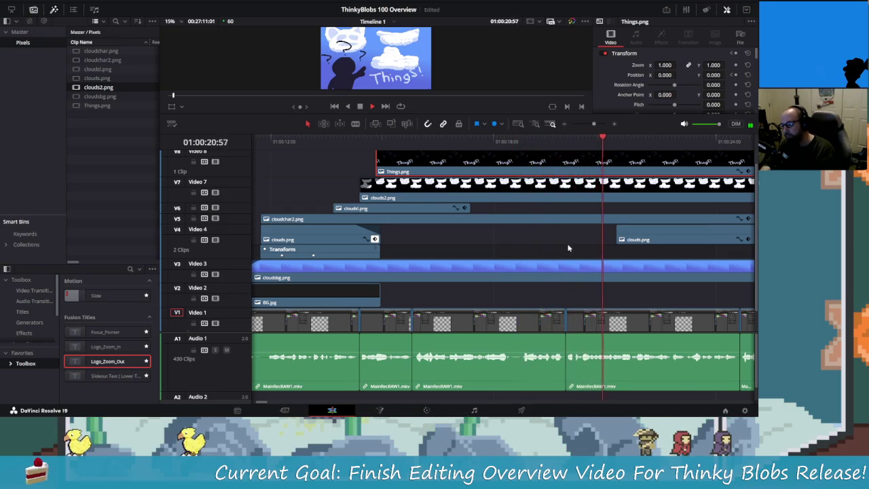
# Play back the Things! entrance from before 01:00:18:23, ending near 01:00:23.
pyautogui.scroll(-2, 567, 248)
pyautogui.scroll(-2, 486, 252)
pyautogui.scroll(-1, 486, 252)
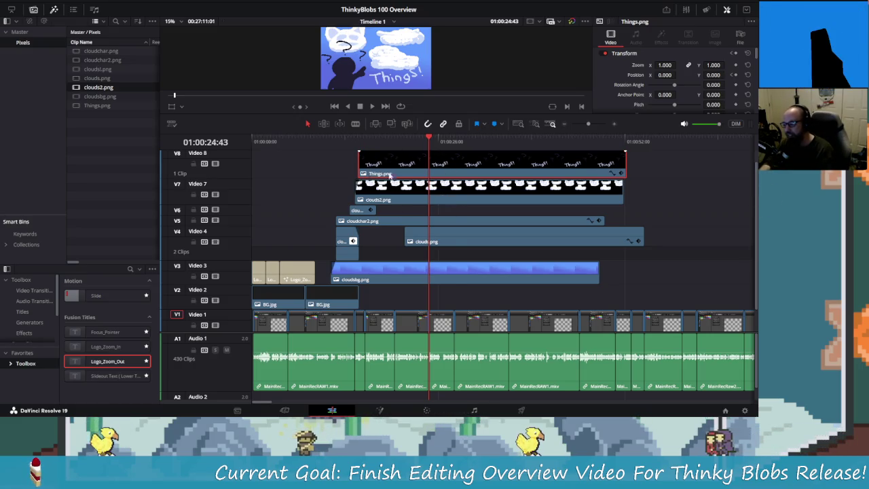
pyautogui.scroll(2, 389, 175)
pyautogui.scroll(2, 414, 180)
pyautogui.scroll(2, 441, 185)
pyautogui.scroll(1, 471, 189)
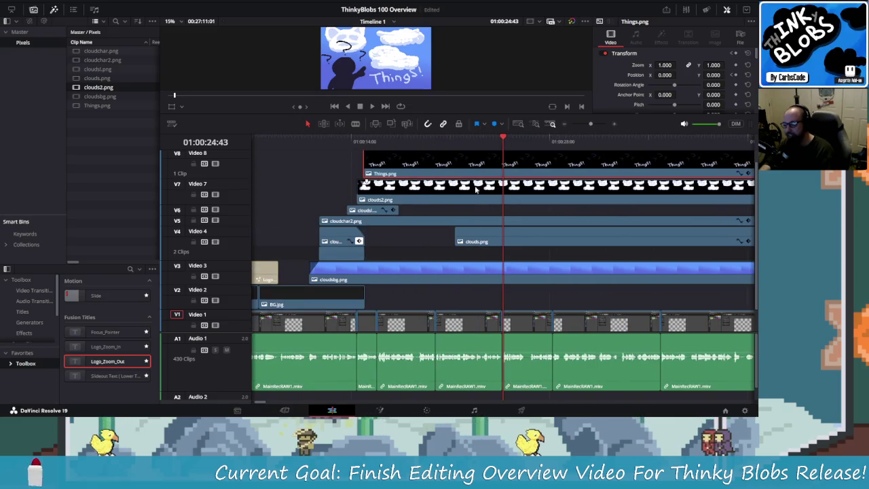
pyautogui.click(413, 142)
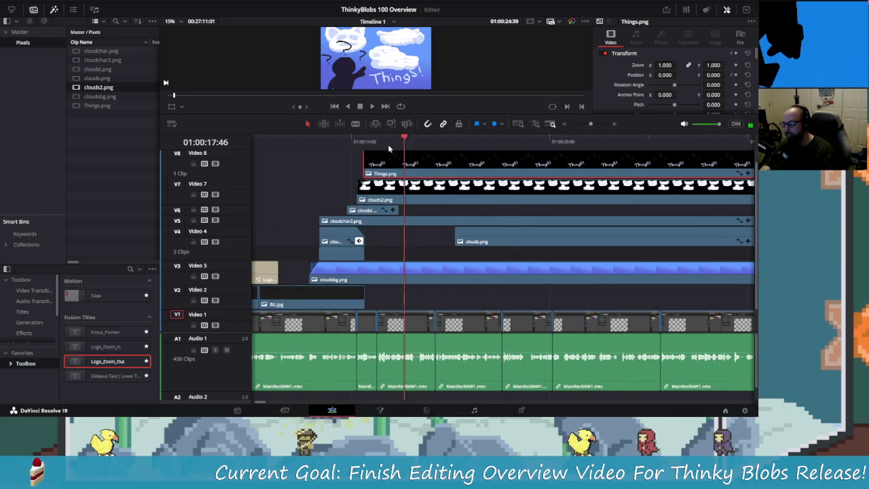
pyautogui.click(363, 141)
pyautogui.press('space')
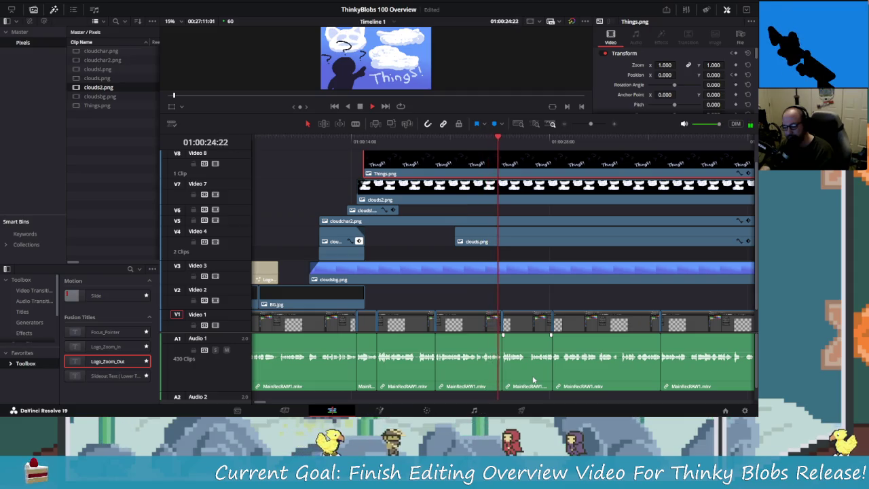
pyautogui.press('space')
pyautogui.moveTo(502, 141); pyautogui.dragTo(483, 147)
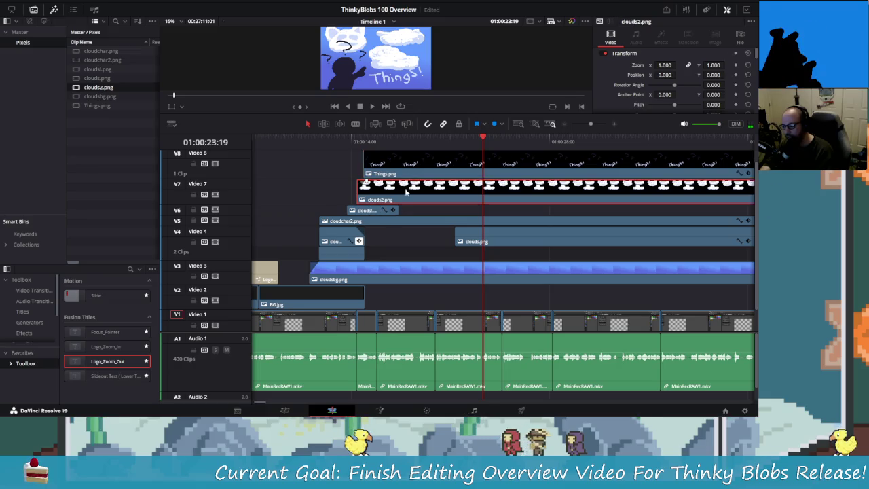
# Trim clouds2.png's head to the playhead and lengthen the first clouds.png clip on Video 4.
pyautogui.click(387, 200)
pyautogui.moveTo(358, 197)
pyautogui.mouseDown()
pyautogui.moveTo(517, 194)
pyautogui.moveTo(505, 198)
pyautogui.mouseUp()
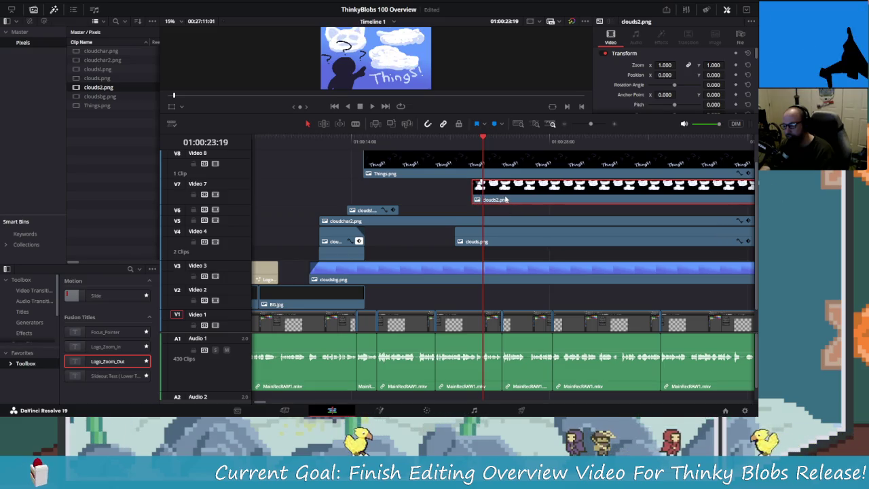
pyautogui.moveTo(366, 233); pyautogui.dragTo(437, 237)
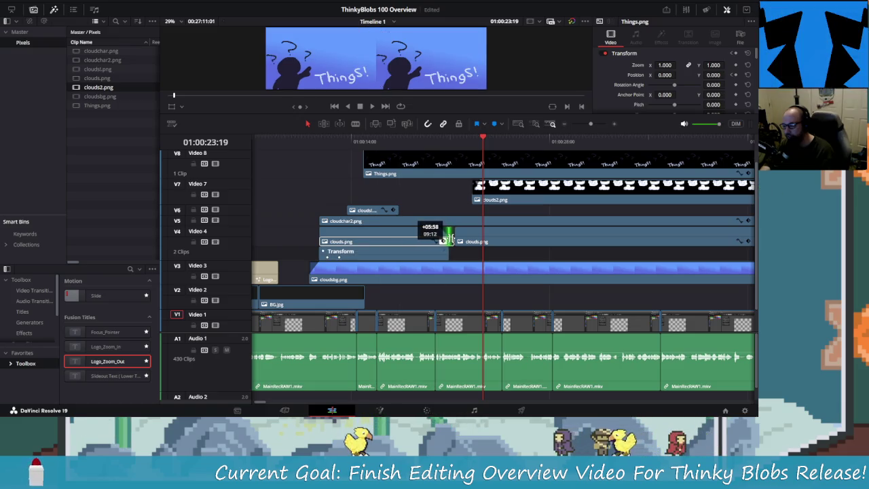
pyautogui.moveTo(447, 239); pyautogui.dragTo(453, 239)
# Delete the second clouds.png clip and extend the first clouds.png up to the playhead.
pyautogui.click(489, 241)
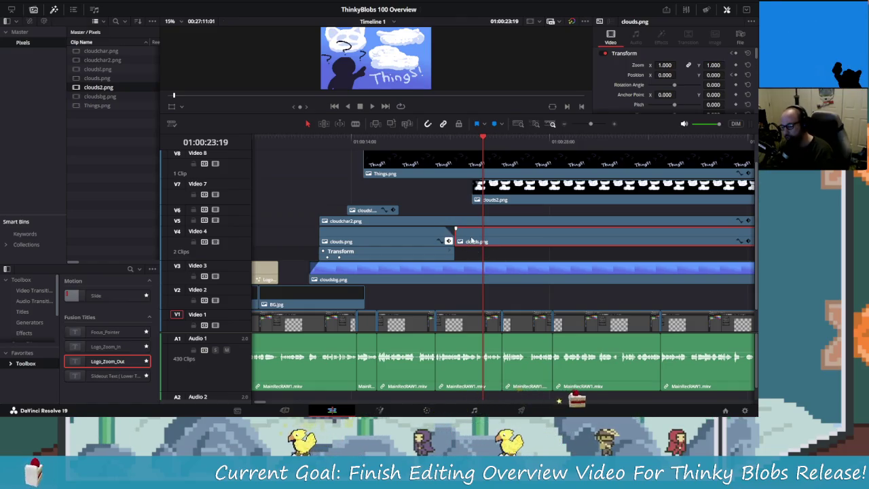
pyautogui.press('Delete')
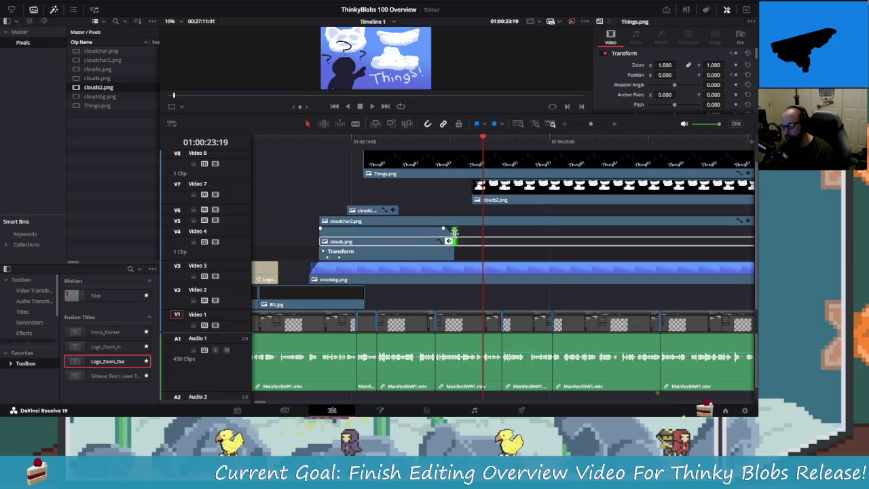
pyautogui.moveTo(450, 236); pyautogui.dragTo(482, 238)
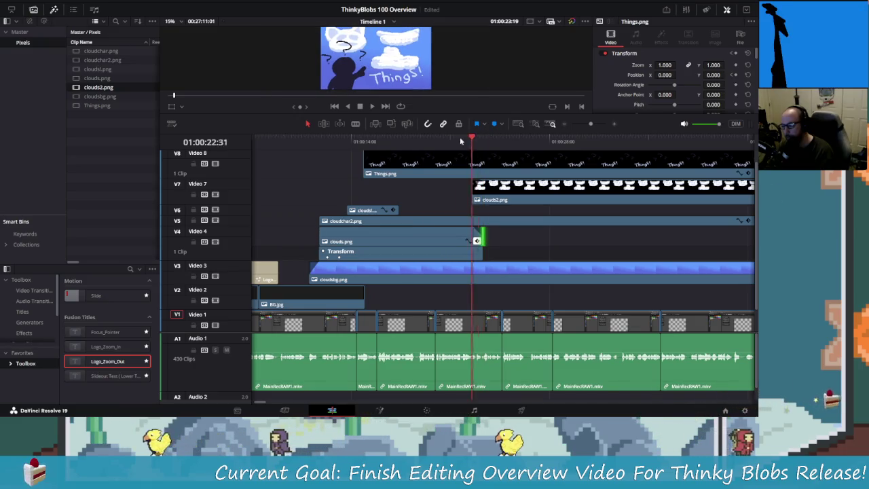
# Play back from 01:00:13:09 to review, then park the playhead near 01:00:22.
pyautogui.moveTo(480, 133); pyautogui.dragTo(339, 137)
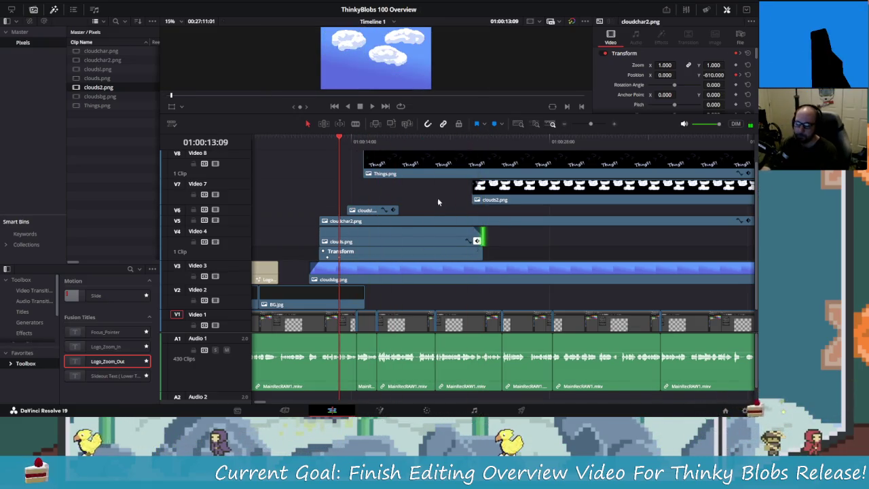
pyautogui.hscroll(3, 437, 199)
pyautogui.scroll(1, 416, 204)
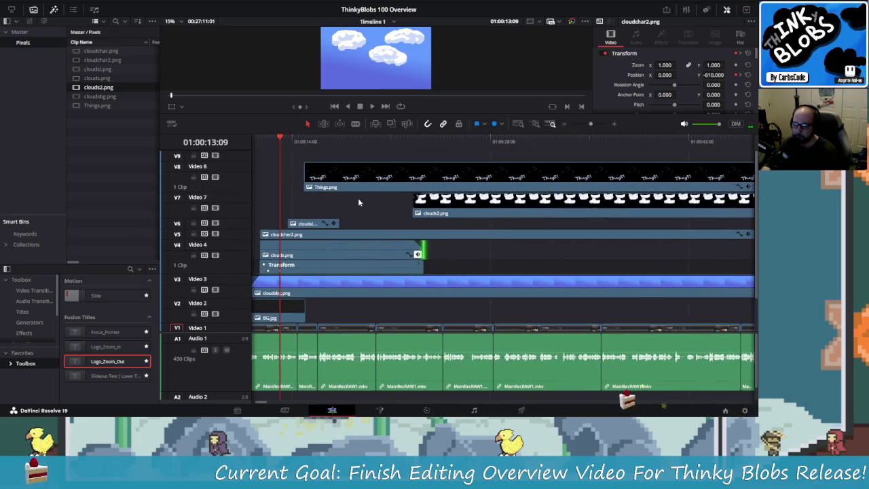
pyautogui.press('space')
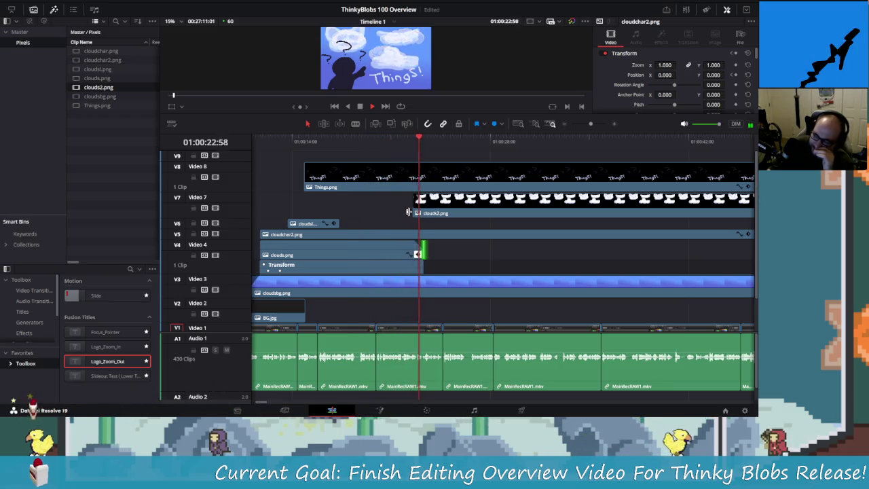
pyautogui.press('space')
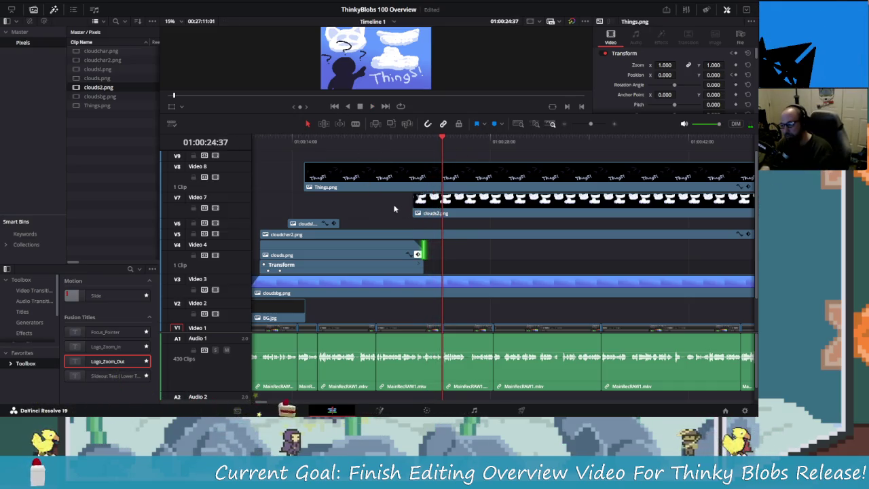
pyautogui.hscroll(2, 355, 190)
pyautogui.hscroll(2, 352, 214)
pyautogui.hscroll(-3, 351, 214)
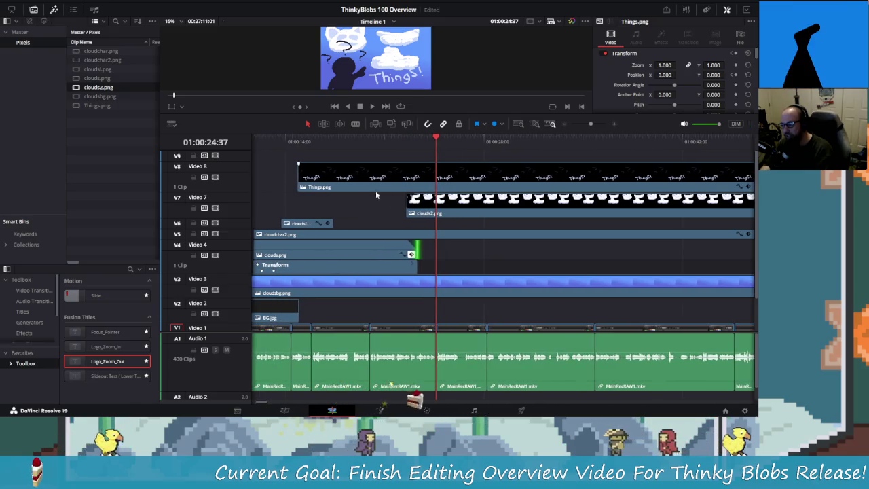
pyautogui.moveTo(435, 139)
pyautogui.mouseDown()
pyautogui.moveTo(373, 144)
pyautogui.moveTo(435, 146)
pyautogui.mouseUp()
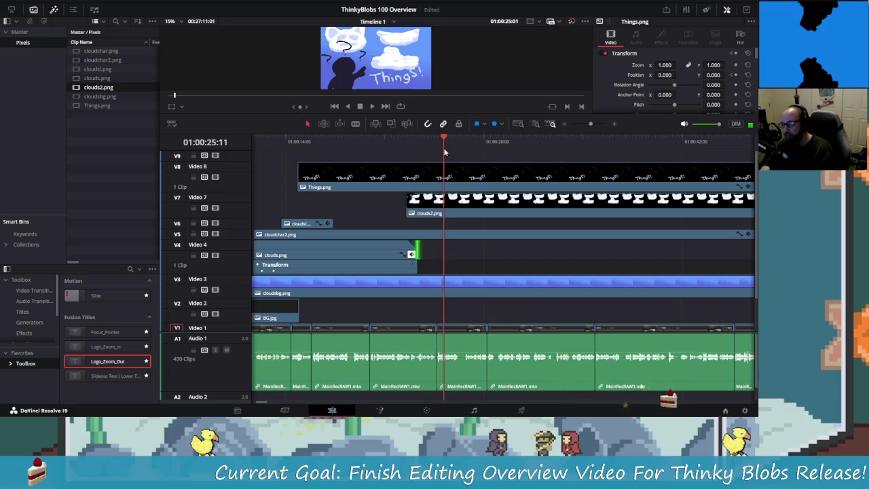
pyautogui.moveTo(434, 152)
pyautogui.mouseDown()
pyautogui.moveTo(408, 156)
pyautogui.moveTo(441, 157)
pyautogui.mouseUp()
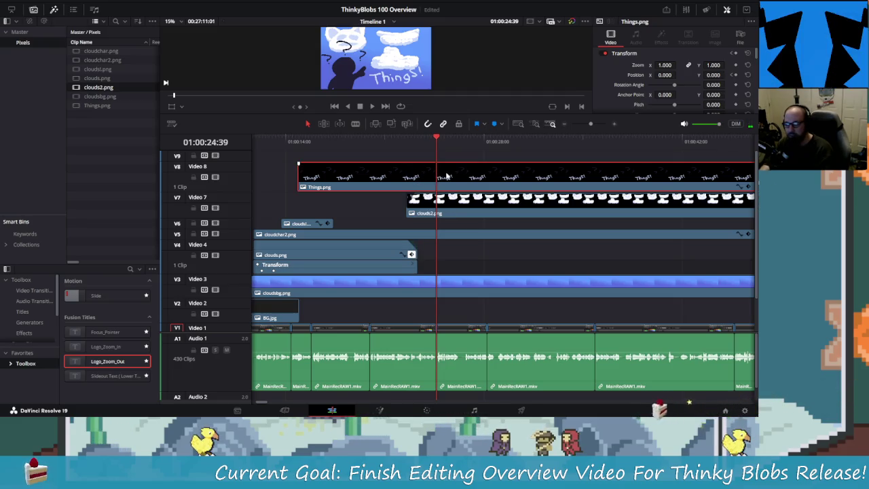
# Try splitting Things.png with the blade, undo it, and move the playhead to 01:00:24:39.
pyautogui.press('b')
pyautogui.click(438, 174)
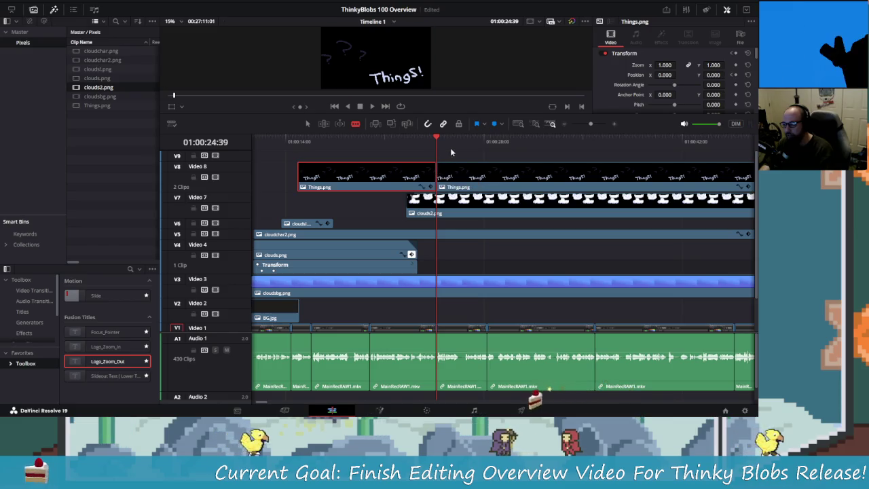
pyautogui.click(418, 141)
pyautogui.hotkey('ctrl', 'z')
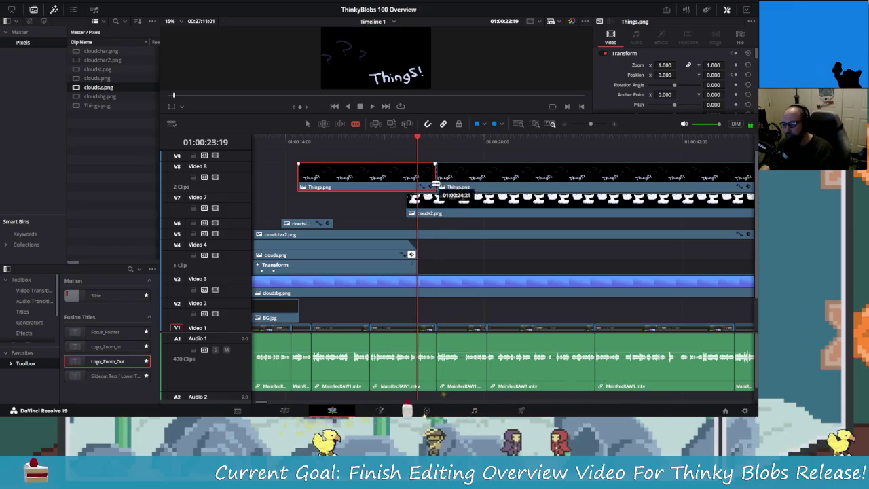
pyautogui.click(407, 140)
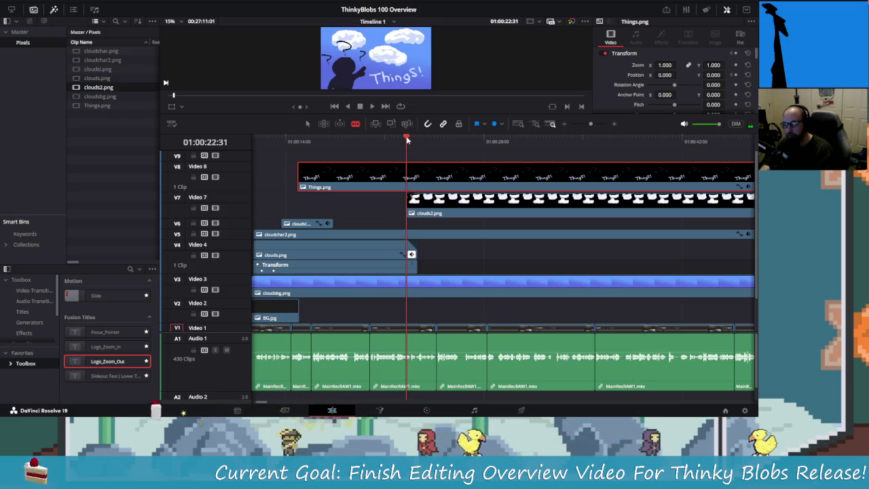
pyautogui.press('space')
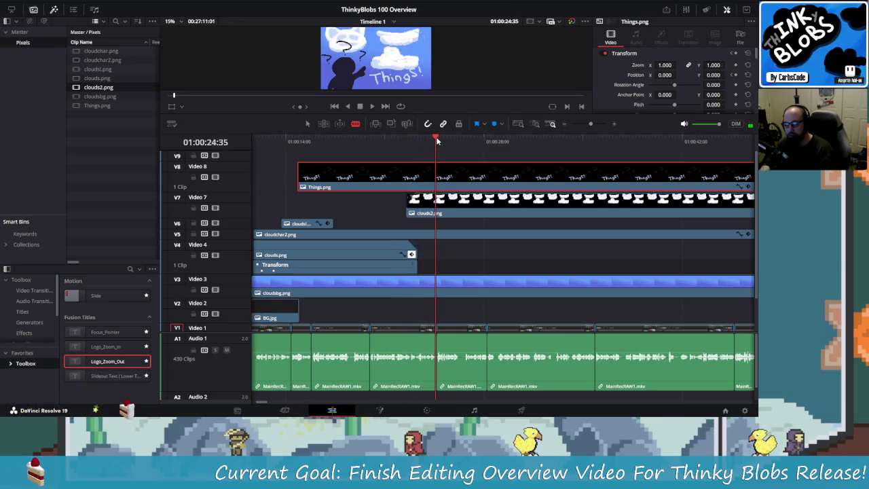
pyautogui.moveTo(435, 146); pyautogui.dragTo(437, 143)
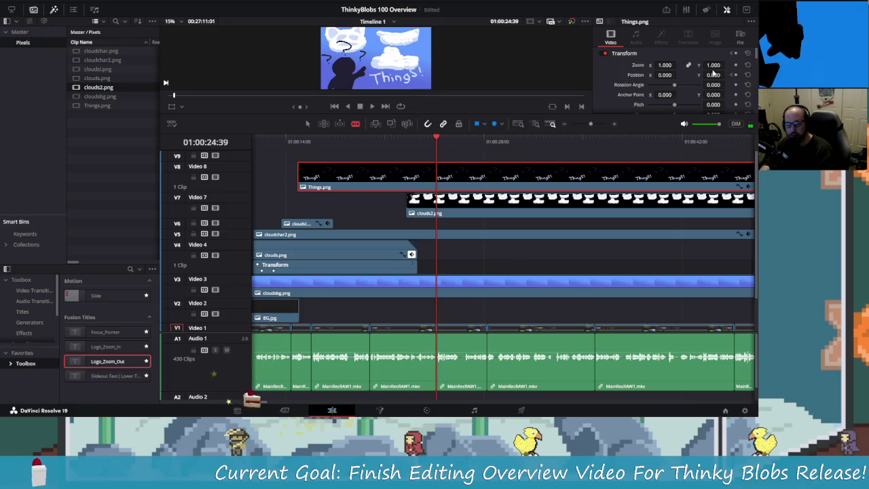
pyautogui.moveTo(679, 74)
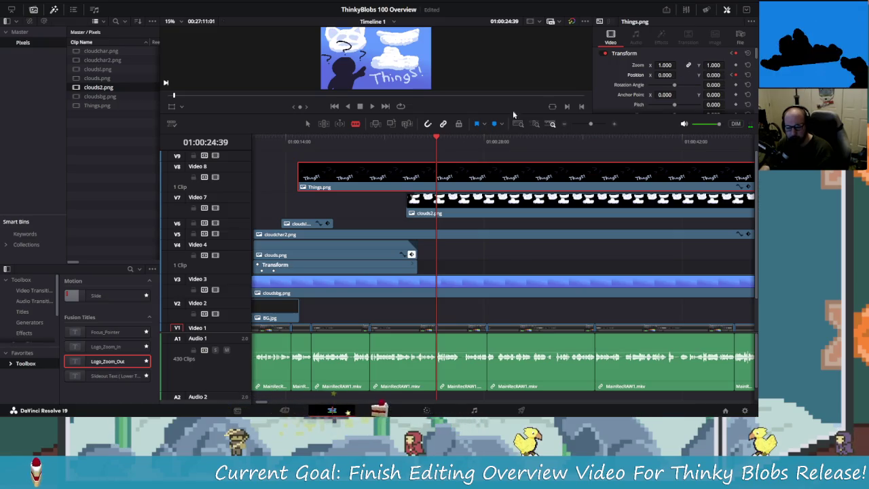
pyautogui.moveTo(427, 141); pyautogui.dragTo(420, 143)
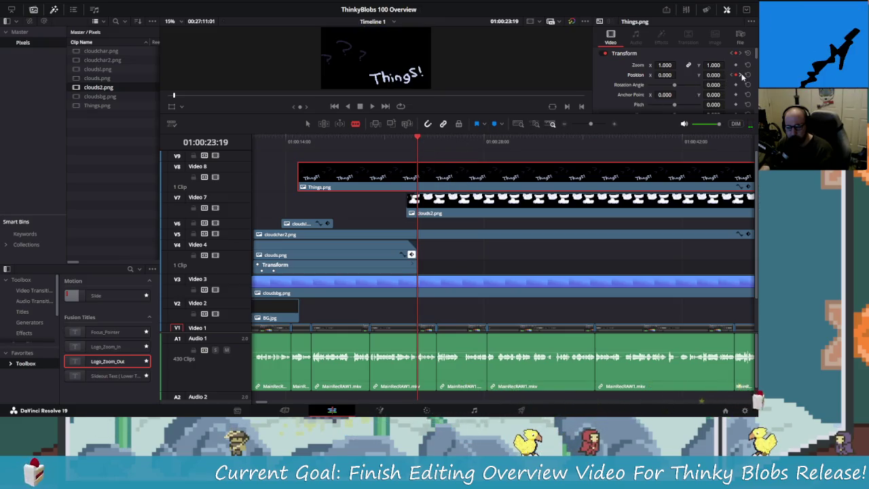
# Keyframe Things.png's Position at 01:00:24:39 with Y at -774, then review the slide-out.
pyautogui.click(739, 75)
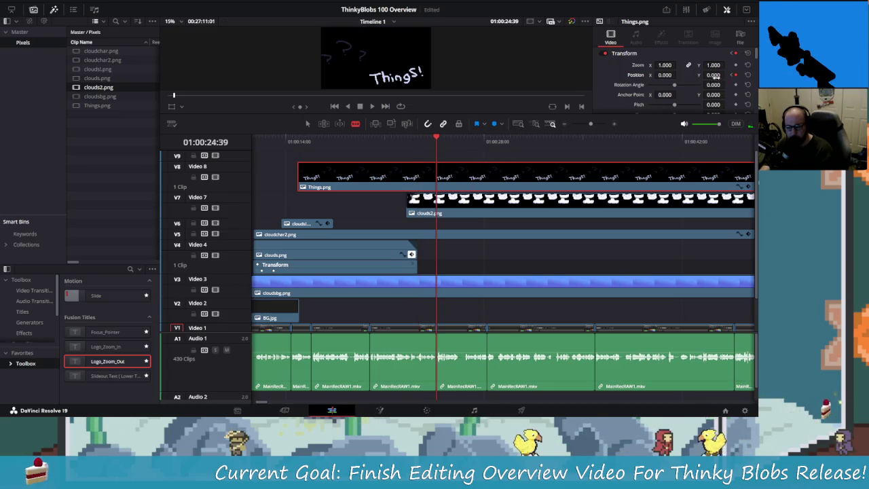
pyautogui.moveTo(713, 74); pyautogui.dragTo(686, 75)
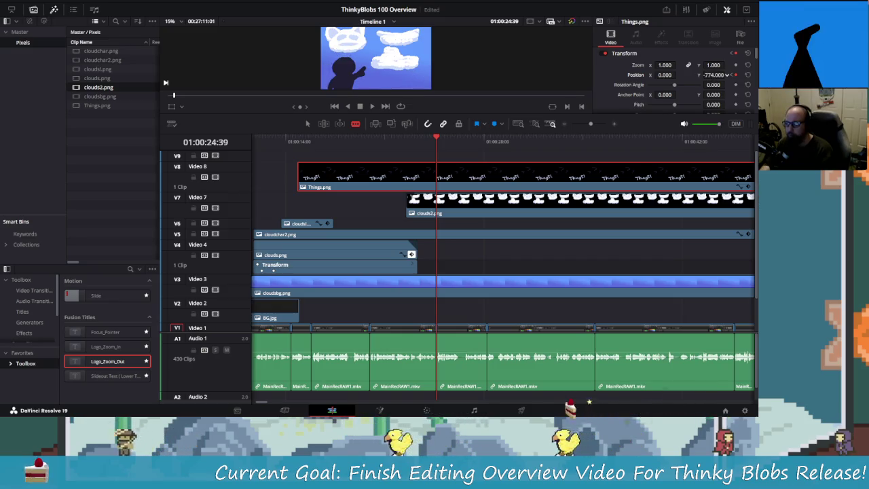
pyautogui.moveTo(432, 136); pyautogui.dragTo(260, 137)
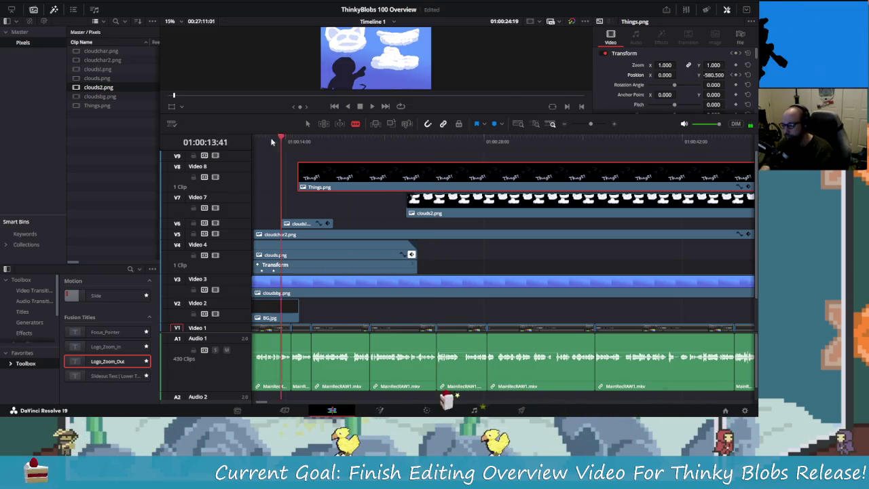
pyautogui.press('space')
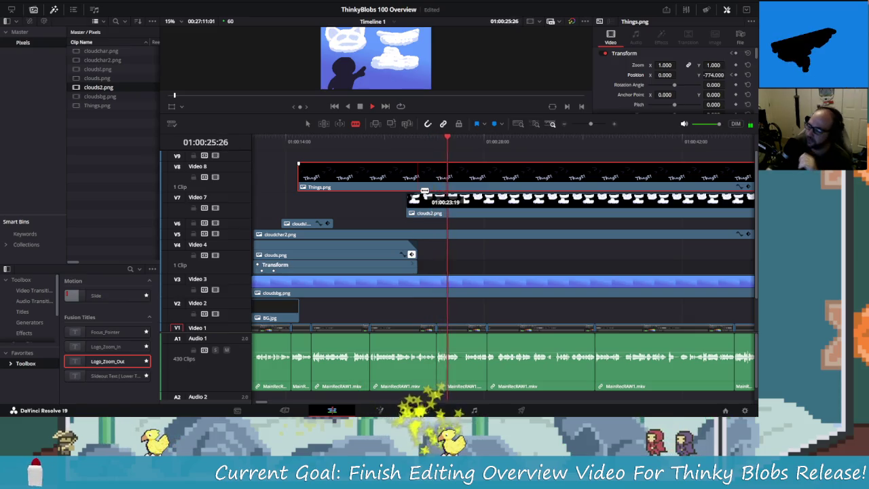
pyautogui.press('space')
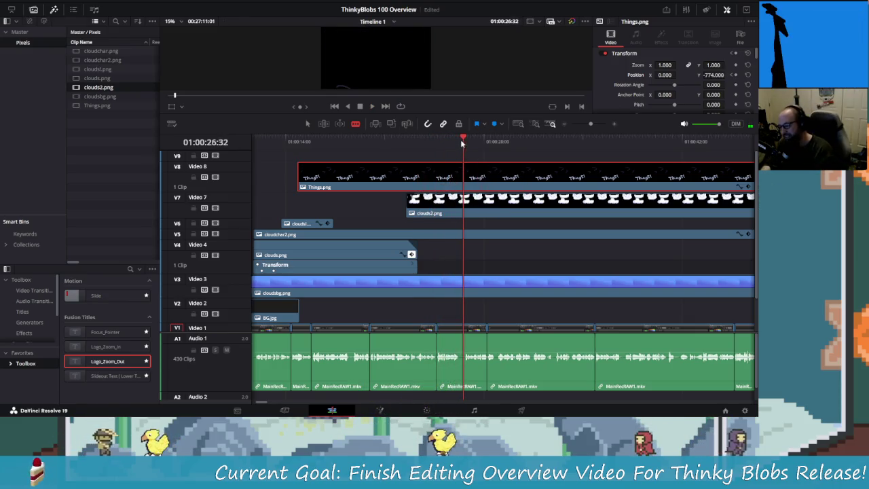
pyautogui.click(448, 143)
pyautogui.moveTo(433, 148)
pyautogui.mouseDown()
pyautogui.moveTo(408, 158)
pyautogui.moveTo(417, 159)
pyautogui.moveTo(375, 154)
pyautogui.moveTo(421, 160)
pyautogui.moveTo(356, 157)
pyautogui.moveTo(306, 140)
pyautogui.mouseUp()
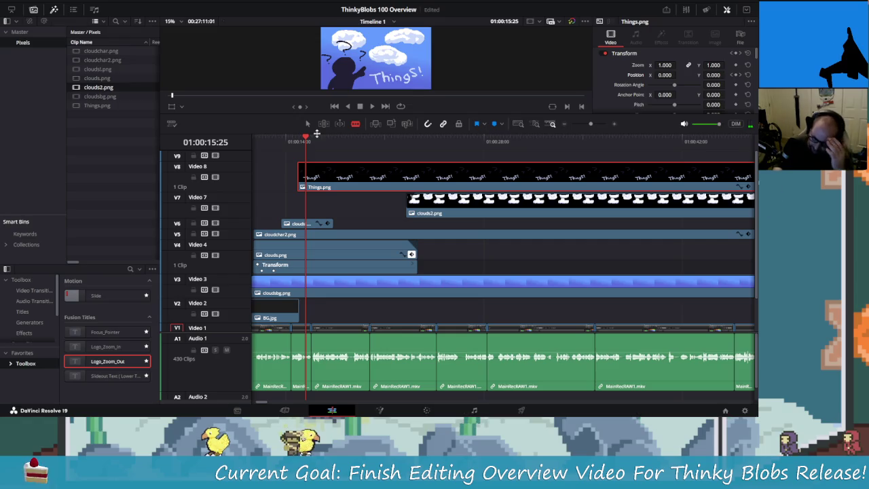
pyautogui.moveTo(355, 215)
pyautogui.mouseDown()
pyautogui.moveTo(421, 203)
pyautogui.moveTo(407, 183)
pyautogui.mouseUp()
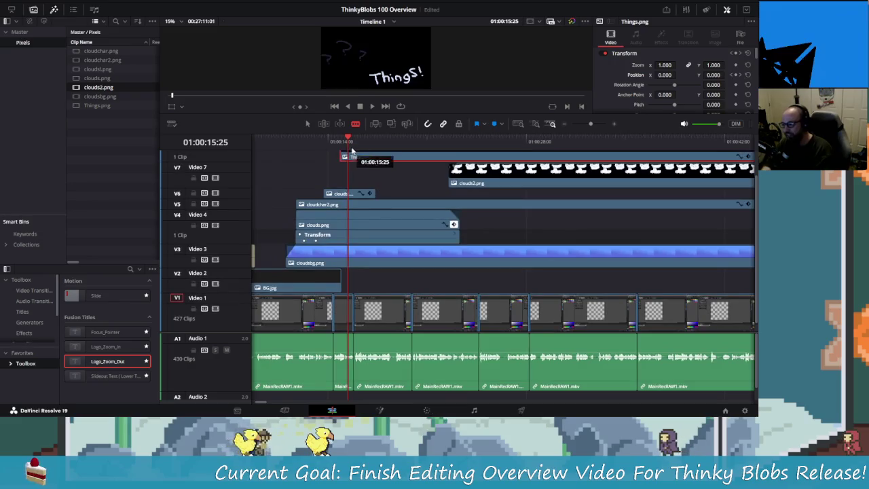
pyautogui.moveTo(350, 140); pyautogui.dragTo(294, 145)
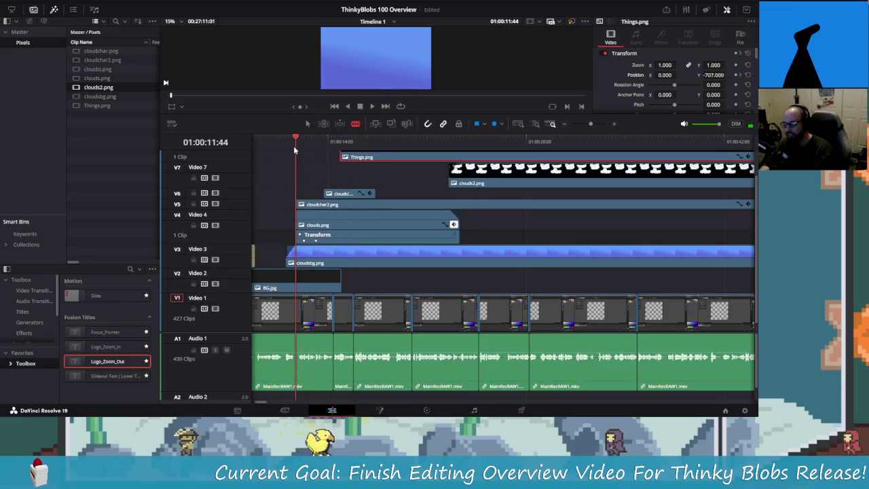
pyautogui.press('space')
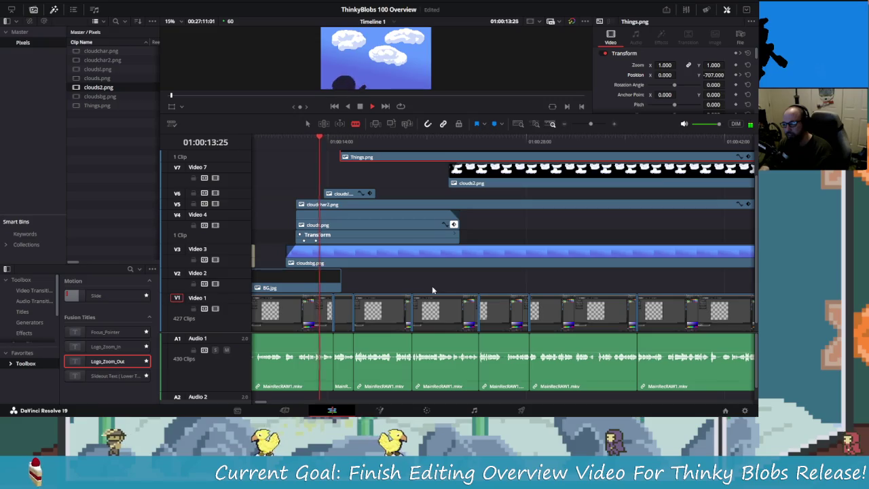
pyautogui.press('space')
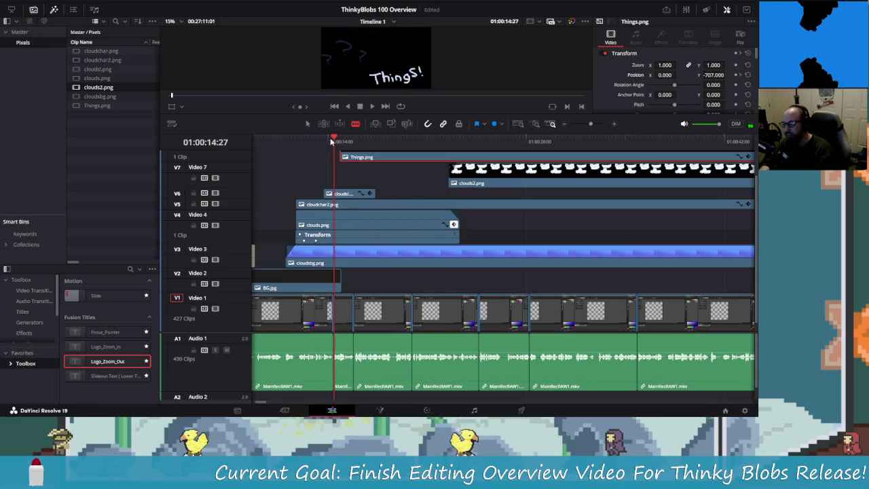
pyautogui.click(327, 142)
pyautogui.press('space')
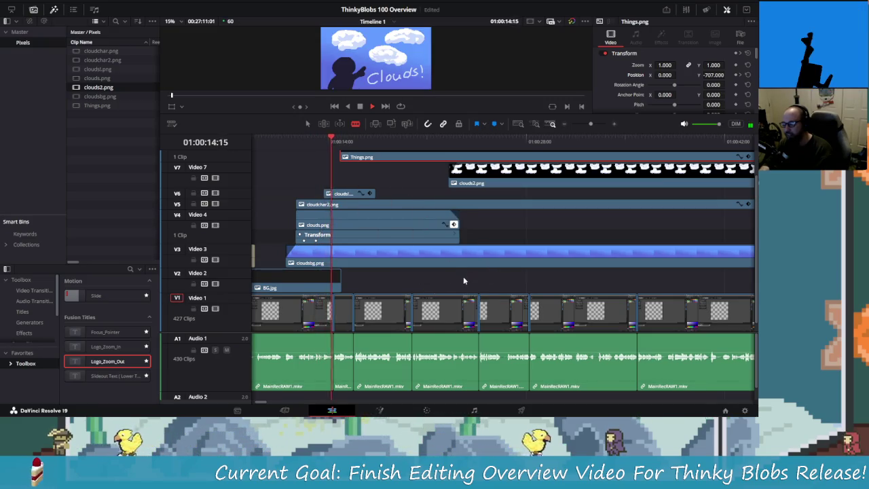
pyautogui.press('space')
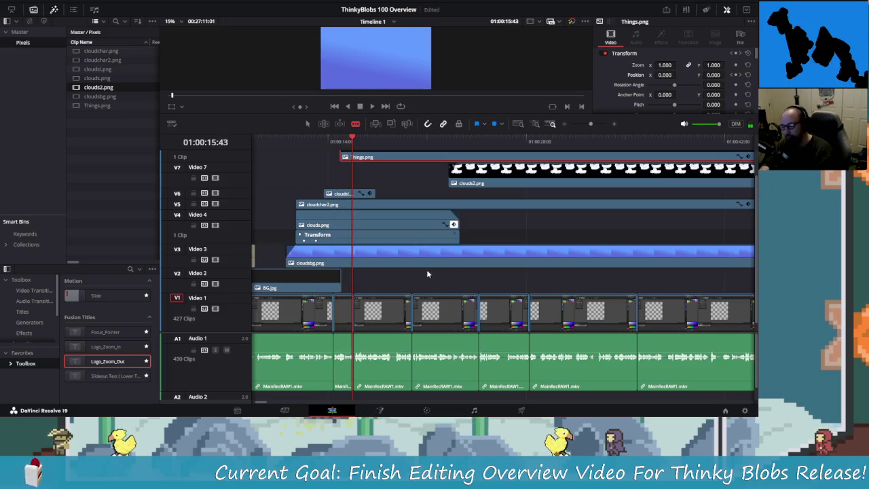
pyautogui.moveTo(373, 151); pyautogui.dragTo(368, 157)
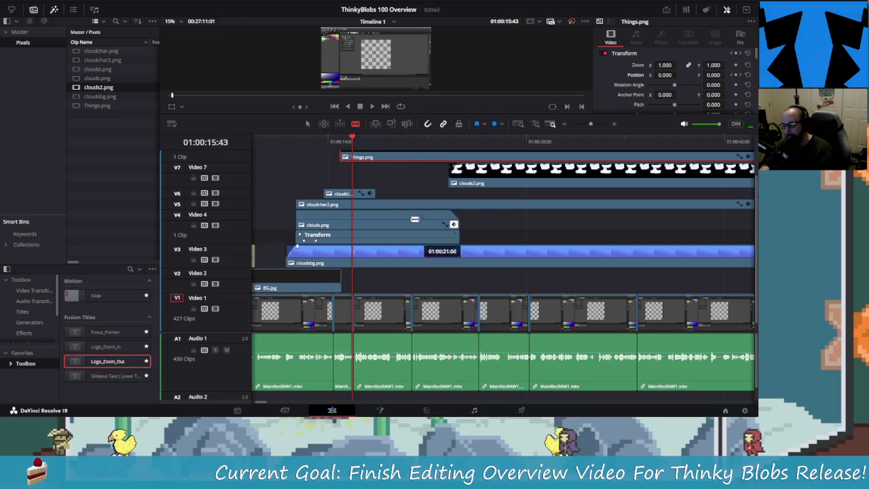
pyautogui.click(344, 143)
pyautogui.press('space')
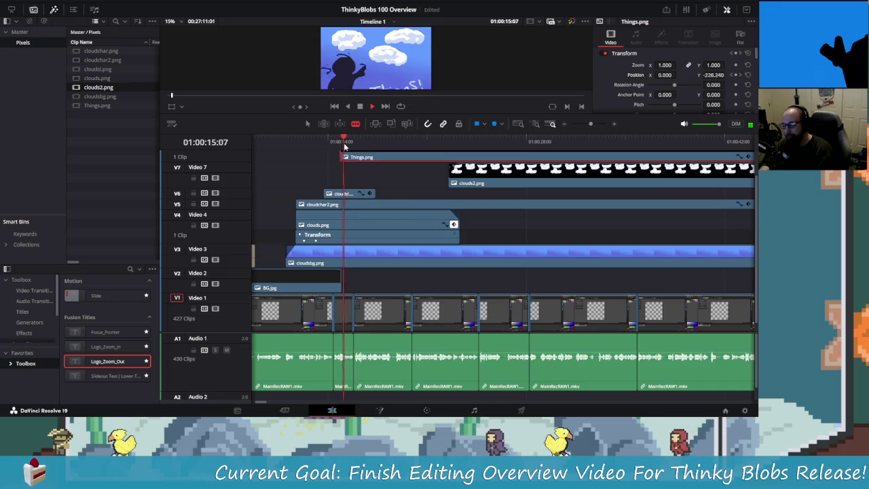
pyautogui.click(344, 142)
pyautogui.press('space')
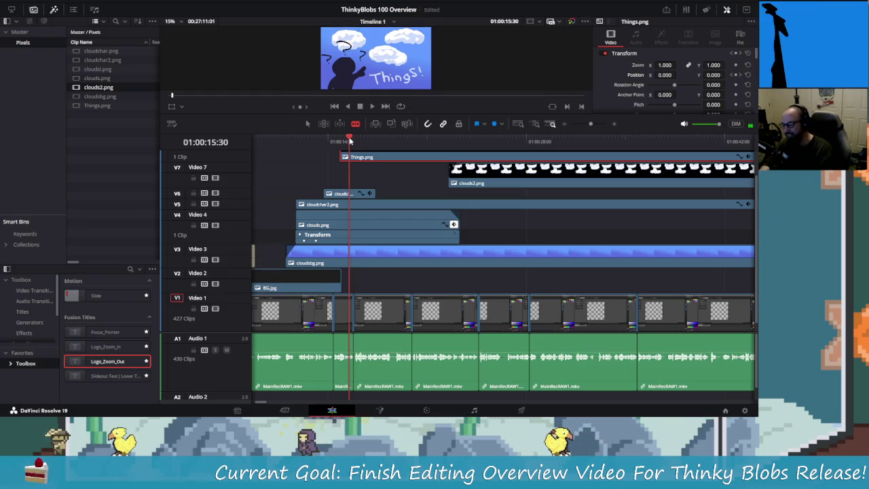
pyautogui.click(344, 142)
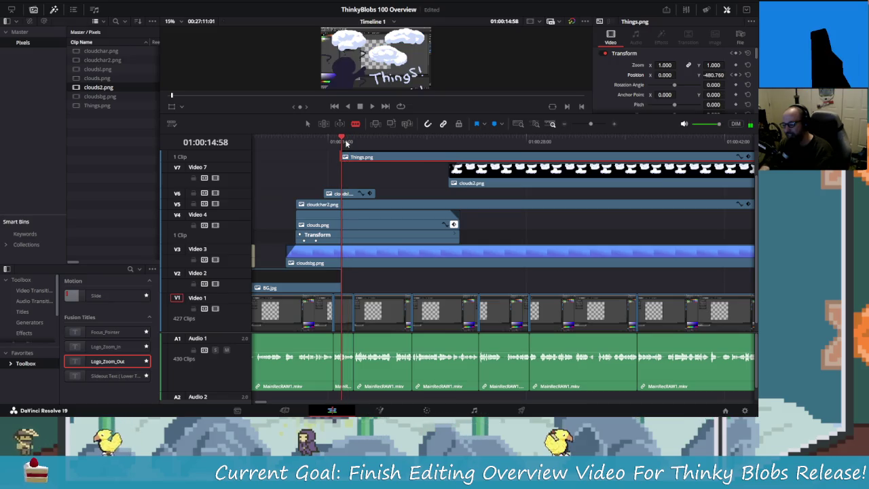
pyautogui.press('space')
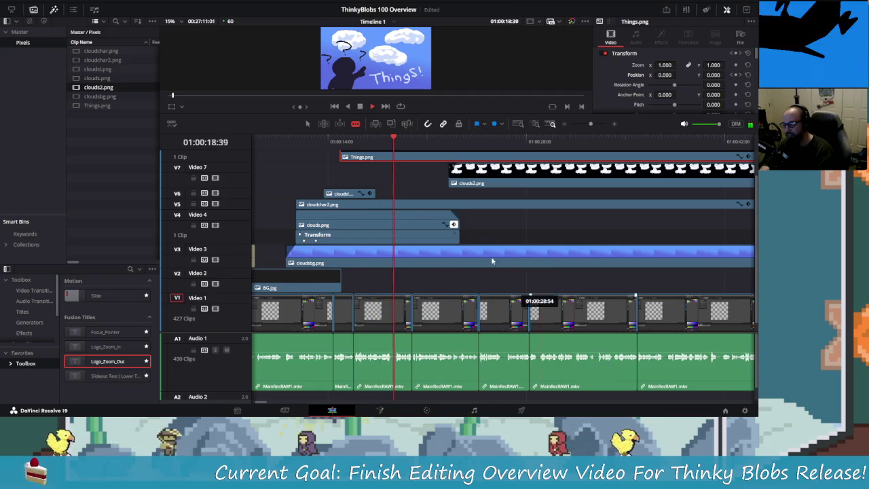
pyautogui.scroll(2, 417, 231)
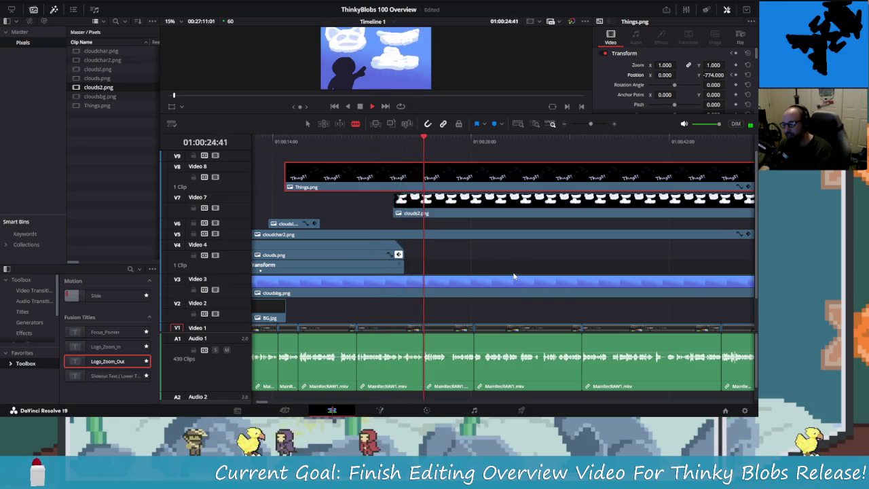
pyautogui.press('space')
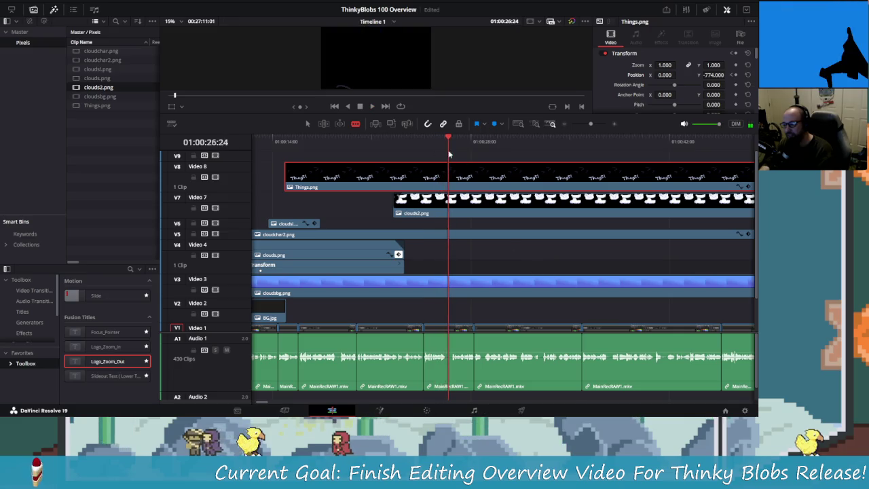
pyautogui.hscroll(-2, 476, 272)
pyautogui.moveTo(425, 141); pyautogui.dragTo(415, 154)
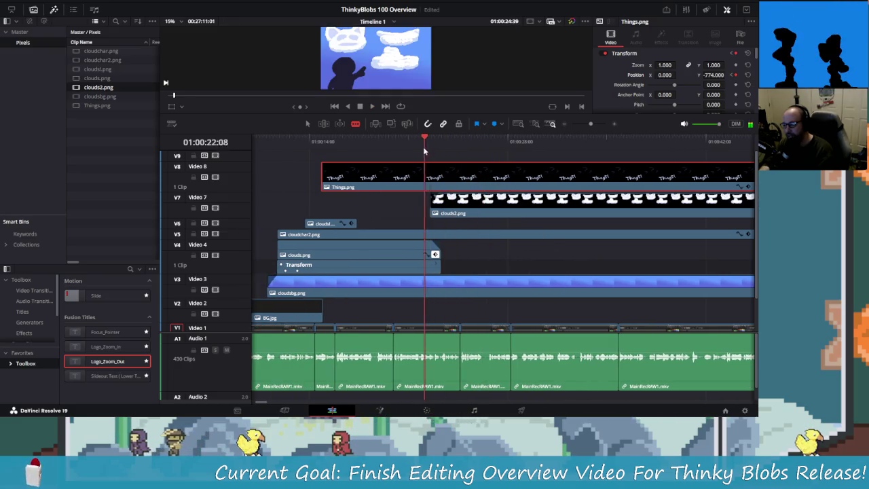
pyautogui.press('space')
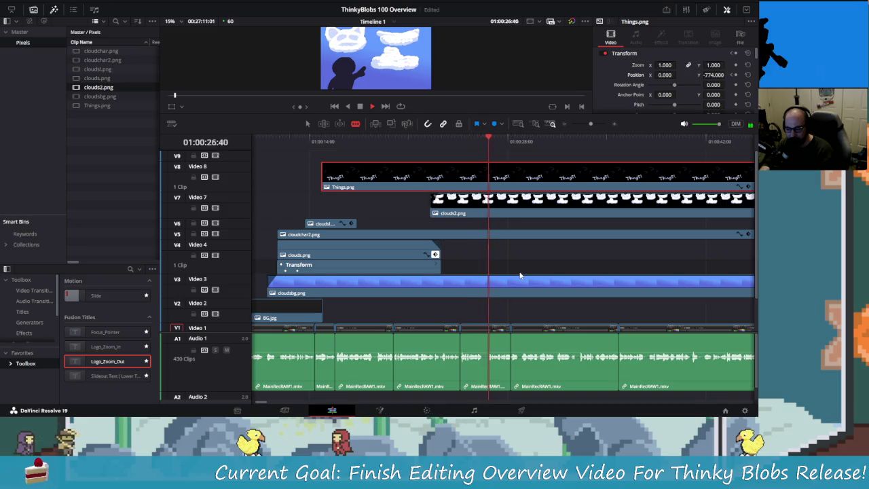
pyautogui.press('space')
pyautogui.moveTo(501, 139); pyautogui.dragTo(488, 148)
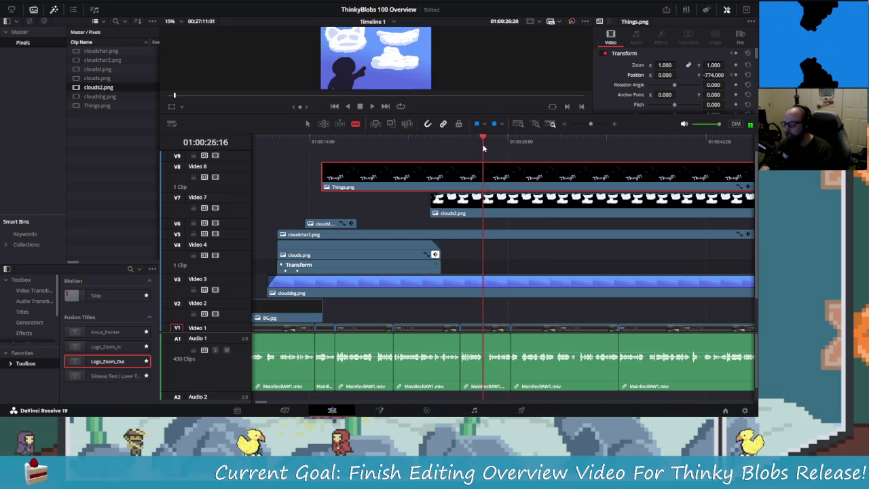